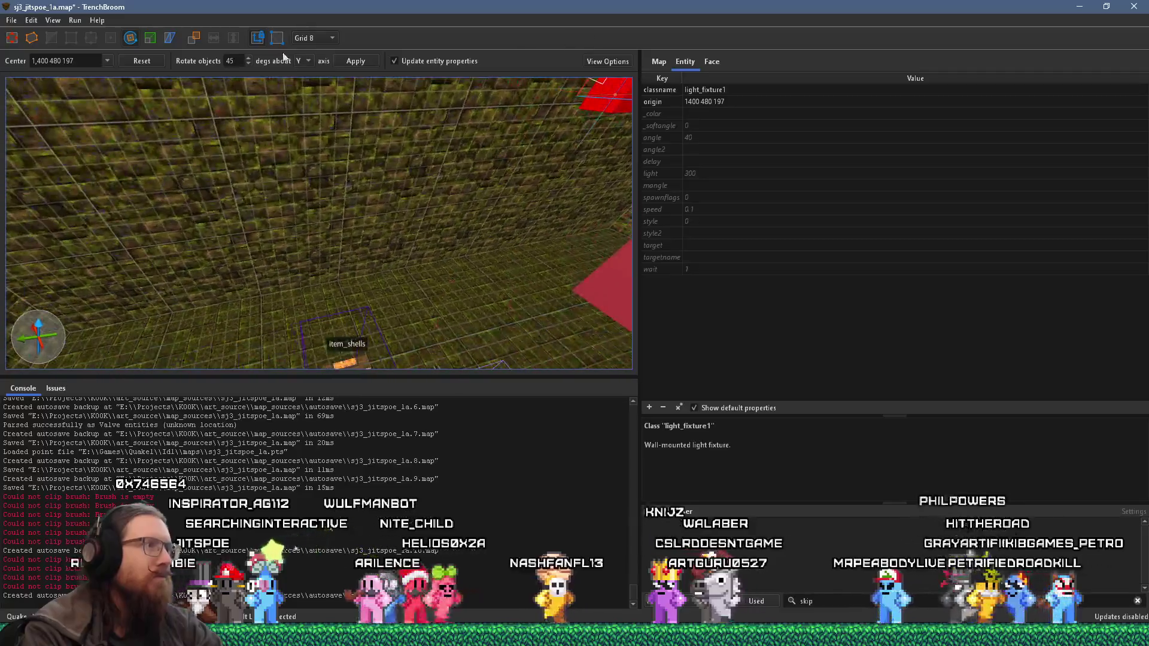
key(r)
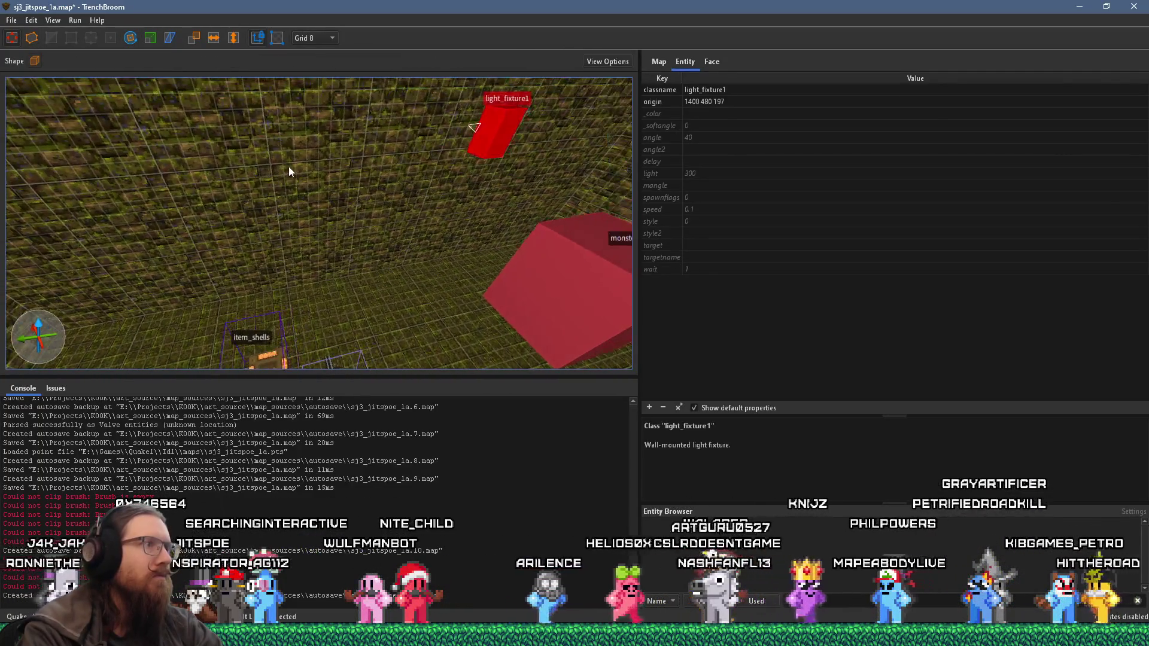
mouse_move(531, 186)
mouse_down()
mouse_move(183, 170)
mouse_move(200, 179)
mouse_up()
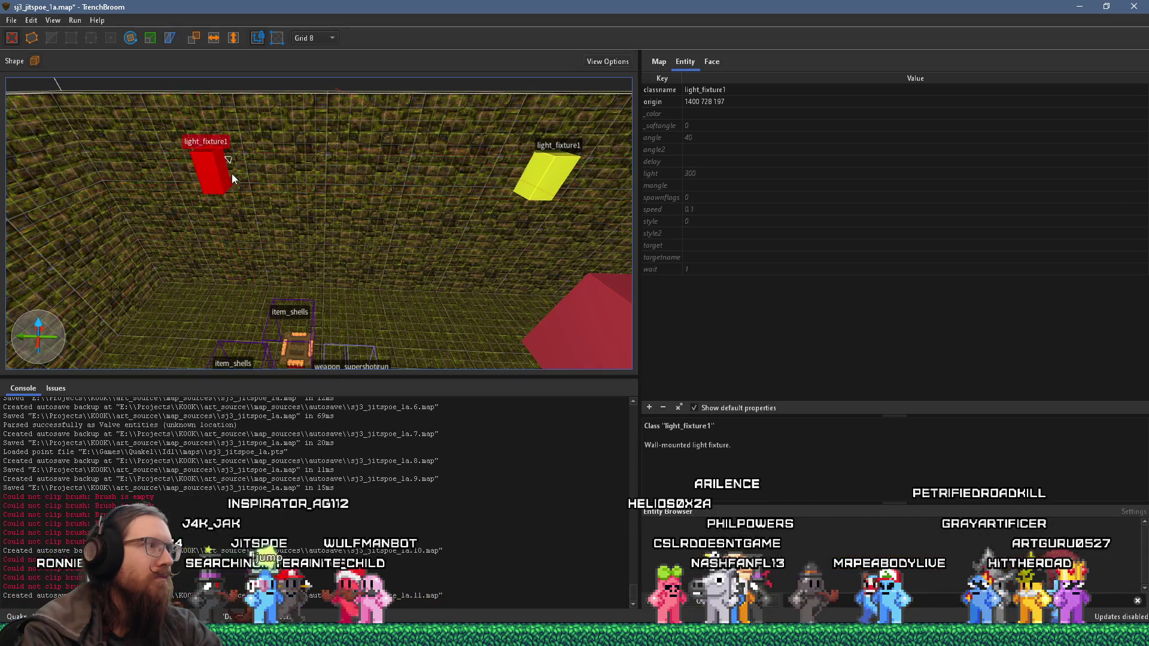
scroll(326, 128, up, 3)
drag(248, 74, 60, 93)
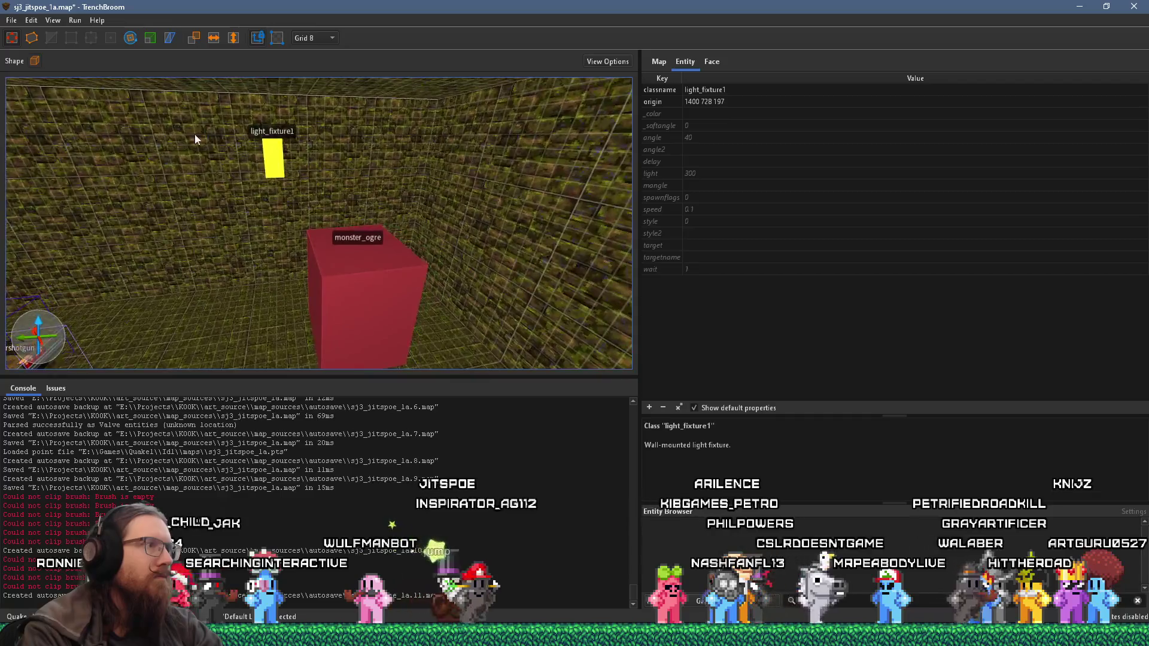
mouse_move(297, 159)
mouse_down()
mouse_move(304, 191)
mouse_move(308, 124)
mouse_up()
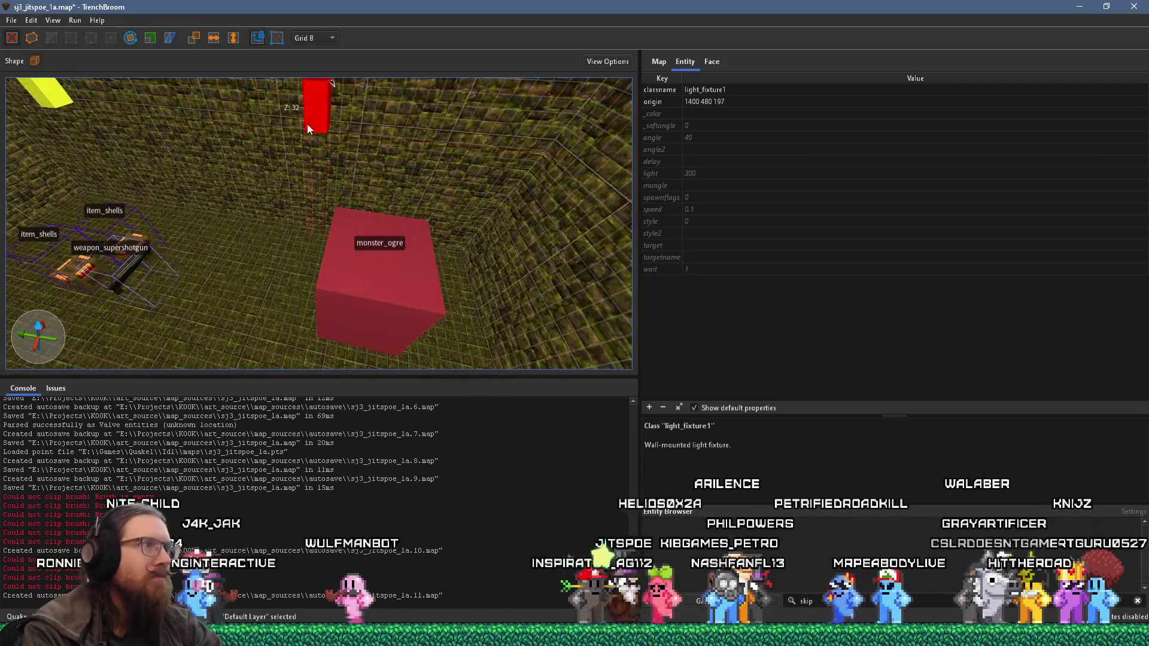
mouse_move(415, 115)
mouse_down()
mouse_move(235, 116)
mouse_move(312, 162)
mouse_move(281, 166)
mouse_move(247, 111)
mouse_move(306, 212)
mouse_move(276, 131)
mouse_move(346, 148)
mouse_up()
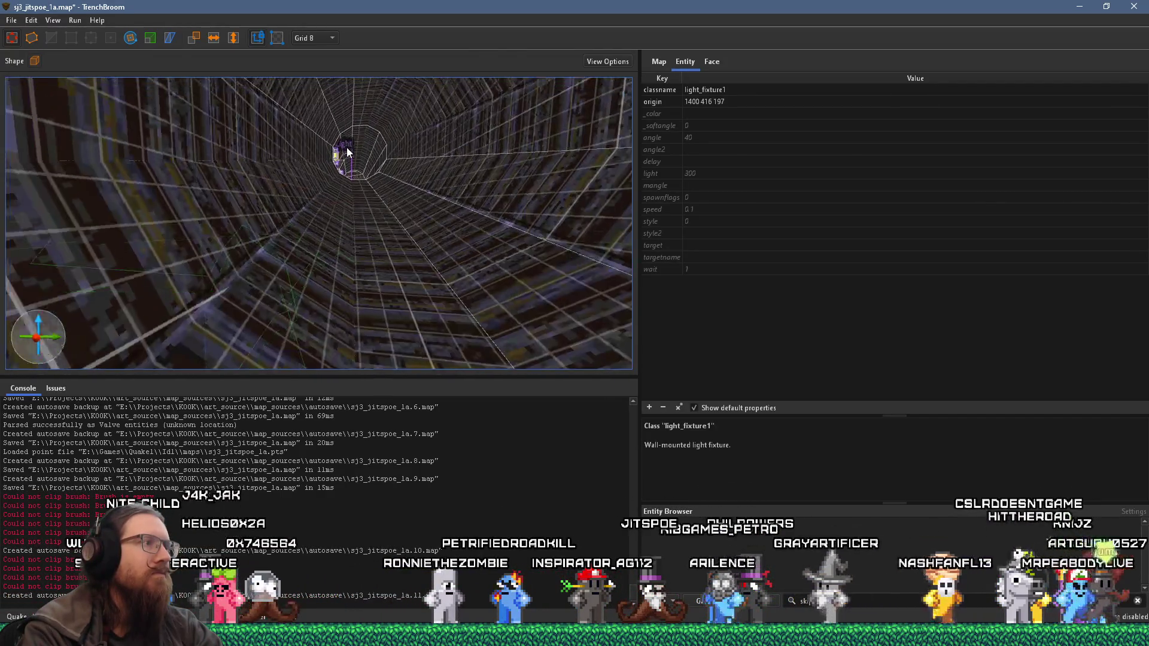
scroll(347, 167, up, 5)
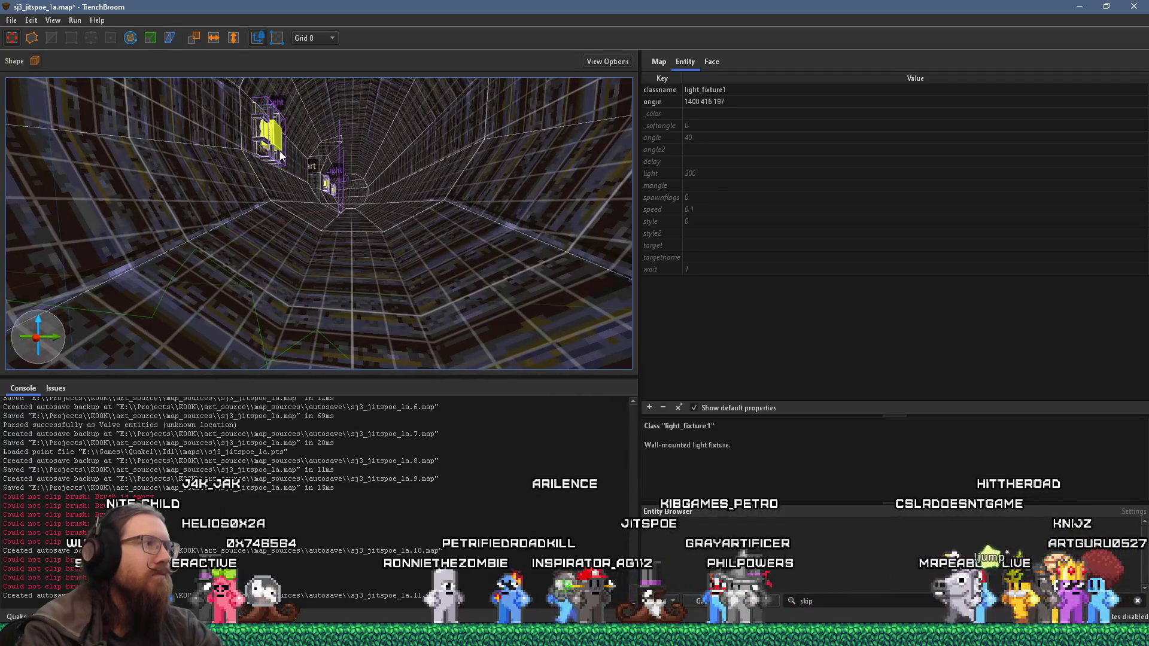
Step: Set the nearby light entity's brightness from 300 to 200
click(281, 155)
click(270, 135)
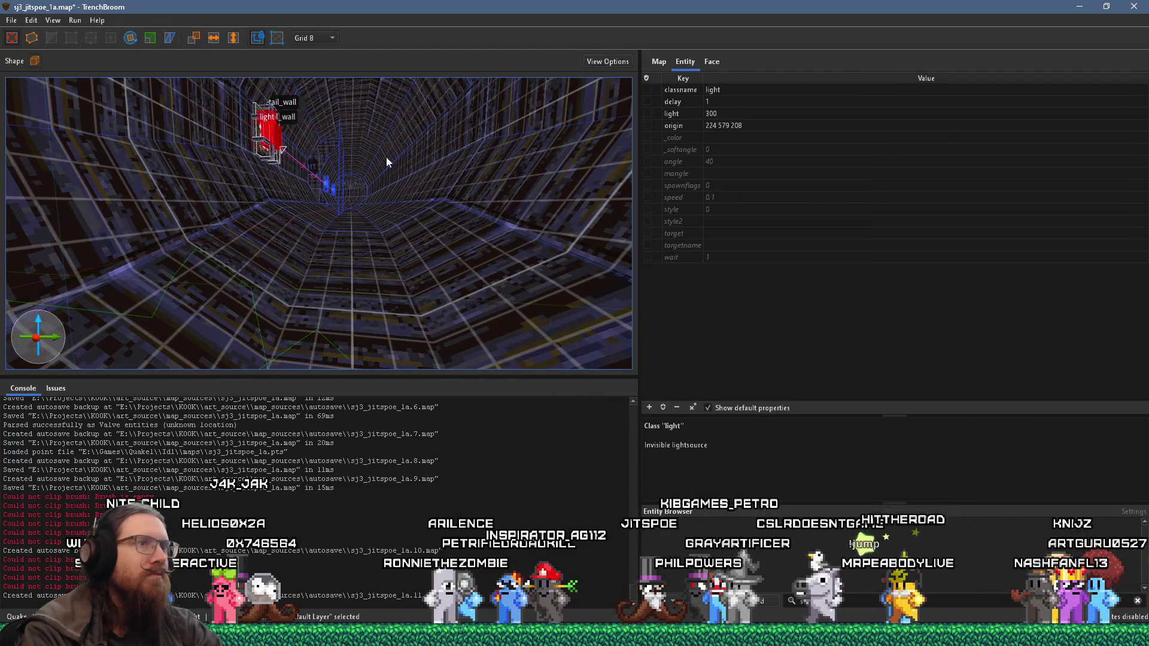
click(721, 116)
click(722, 113)
text(200)
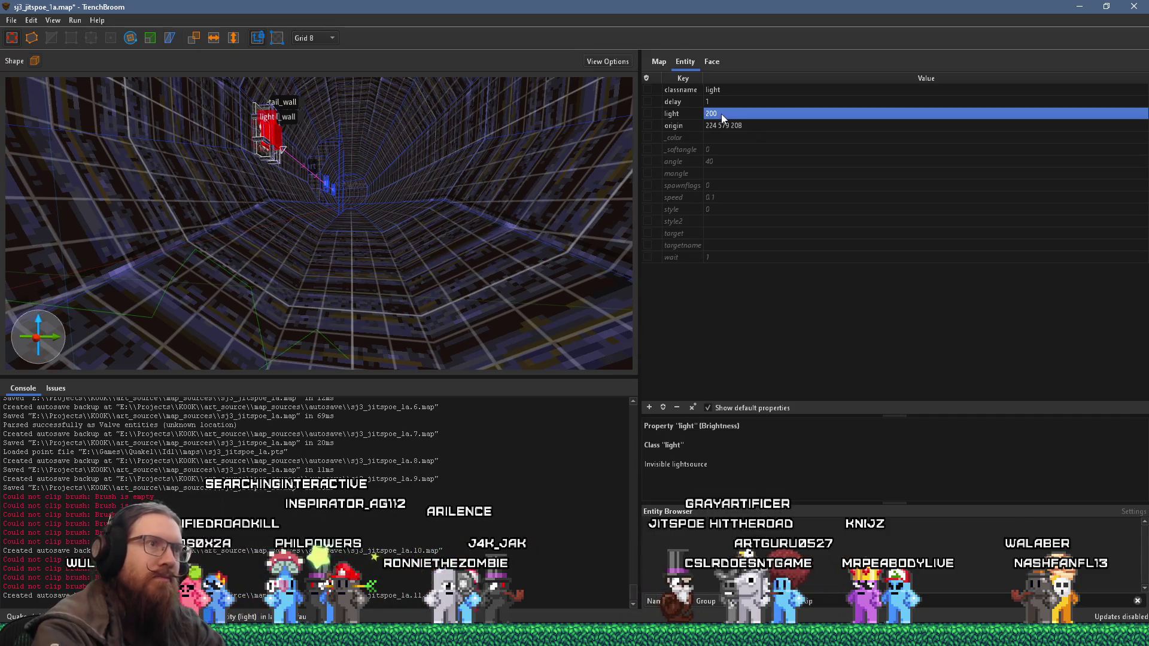
Step: Save the map and bring up the Compile Map settings
click(12, 20)
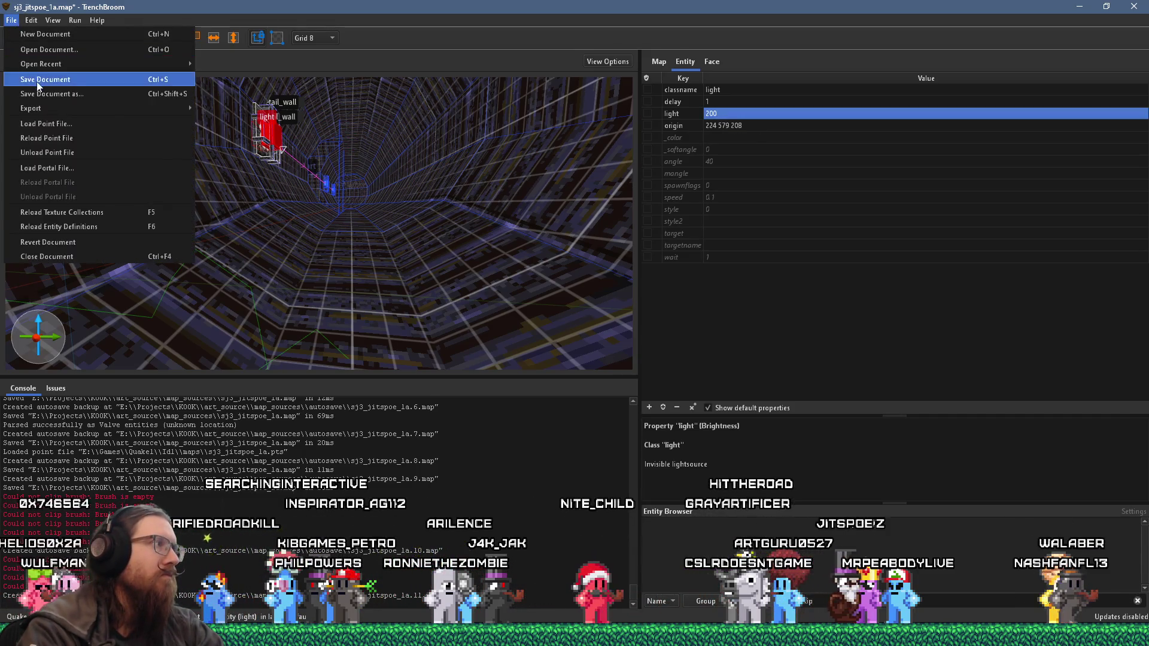
click(38, 86)
click(89, 37)
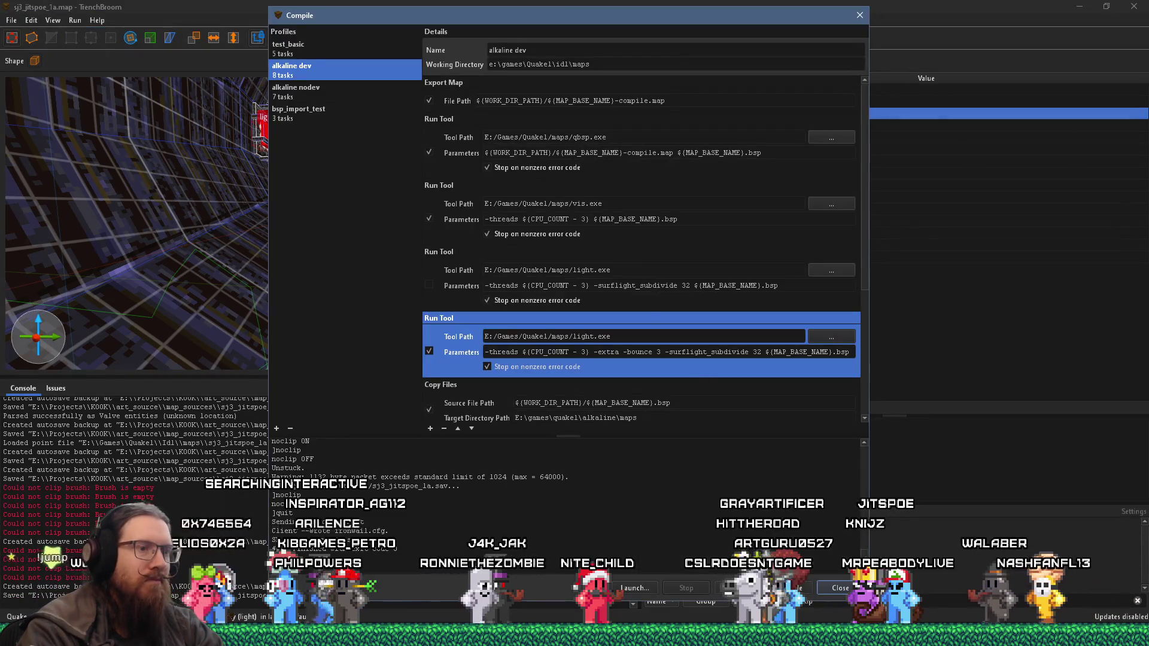
Step: Compile the map with the 'alkaline dev' profile and launch it in Ironwail
click(790, 589)
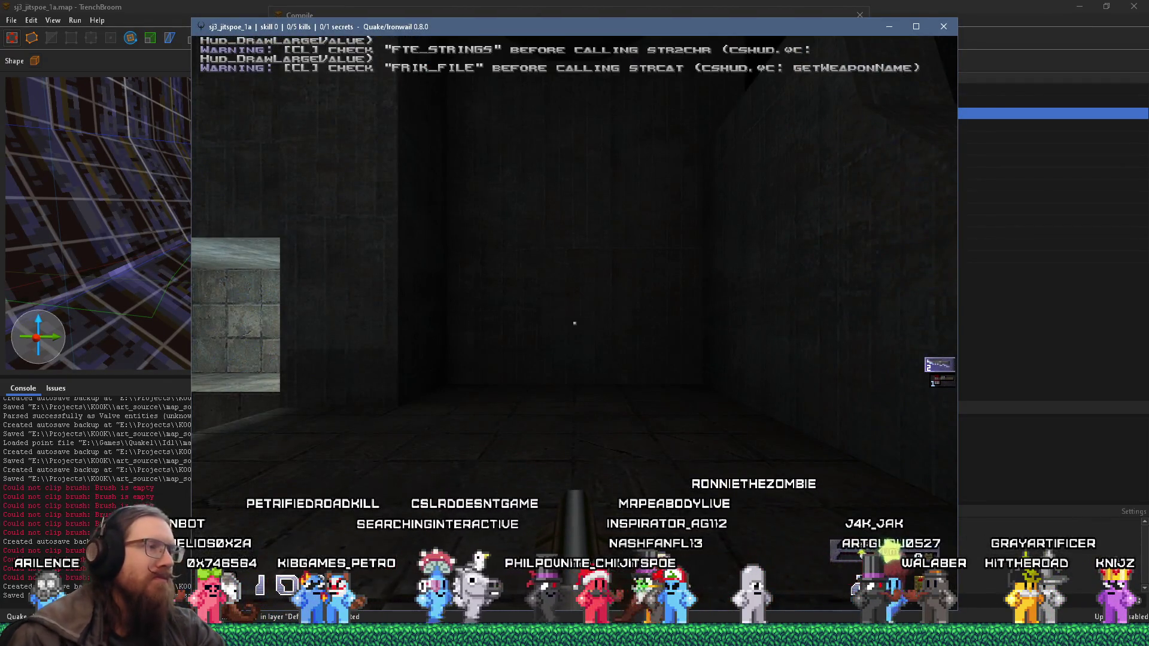
Step: Walk through the lit arched rooms, checking the wall and corner lights
key(w)
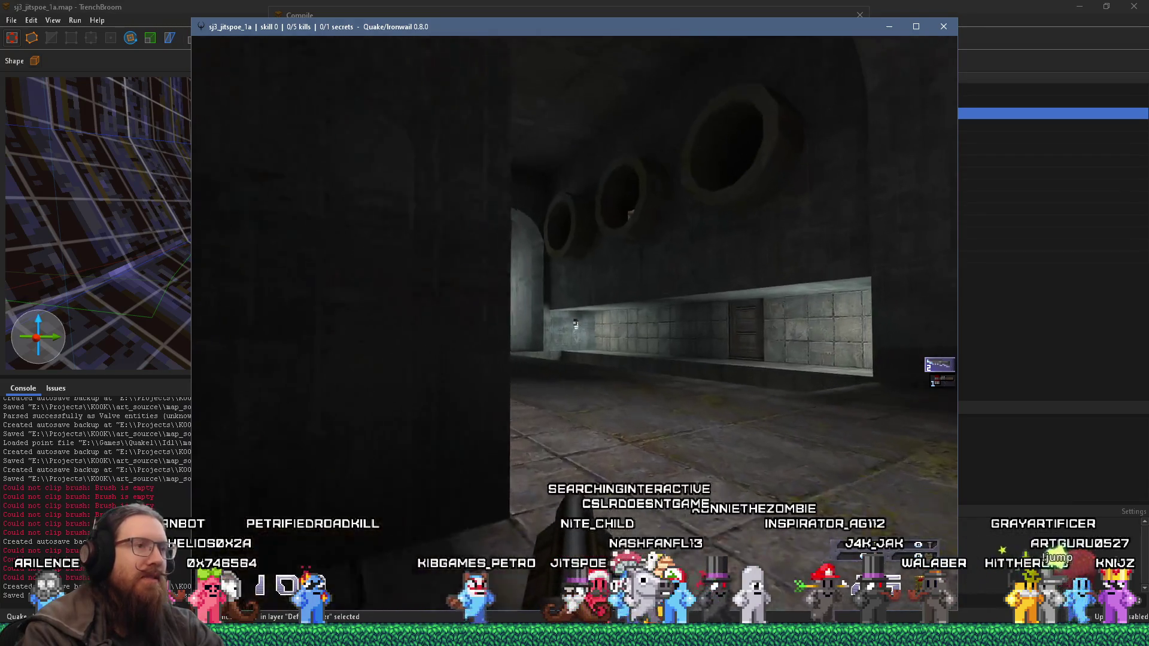
key(w)
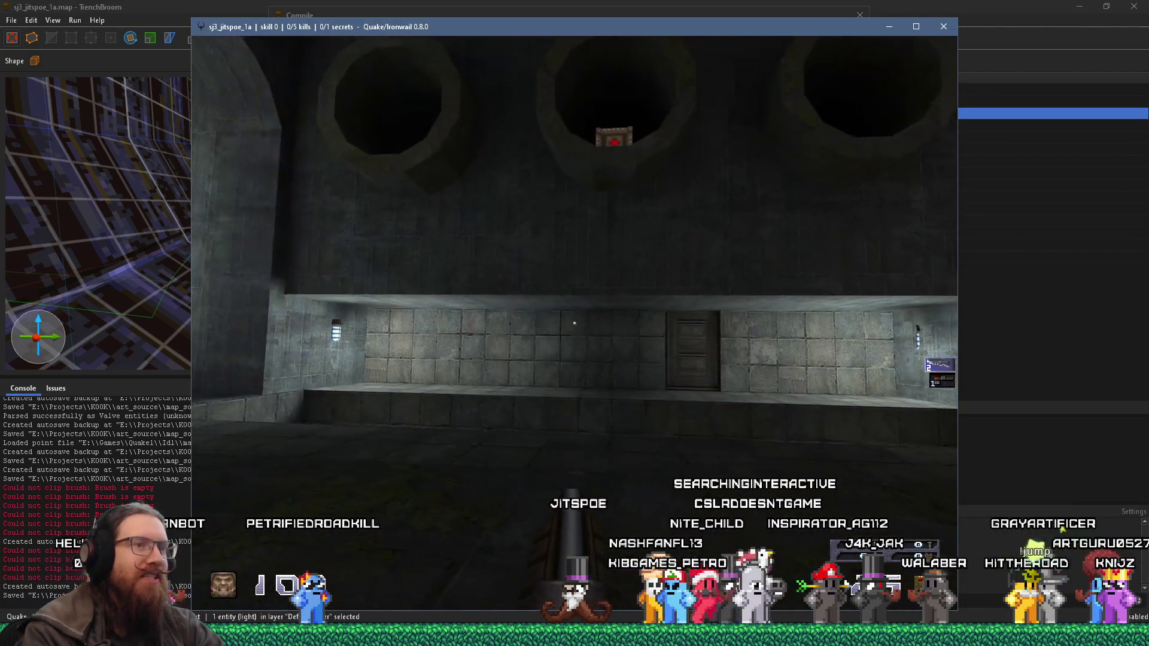
key(w)
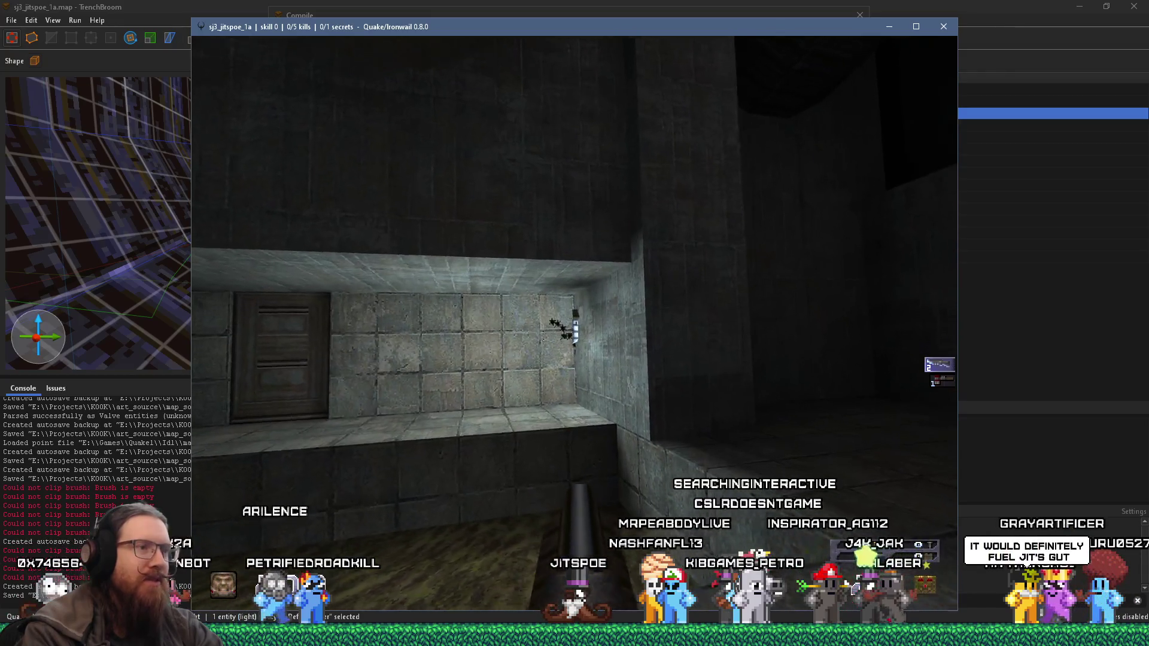
key(w)
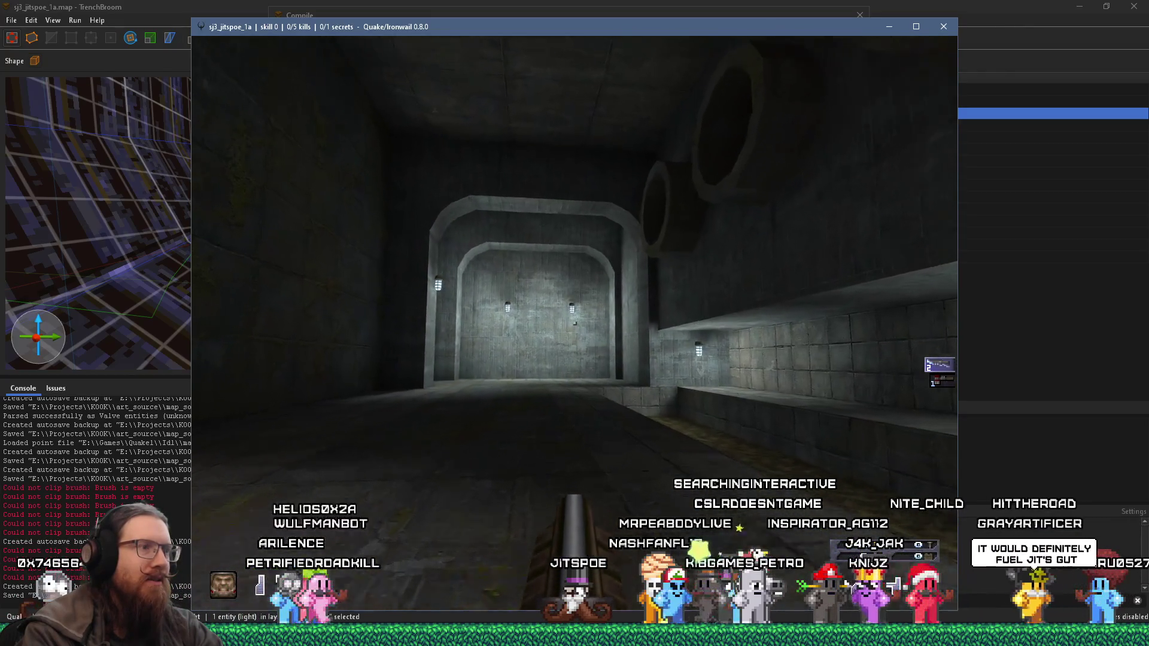
key(w)
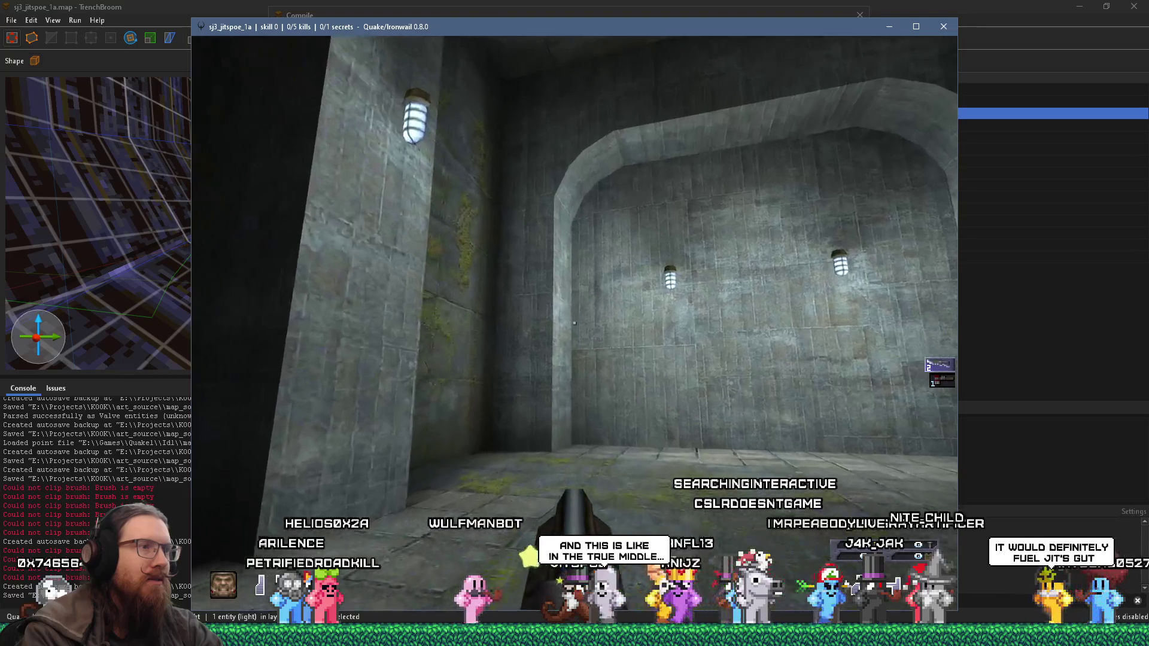
key(w)
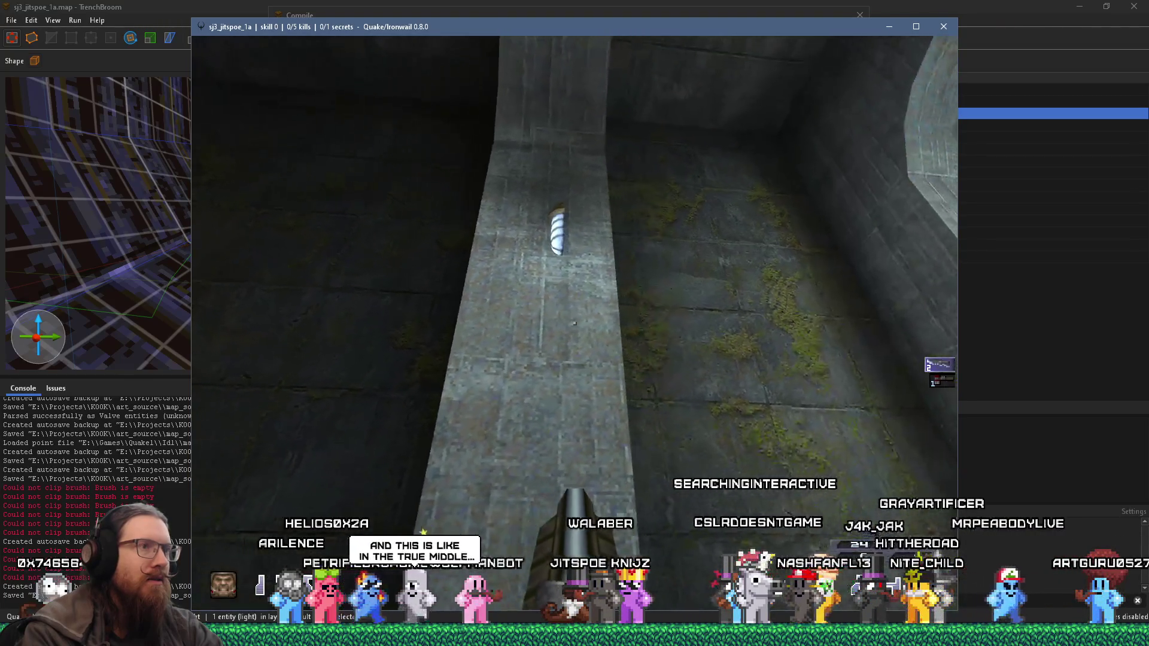
key(w)
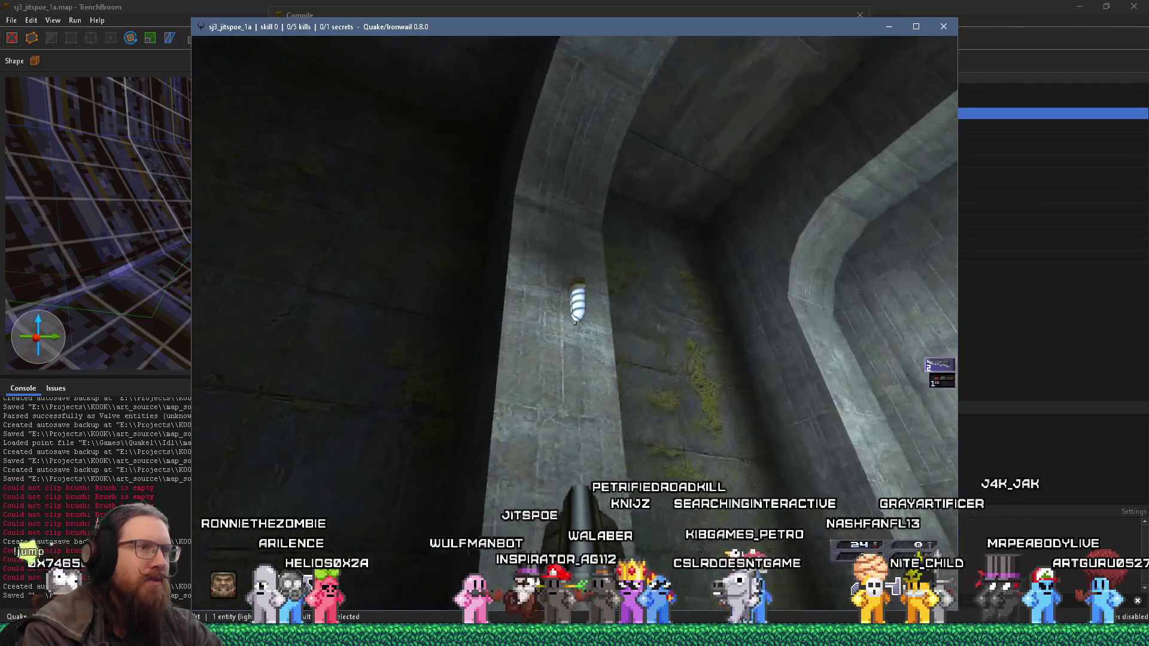
key(w)
Step: Continue past the pillar and yellow opening into the grey concrete corridor
key(w)
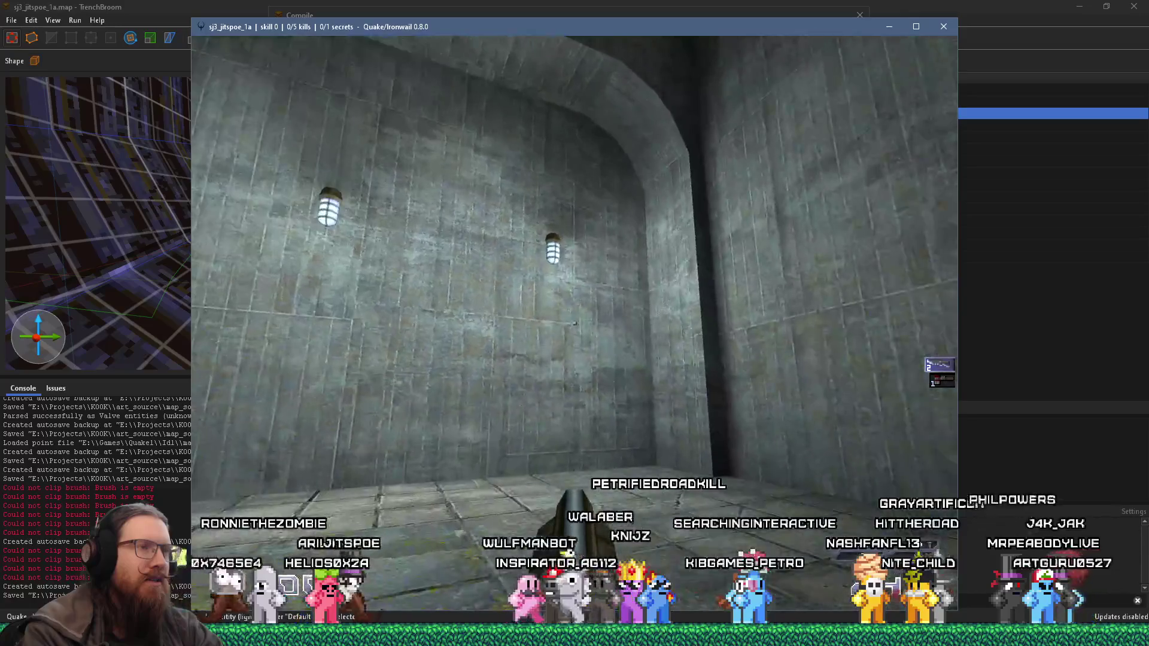
key(w)
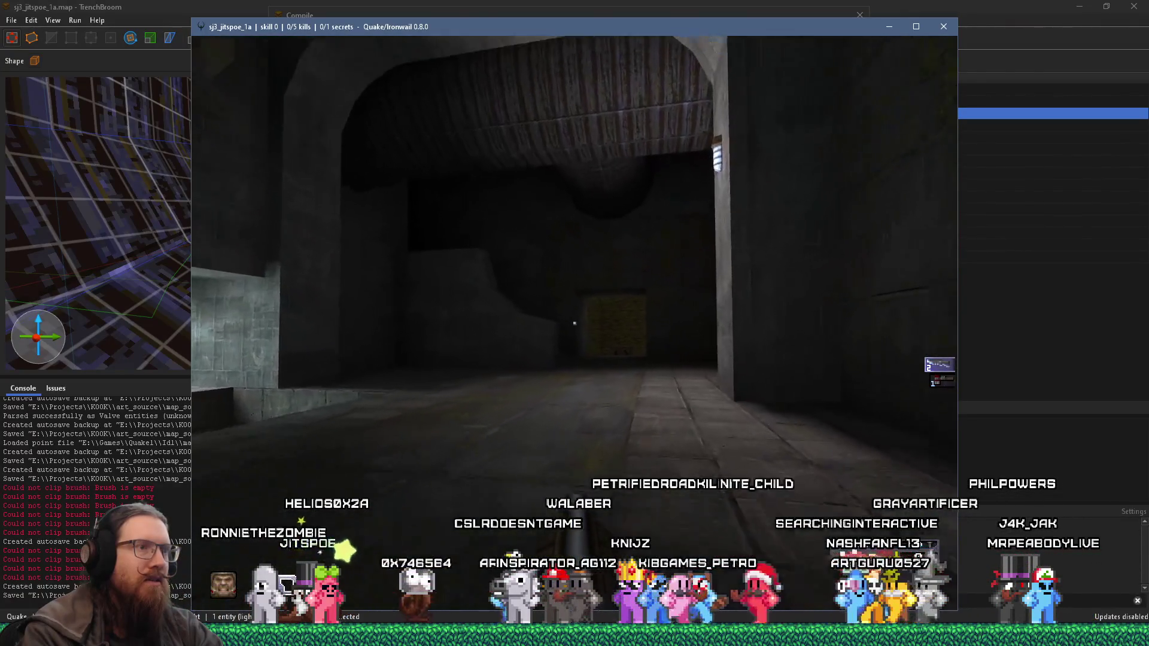
key(w)
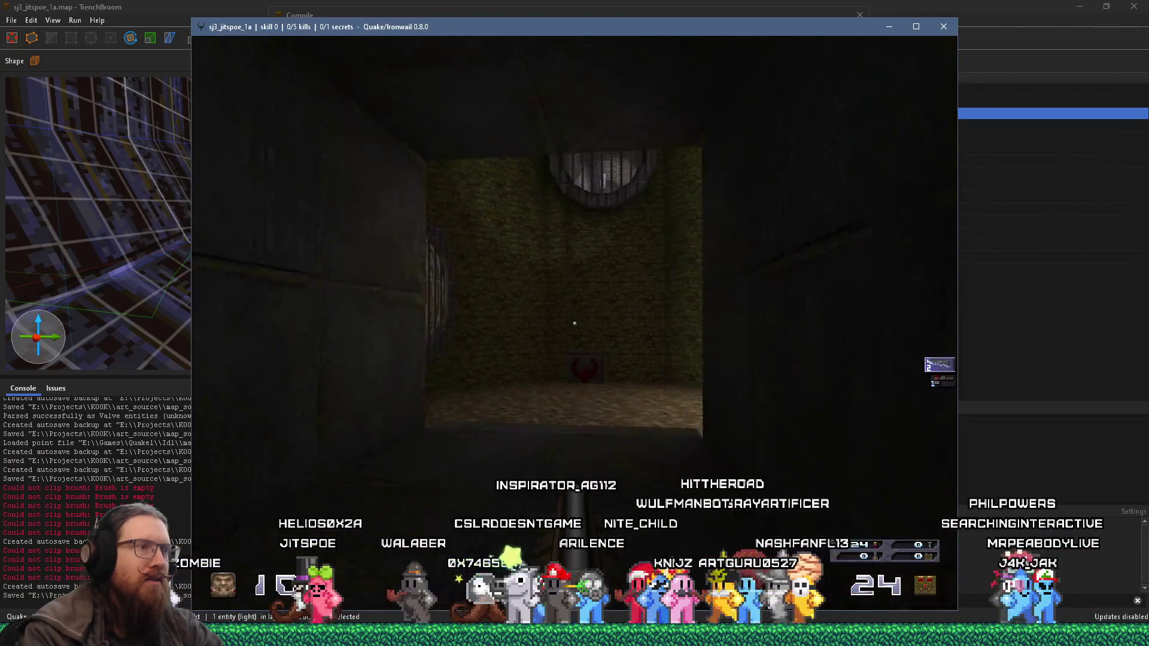
key(w)
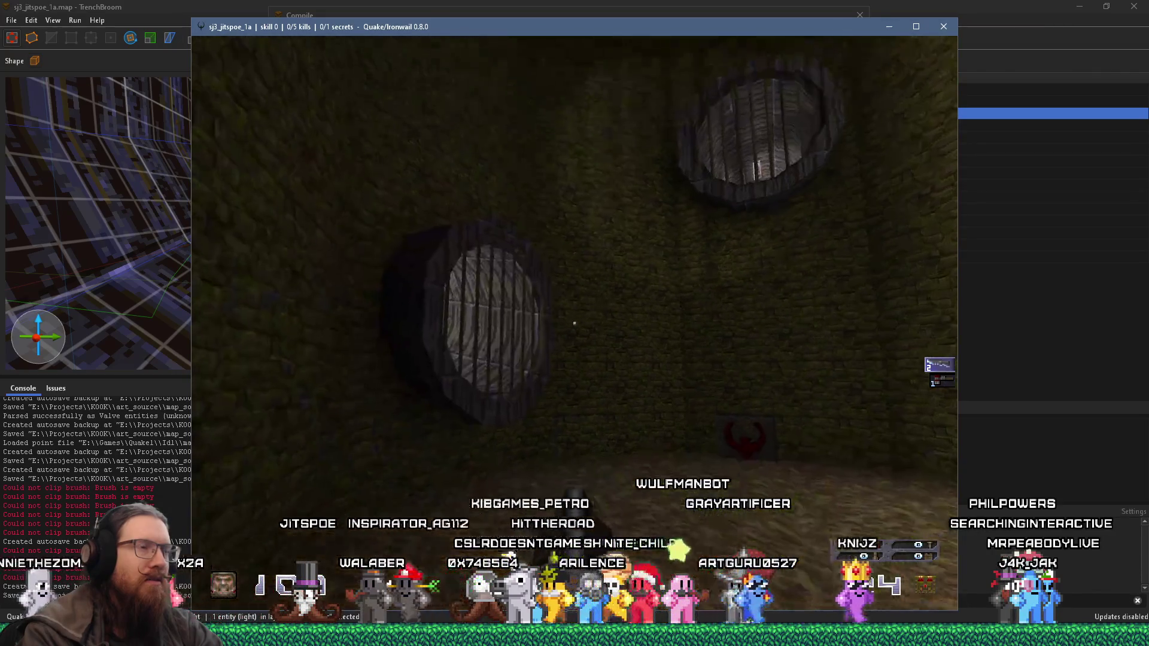
key(w)
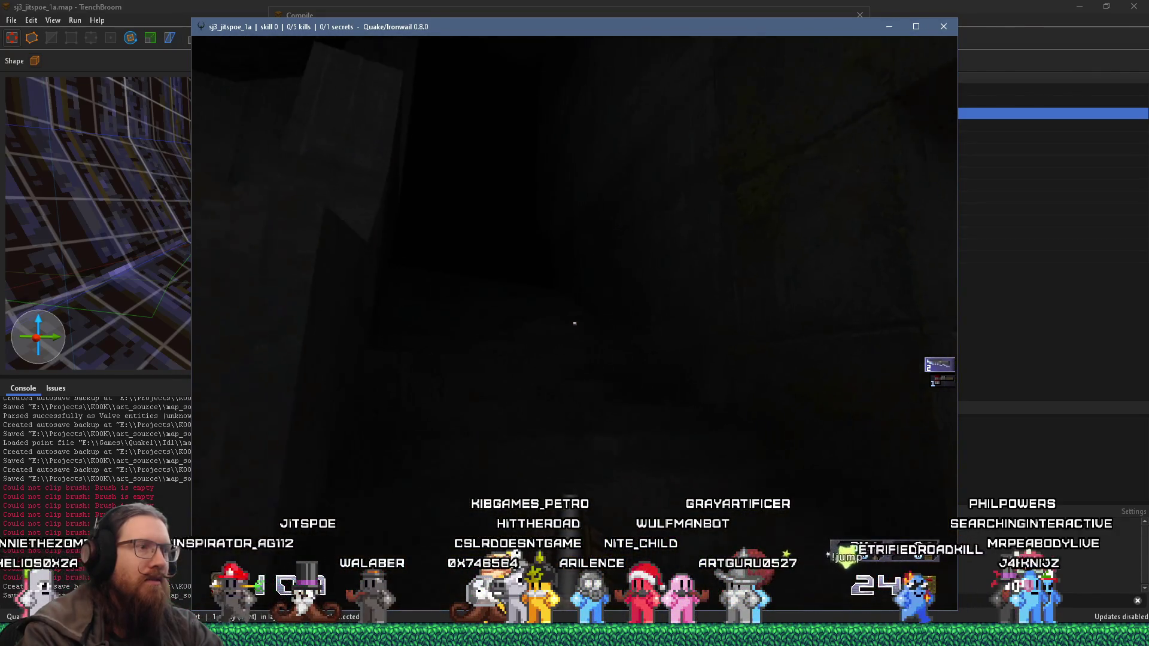
key(w)
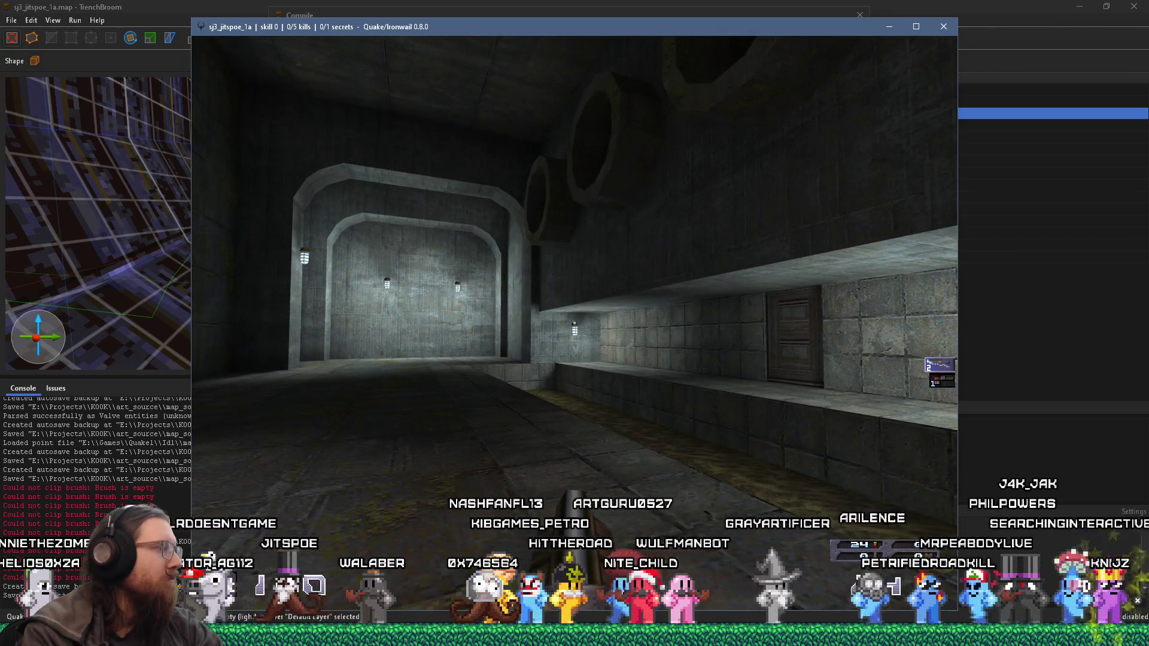
key(w)
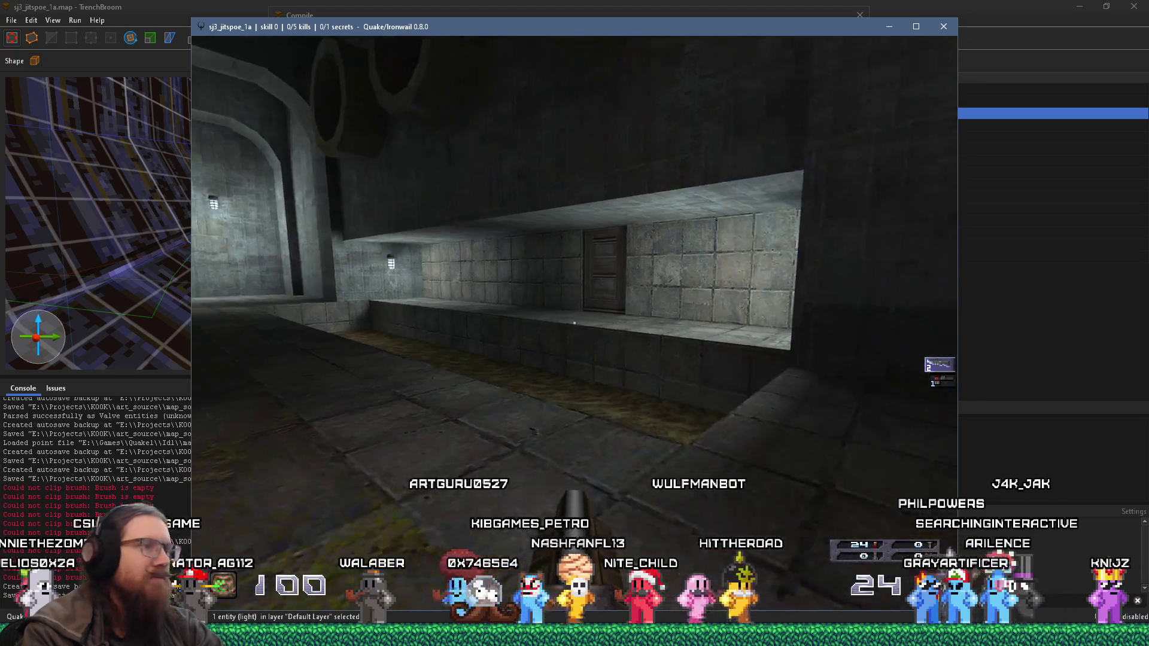
key(w)
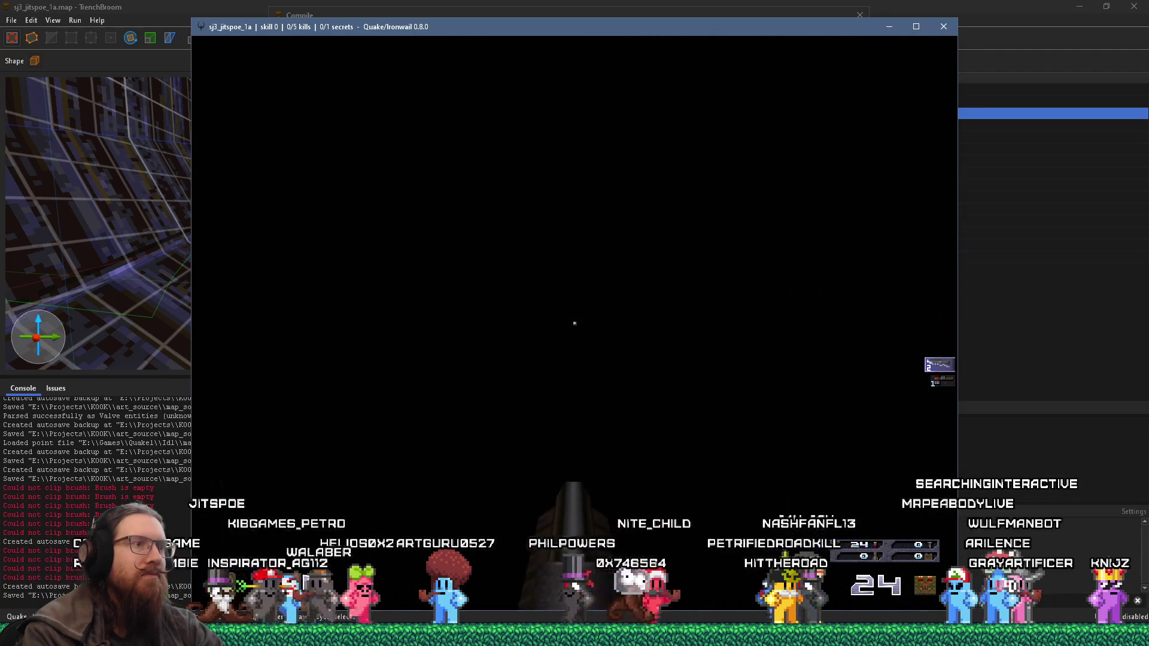
Step: Shoot the door open and walk through the dark area up into the lit stone room
click(576, 323)
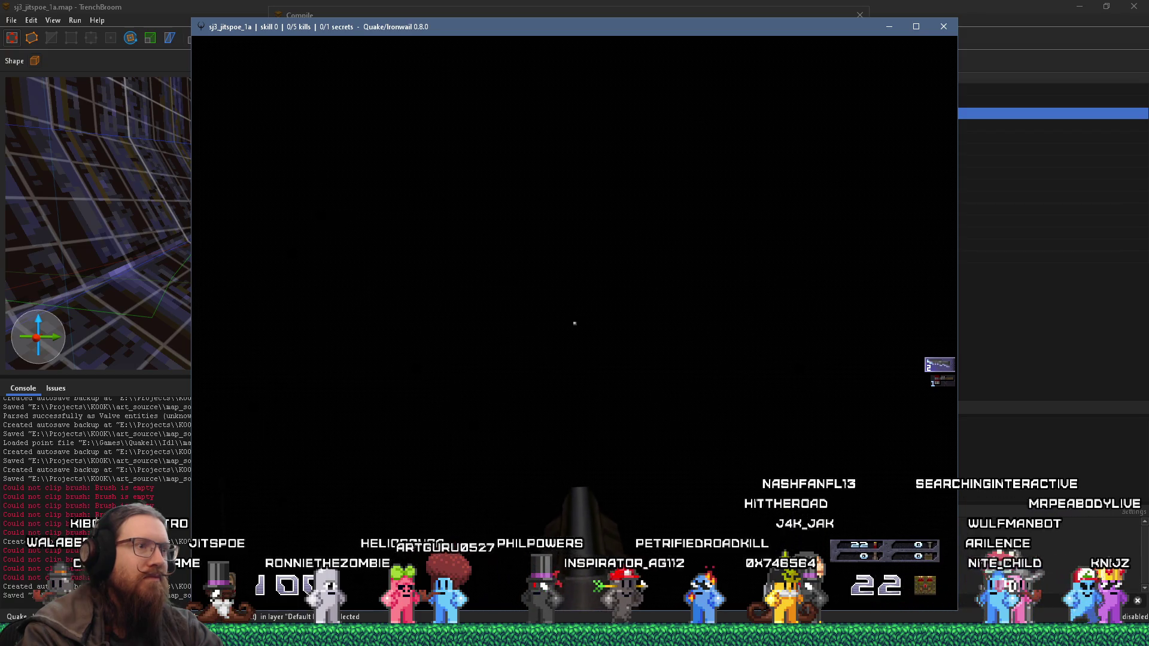
key(w)
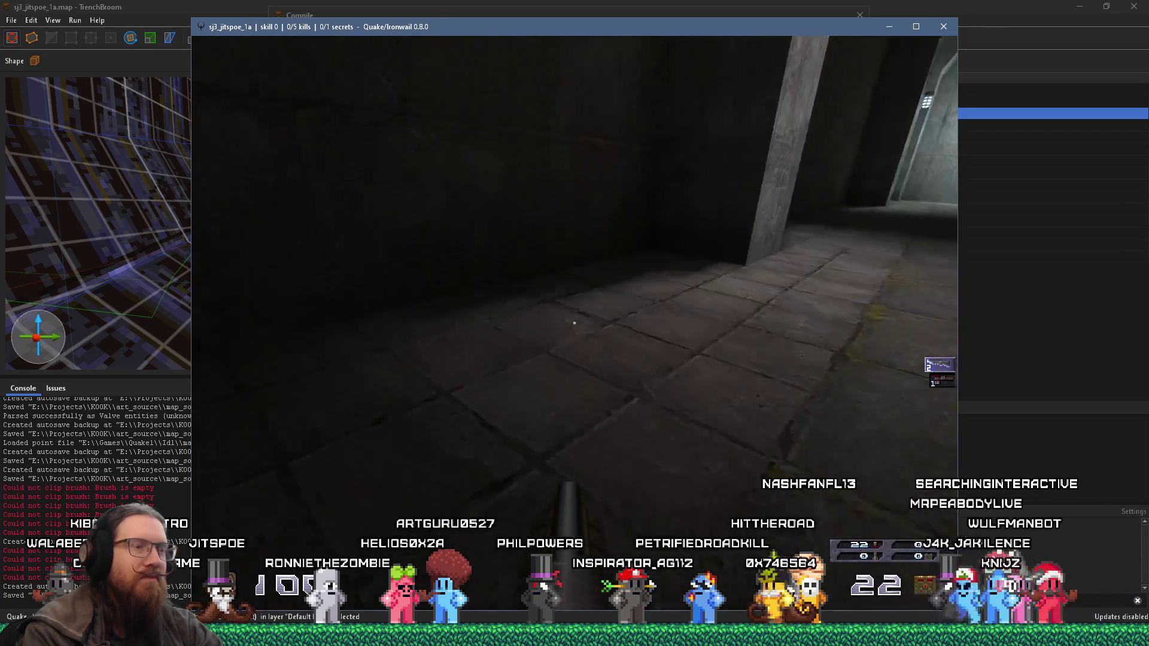
key(w)
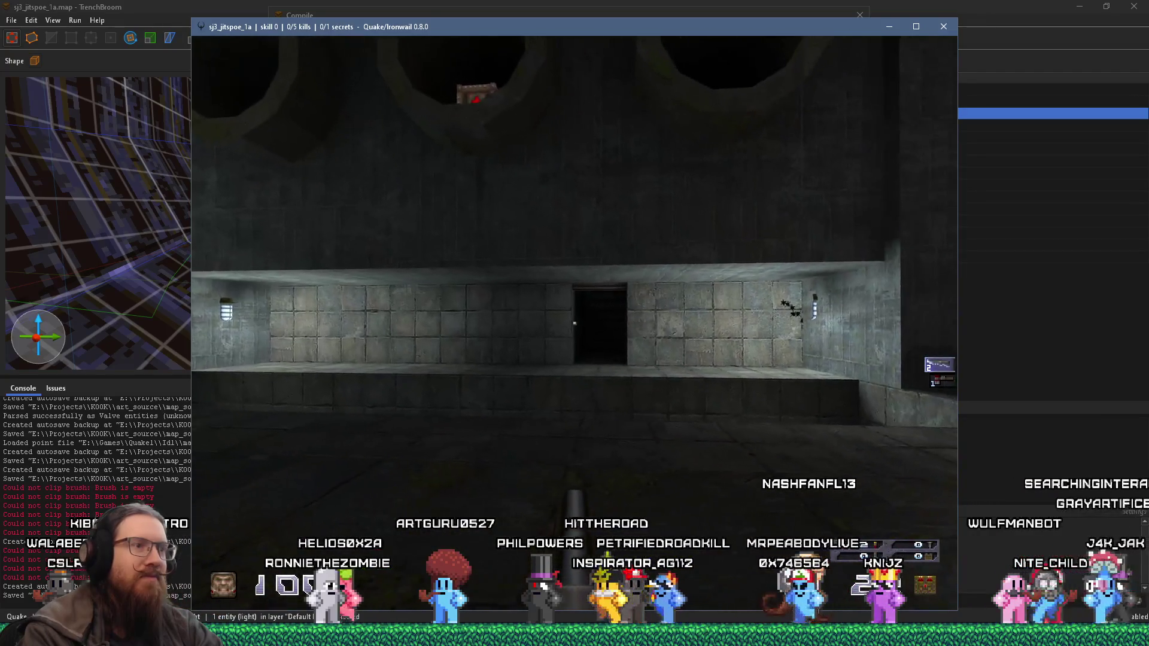
key(w)
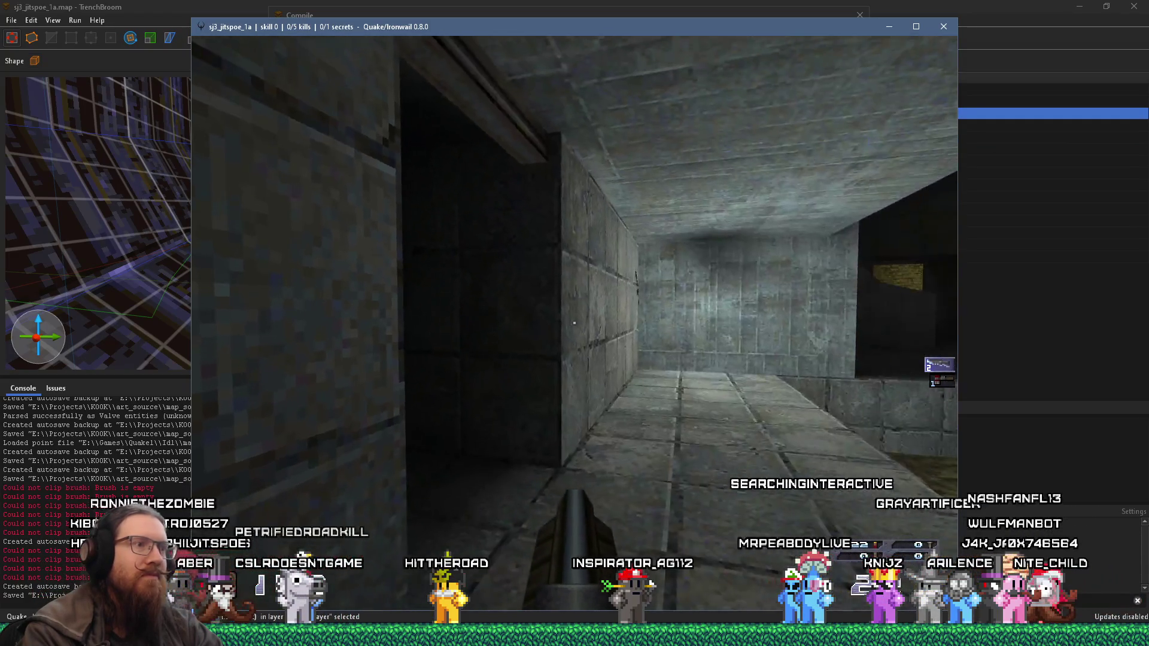
key(w)
key(w)
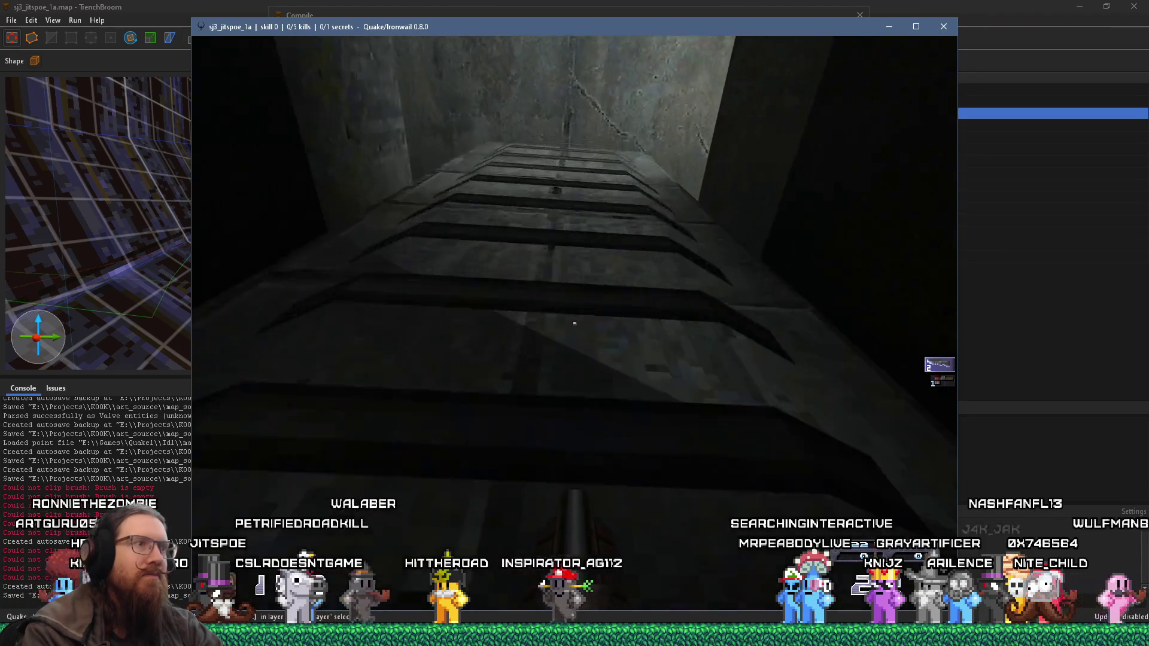
key(w)
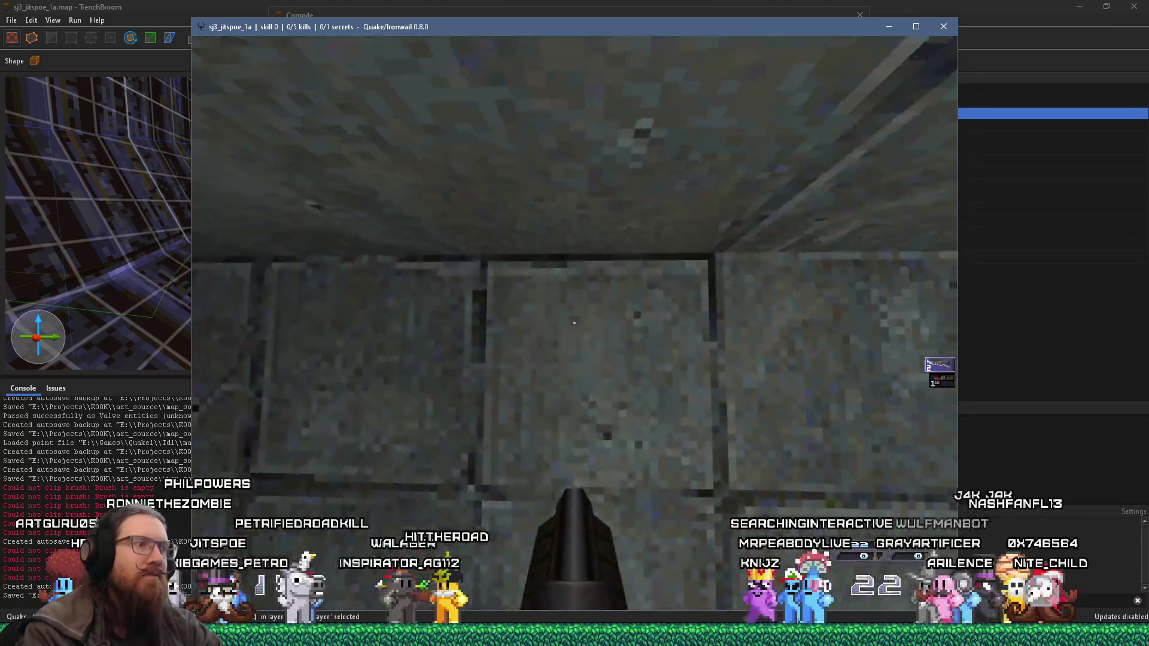
key(w)
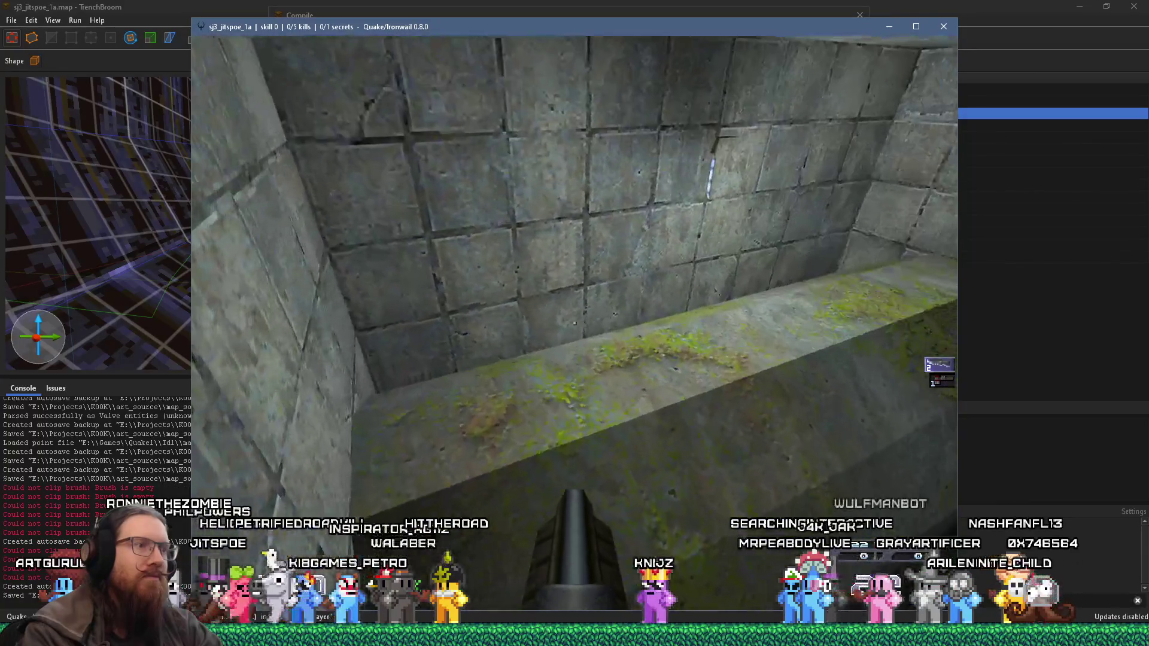
Step: Climb the mossy ledge, grab the shells and drop into the secret area beyond
key(w)
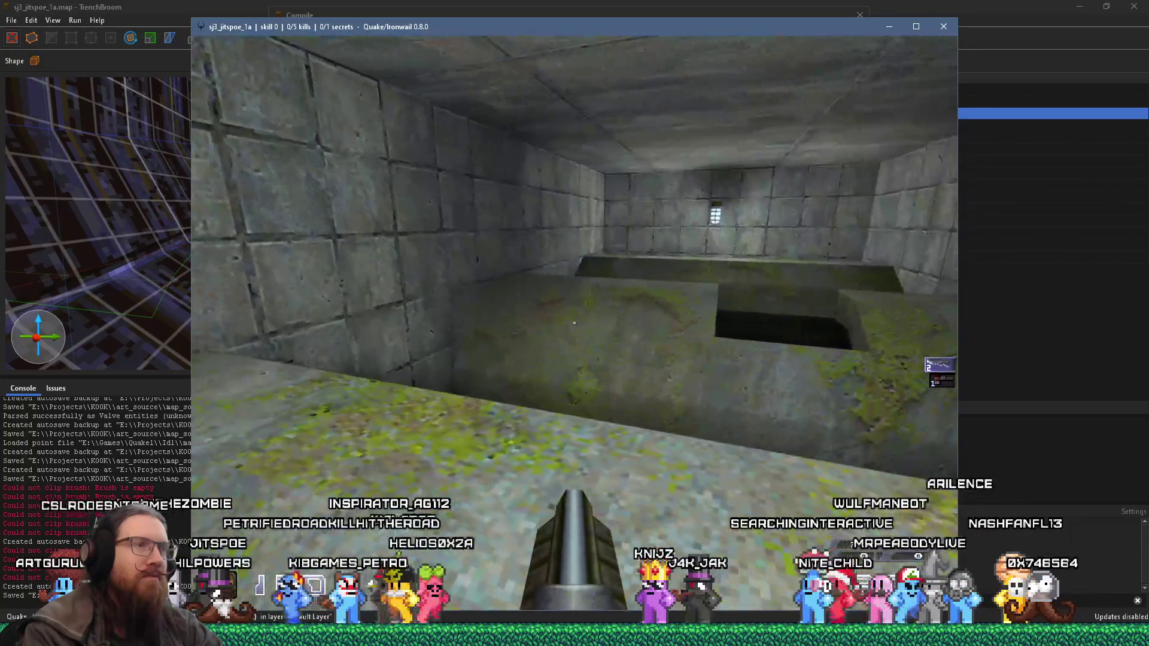
key(w)
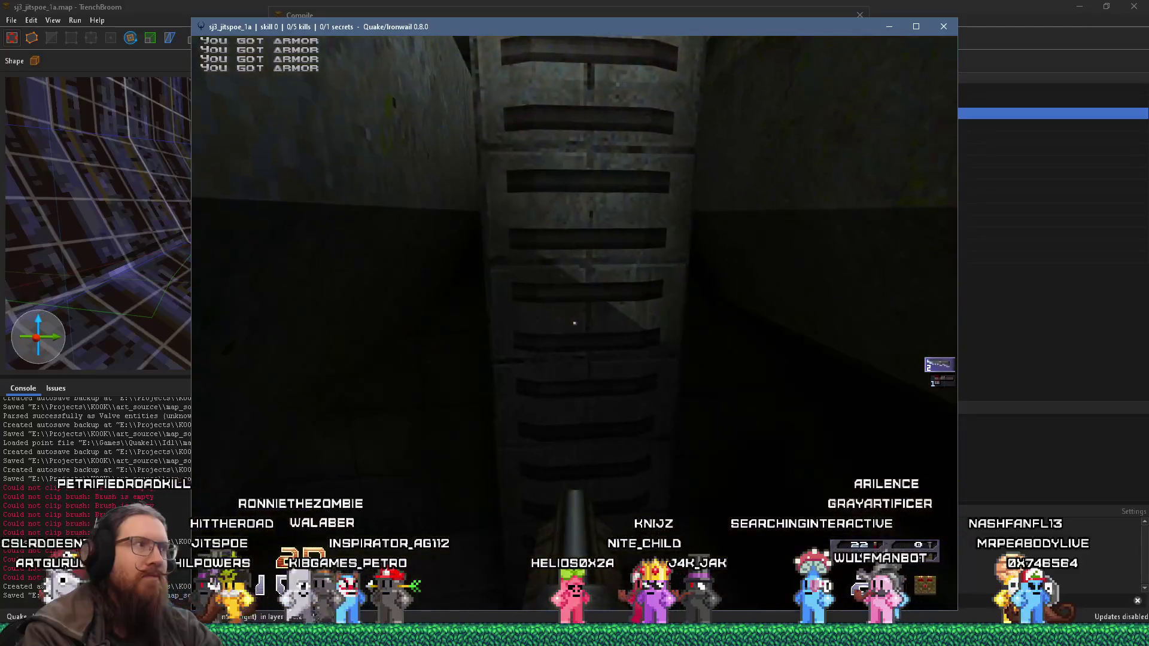
key(w)
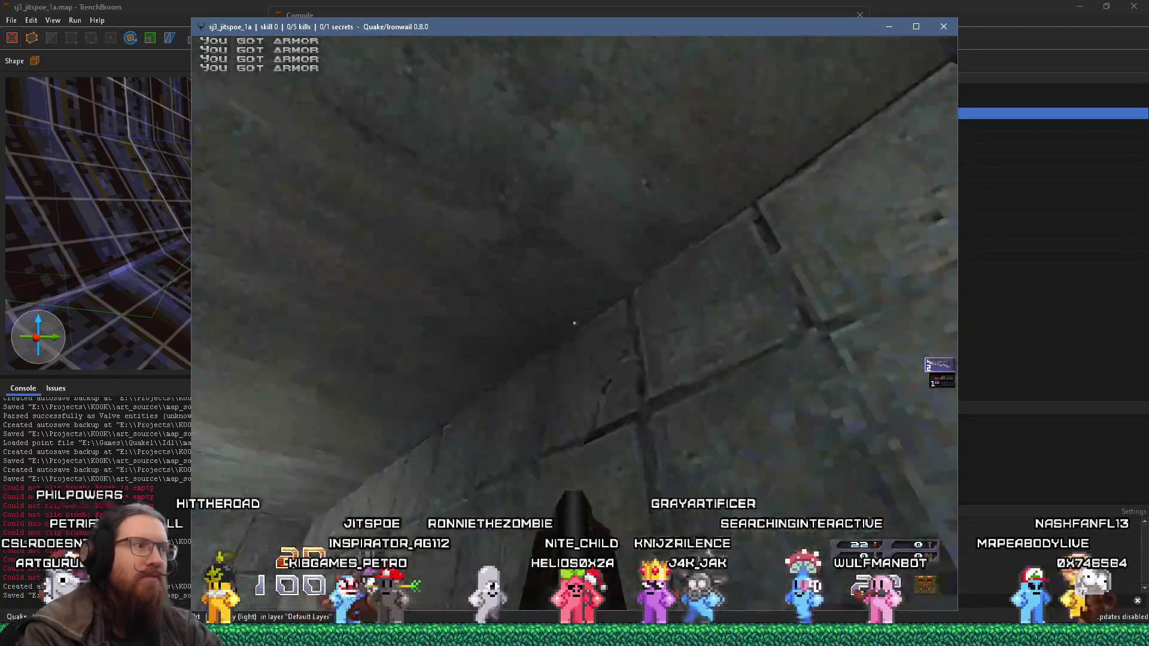
key(w)
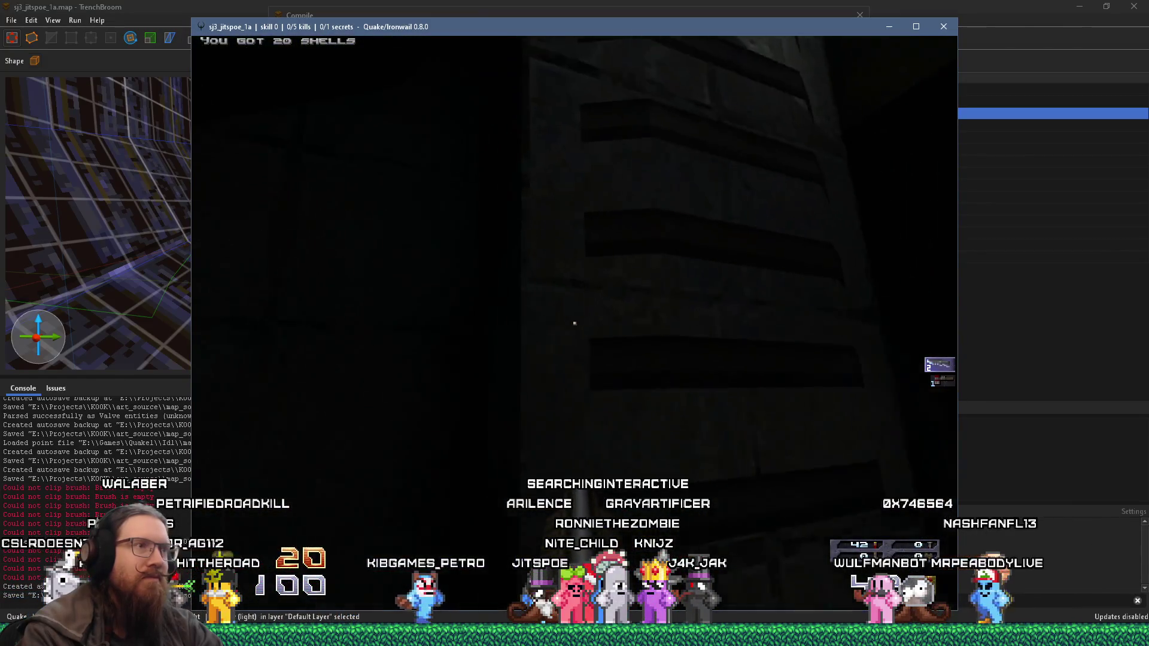
key(w)
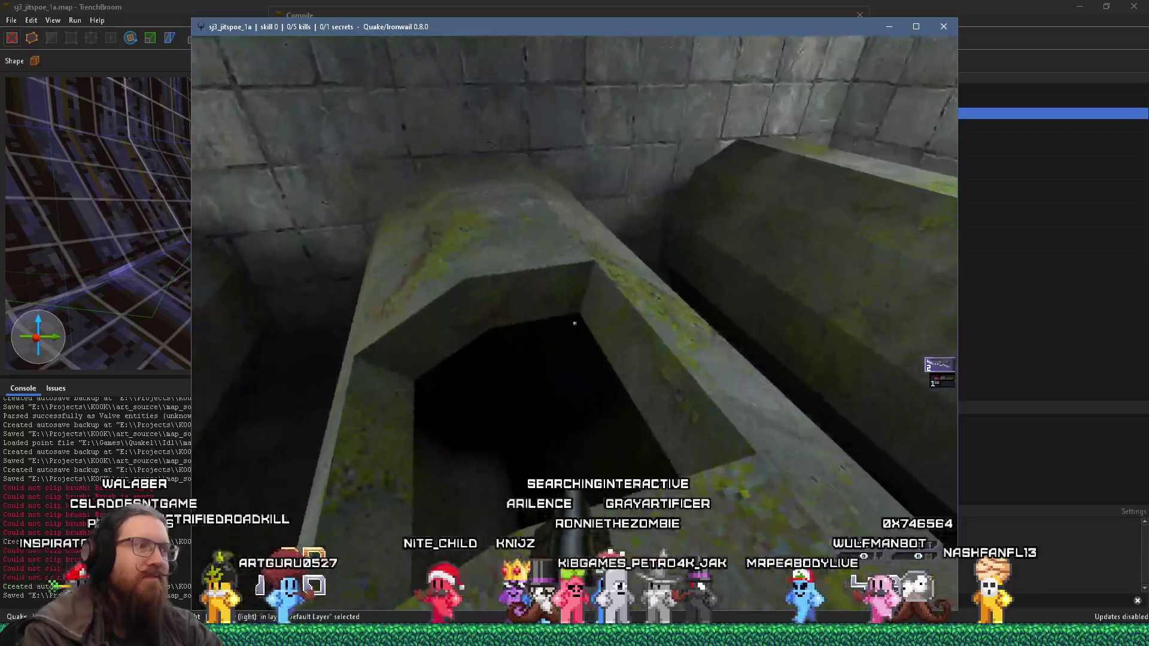
key(w)
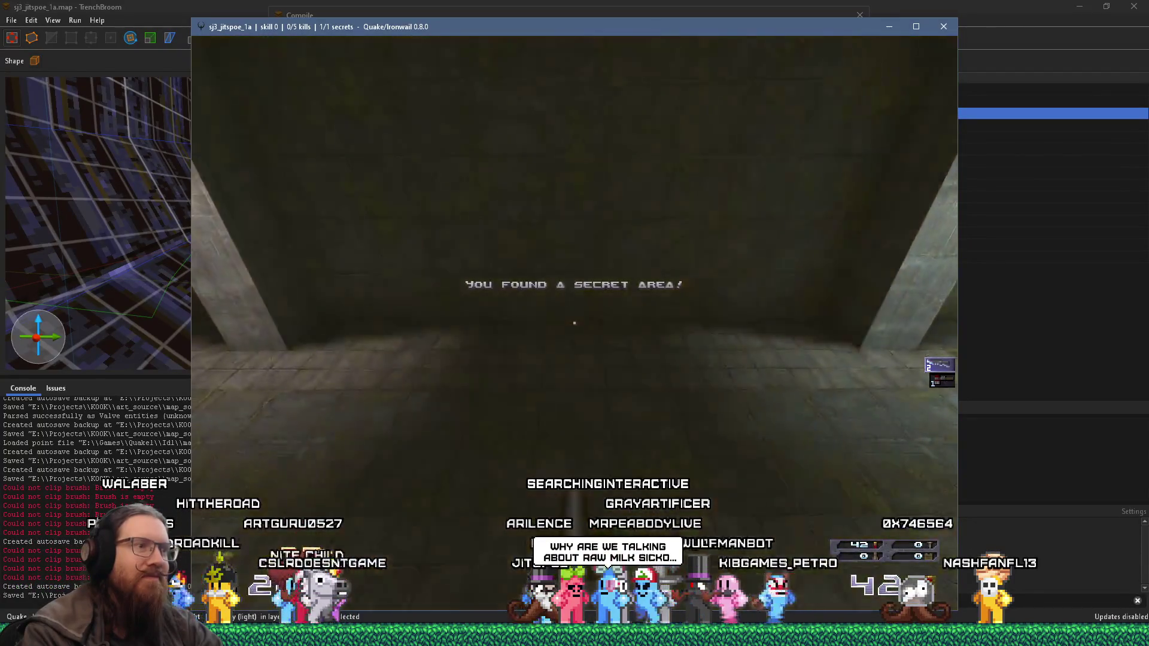
key(w)
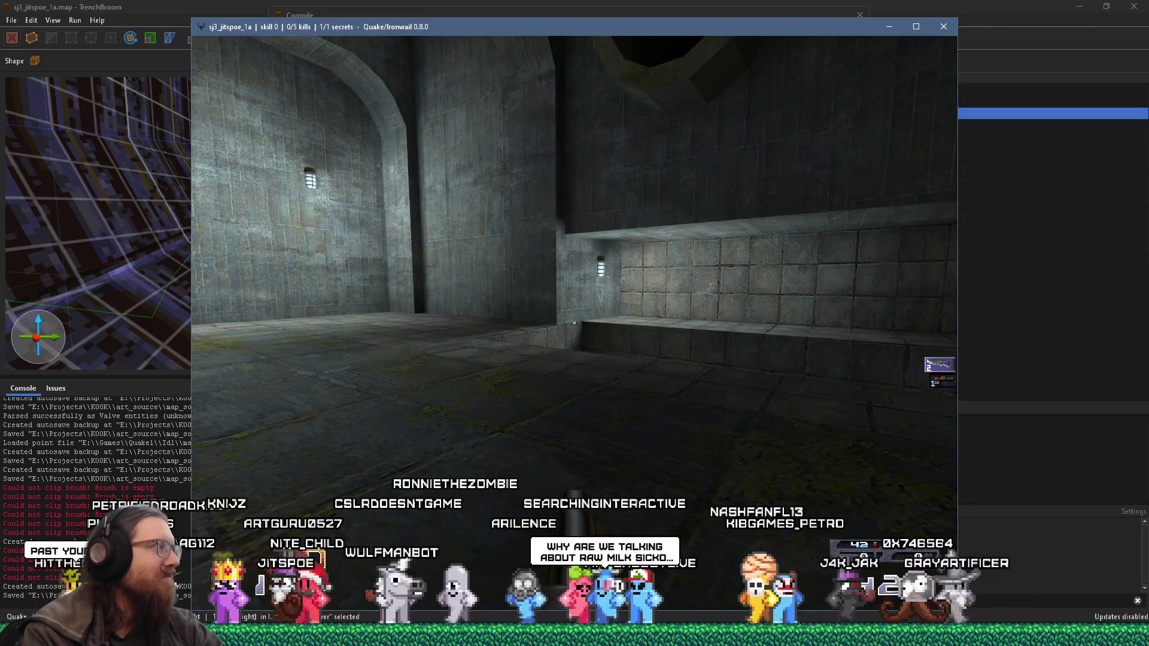
key(w)
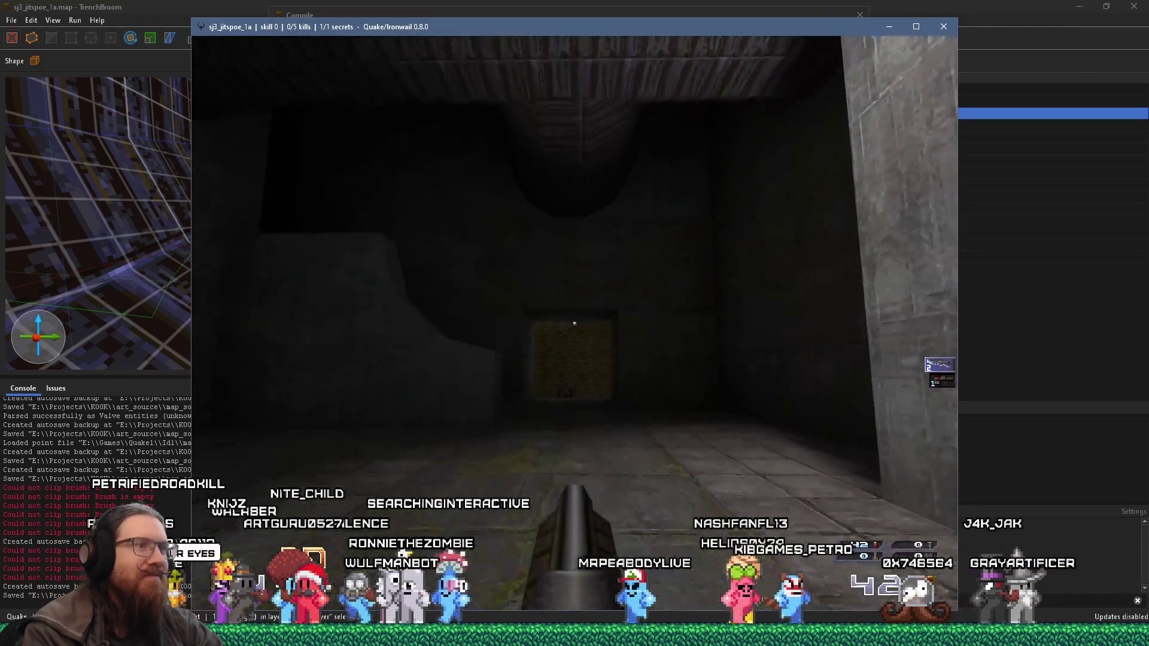
key(w)
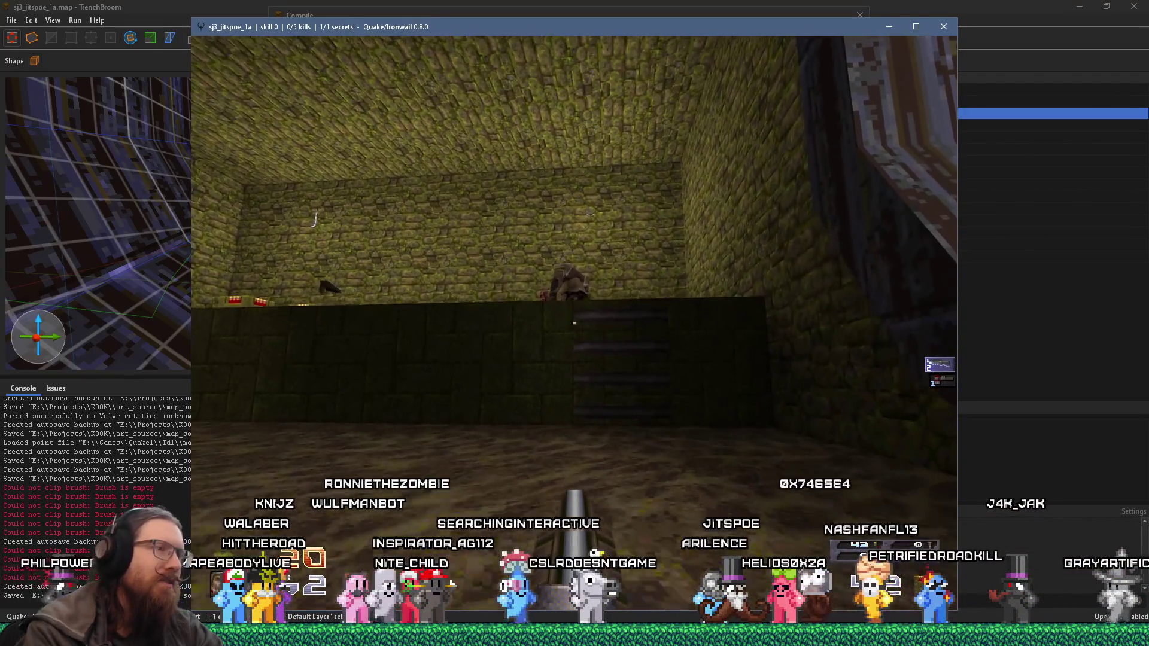
Step: Leave Ironwail via the console, return to TrenchBroom and close the Compile window
key(grave)
key(alt+Tab)
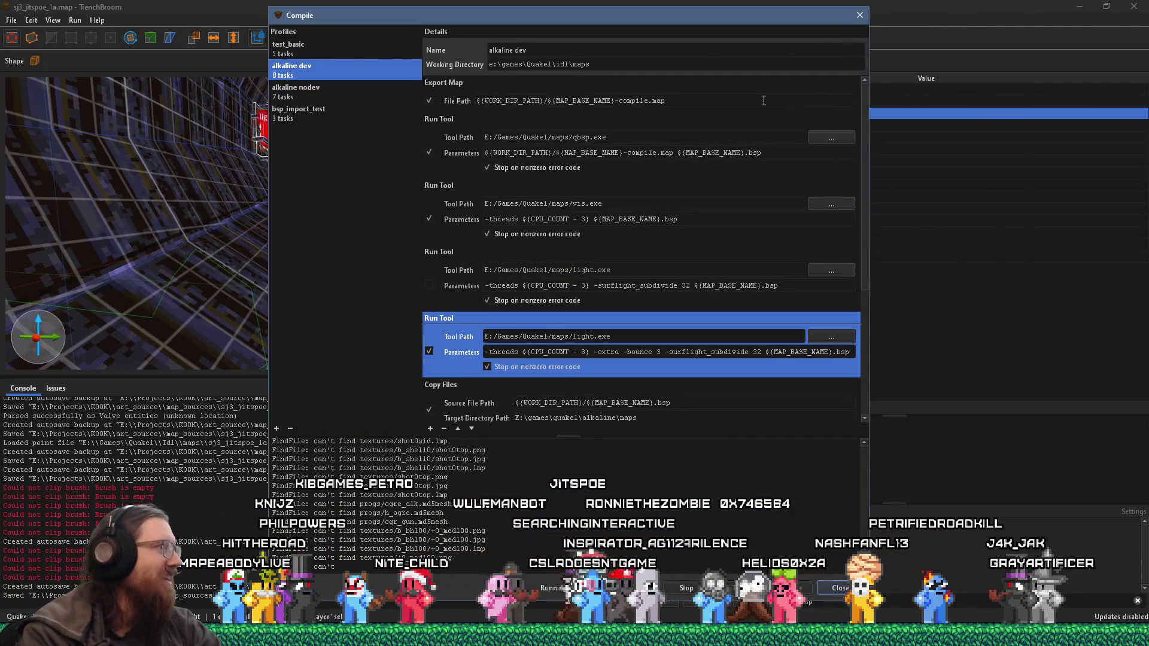
click(859, 15)
click(613, 324)
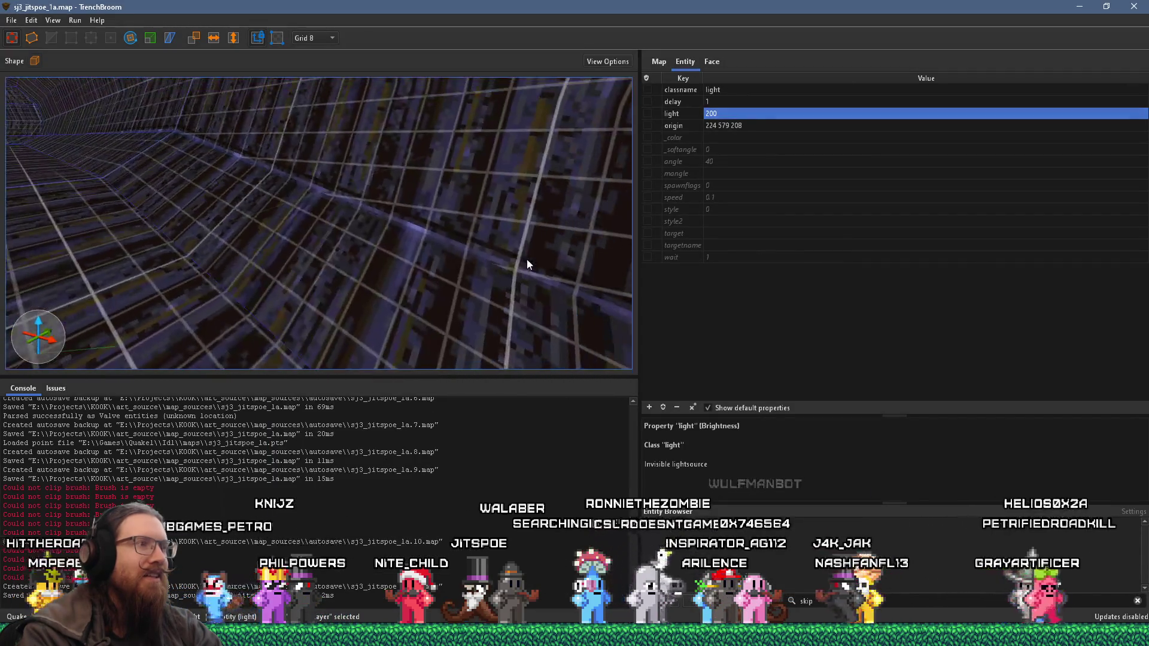
scroll(447, 247, up, 5)
scroll(482, 238, up, 5)
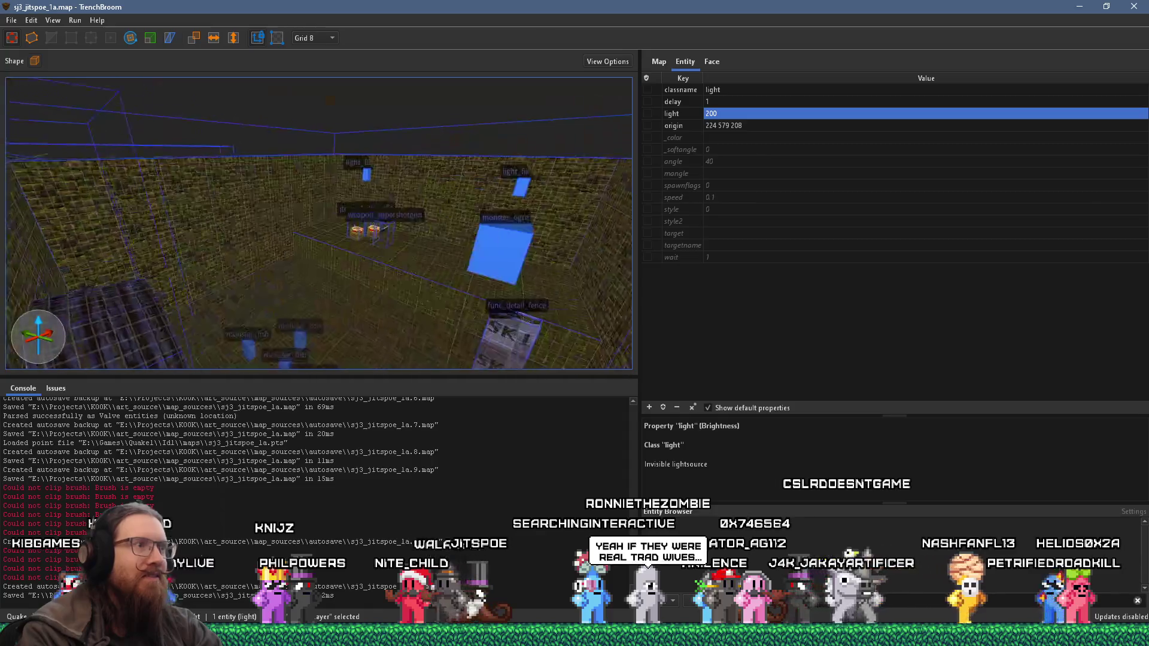
scroll(380, 210, up, 5)
scroll(403, 140, up, 5)
key(Escape)
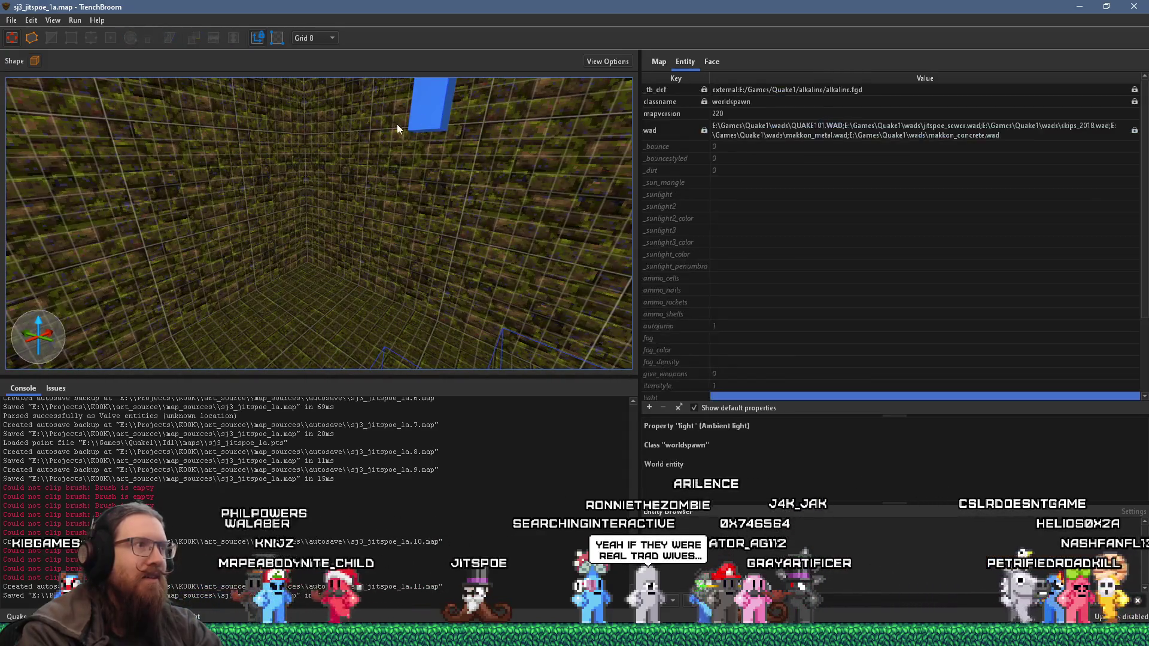
Step: Rotate a wall light fixture around its vertical axis with the Rotate tool
click(426, 114)
scroll(423, 149, down, 2)
scroll(314, 197, up, 3)
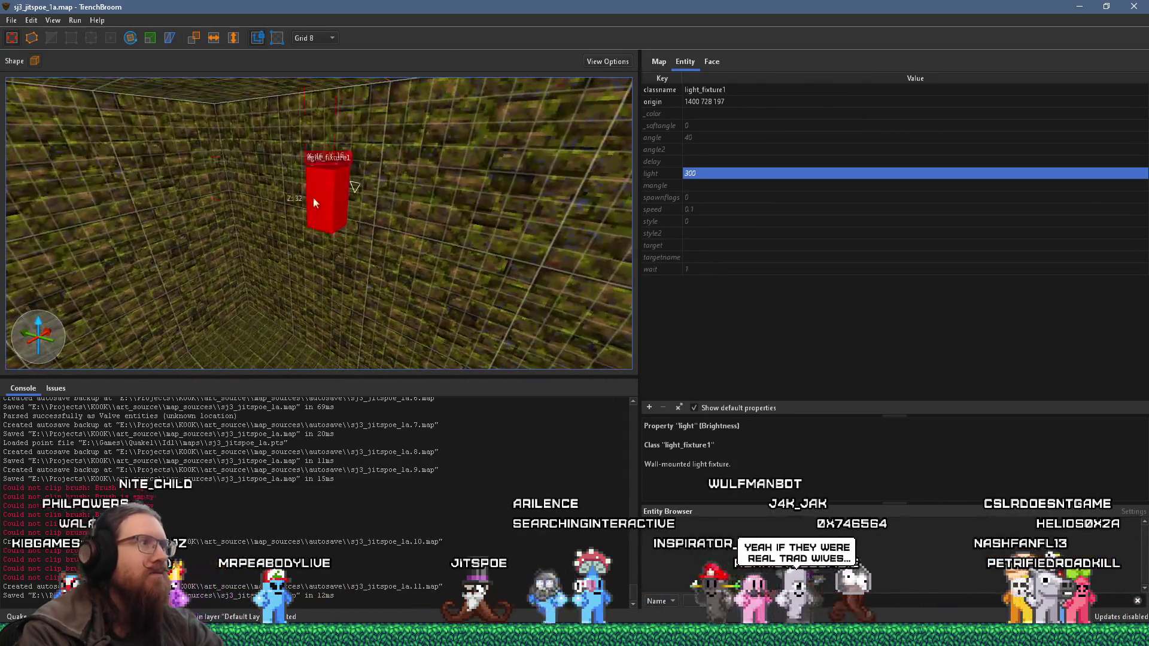
click(131, 42)
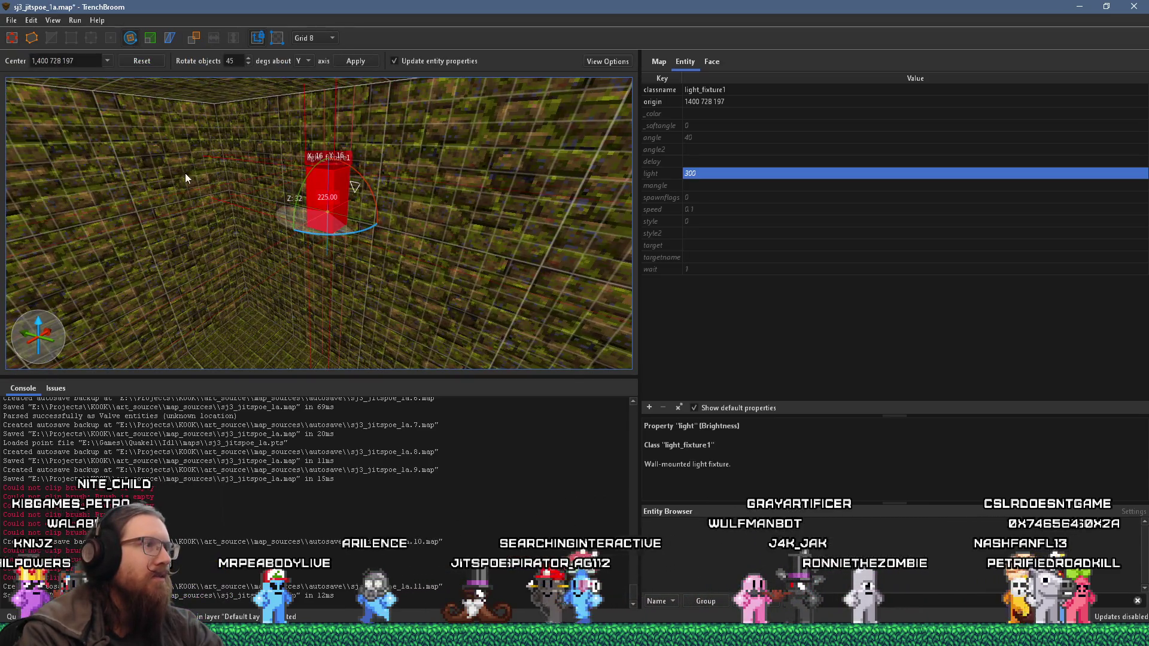
scroll(407, 223, up, 3)
scroll(288, 215, down, 3)
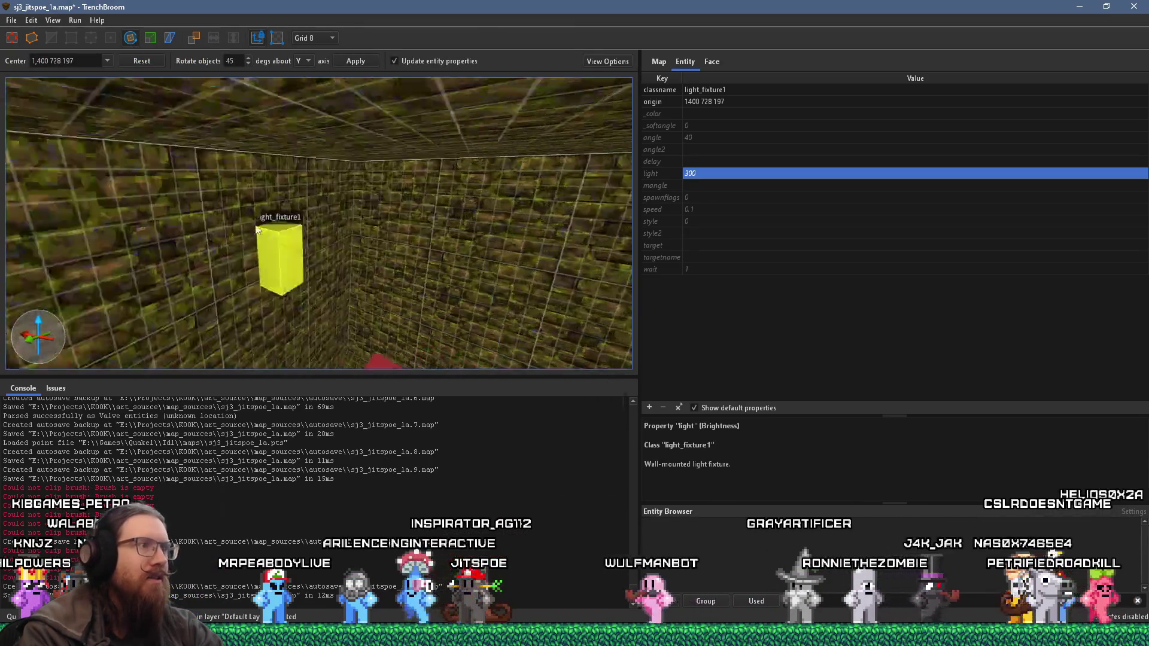
click(200, 230)
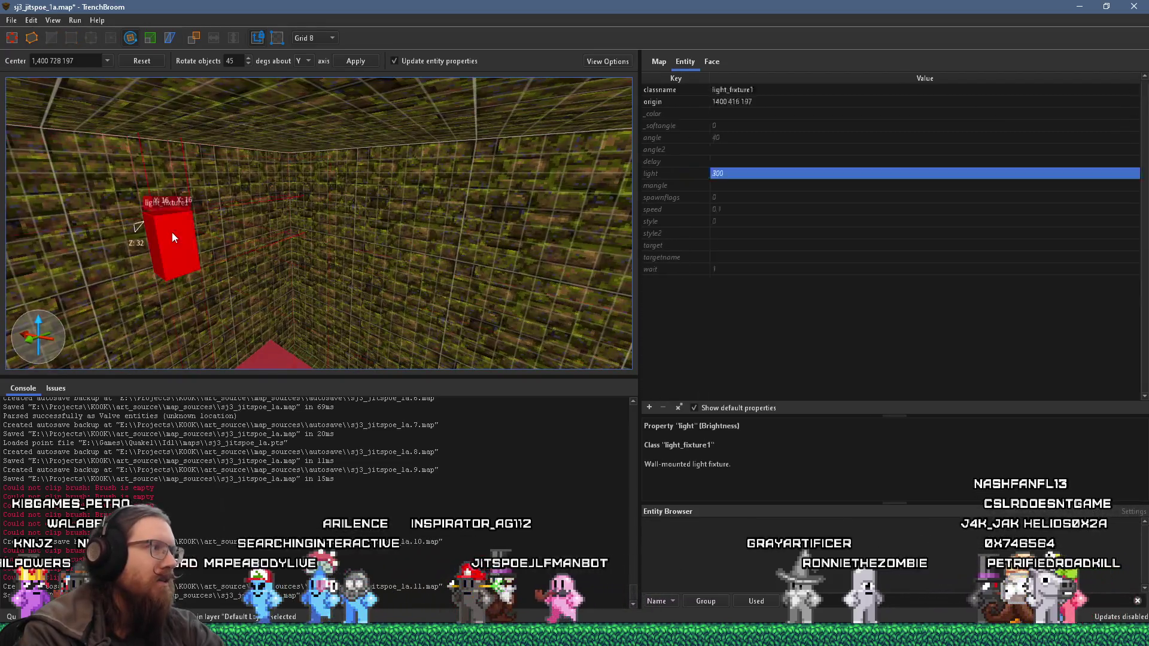
click(131, 41)
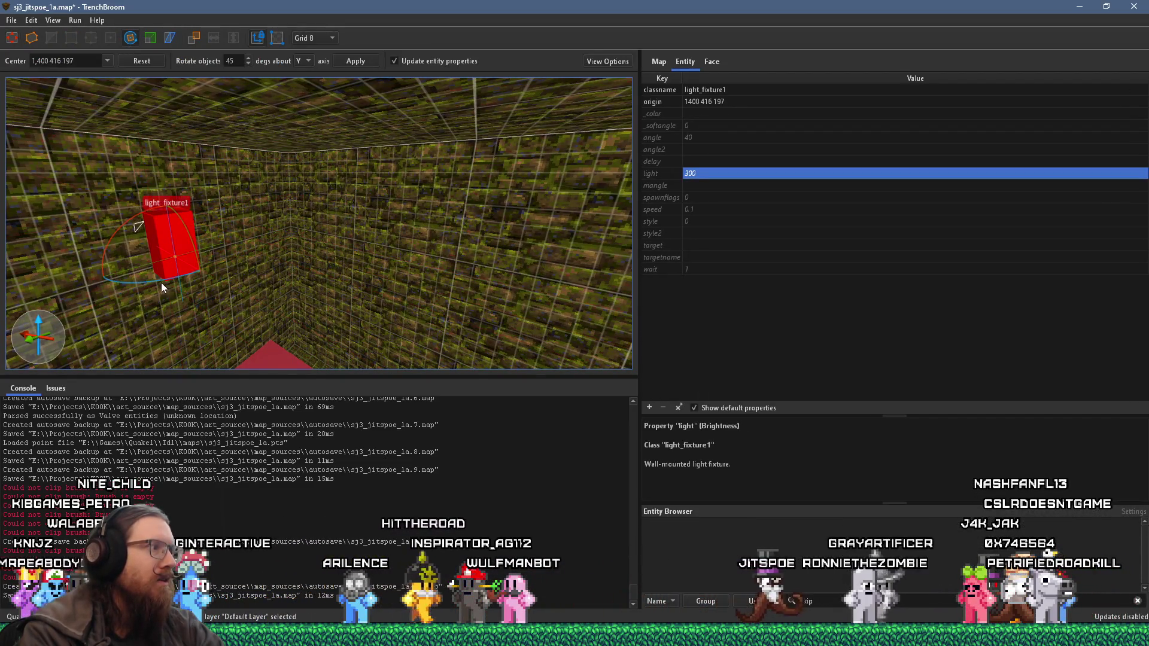
drag(161, 283, 69, 169)
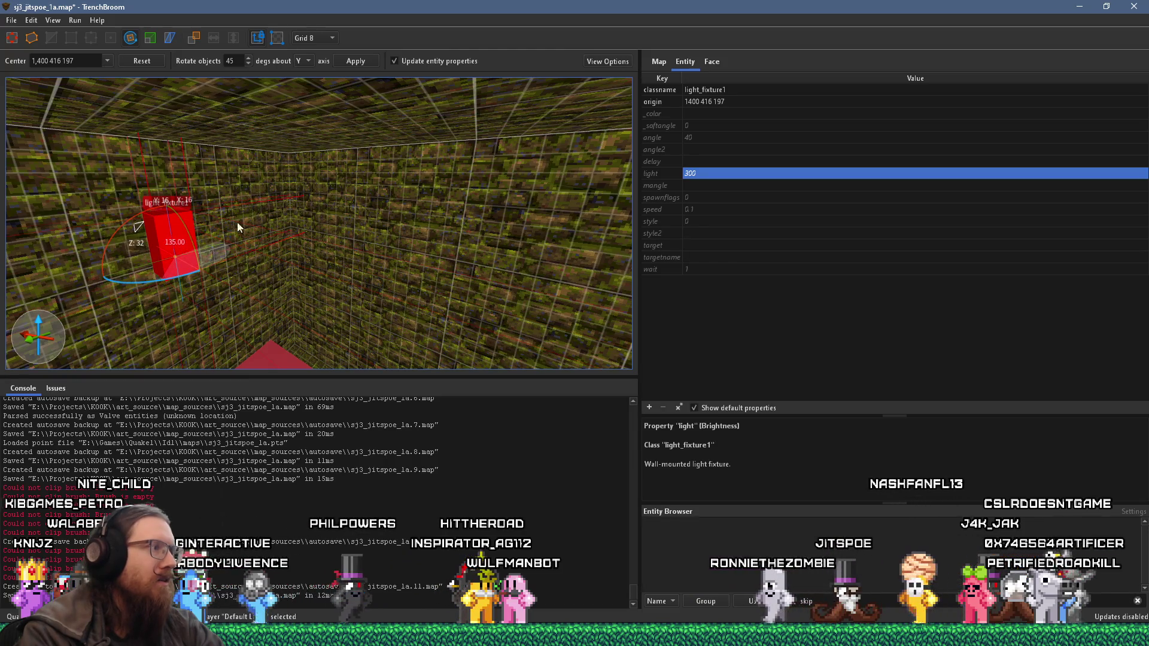
Step: Move the tunnel light fixture deeper down the tube to origin 312 56 -19
mouse_move(222, 196)
mouse_down()
mouse_move(217, 238)
mouse_move(387, 231)
mouse_move(316, 203)
mouse_move(425, 232)
mouse_move(431, 244)
mouse_up()
click(421, 211)
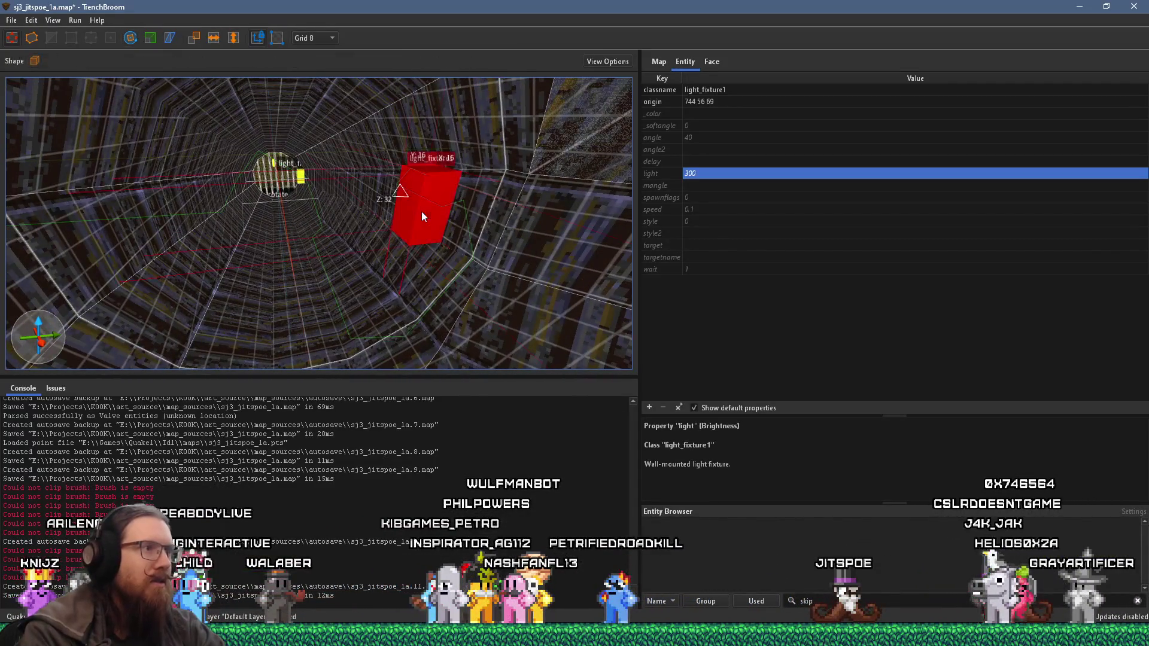
drag(200, 85, 410, 282)
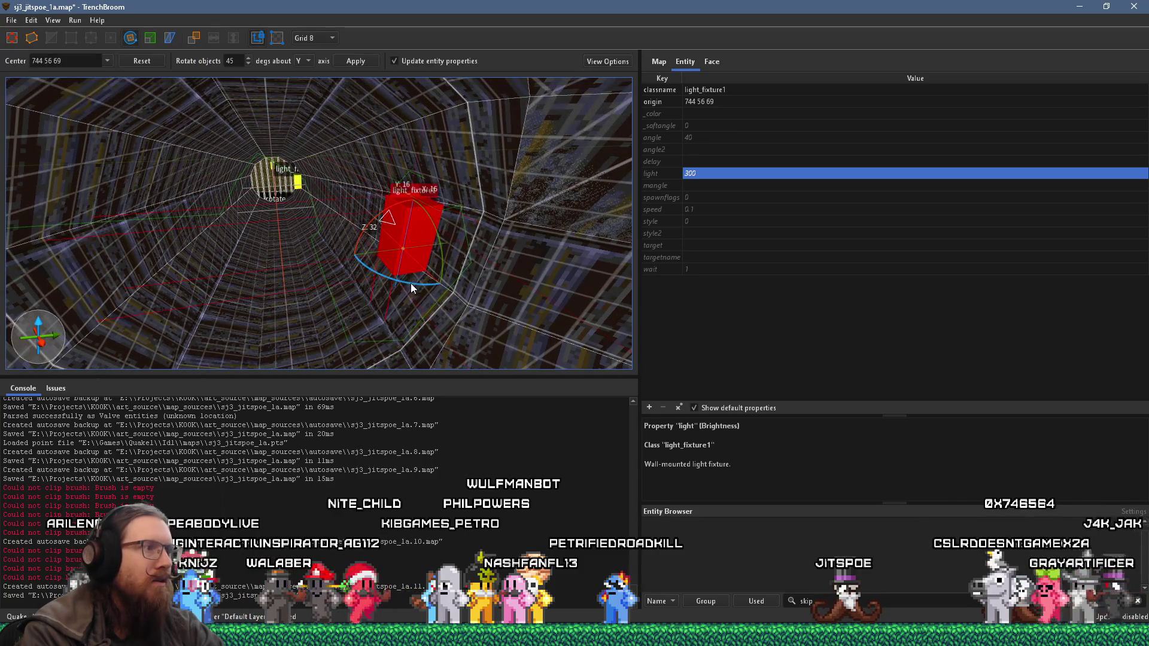
drag(308, 234, 345, 180)
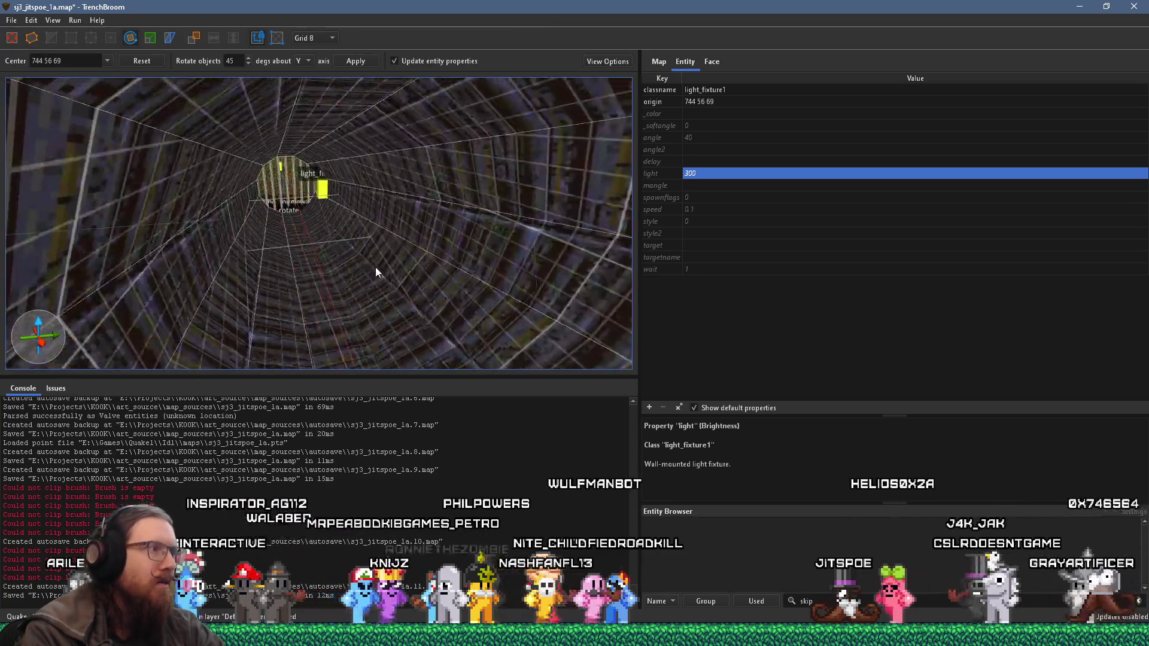
scroll(345, 179, up, 3)
click(127, 40)
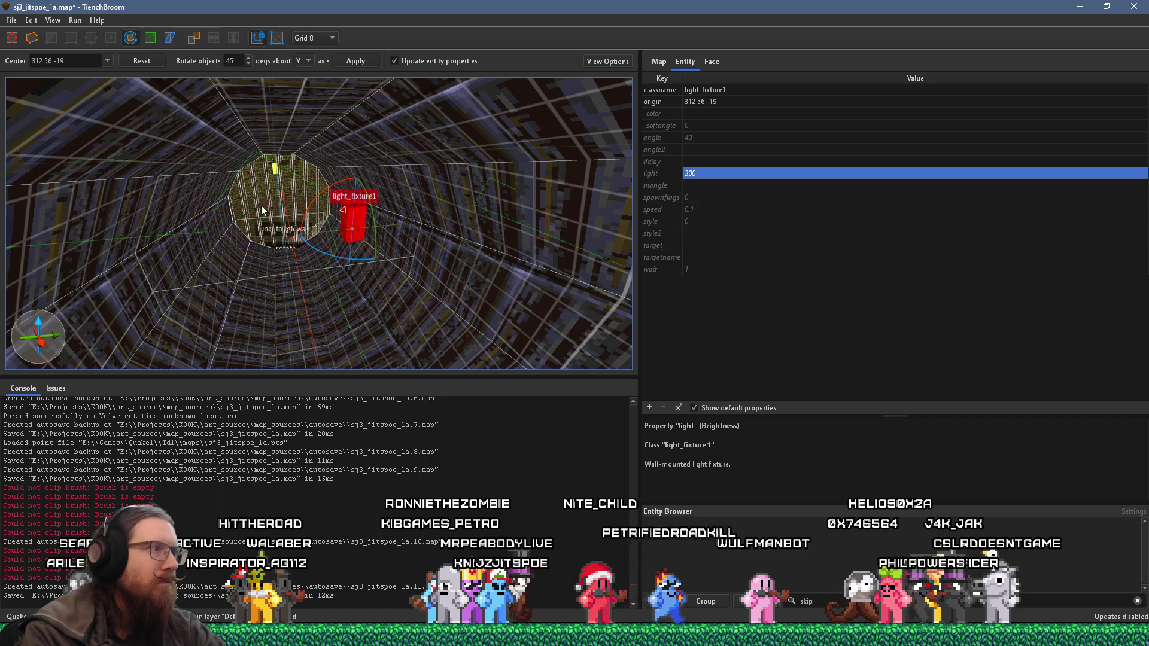
scroll(261, 206, up, 5)
scroll(408, 305, down, 5)
scroll(374, 210, down, 5)
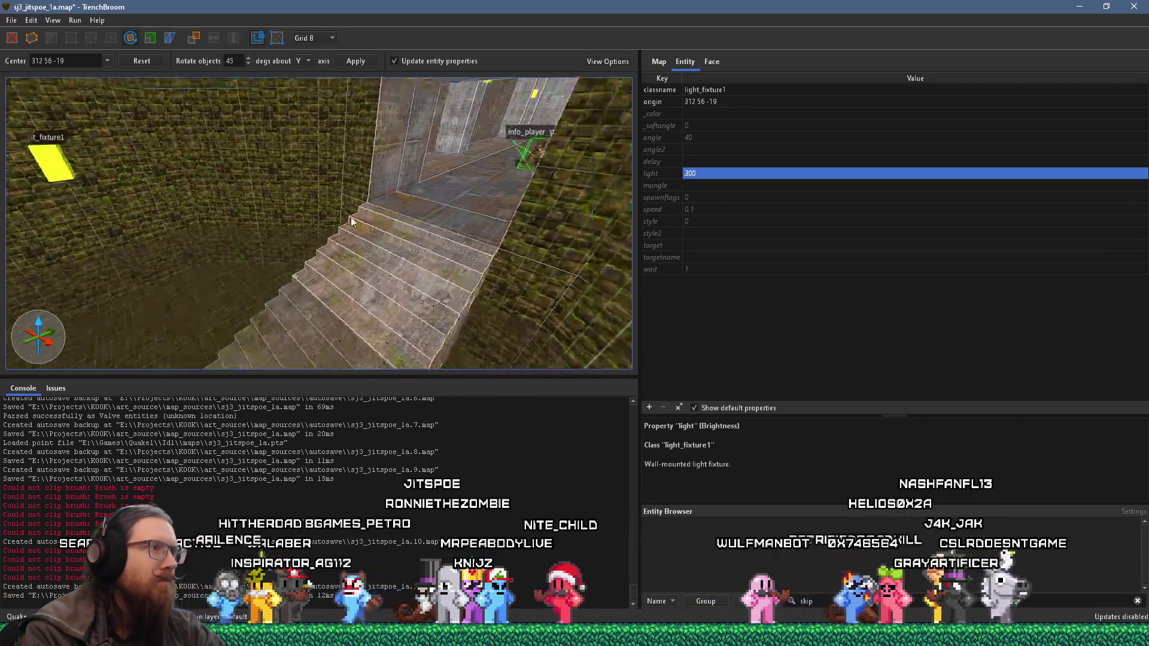
scroll(477, 159, down, 5)
scroll(277, 310, down, 5)
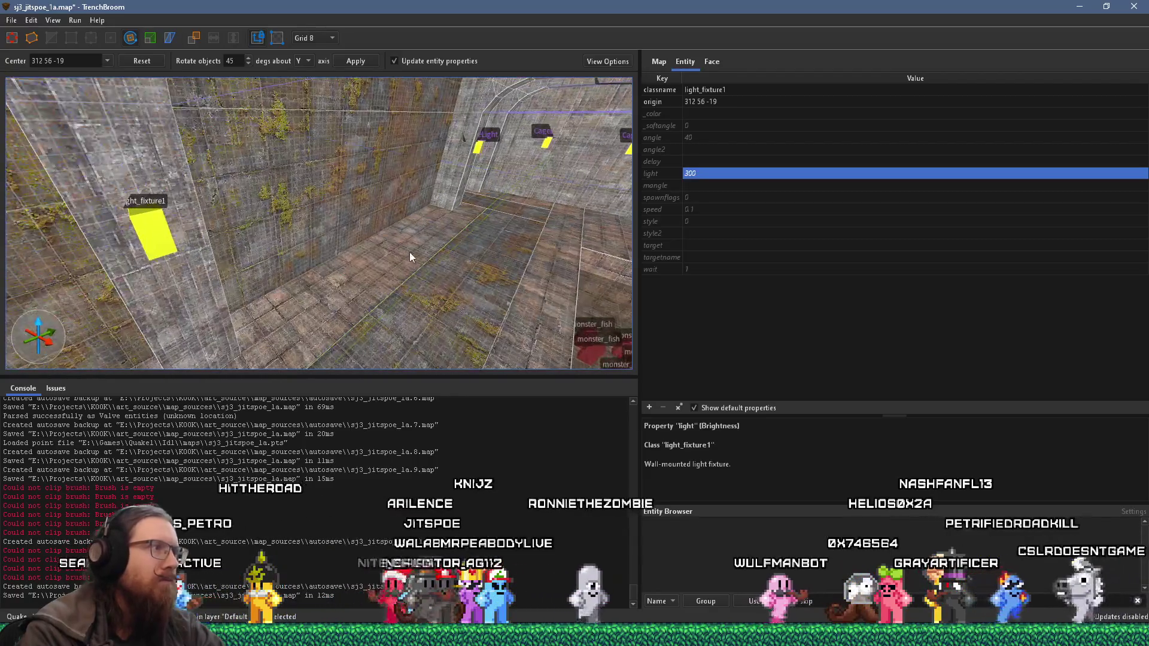
scroll(405, 250, down, 3)
Step: Select wall light fixtures in turn, ending on the right-wall cage light at -120 1472 40
click(135, 269)
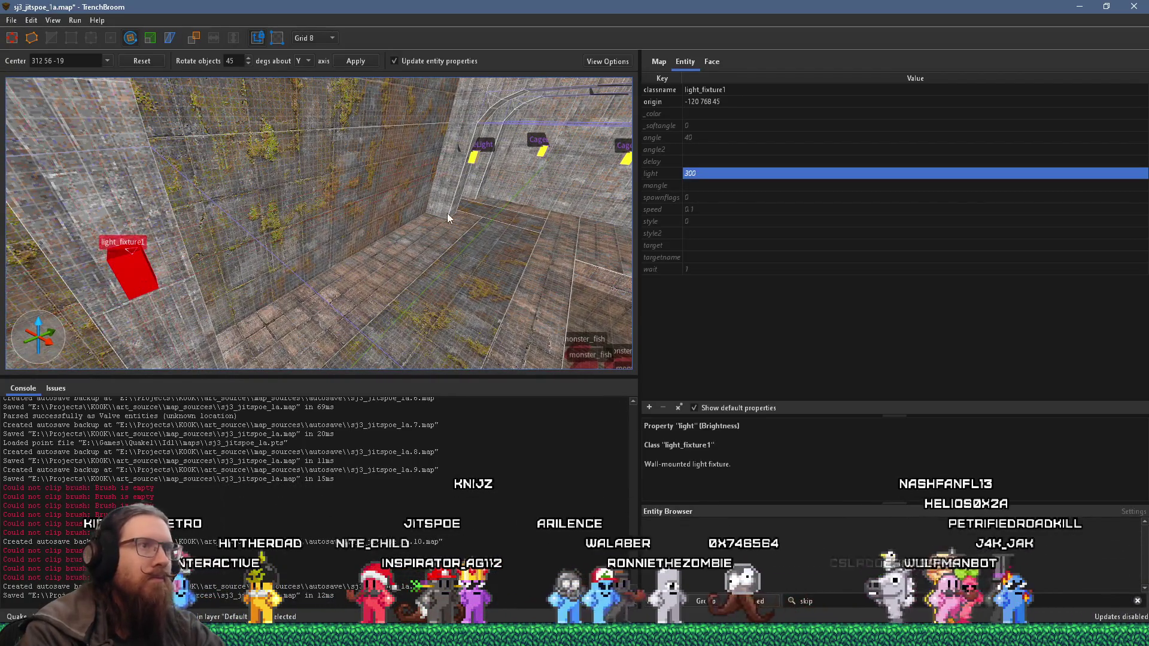
scroll(271, 313, down, 5)
click(271, 313)
scroll(353, 294, up, 5)
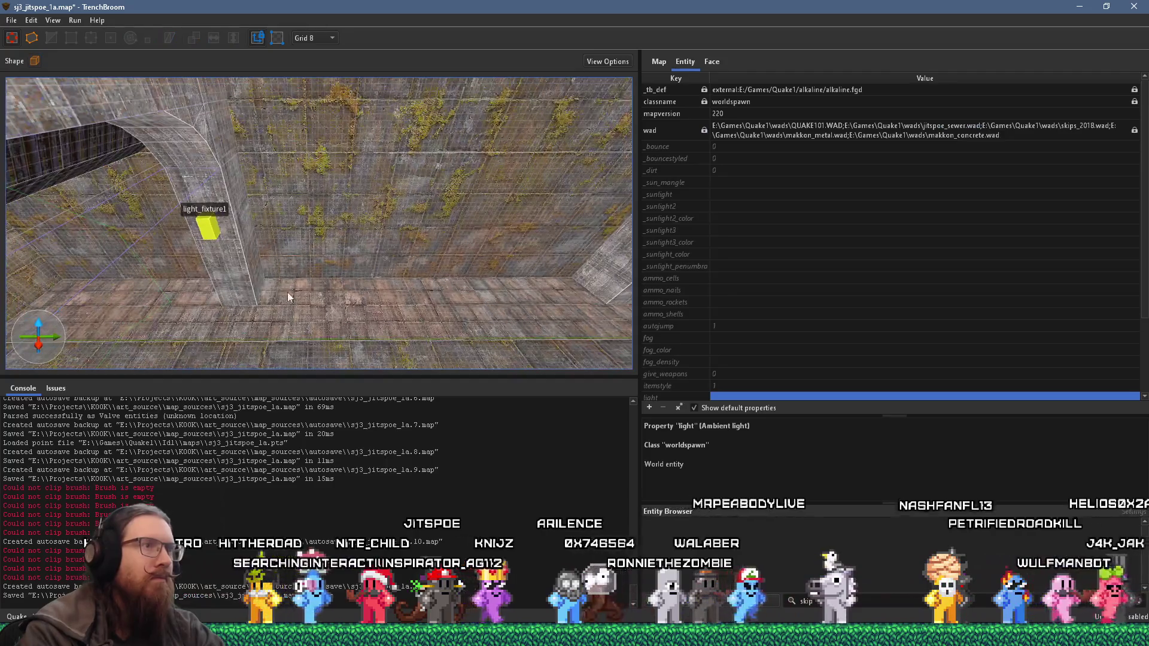
click(210, 233)
scroll(211, 232, down, 3)
scroll(509, 249, down, 5)
scroll(117, 264, down, 3)
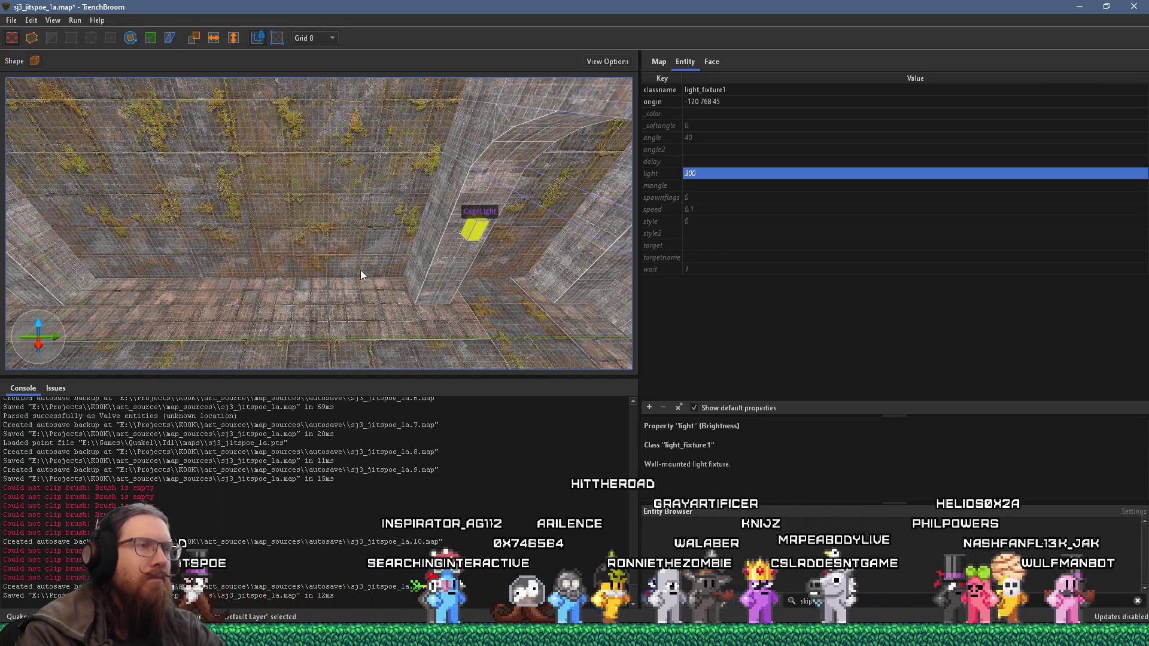
drag(360, 270, 336, 269)
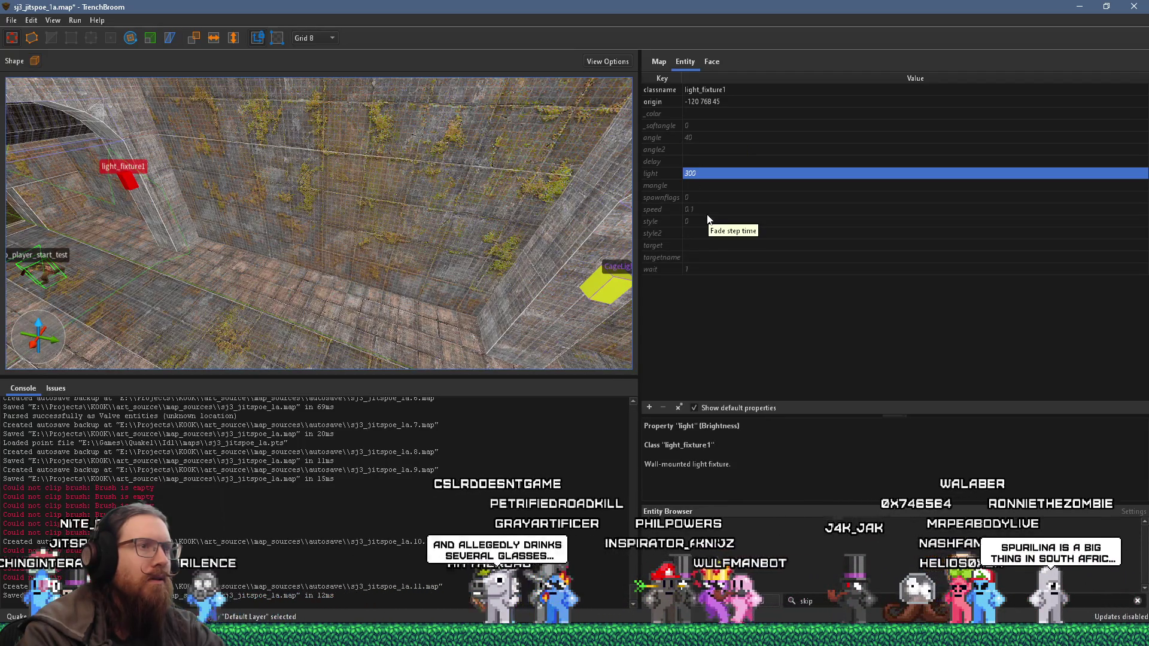
click(602, 294)
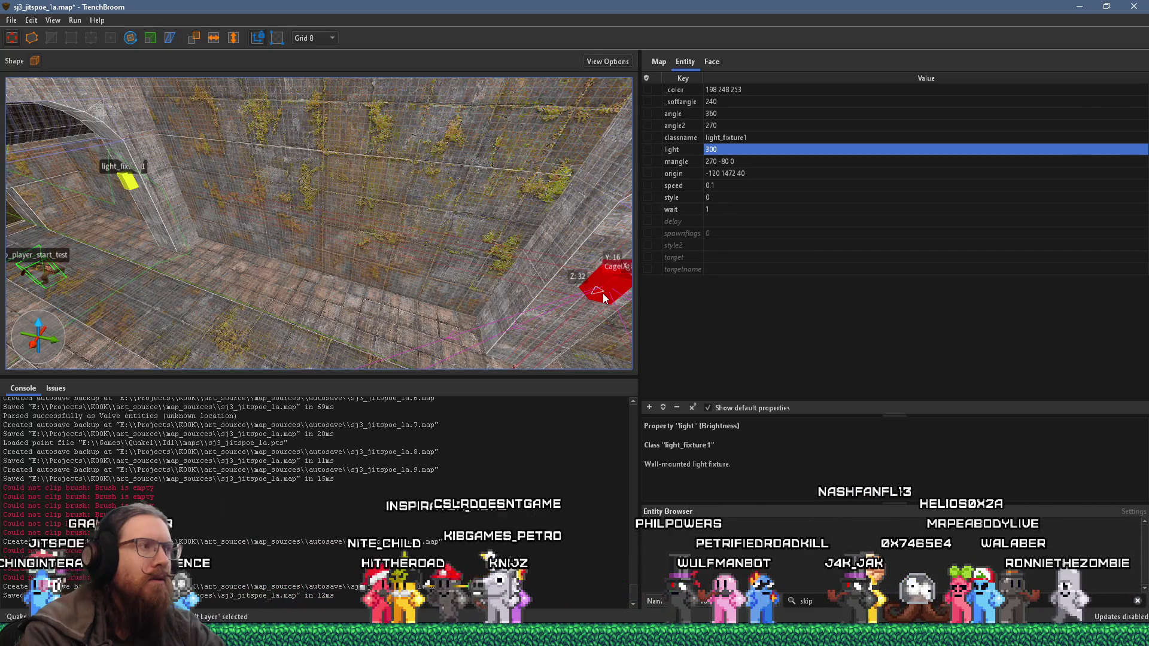
scroll(588, 294, up, 3)
scroll(587, 293, down, 3)
scroll(588, 294, down, 2)
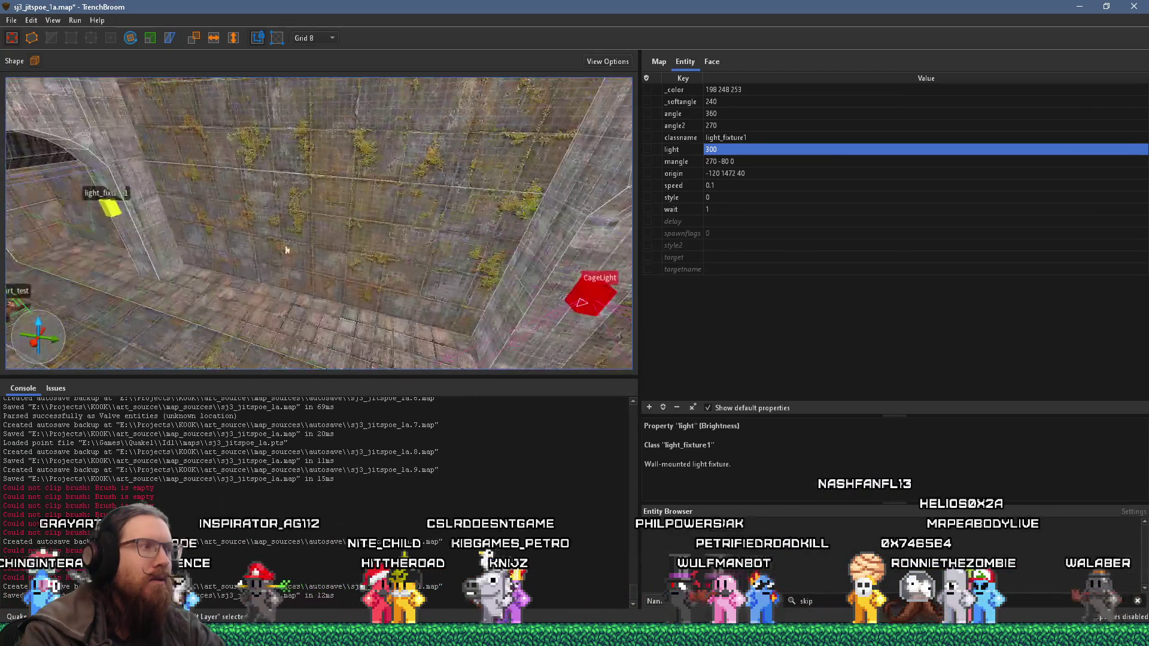
Step: Delete the stray light_fixture1 near the arch and pick the right-wall cage light
click(105, 207)
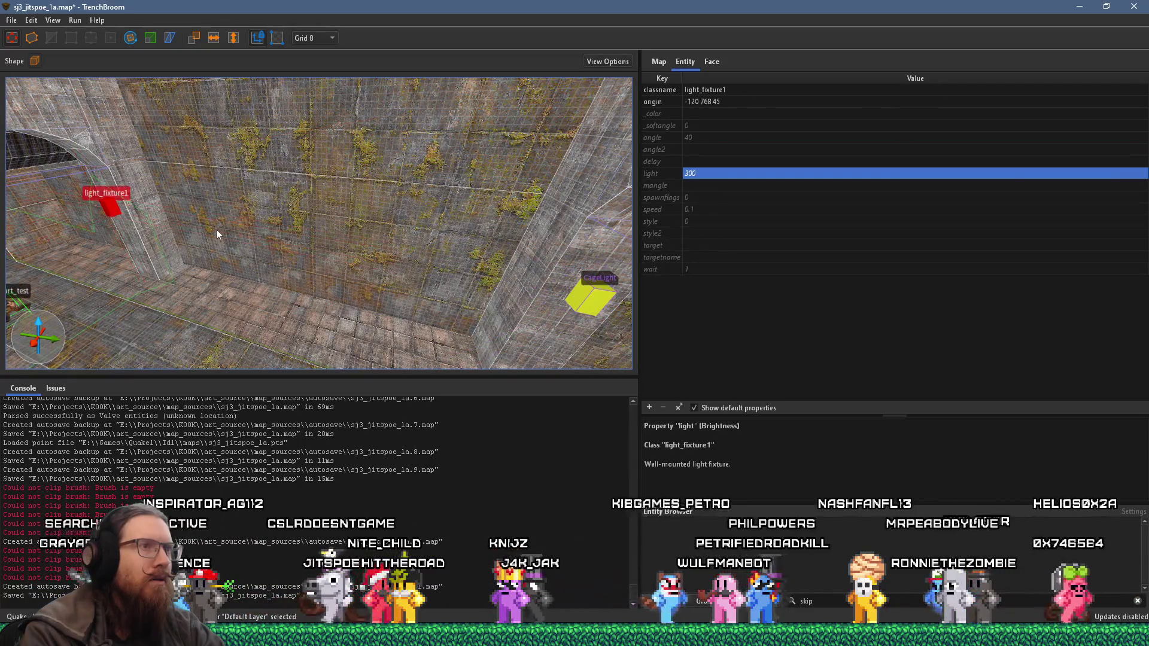
scroll(216, 229, down, 5)
scroll(132, 257, up, 5)
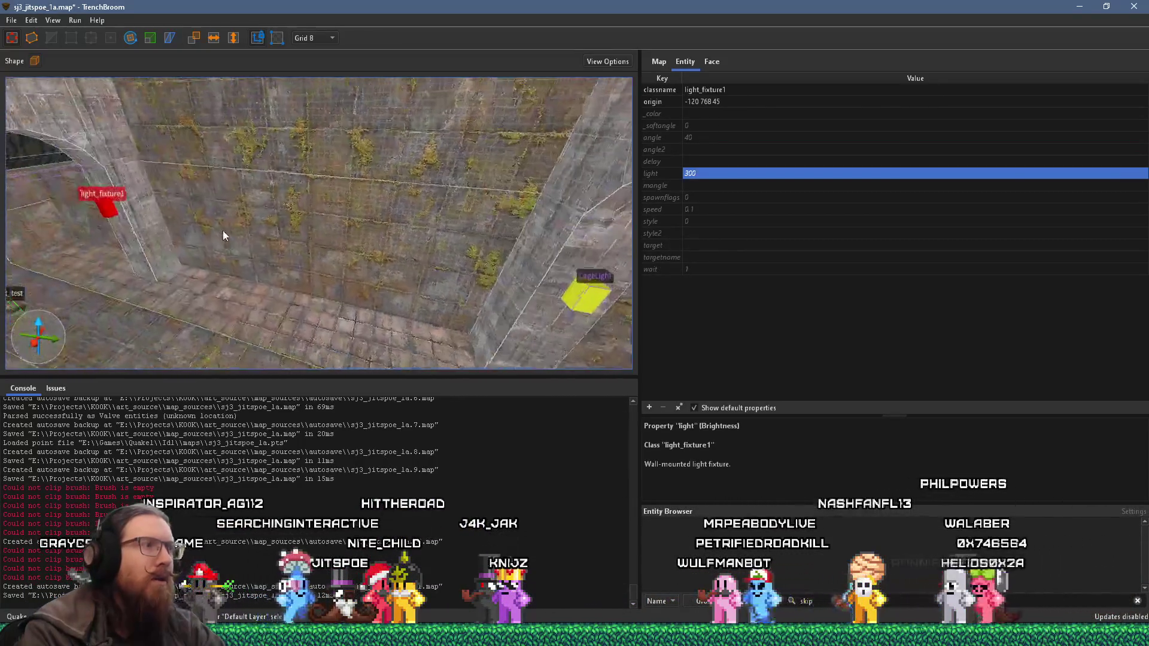
scroll(223, 231, up, 1)
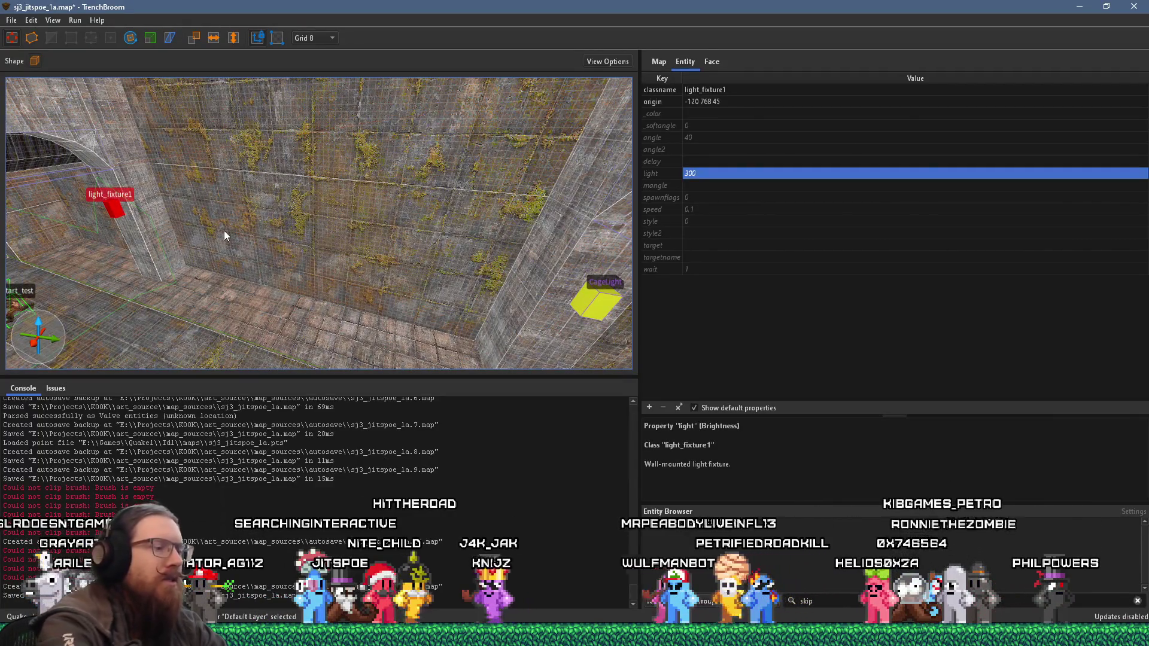
key(Delete)
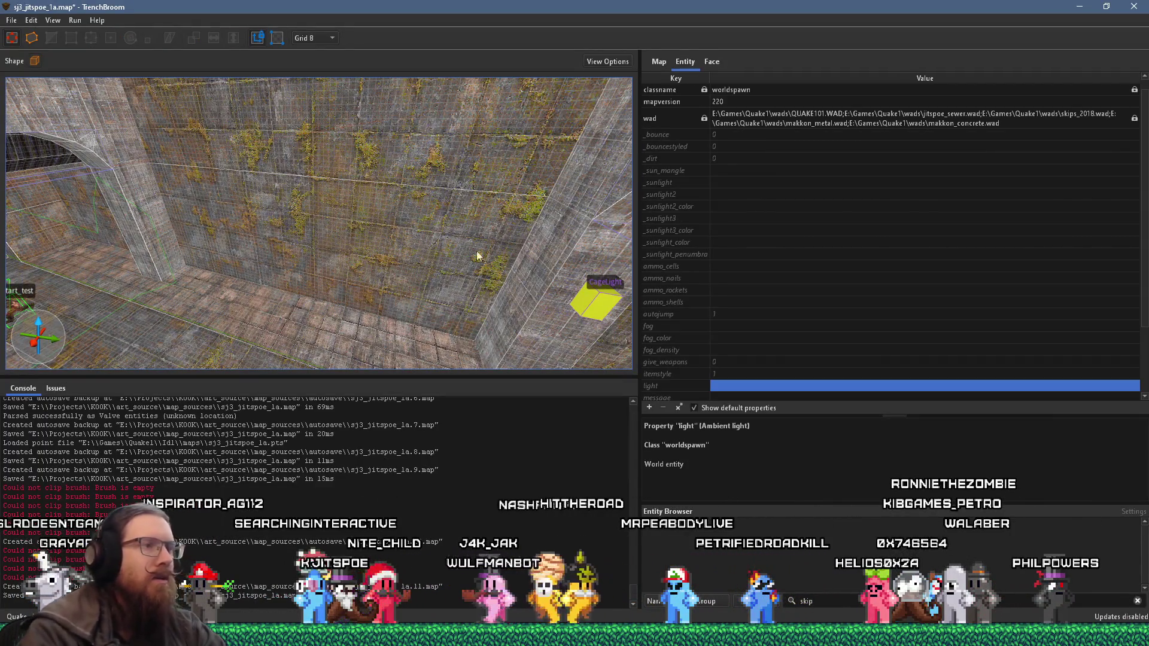
click(597, 301)
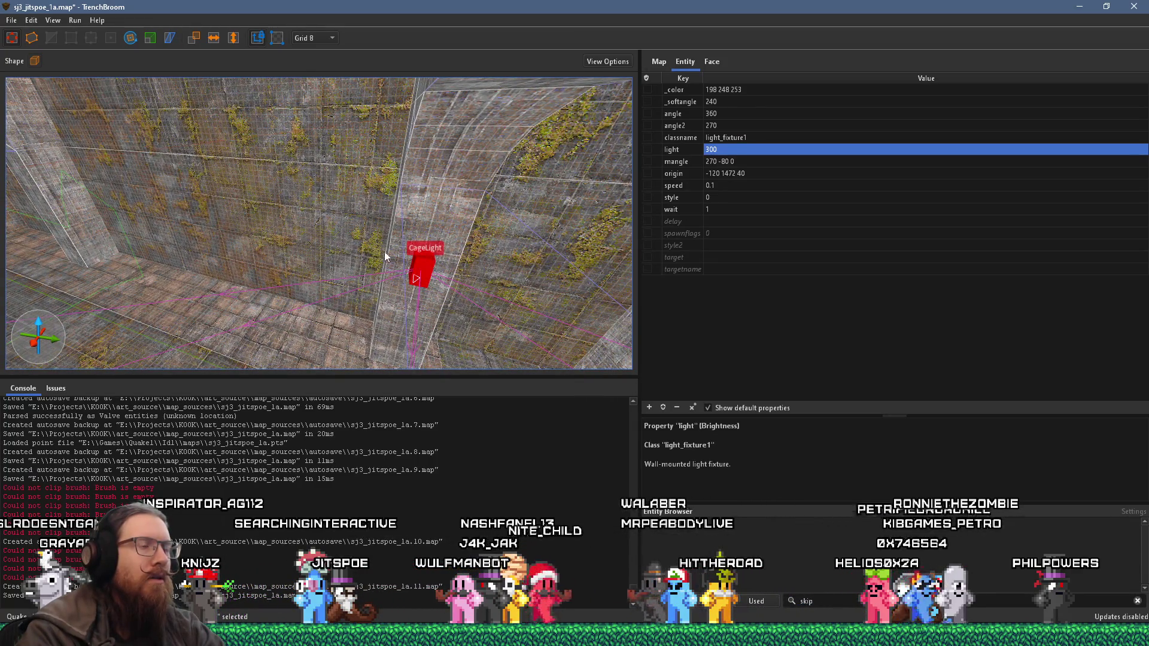
key(d)
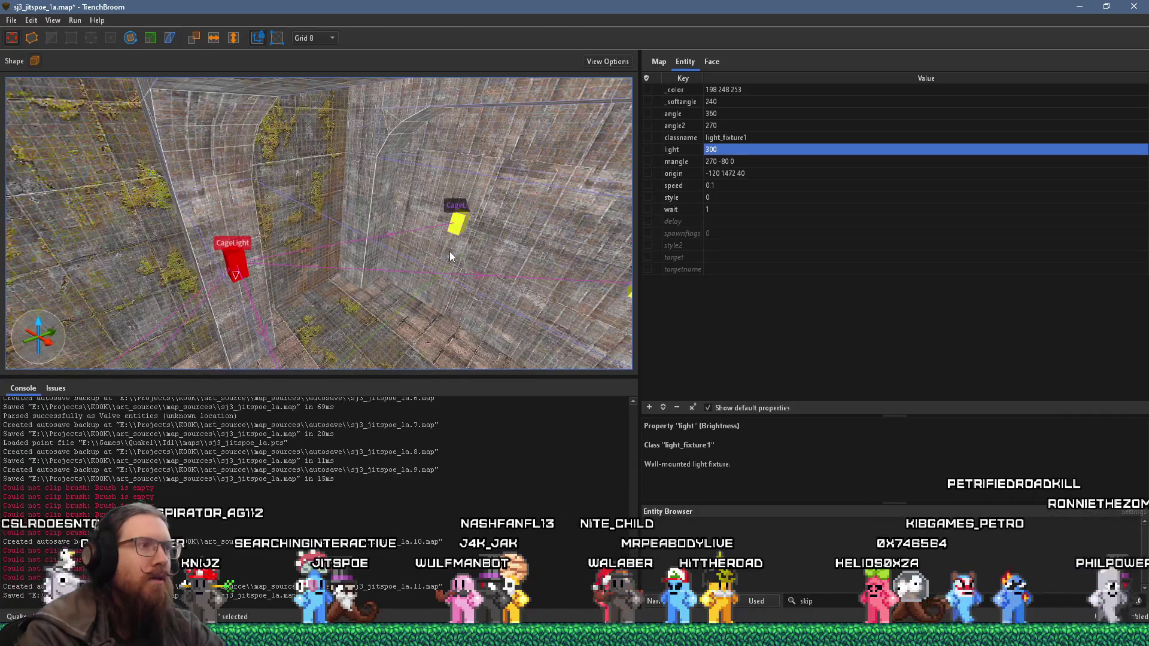
Step: Compare the middle and left cage lights' mangle values (180 -80 0 vs 270 -80 0)
drag(450, 252, 390, 261)
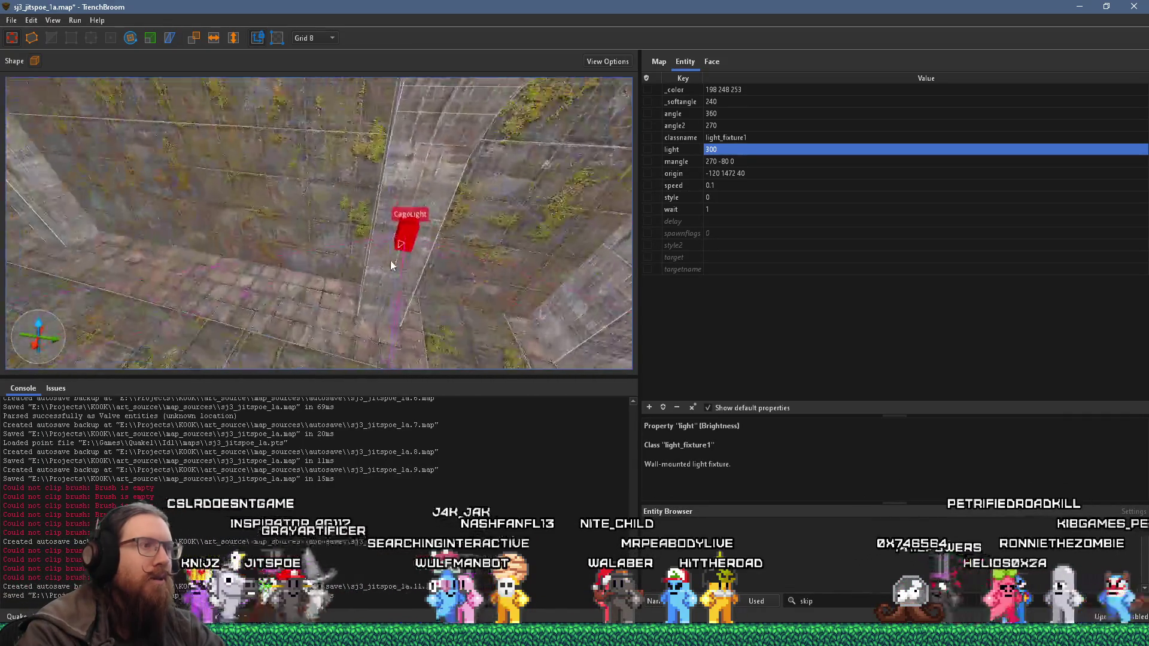
mouse_move(391, 261)
mouse_down()
mouse_move(471, 250)
mouse_move(455, 254)
mouse_up()
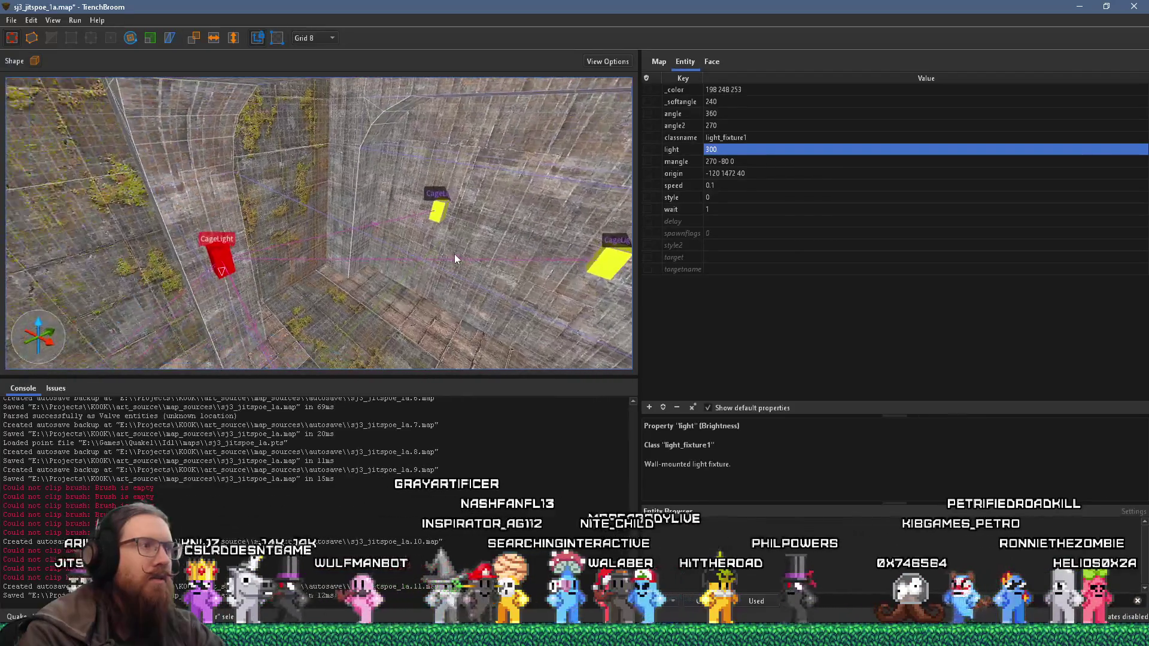
click(438, 213)
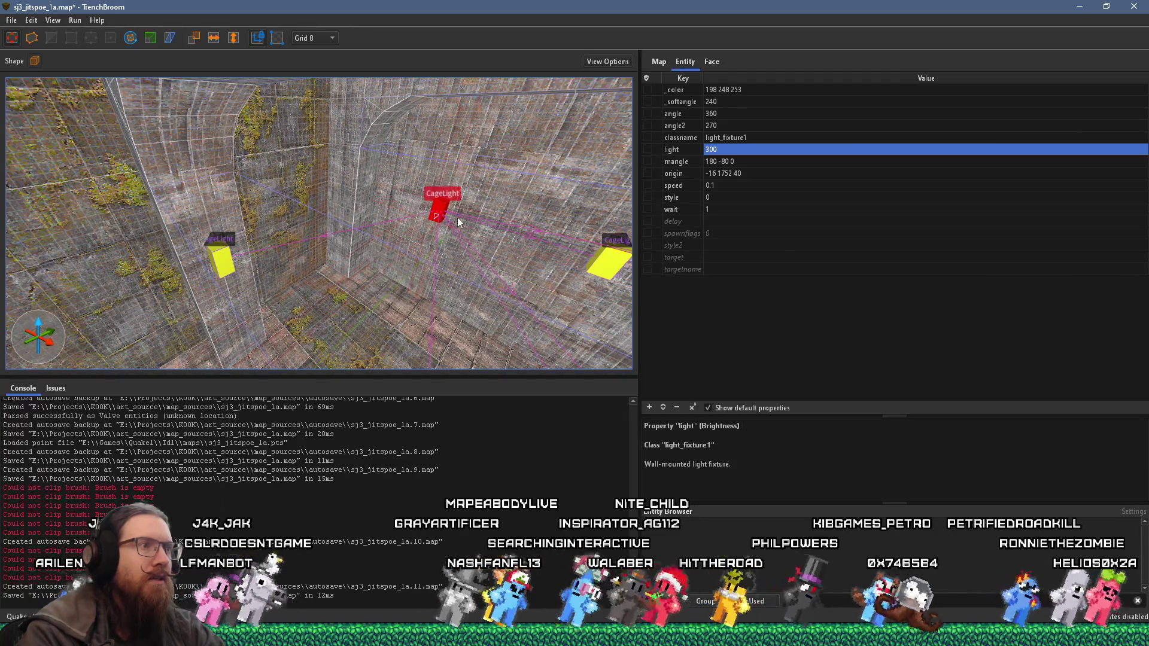
click(227, 254)
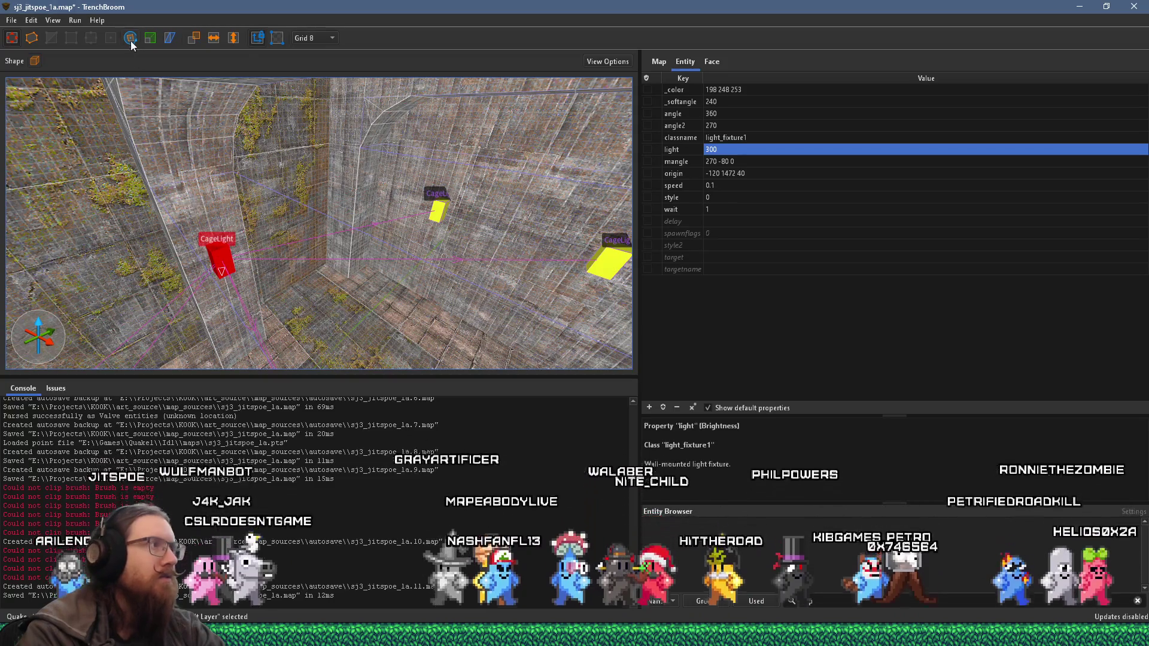
Step: Rotate the left cage light to mangle 180 -80 0, angle 360, and look around the room
click(131, 38)
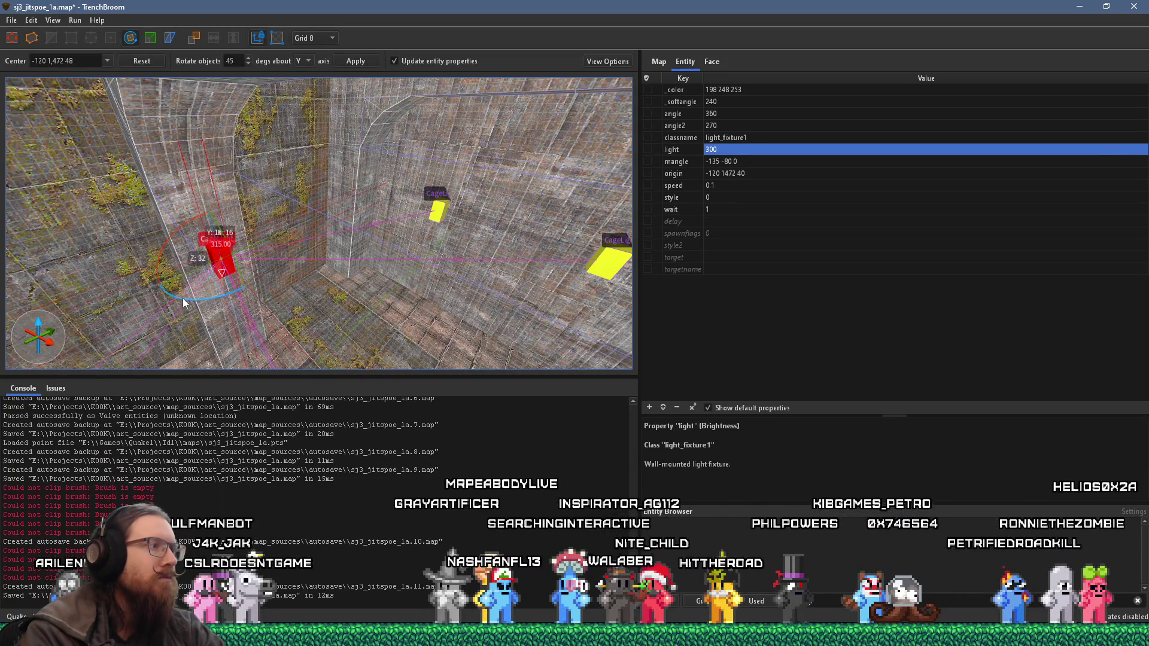
drag(159, 278, 231, 288)
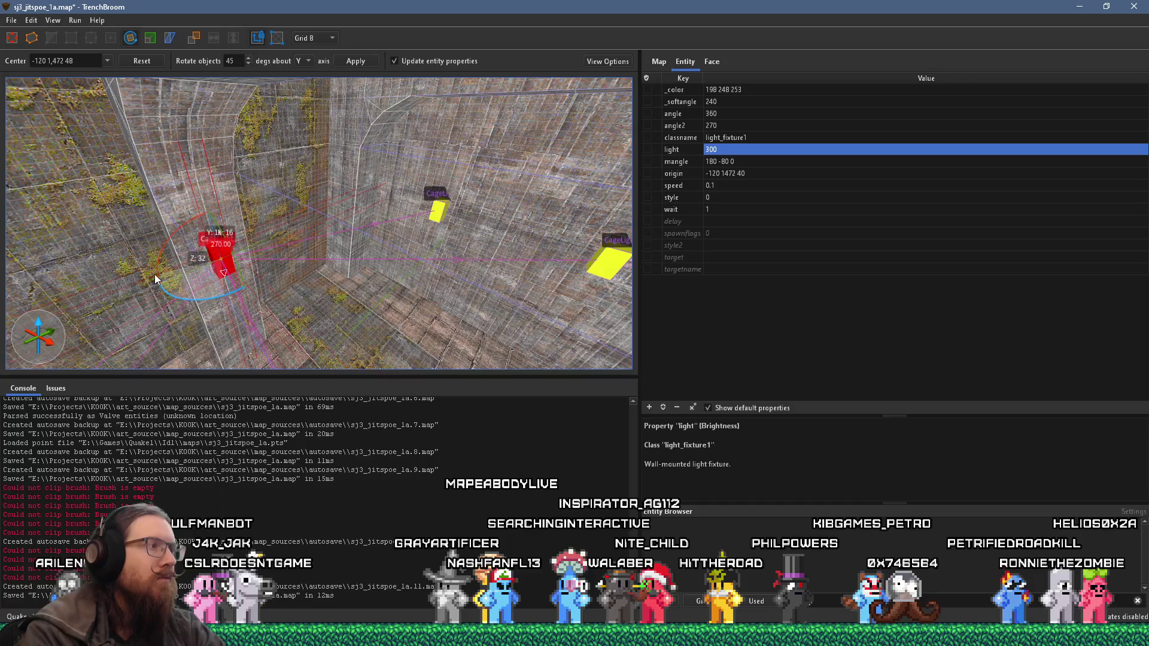
drag(155, 274, 155, 274)
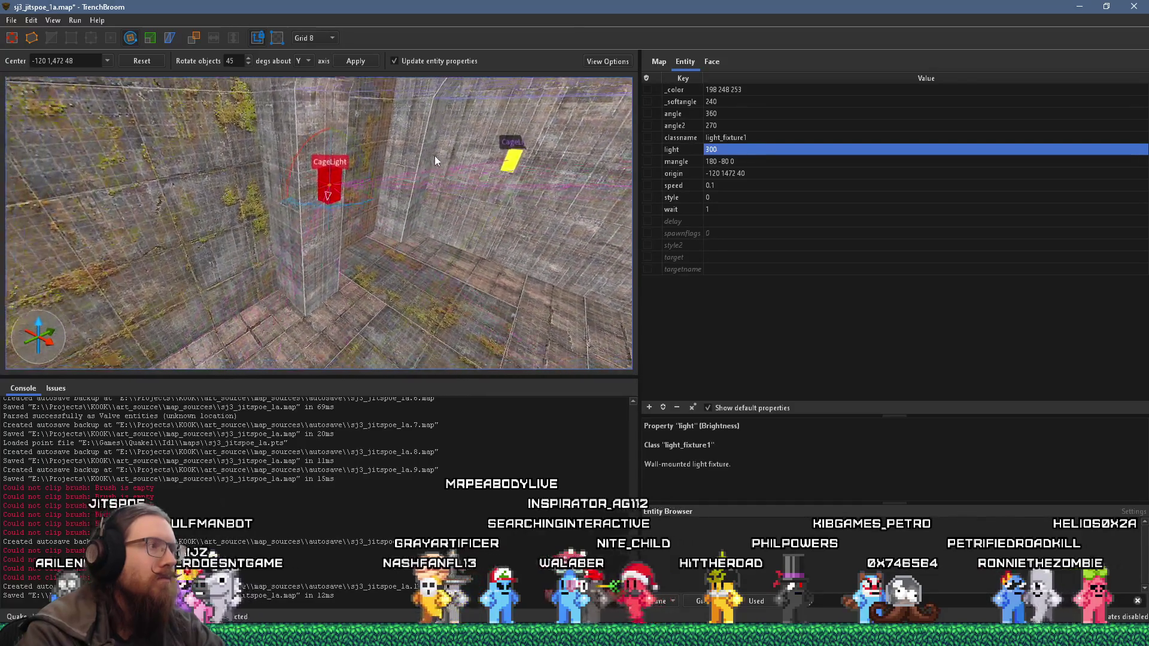
drag(287, 257, 453, 140)
drag(401, 177, 570, 181)
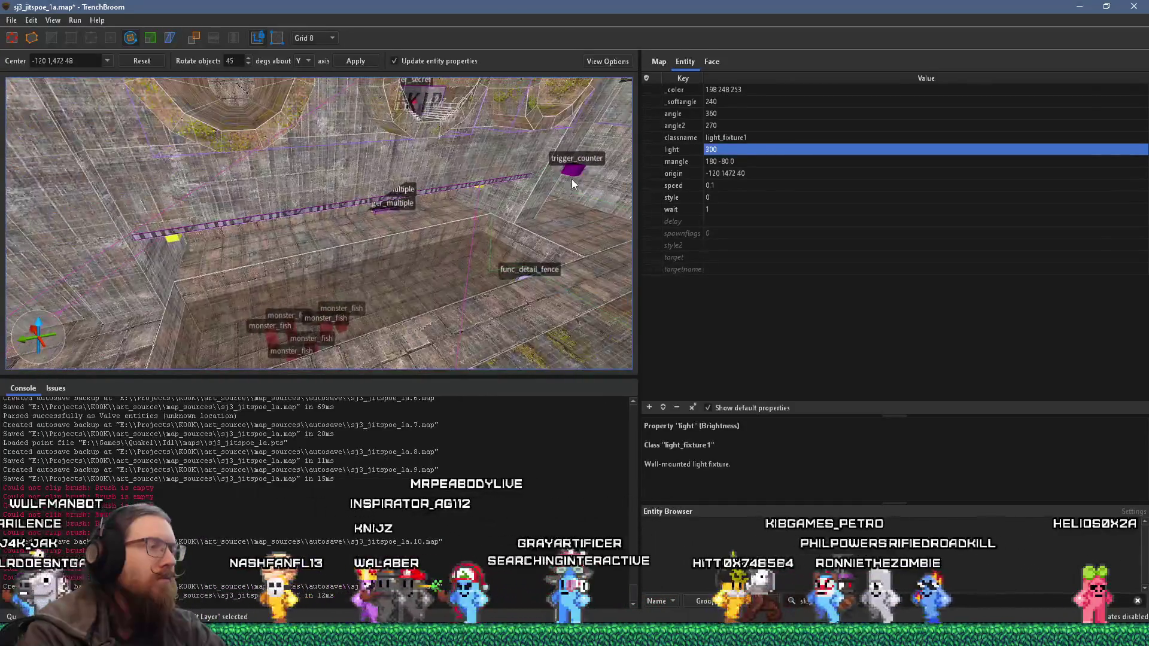
key(w)
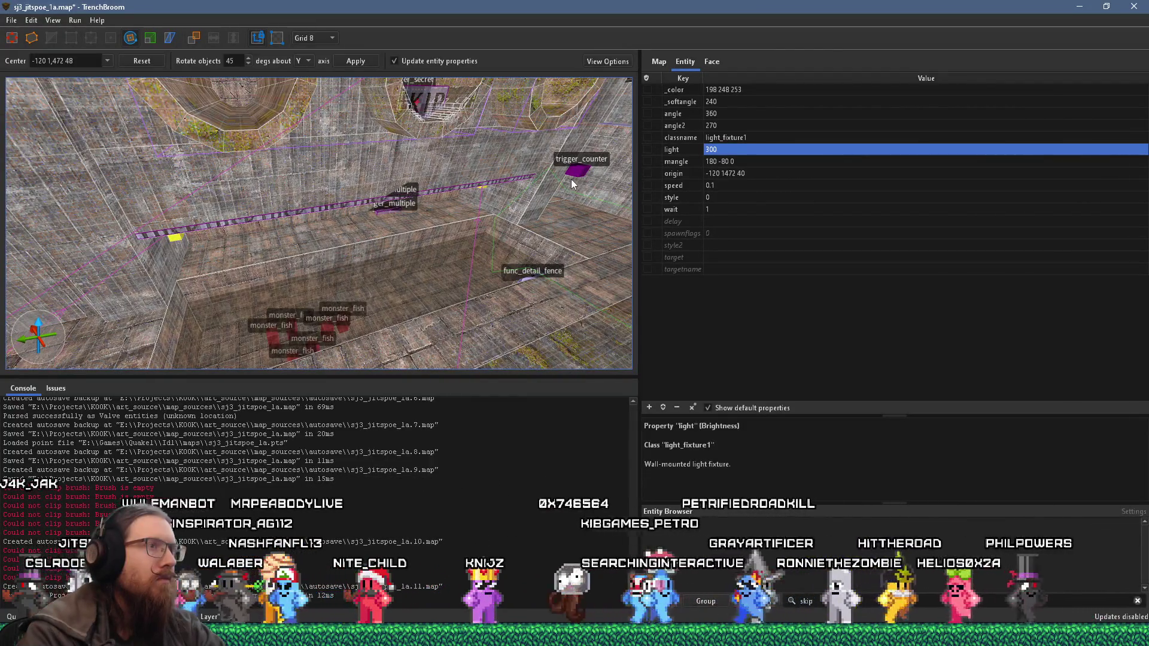
mouse_move(571, 178)
mouse_down()
mouse_move(396, 188)
mouse_move(292, 281)
mouse_up()
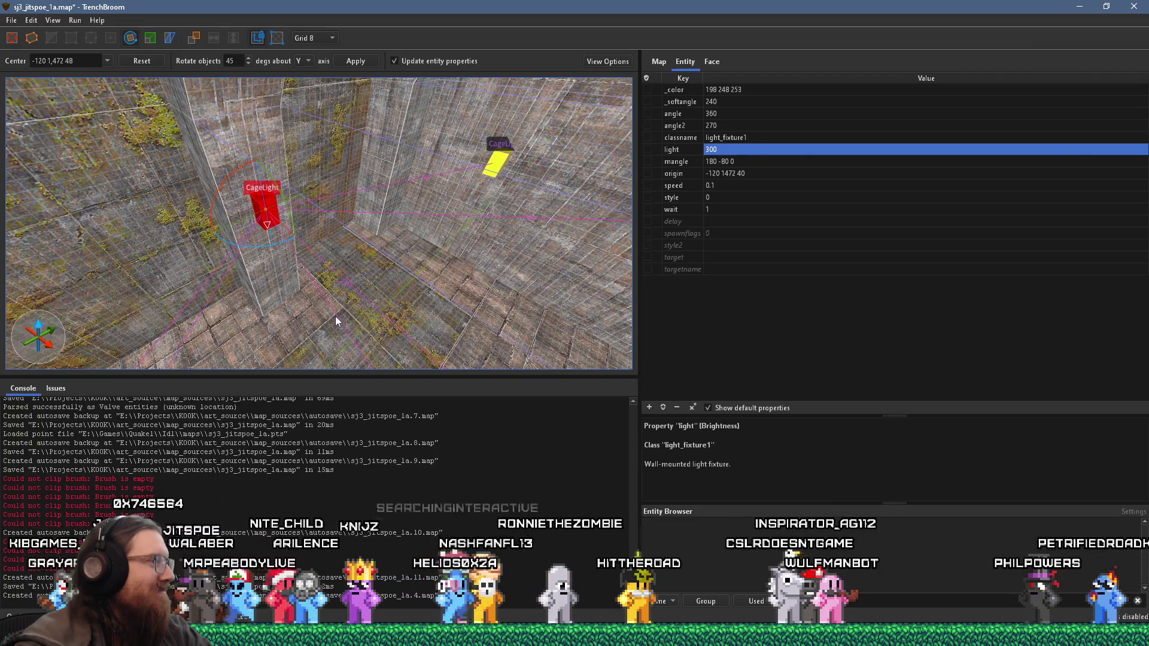
scroll(401, 312, up, 3)
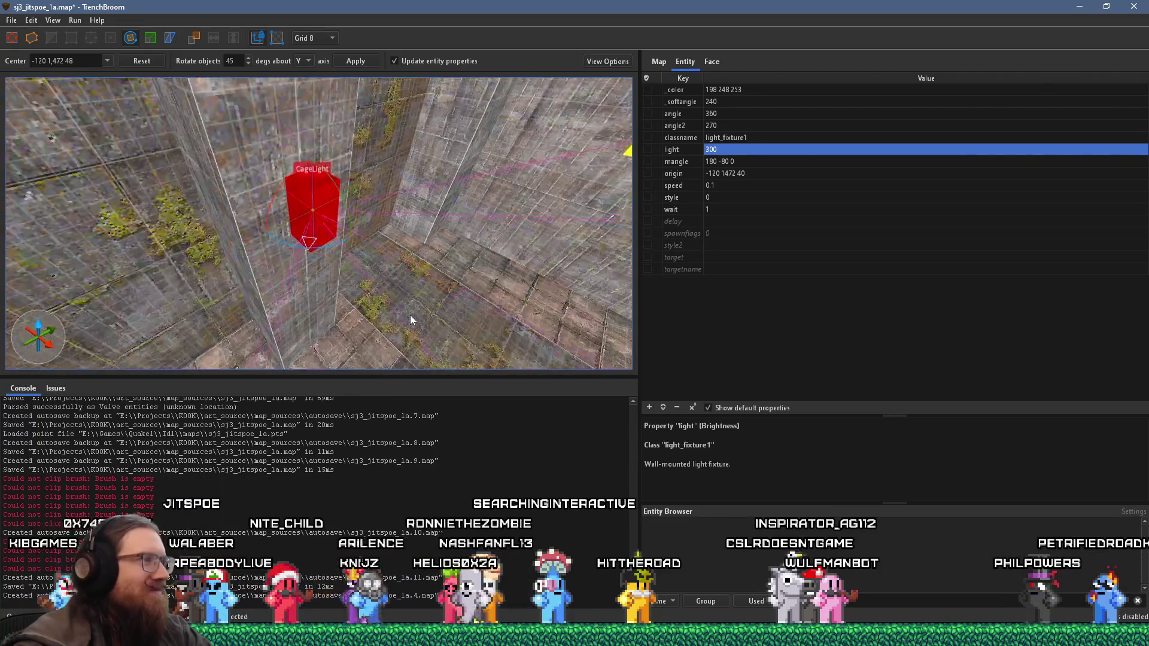
scroll(359, 311, up, 3)
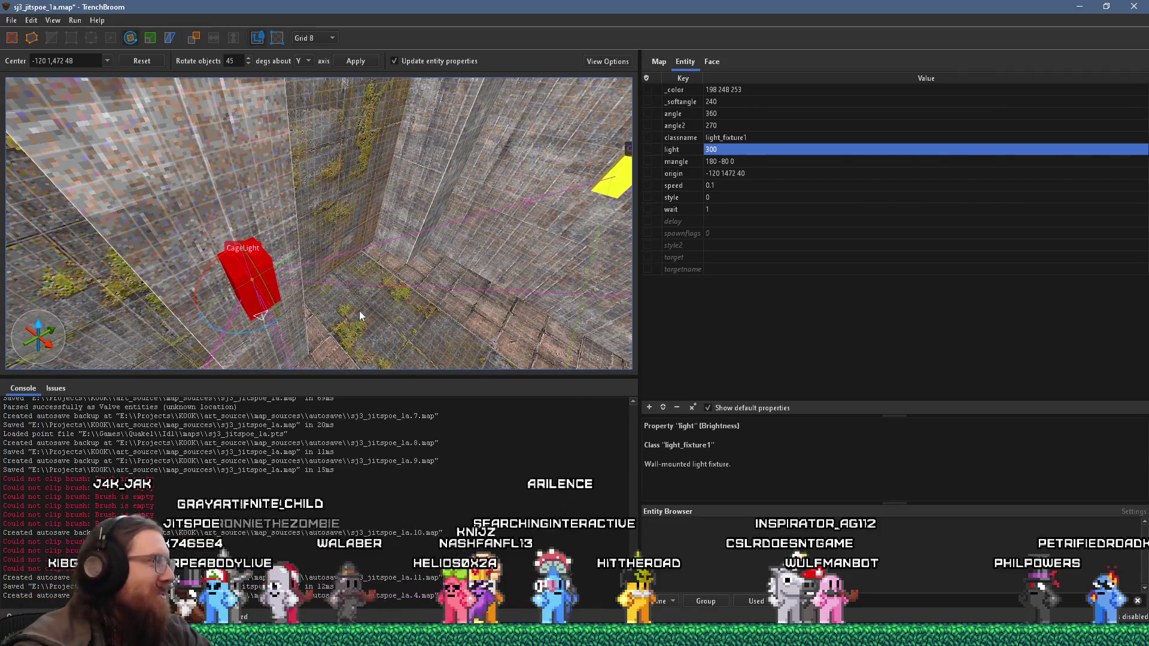
scroll(359, 311, up, 2)
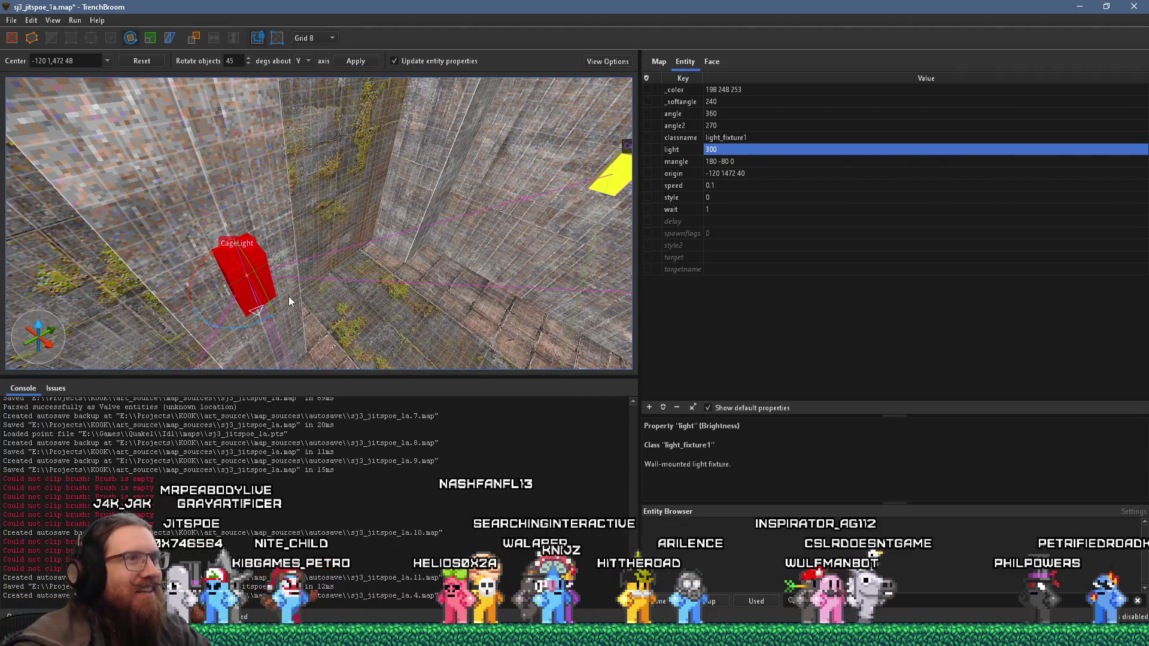
scroll(320, 279, up, 2)
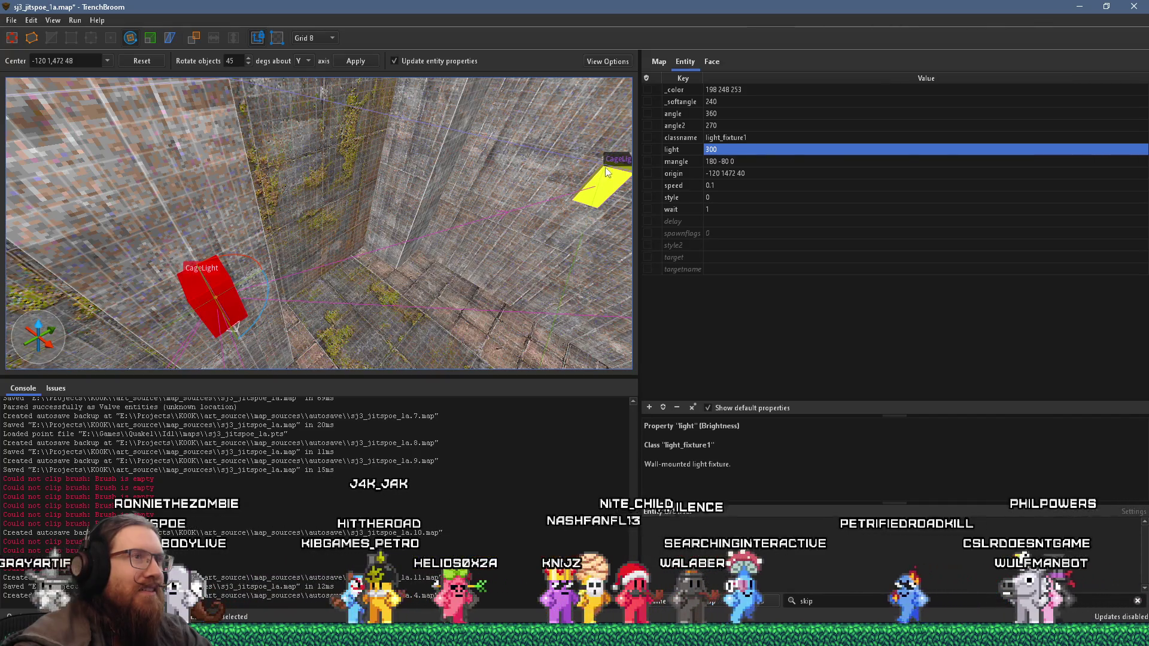
Step: Try an angle of 360 on the left cage light and compare it against the right one
click(717, 113)
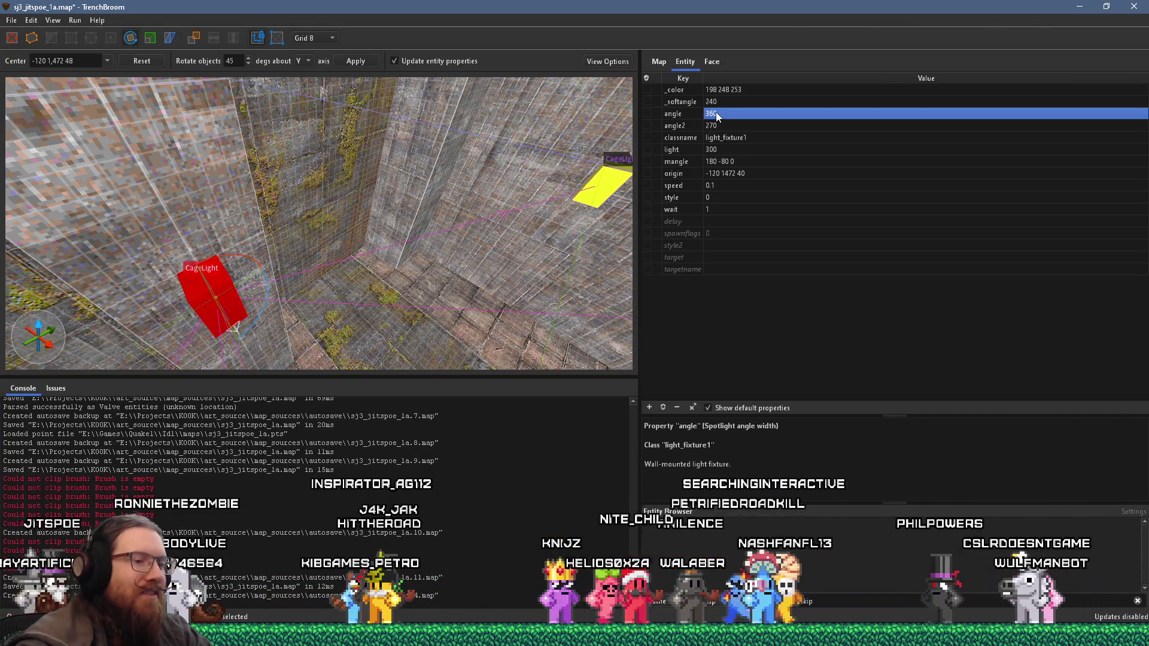
text(6)
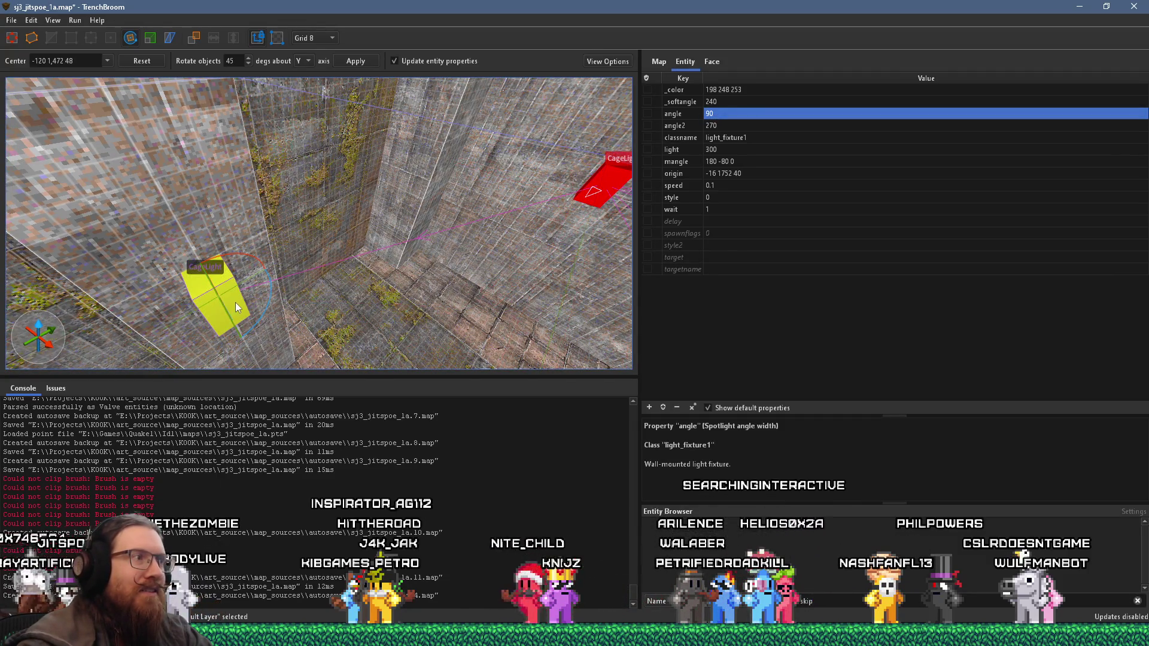
click(235, 302)
text(360)
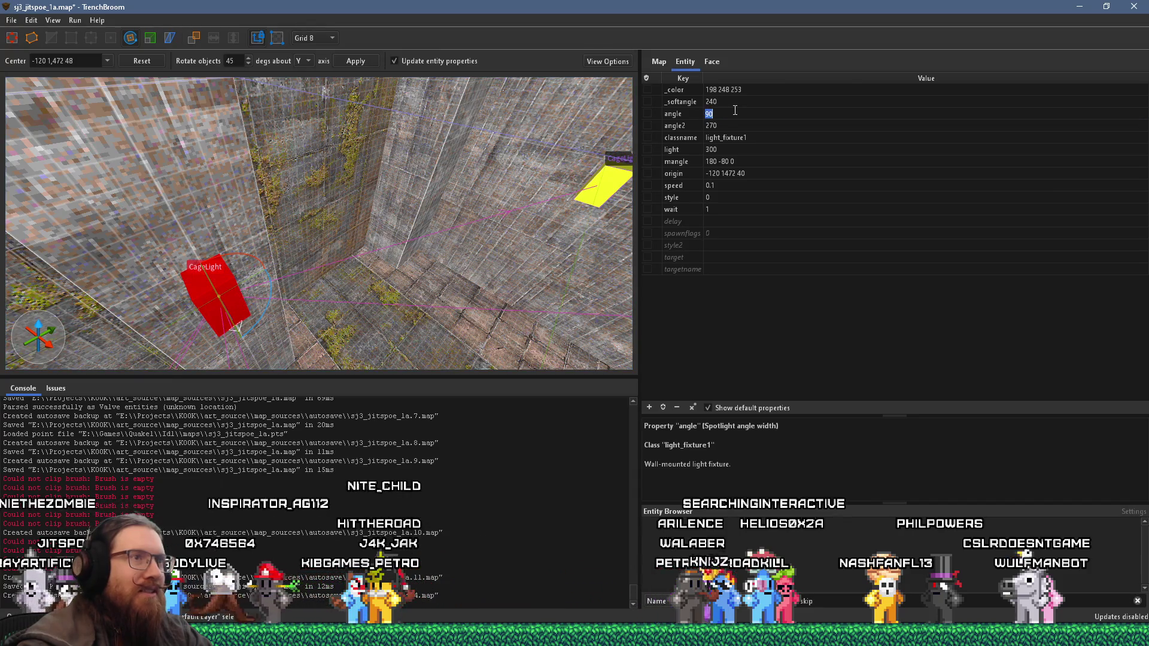
key(Return)
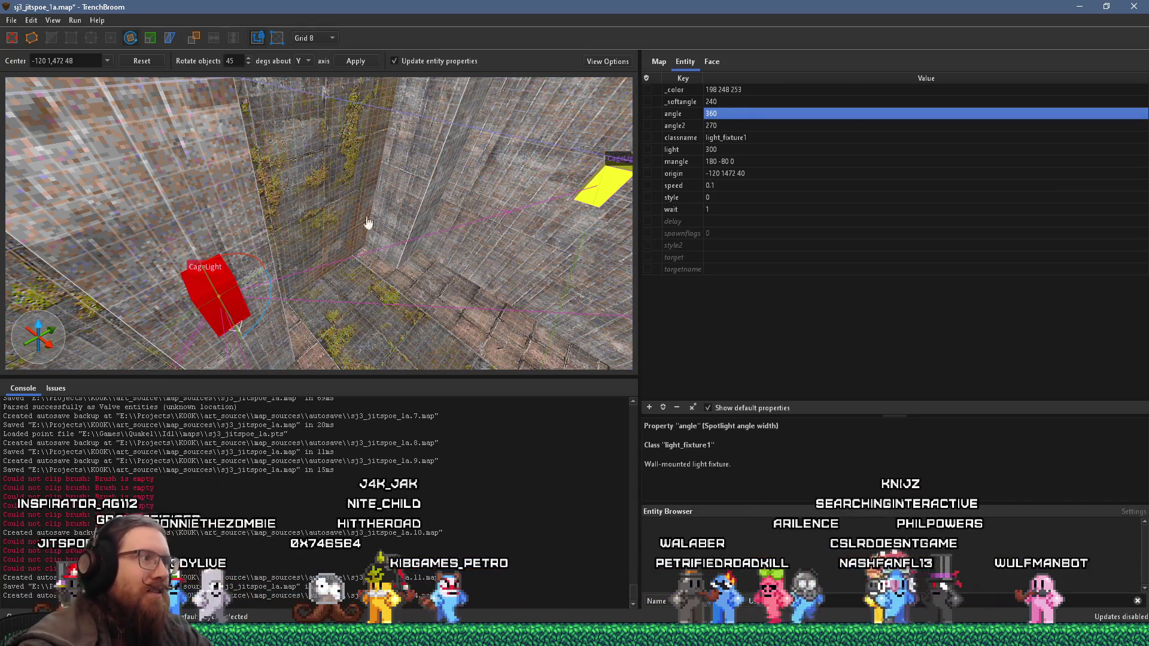
click(208, 213)
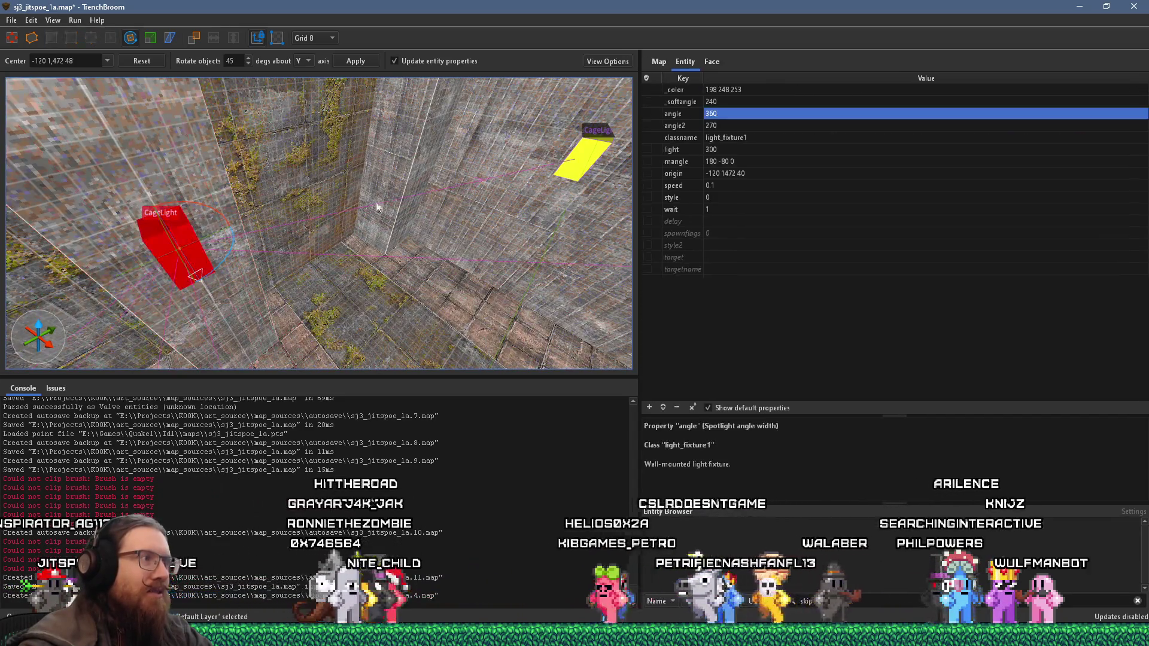
click(582, 160)
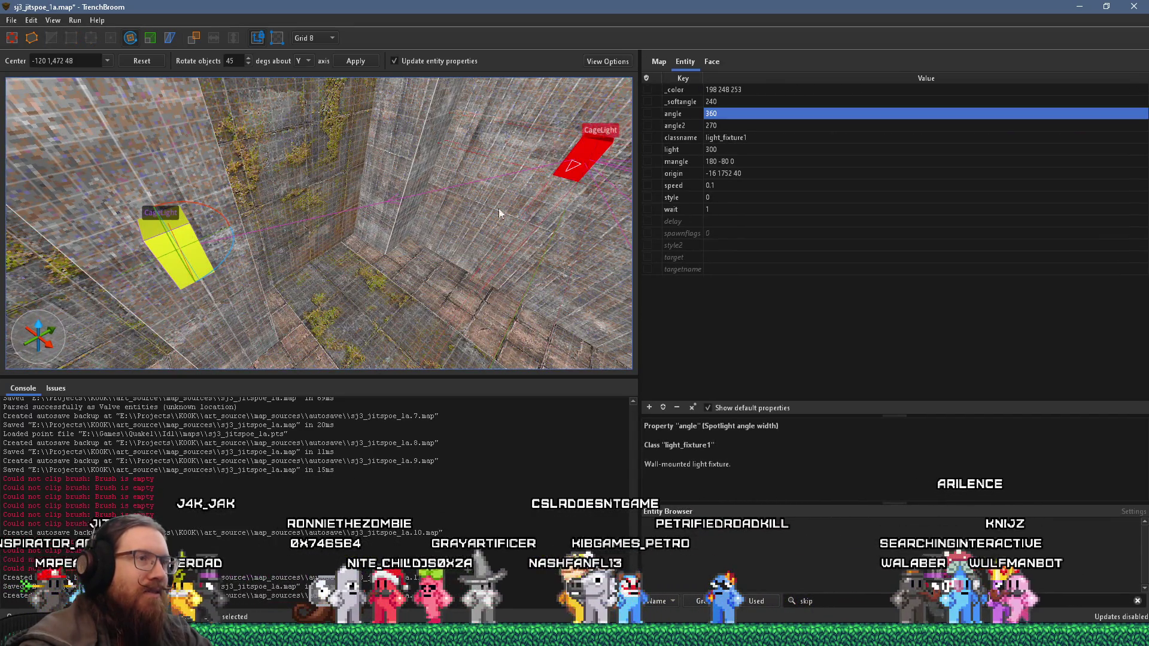
click(184, 246)
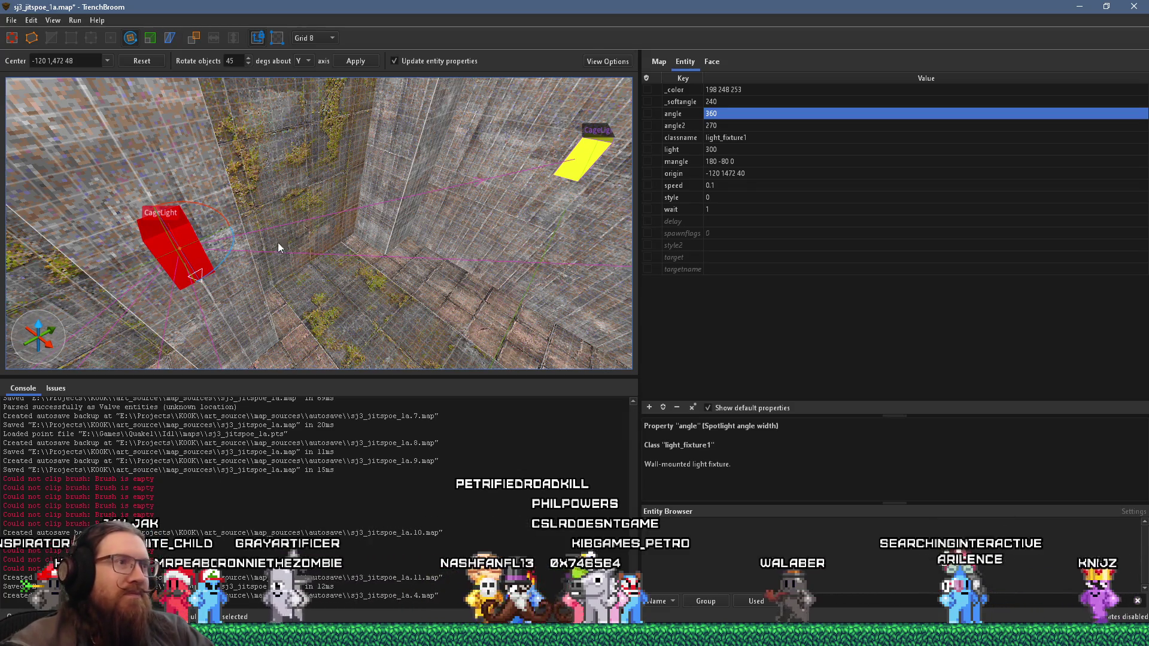
Step: Set the CageLight's spotlight angle to 180 and inspect it from several views
drag(363, 276, 365, 194)
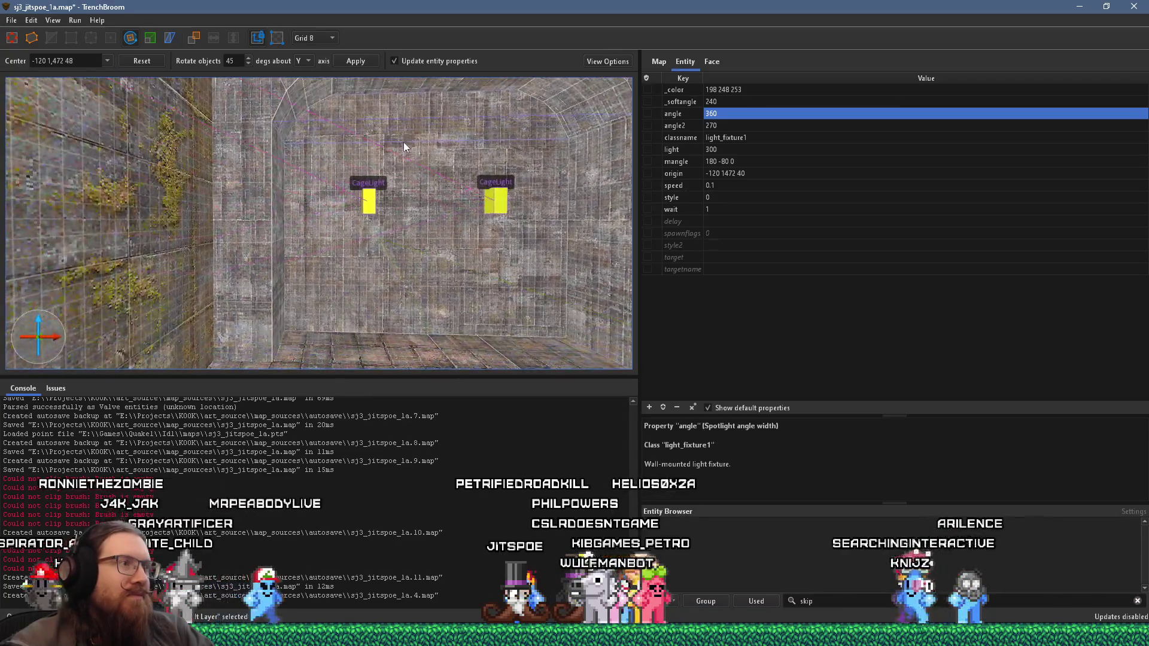
scroll(397, 163, down, 5)
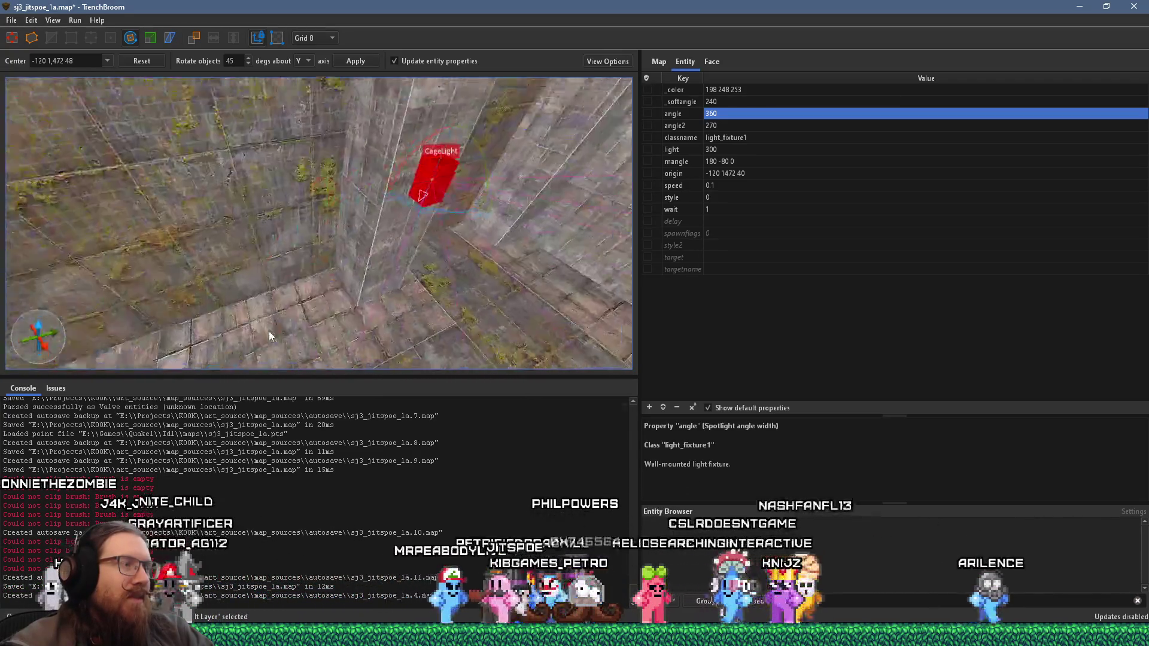
drag(398, 250, 315, 285)
mouse_move(363, 244)
mouse_down()
mouse_move(296, 269)
mouse_move(321, 269)
mouse_up()
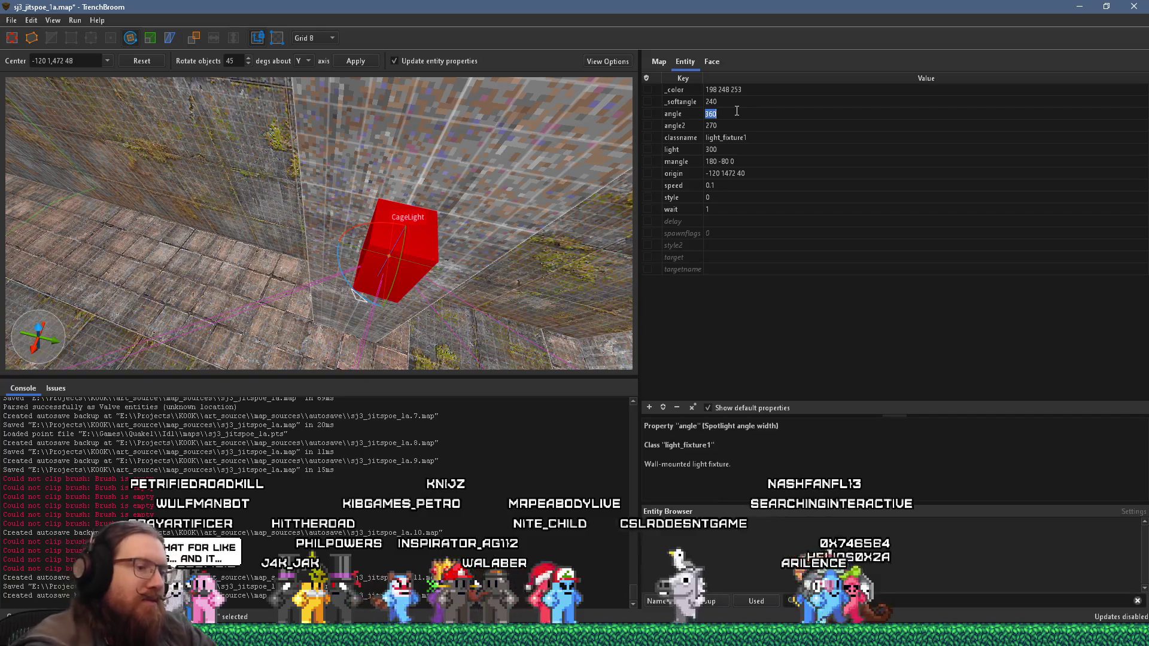
text(180)
key(Return)
mouse_move(375, 220)
mouse_down()
mouse_move(441, 191)
mouse_move(360, 115)
mouse_up()
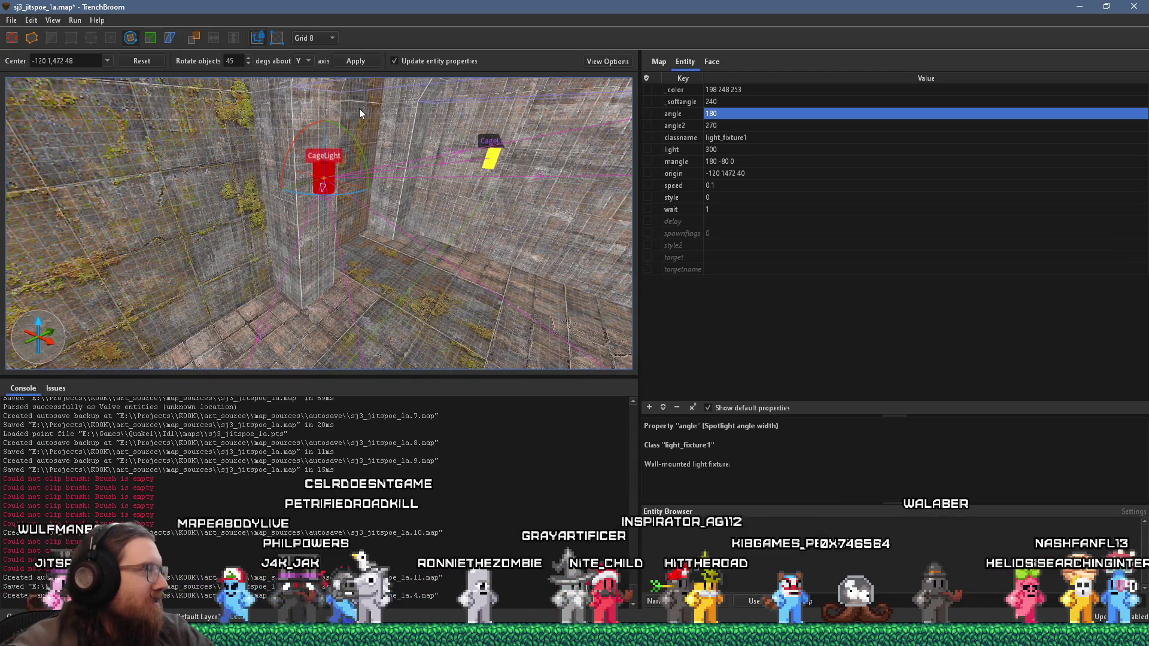
mouse_move(355, 166)
mouse_down()
mouse_move(379, 191)
mouse_move(425, 307)
mouse_move(318, 268)
mouse_up()
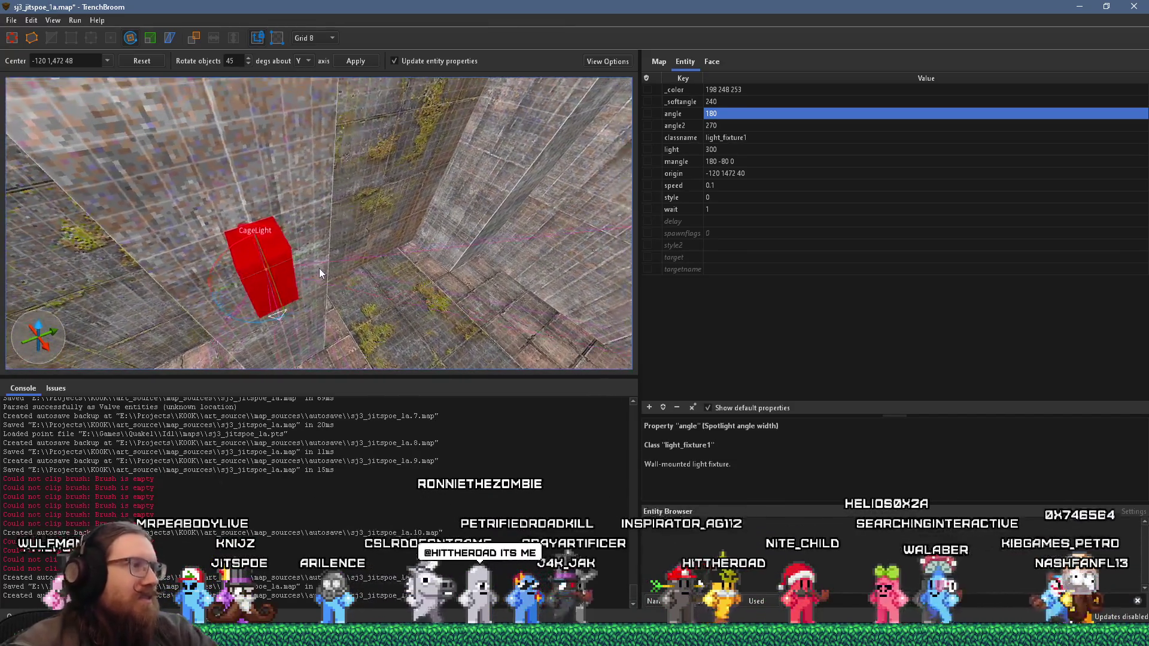
key(Escape)
key(Escape)
Step: Test-move the CageLight along the wall, return it, then ungroup it into a standalone light_fixture1
click(288, 264)
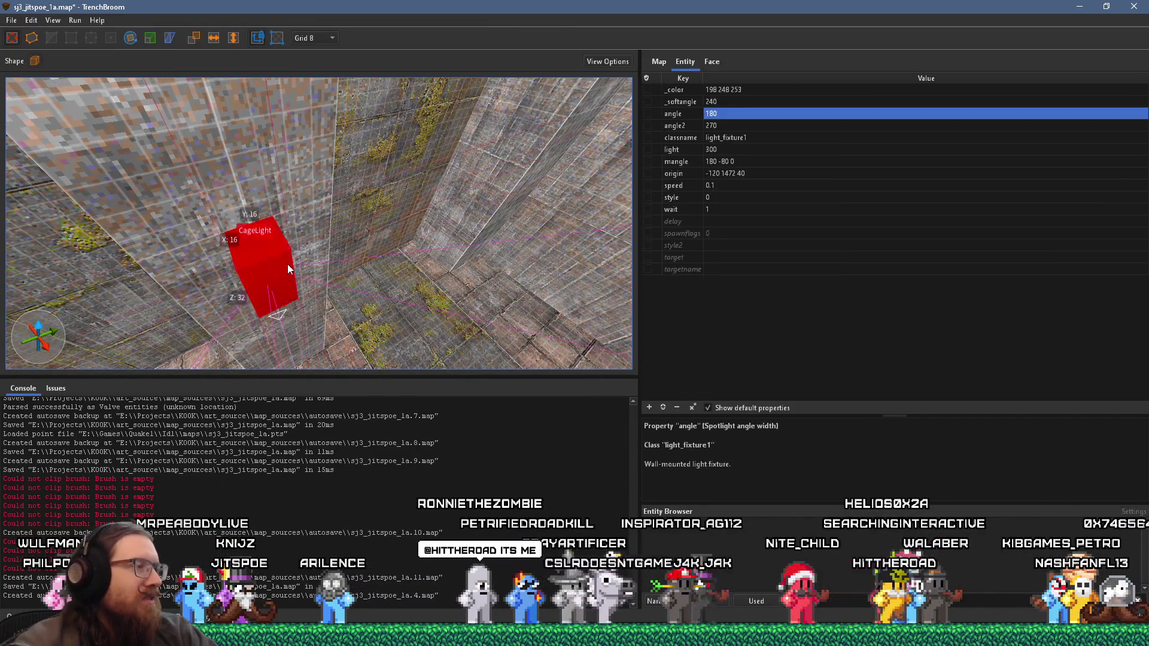
drag(283, 265, 380, 233)
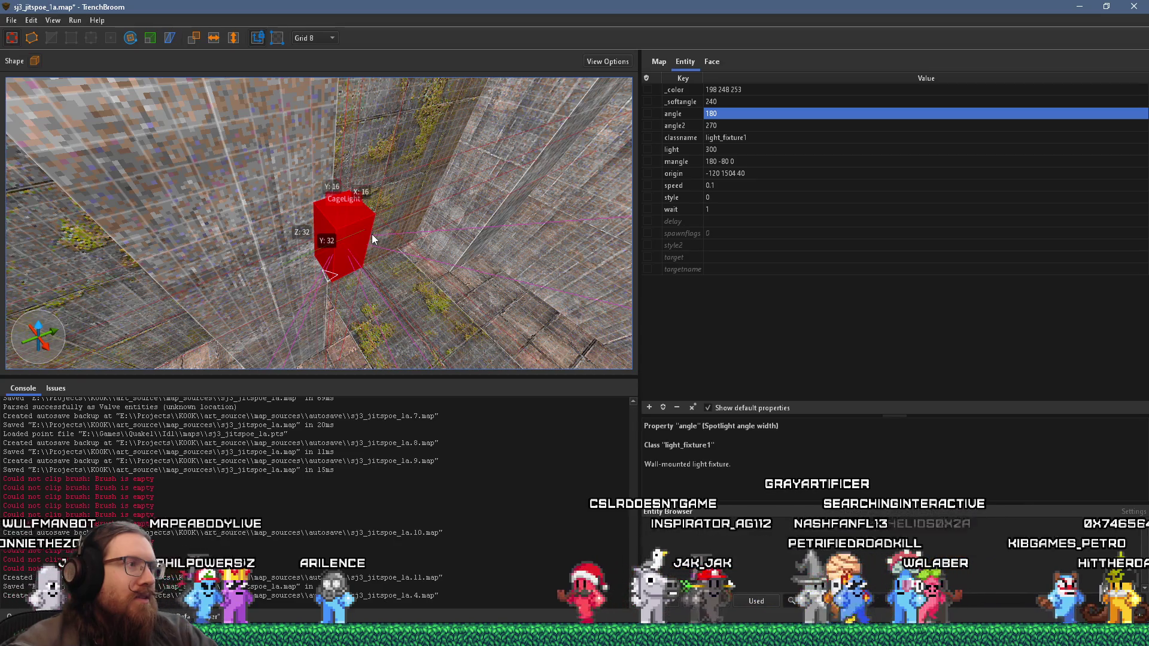
mouse_move(372, 234)
mouse_down()
mouse_move(279, 257)
mouse_move(290, 268)
mouse_up()
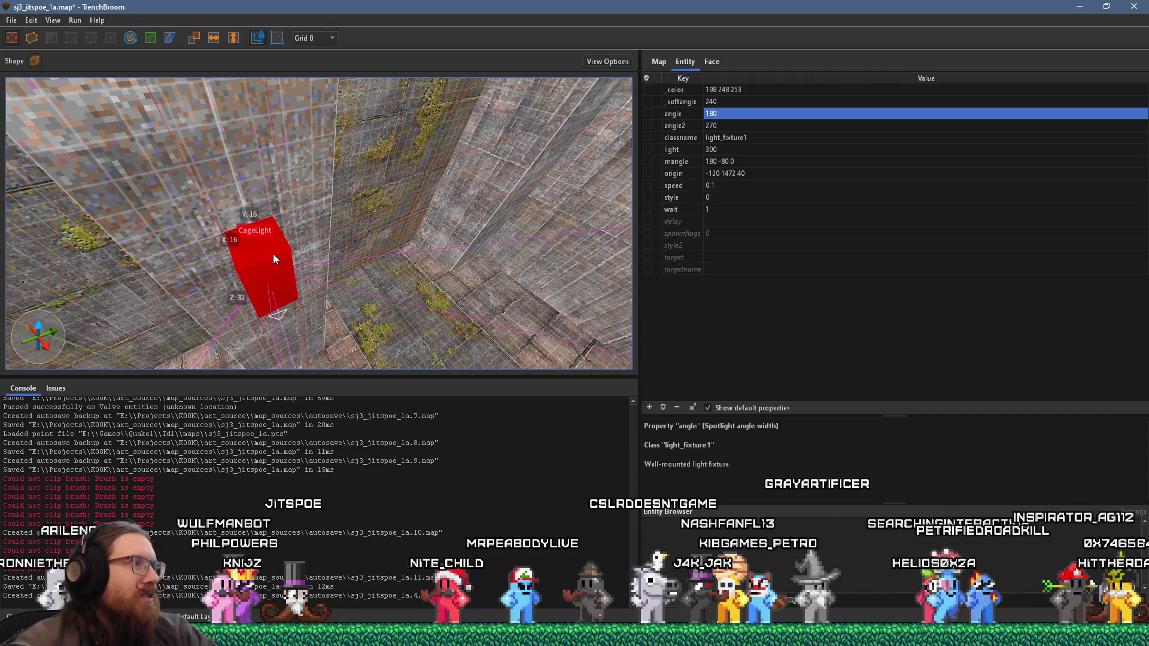
right_click(274, 259)
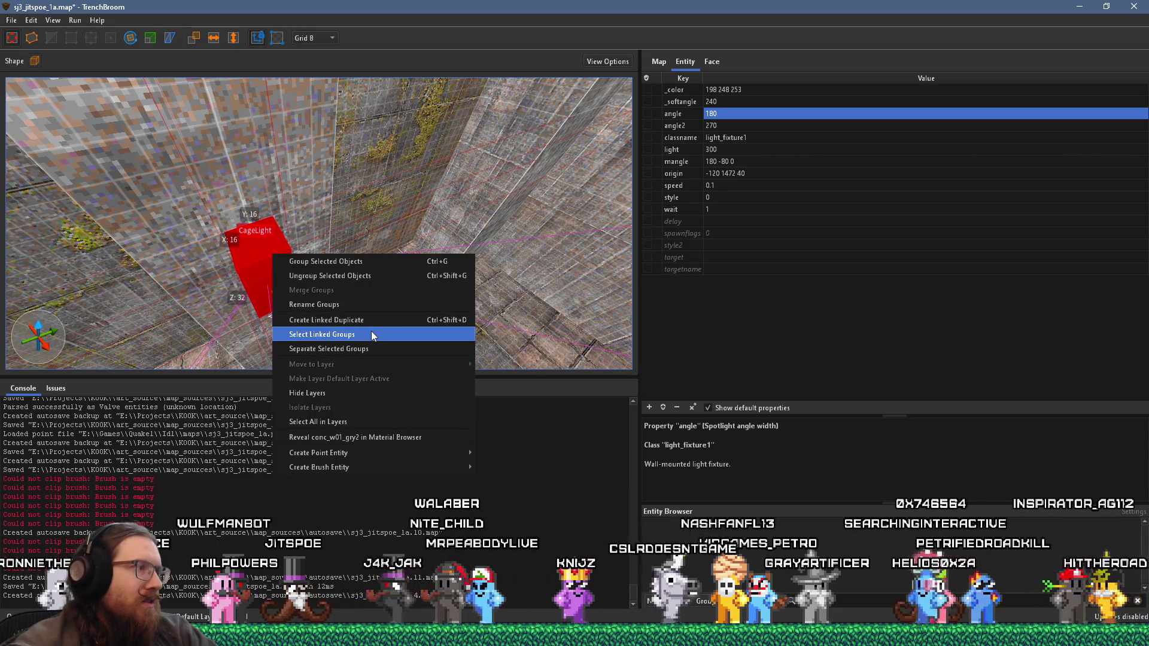
click(370, 276)
drag(358, 275, 390, 268)
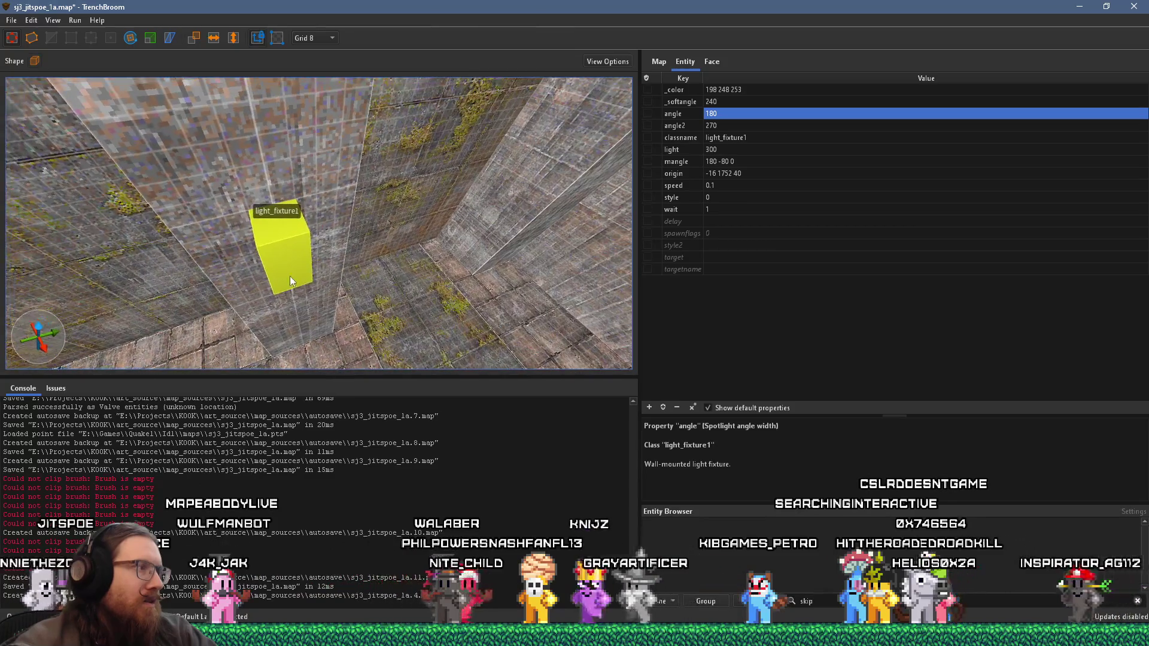
Step: Rotate the selected light_fixture1 a quarter turn so its mangle reads 90 -80 0
click(290, 276)
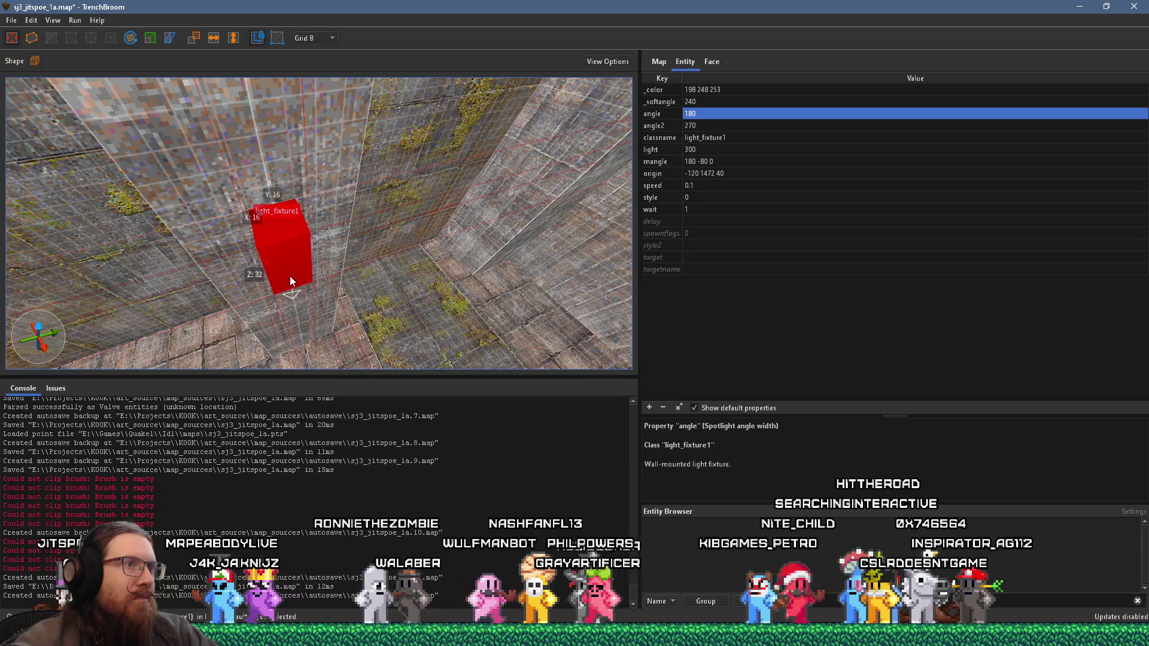
mouse_move(290, 276)
mouse_down()
mouse_move(304, 290)
mouse_move(293, 280)
mouse_up()
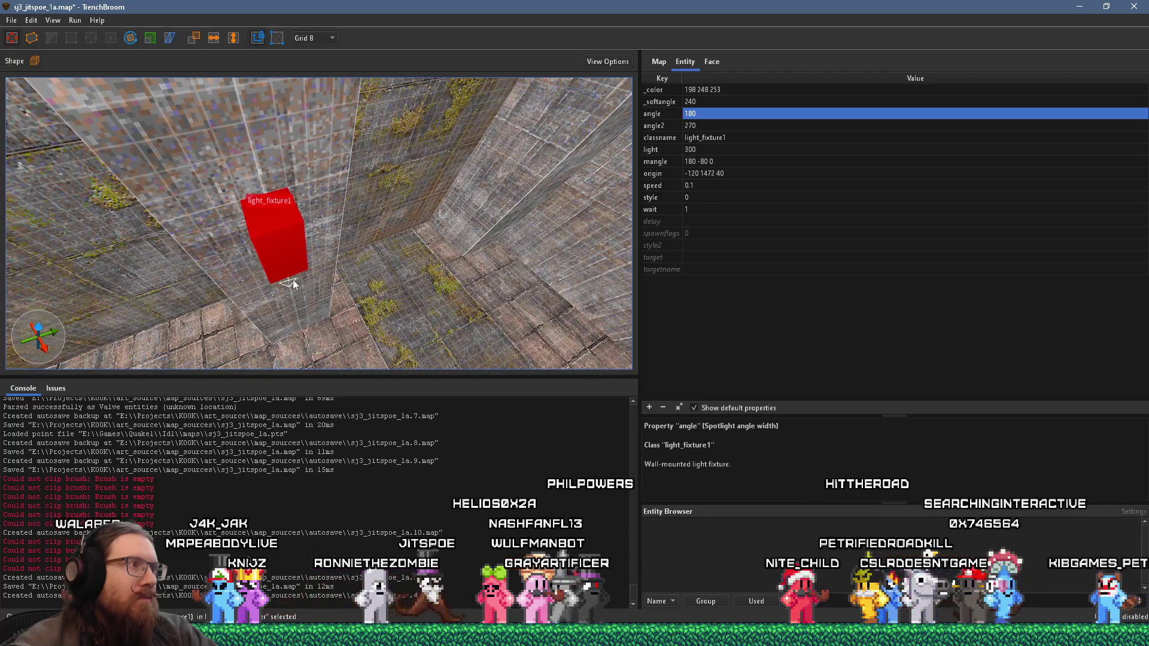
click(131, 39)
drag(274, 301, 211, 257)
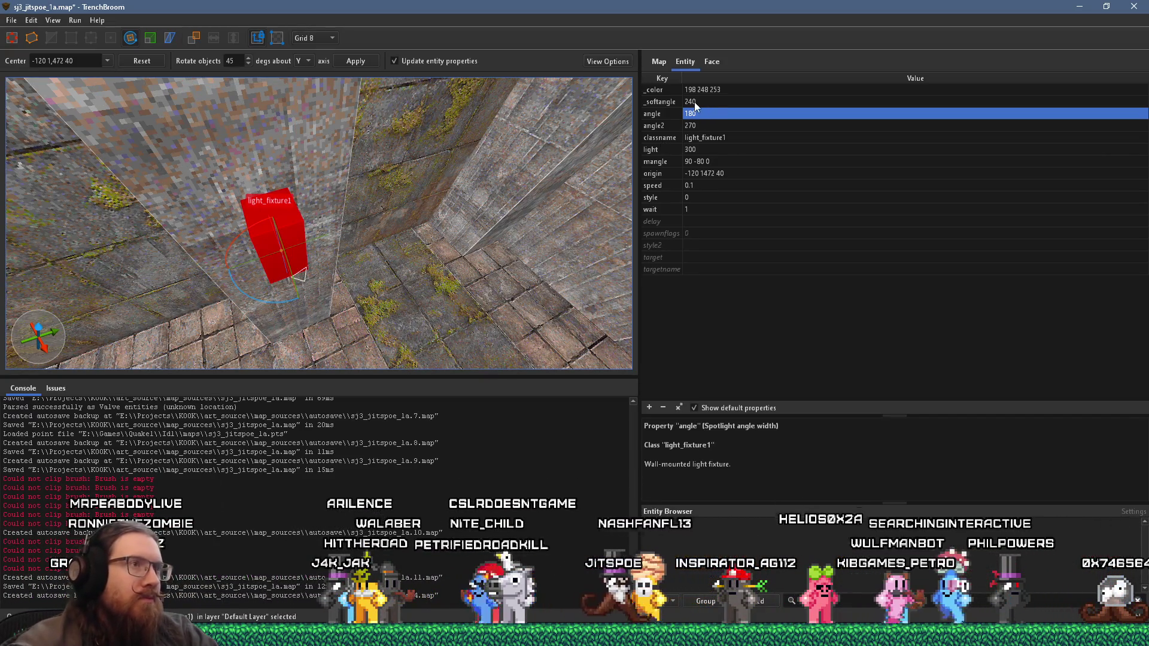
text(0)
Step: Set the first fixture's angle to 0 and its mangle to 0 -80 0
key(Return)
double_click(693, 161)
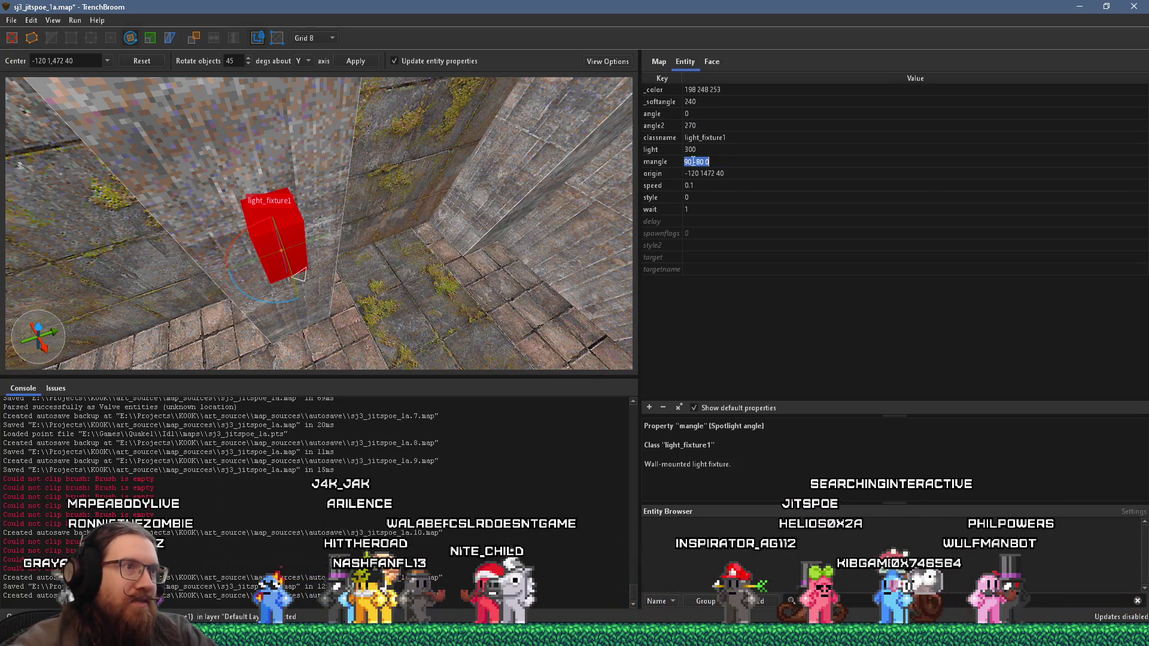
click(697, 149)
click(690, 162)
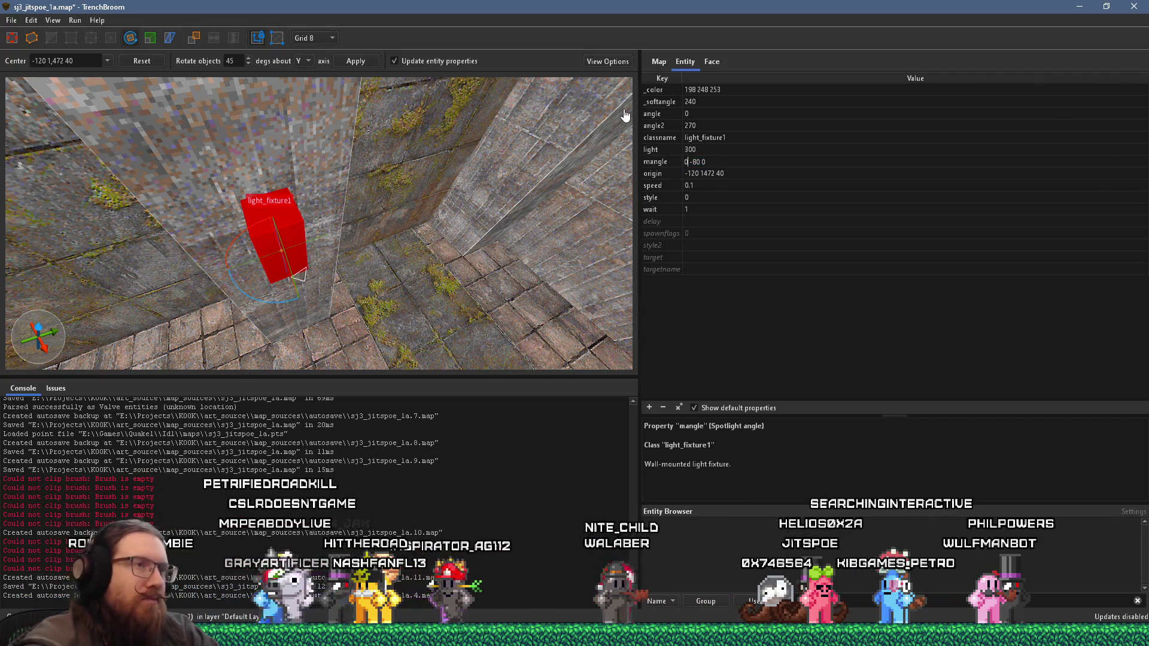
key(Return)
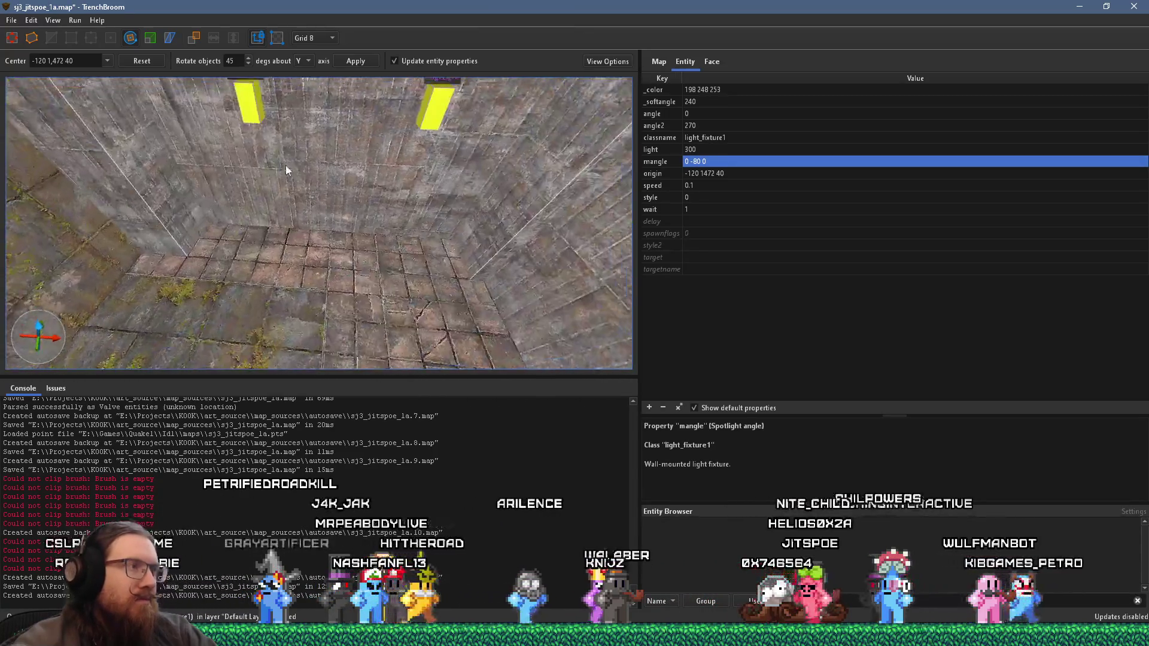
Step: Set the other wall fixture's angle to 270 and its mangle to 270 -80 0
click(307, 105)
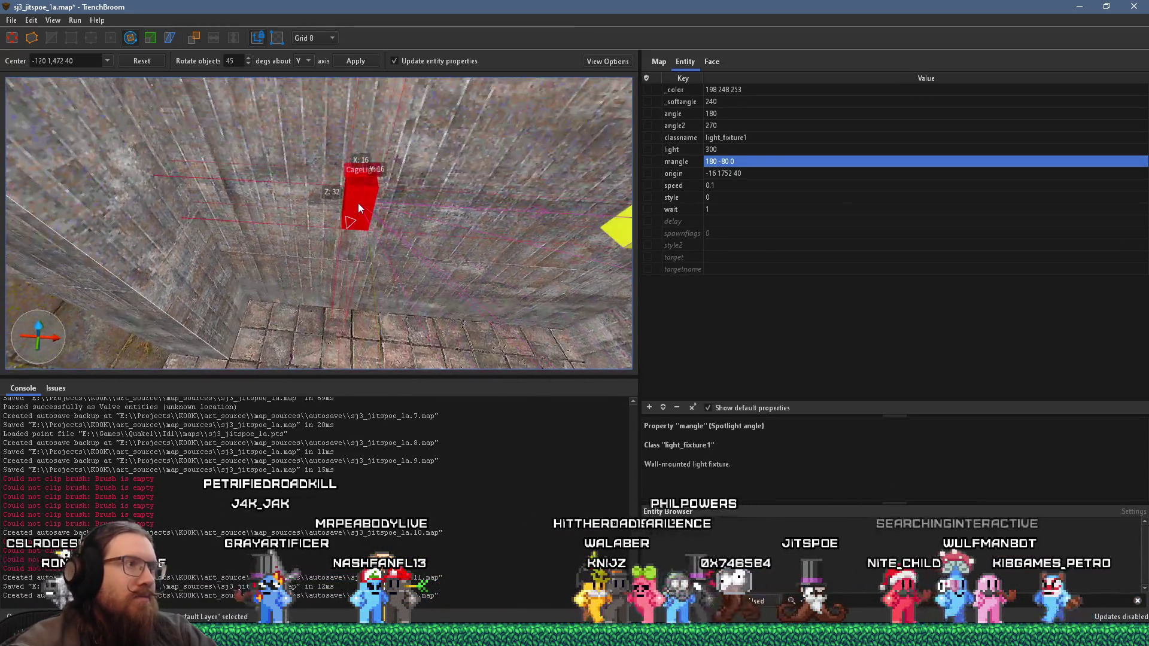
key(s)
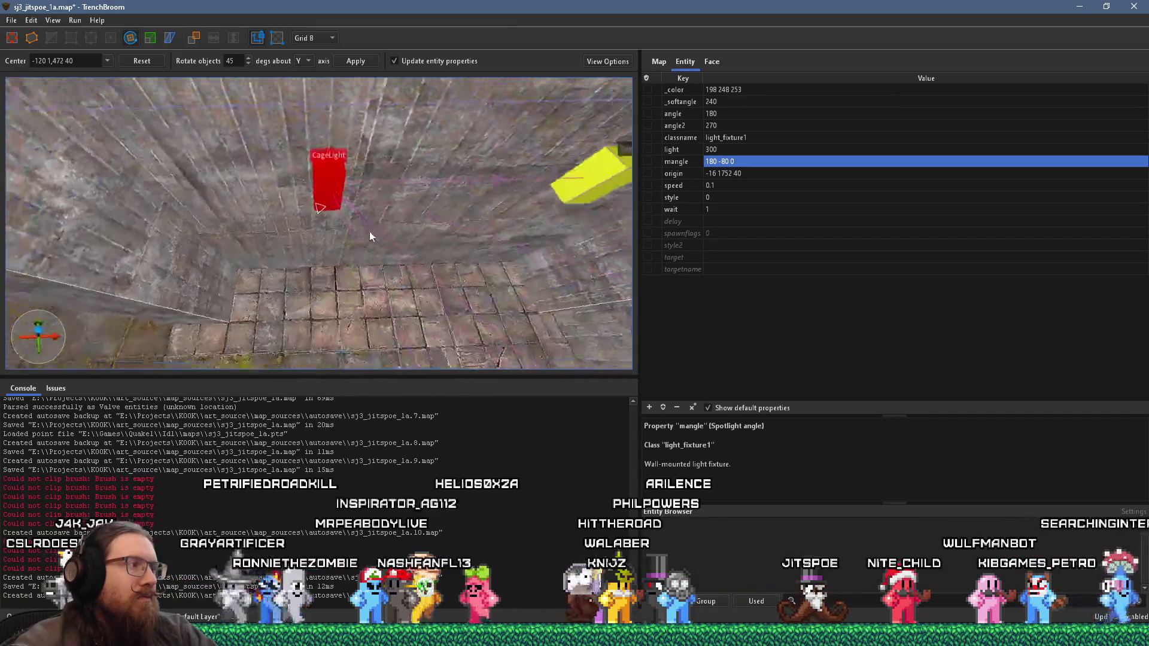
key(q)
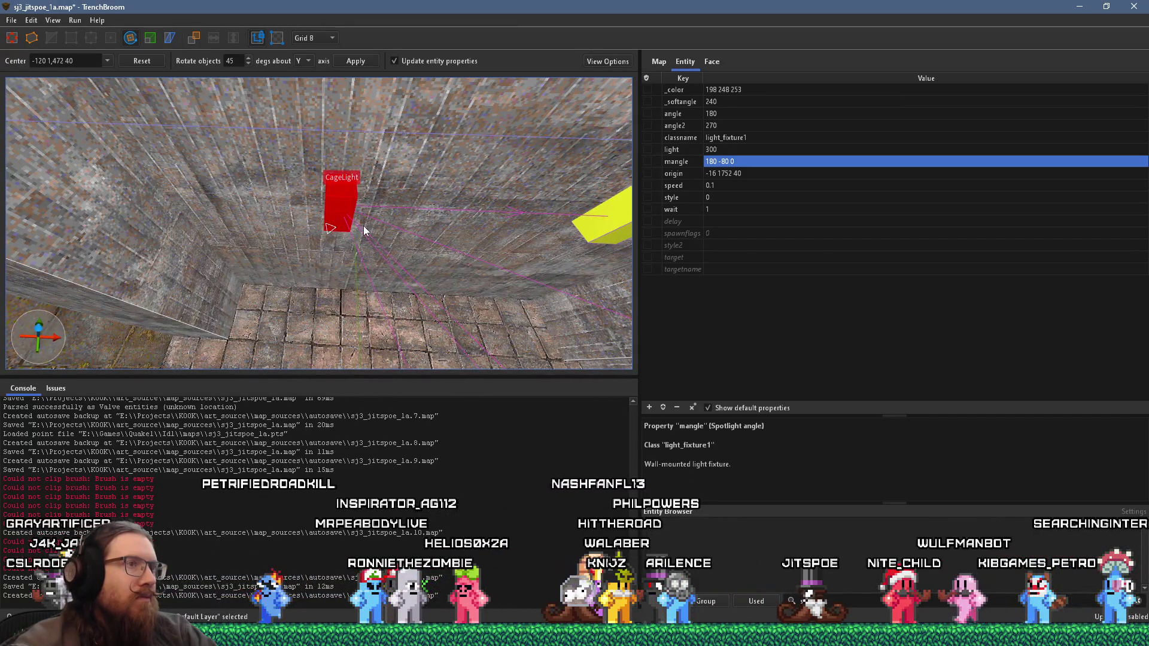
double_click(714, 161)
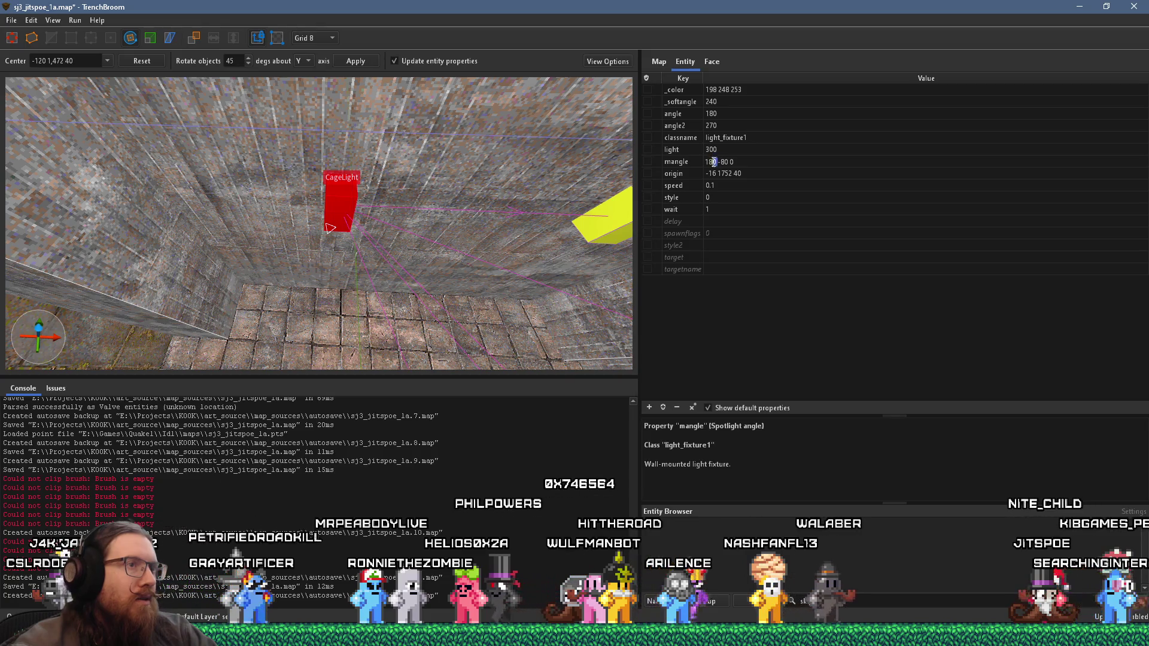
double_click(713, 114)
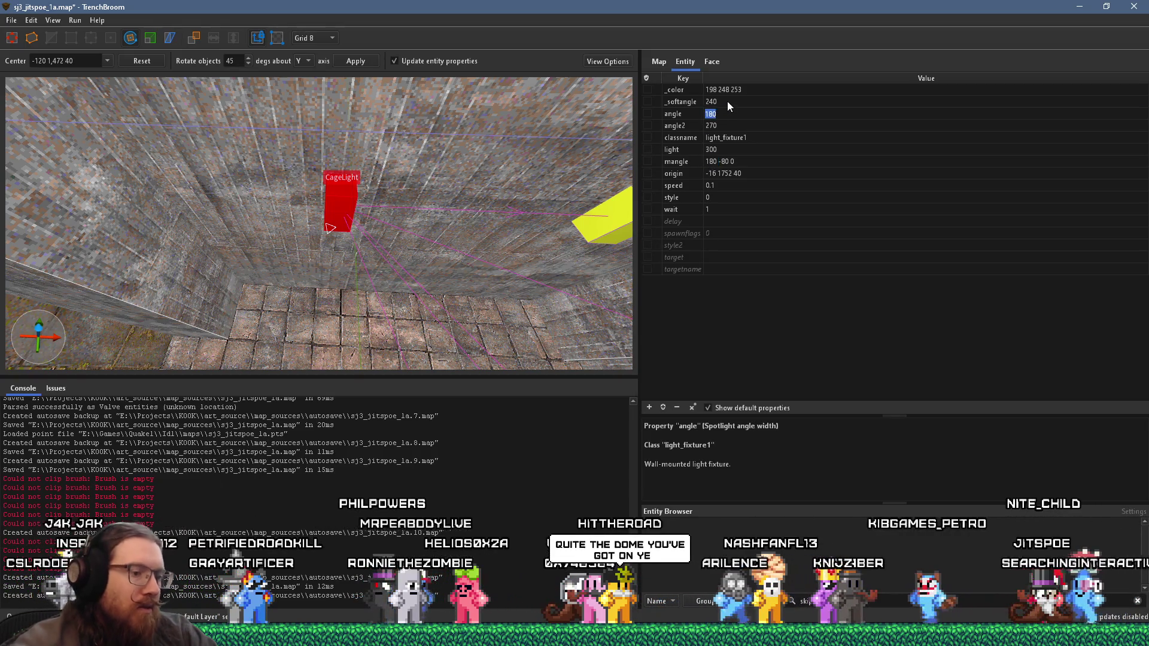
text(270)
key(Return)
click(715, 163)
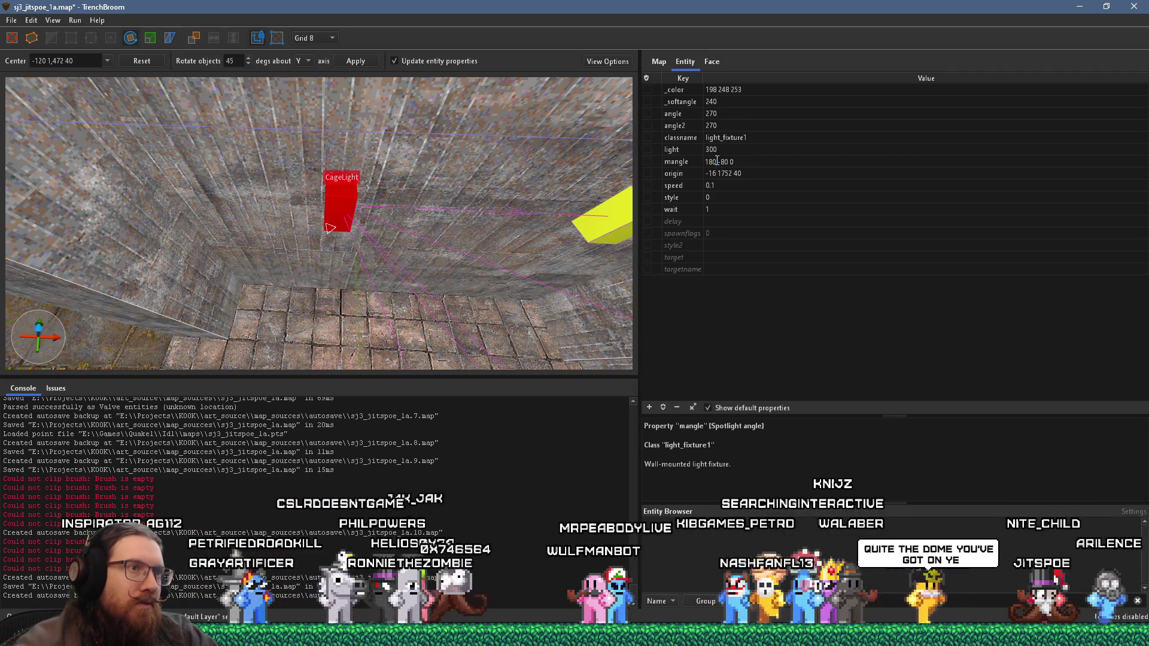
text(270)
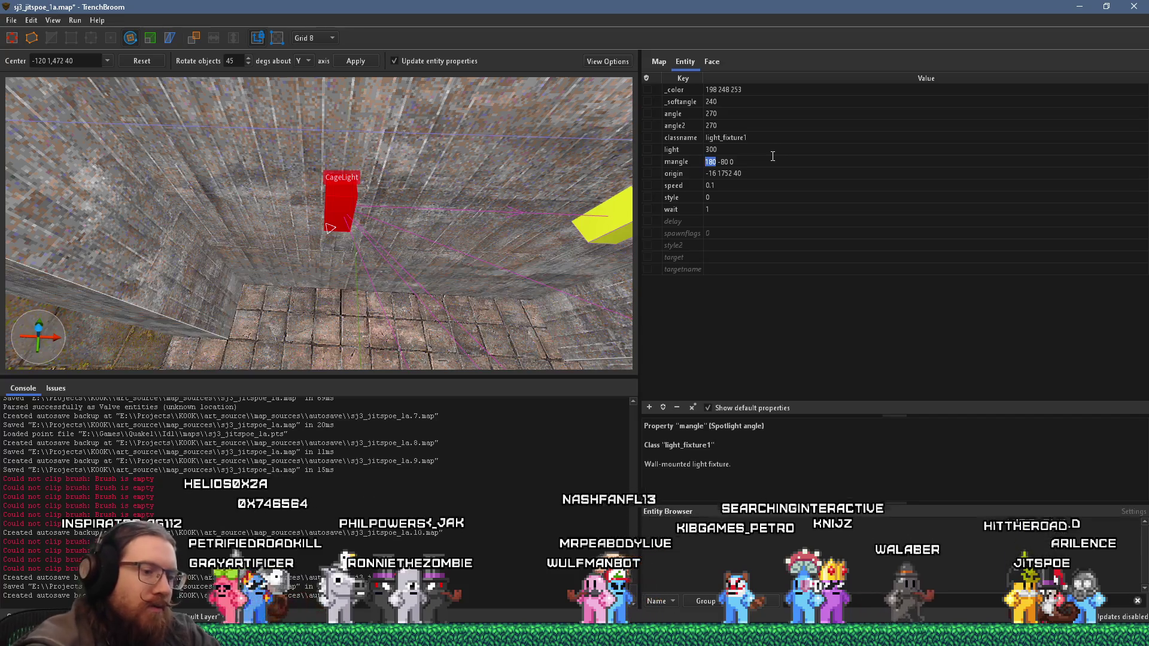
key(Return)
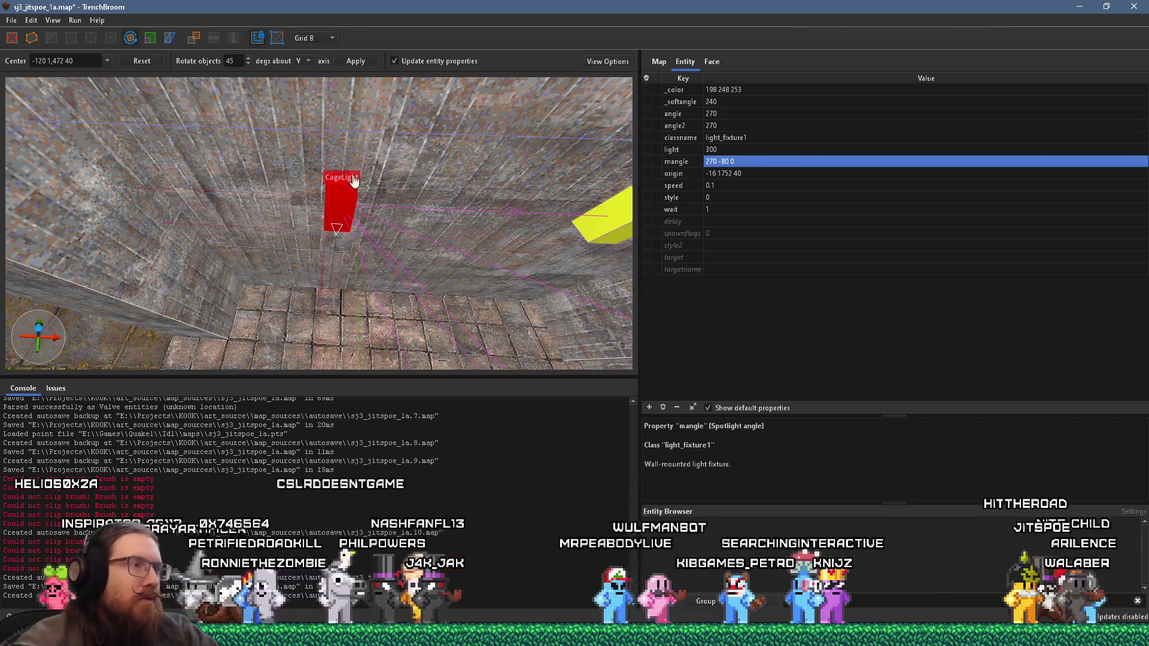
mouse_move(322, 218)
mouse_down()
mouse_move(292, 229)
mouse_move(318, 142)
mouse_move(78, 32)
mouse_up()
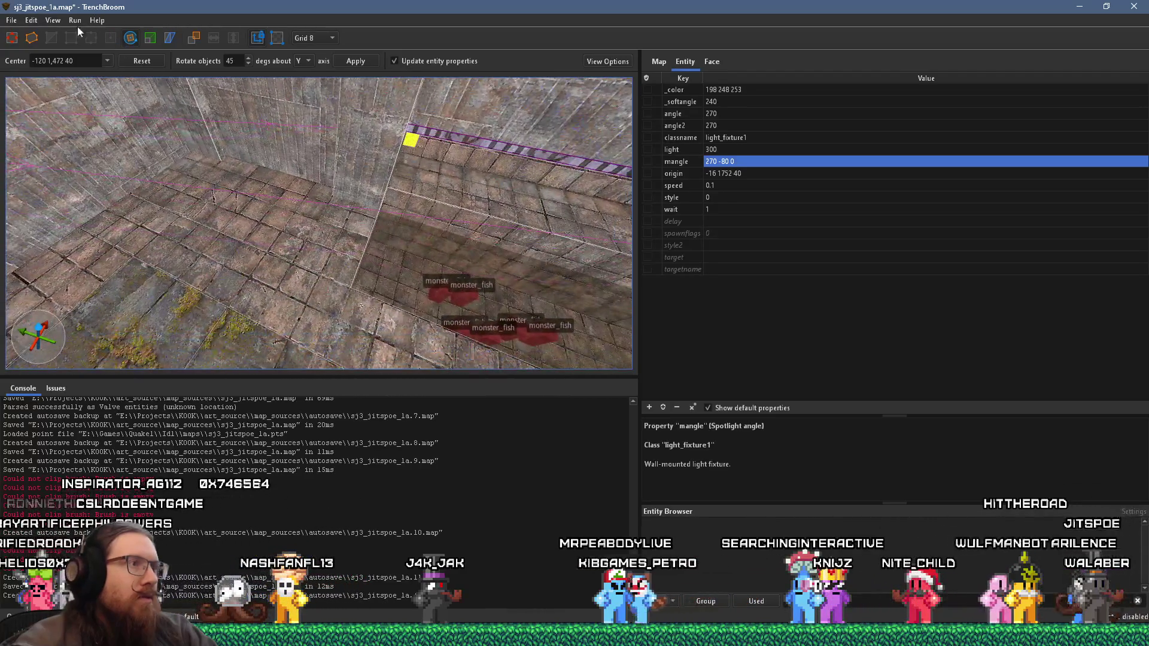
Step: Turn toward the next corridor light, dismiss its context menu and leave the Rotate tool
mouse_move(326, 198)
mouse_down()
mouse_move(278, 165)
mouse_move(224, 163)
mouse_move(299, 171)
mouse_move(47, 89)
mouse_move(194, 171)
mouse_move(486, 180)
mouse_up()
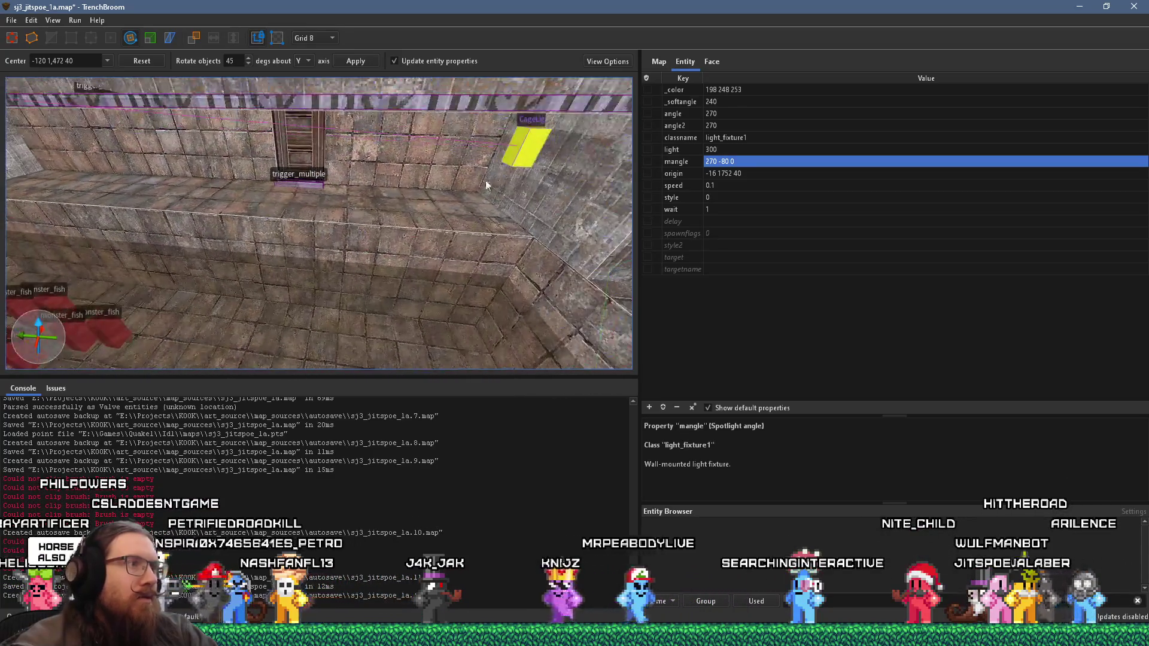
right_click(524, 155)
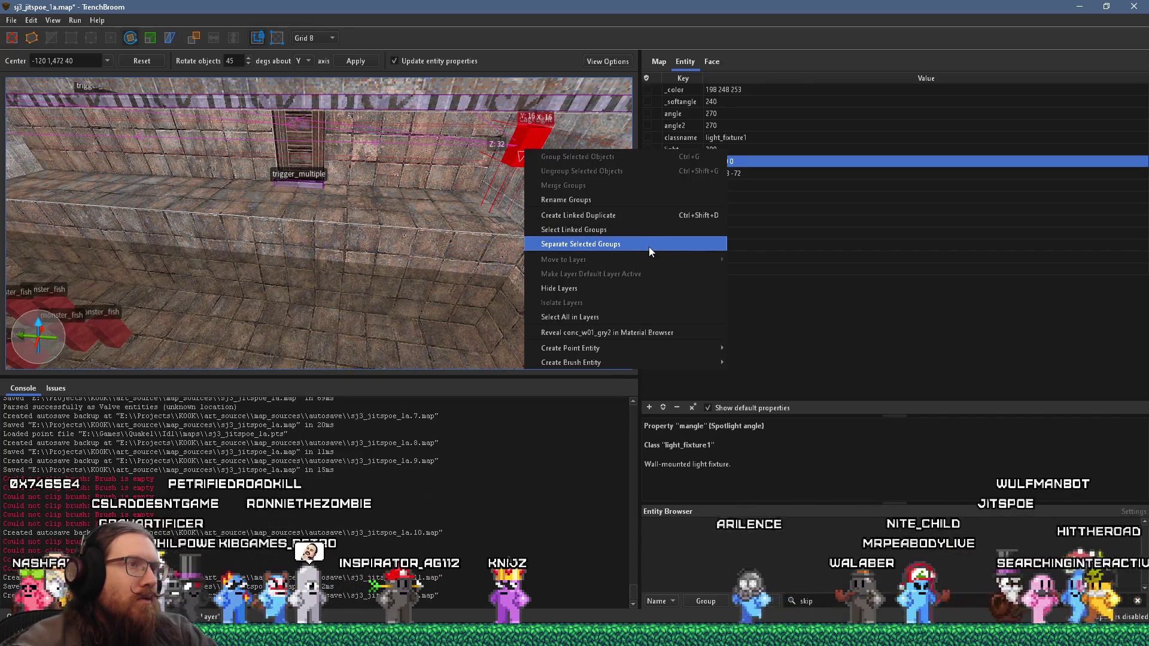
right_click(440, 198)
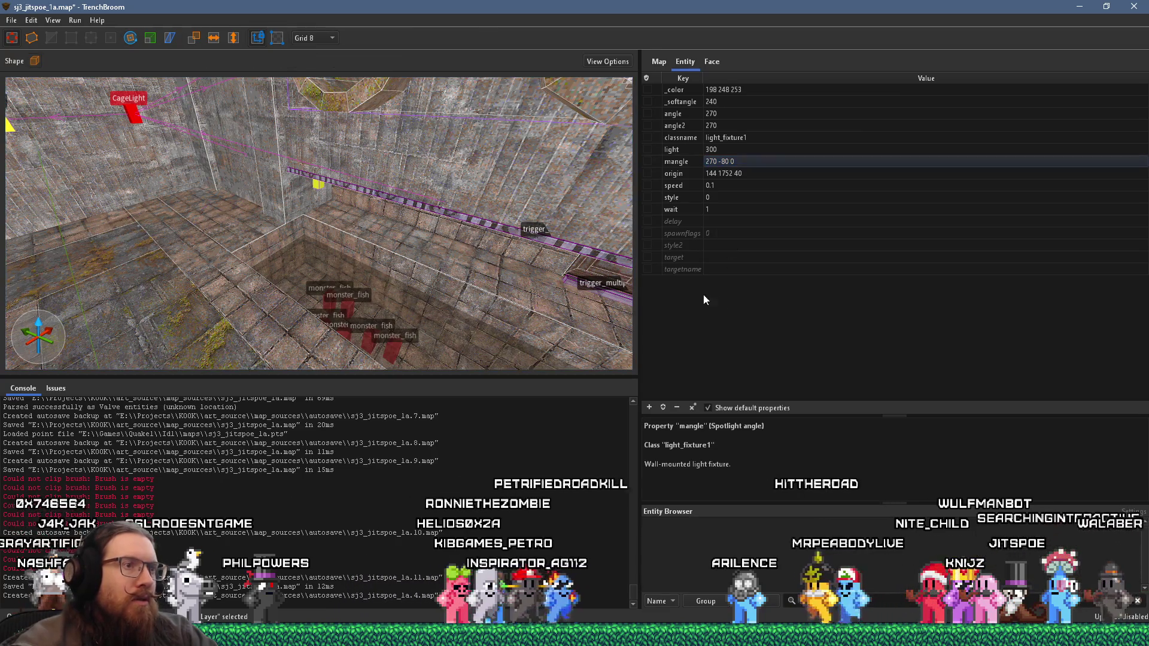
key(r)
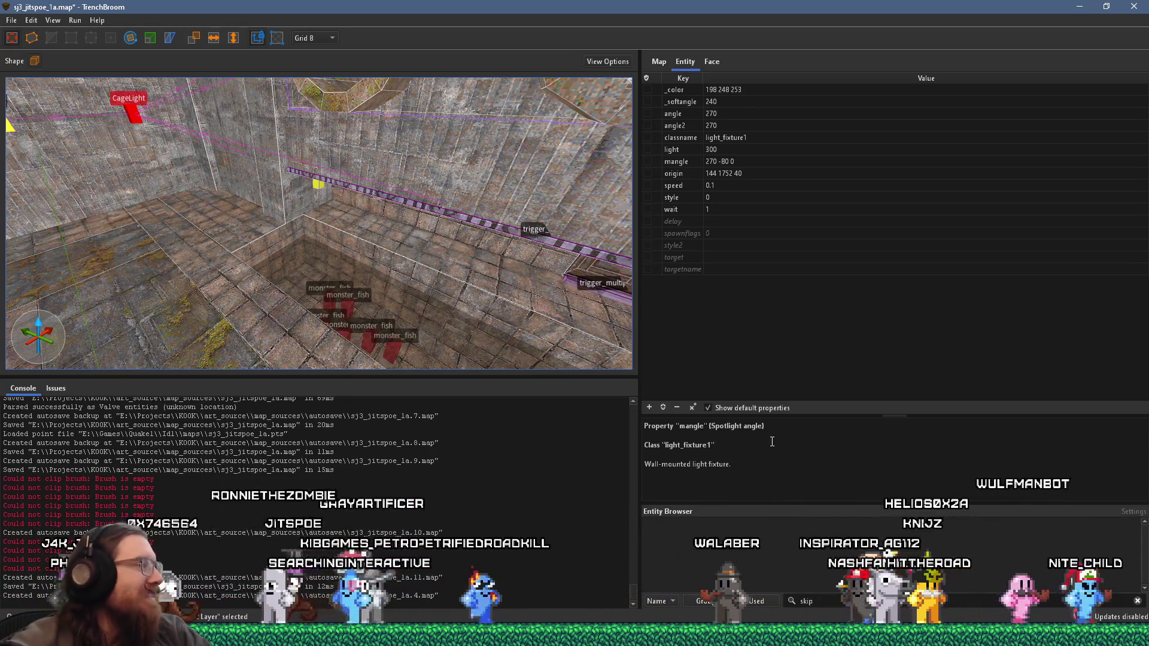
mouse_move(407, 292)
mouse_down()
mouse_move(457, 245)
mouse_move(440, 244)
mouse_move(430, 288)
mouse_move(324, 291)
mouse_move(335, 179)
mouse_move(406, 136)
mouse_move(315, 88)
mouse_move(425, 138)
mouse_move(344, 175)
mouse_move(419, 257)
mouse_move(448, 256)
mouse_move(326, 263)
mouse_move(387, 255)
mouse_move(391, 324)
mouse_move(384, 279)
mouse_move(327, 245)
mouse_move(426, 331)
mouse_move(560, 274)
mouse_move(494, 282)
mouse_move(422, 259)
mouse_move(384, 271)
mouse_move(457, 322)
mouse_move(437, 296)
mouse_move(466, 393)
mouse_up()
Step: Move to the SKI pillar and ungroup the CageLight there into a plain light_fixture1
click(205, 233)
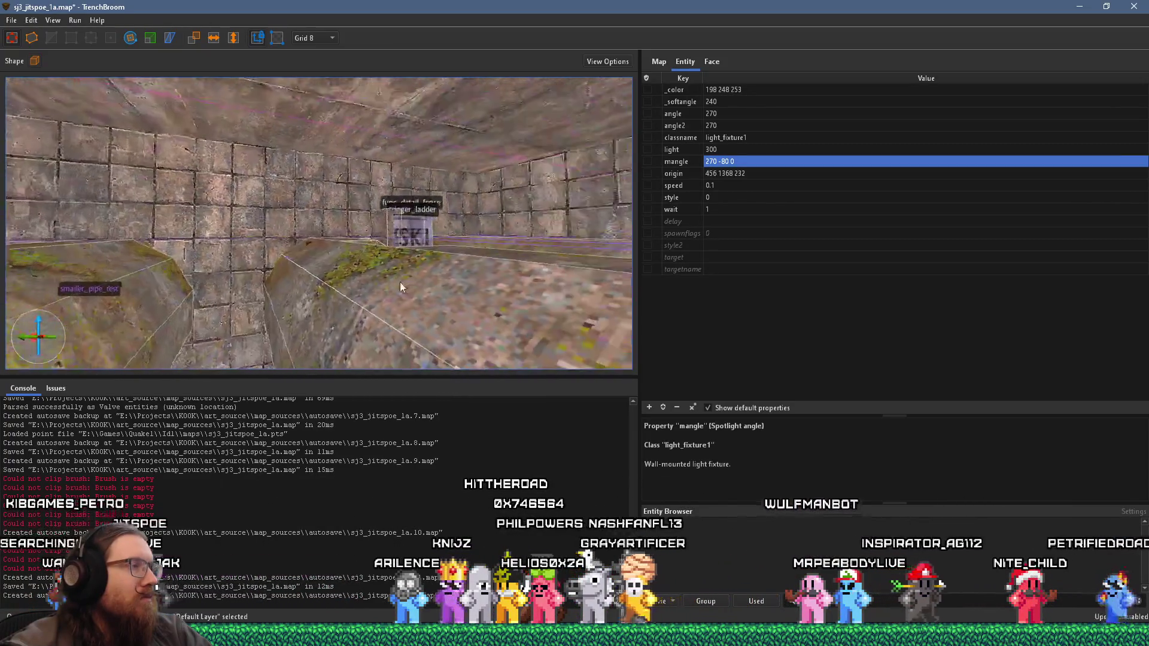
drag(399, 282, 333, 303)
click(604, 206)
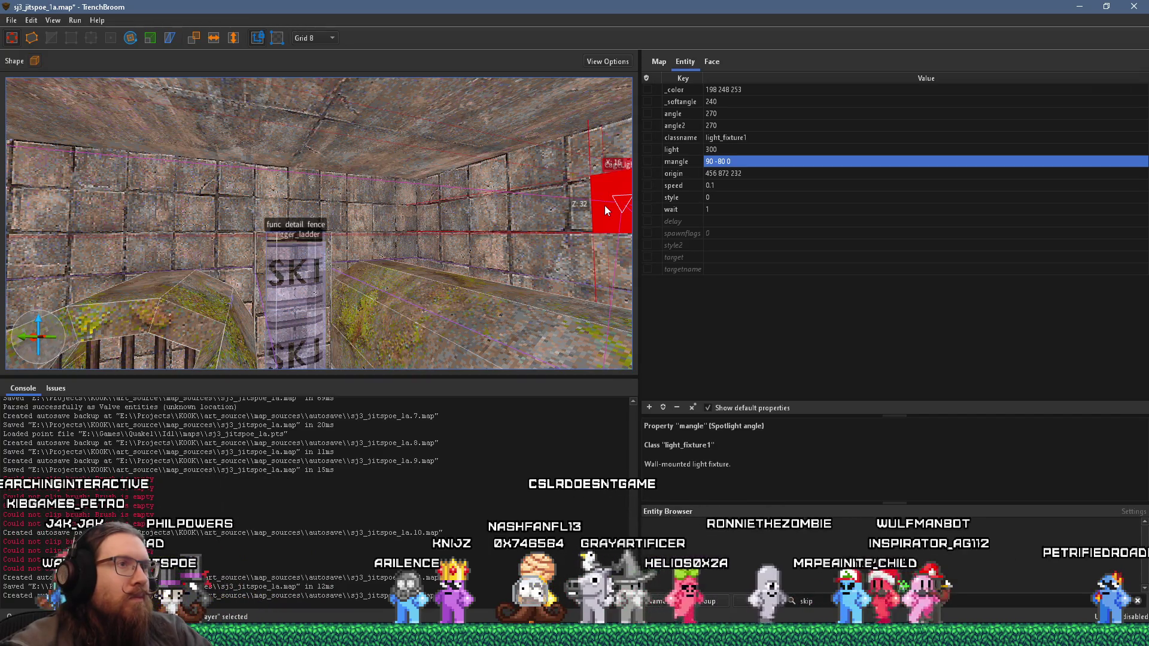
mouse_move(605, 206)
mouse_down()
mouse_move(533, 216)
mouse_move(170, 198)
mouse_move(341, 215)
mouse_up()
click(170, 199)
click(293, 200)
right_click(295, 206)
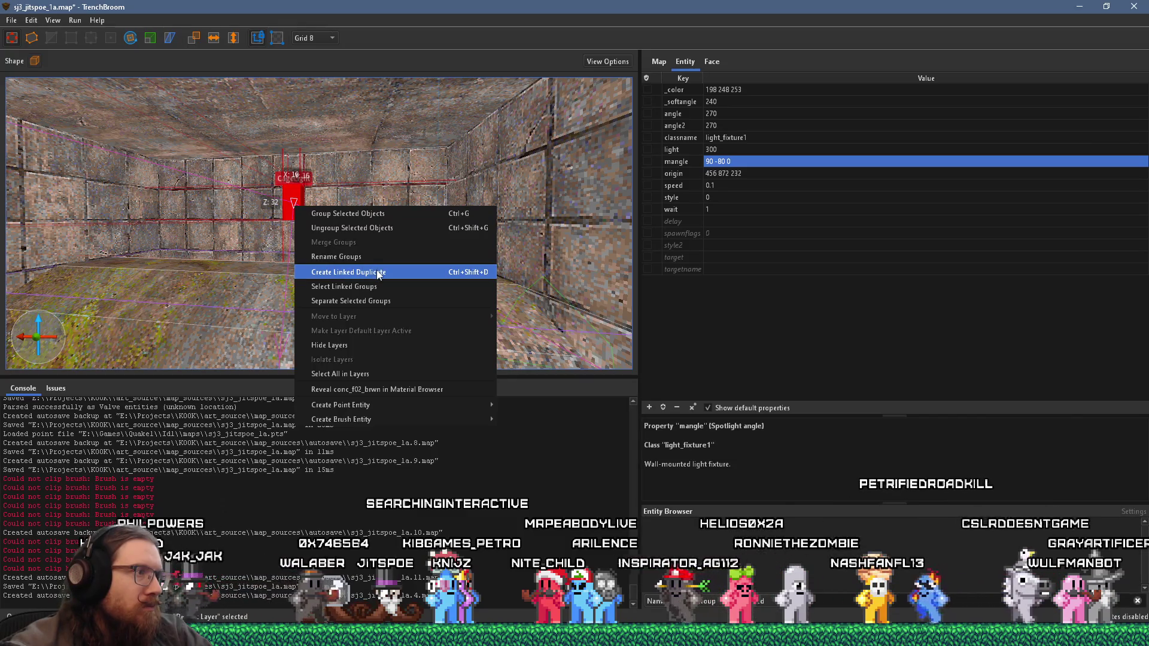
click(374, 228)
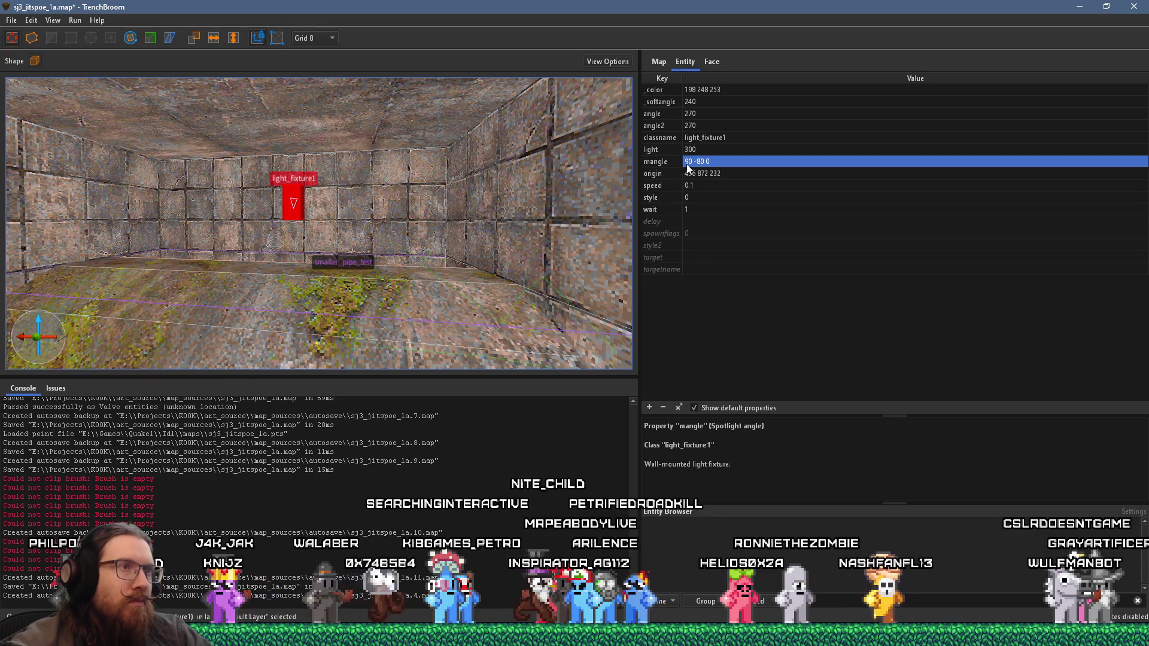
Step: Set angle 90 and angle2 90 on the light_fixture1 at 456 872 232, reading the angle2 description
click(696, 114)
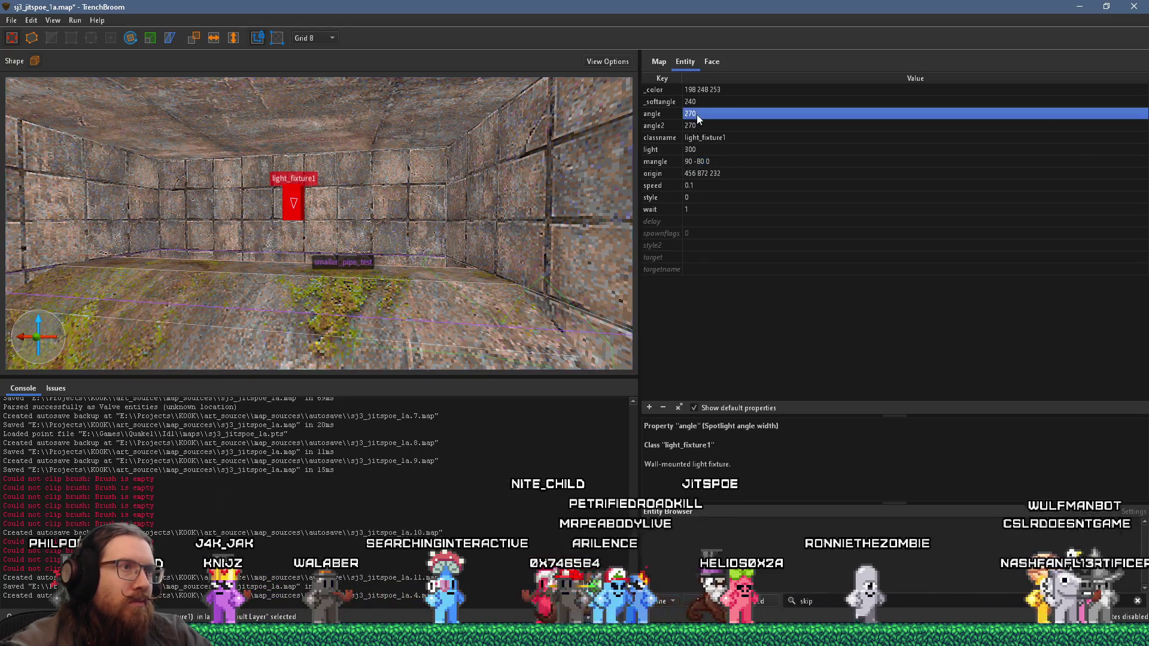
text(90)
key(Return)
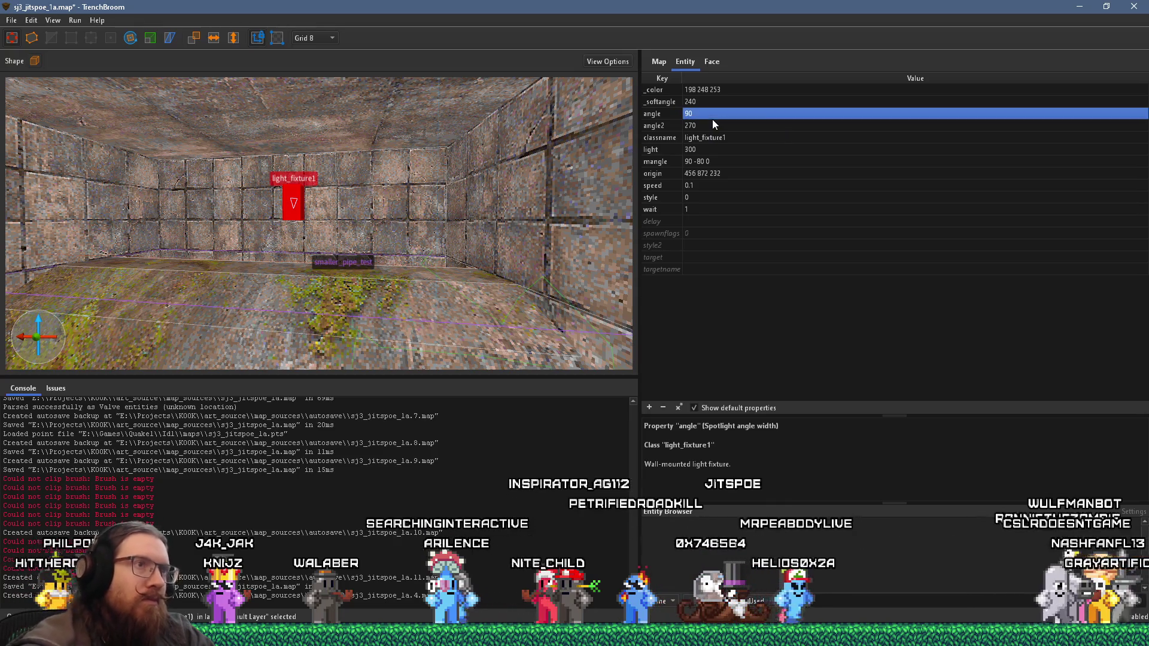
click(667, 126)
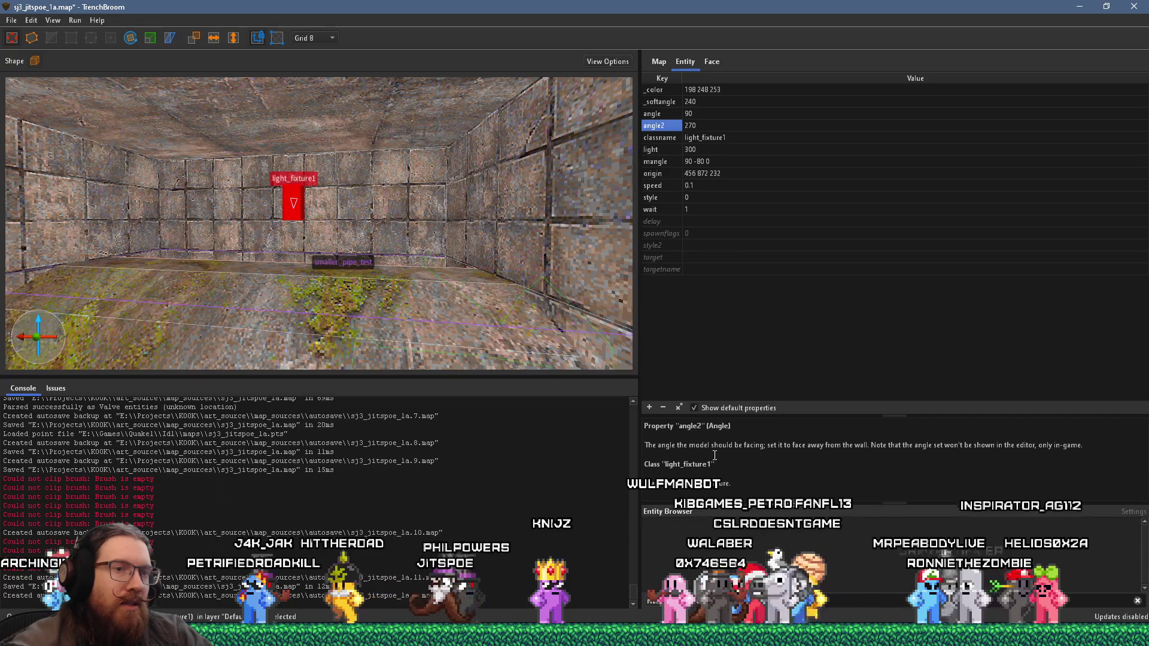
double_click(698, 125)
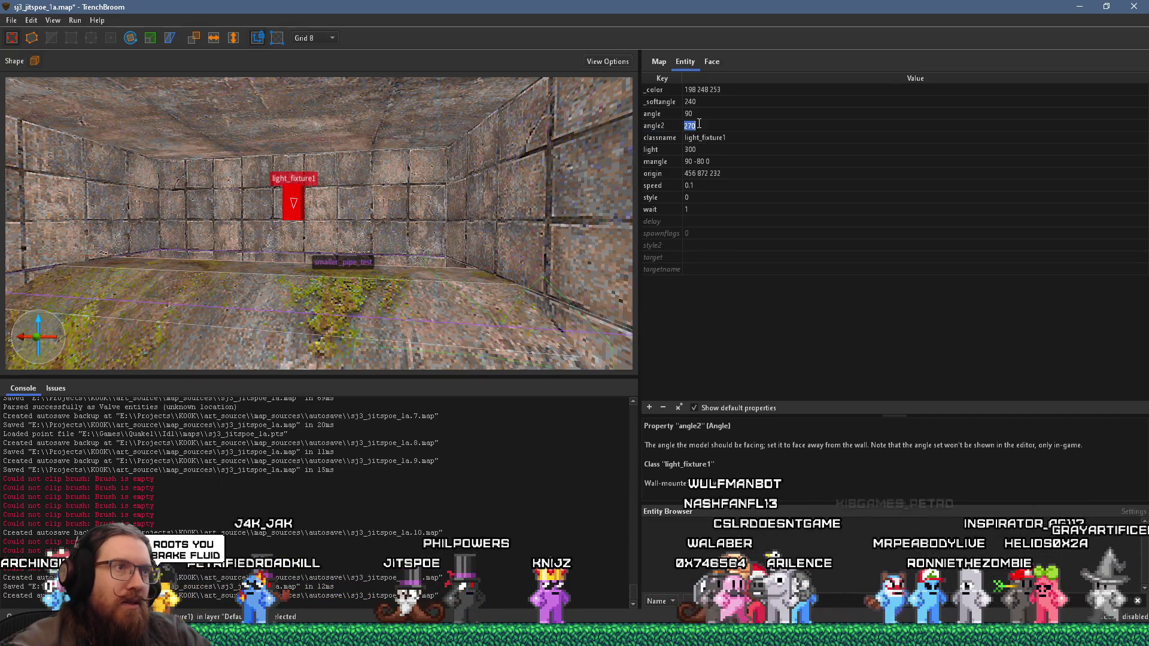
text(90)
key(Return)
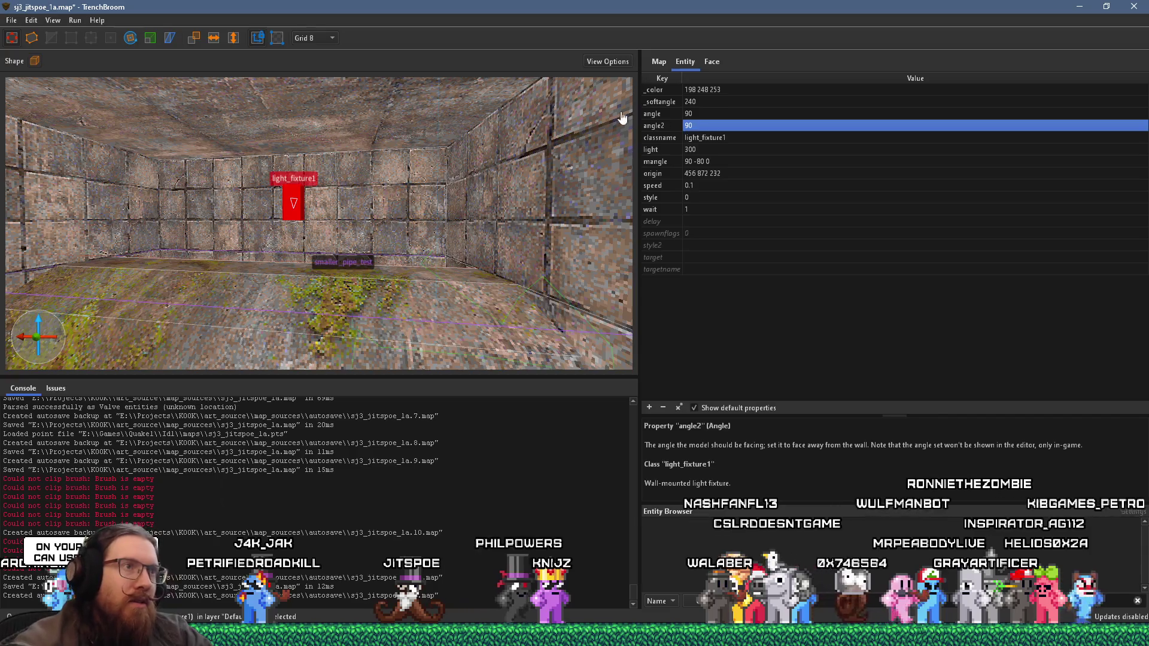
click(665, 114)
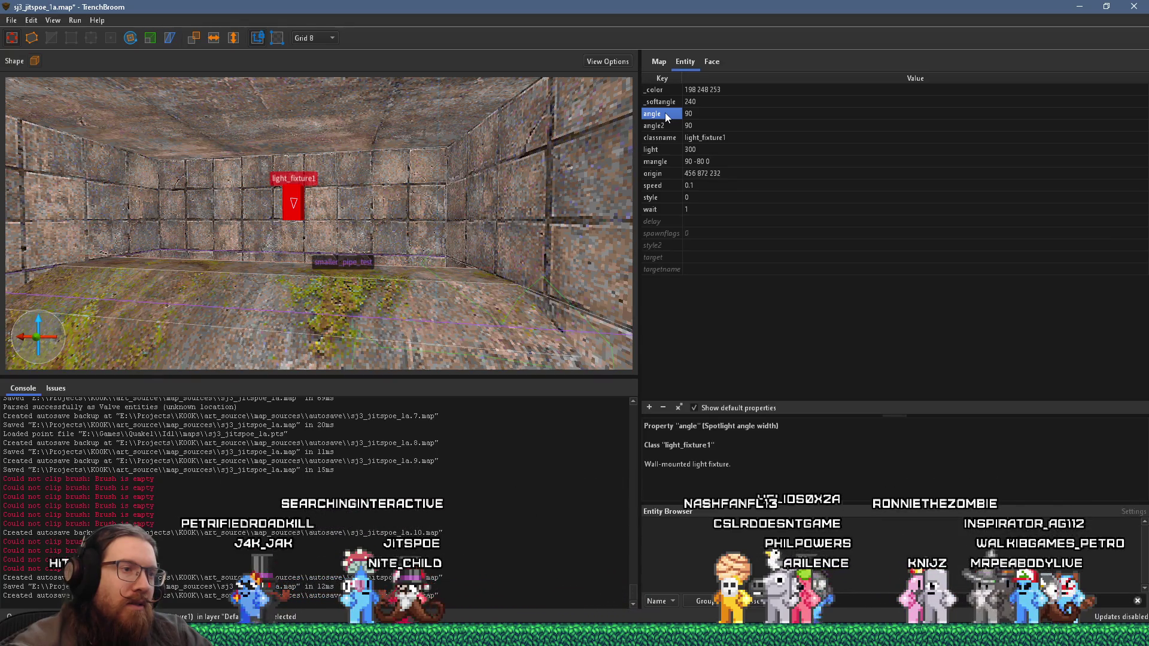
click(666, 125)
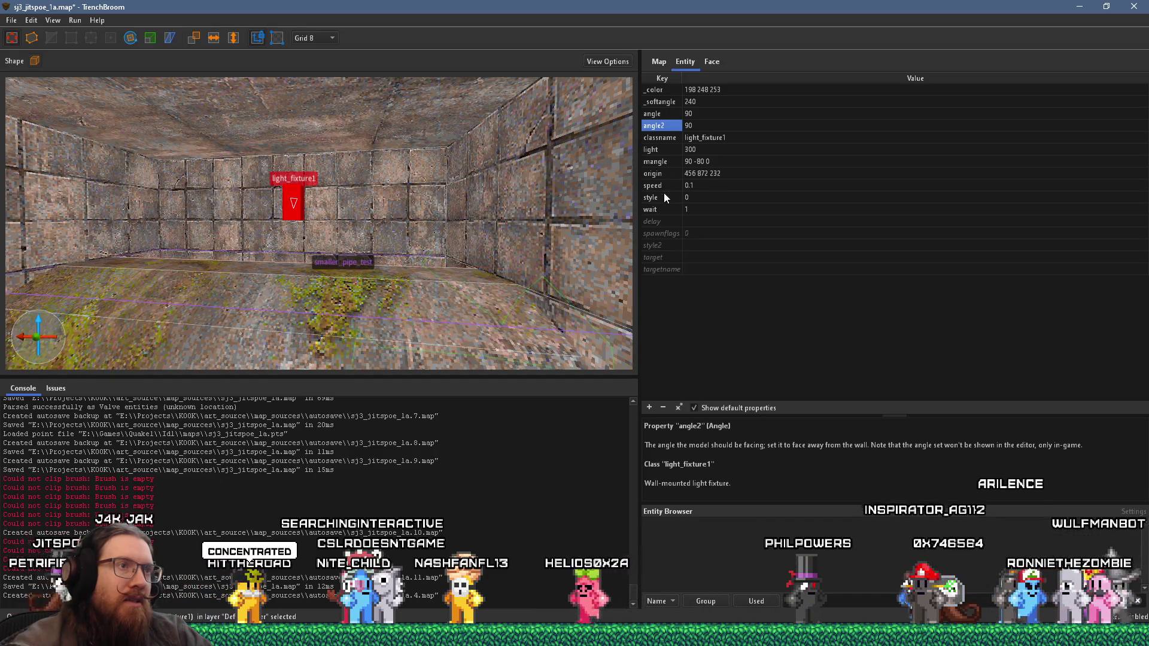
mouse_move(408, 174)
mouse_down()
mouse_move(443, 220)
mouse_move(332, 211)
mouse_up()
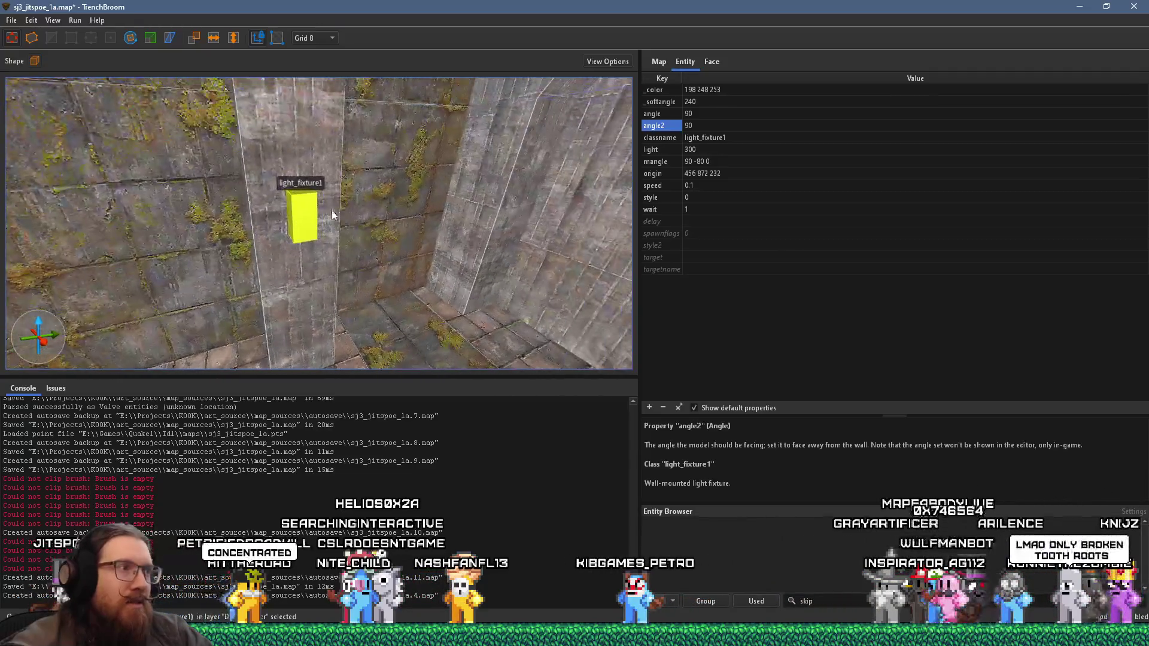
Step: Give the second wall fixture angle 90 and angle2 0, then view the neighbouring CageLight for comparison
double_click(698, 114)
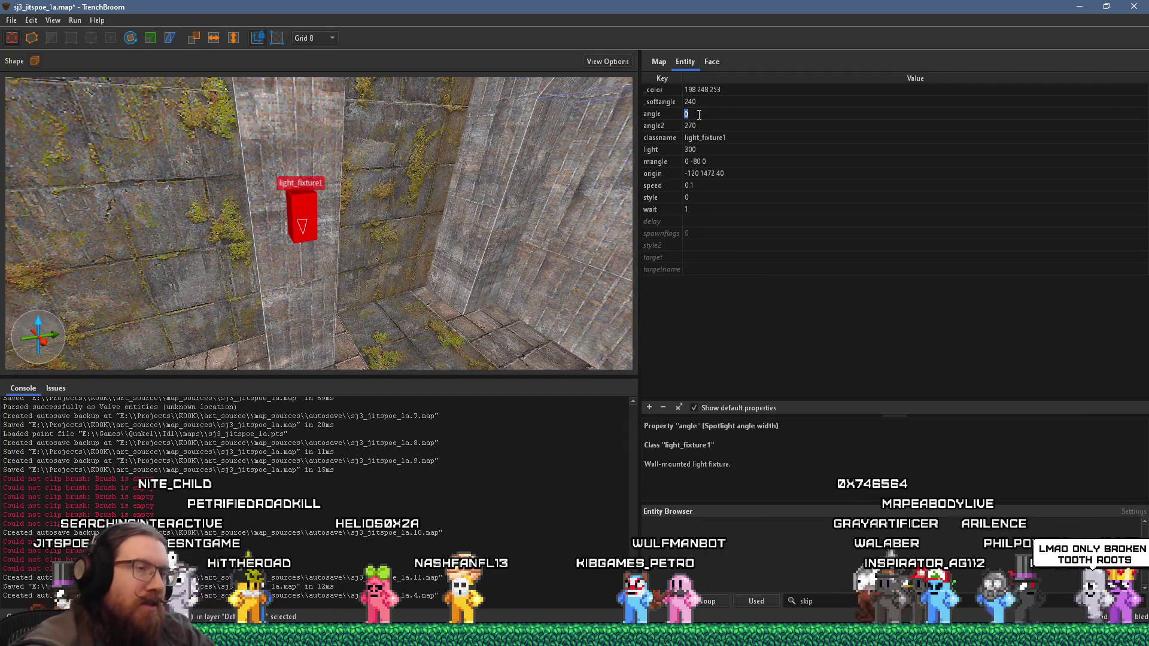
text(90)
double_click(703, 124)
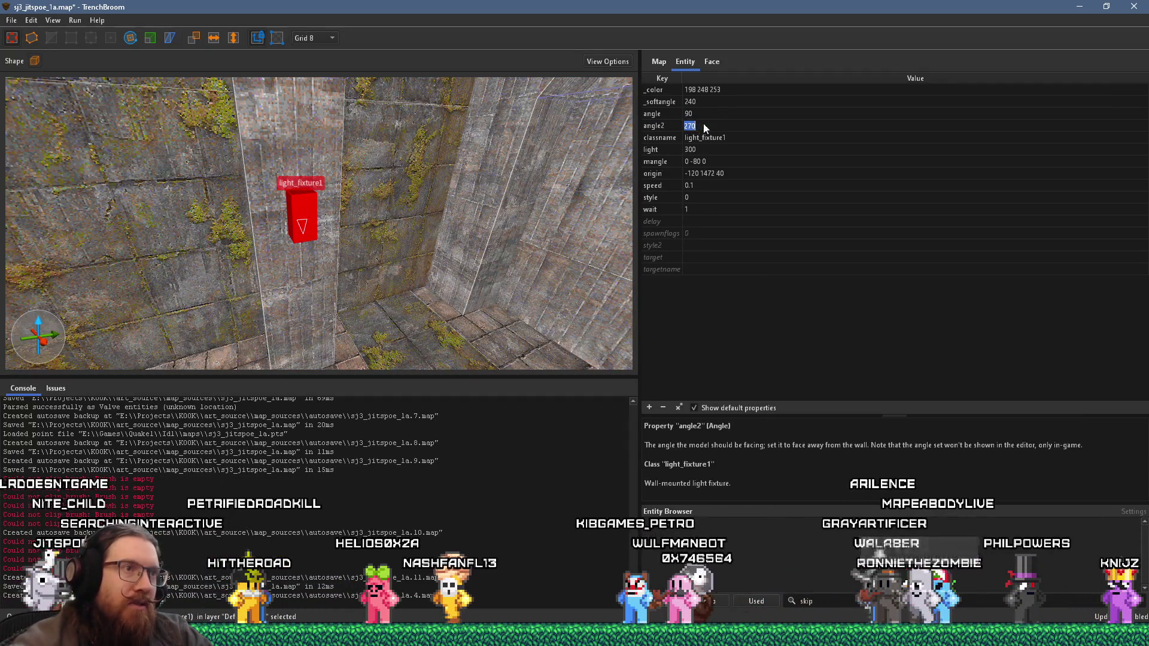
key(Return)
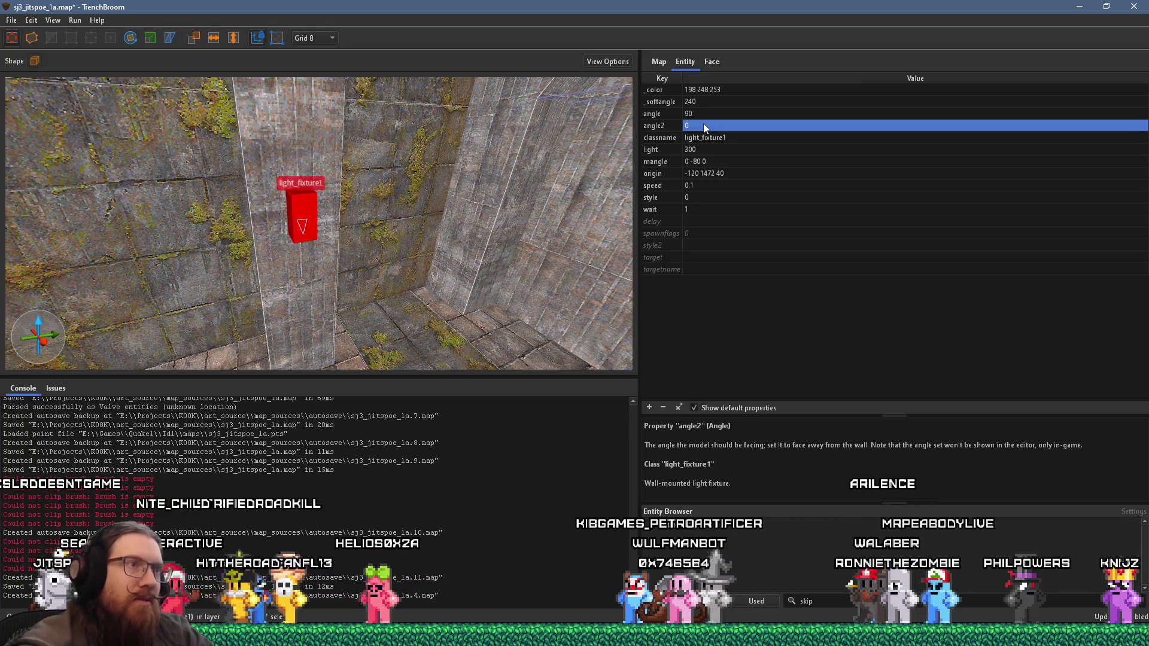
drag(441, 203, 386, 206)
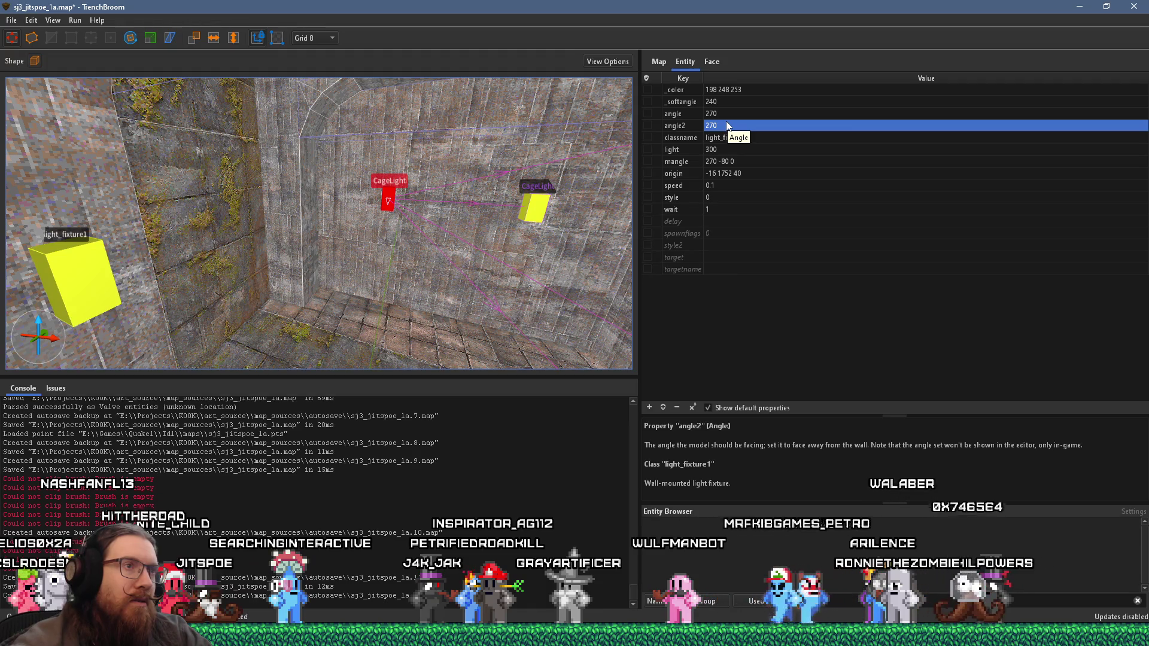
click(689, 115)
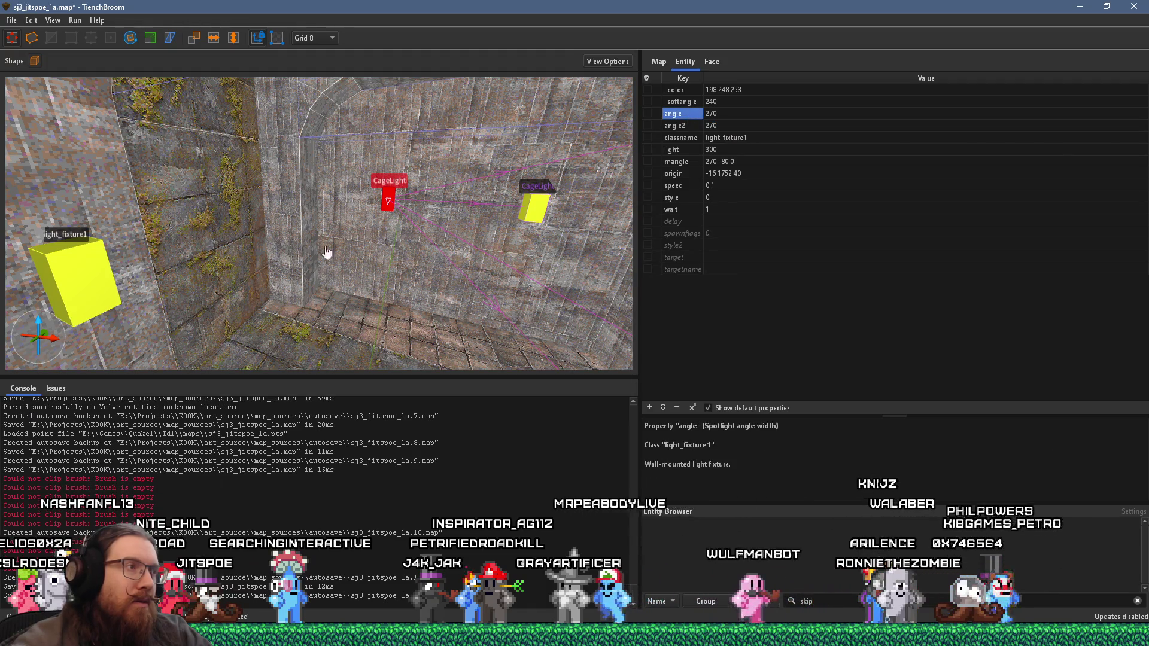
Step: After checking the CageLight's values, change the fixture's angle to 270
click(93, 268)
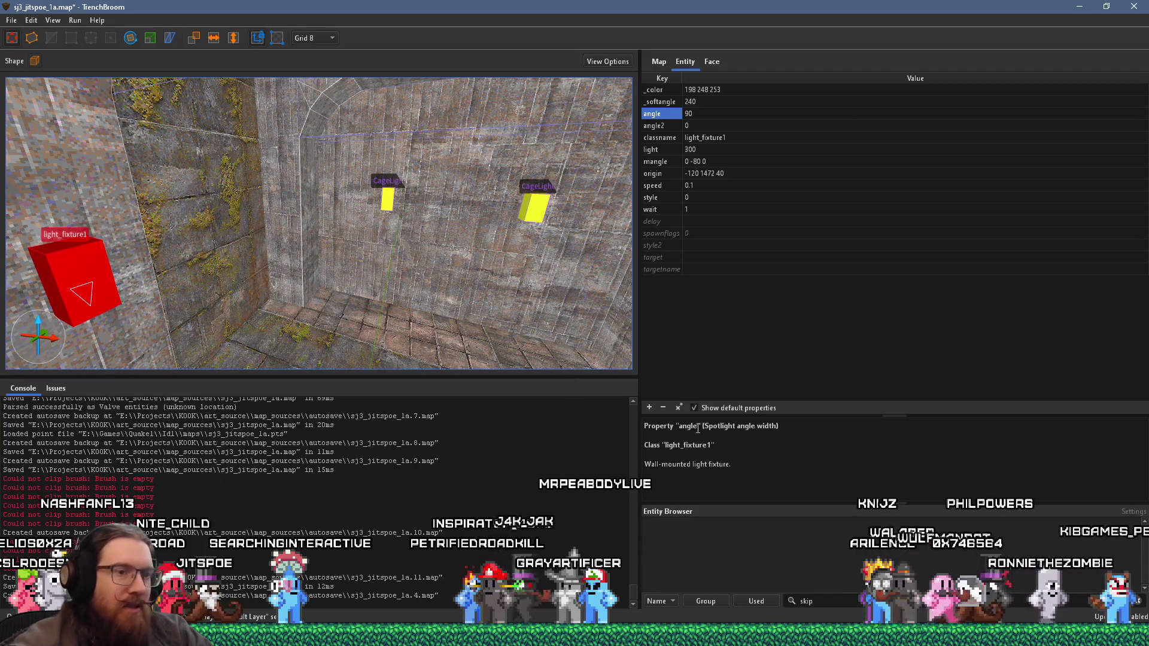
key(alt+Tab)
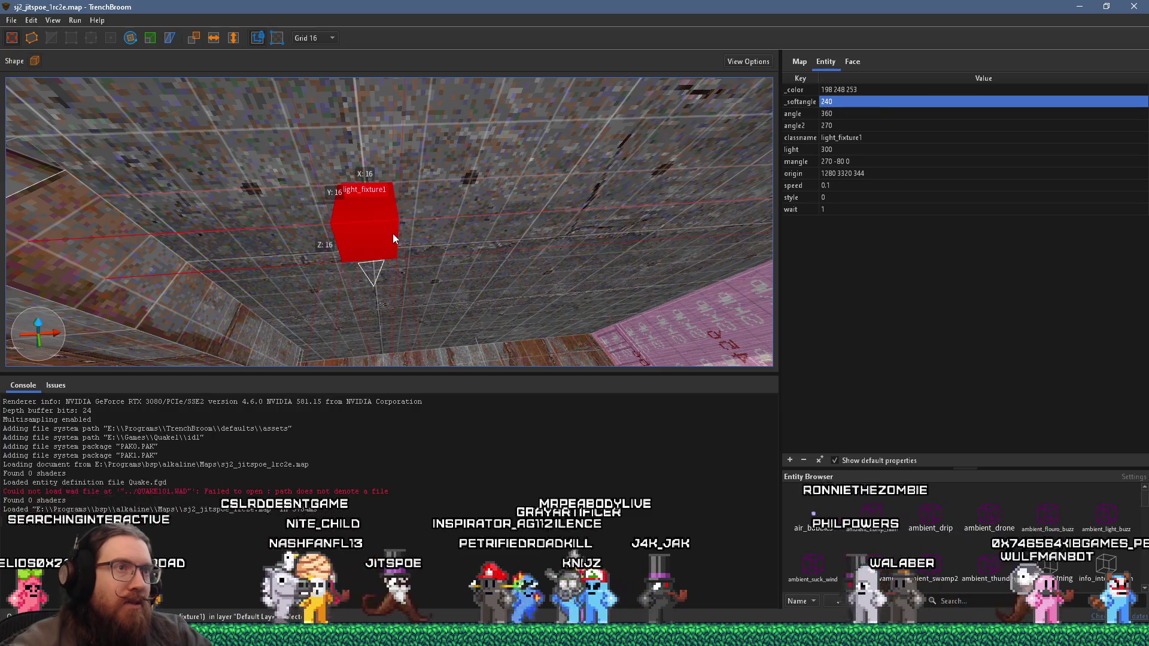
key(alt+Tab)
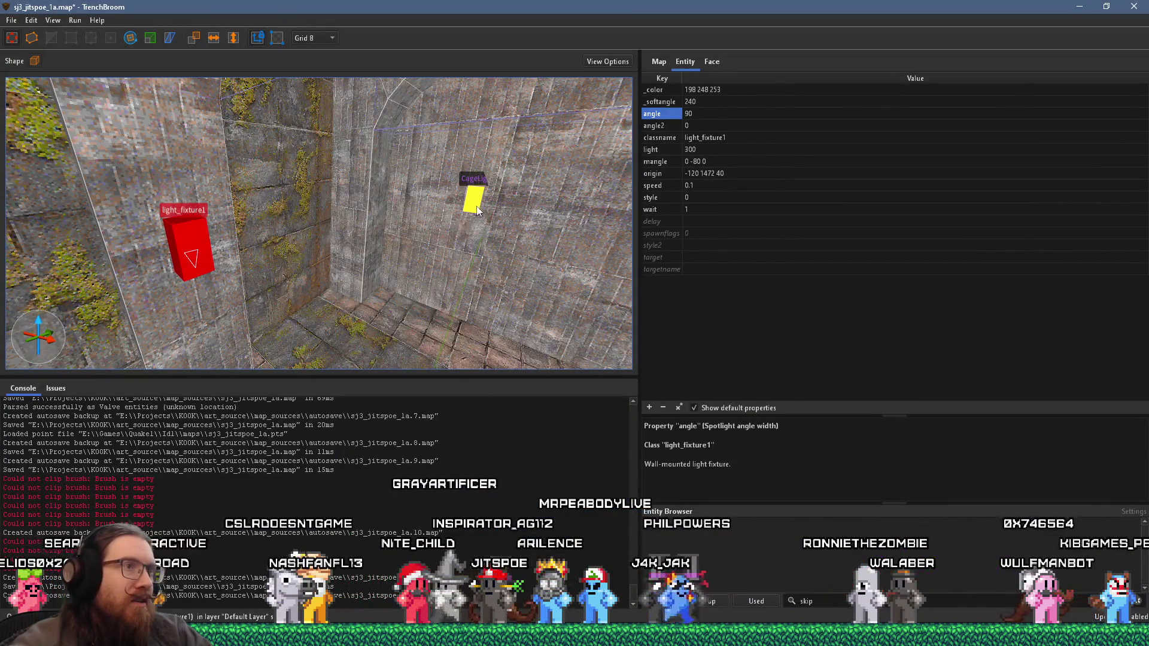
click(474, 199)
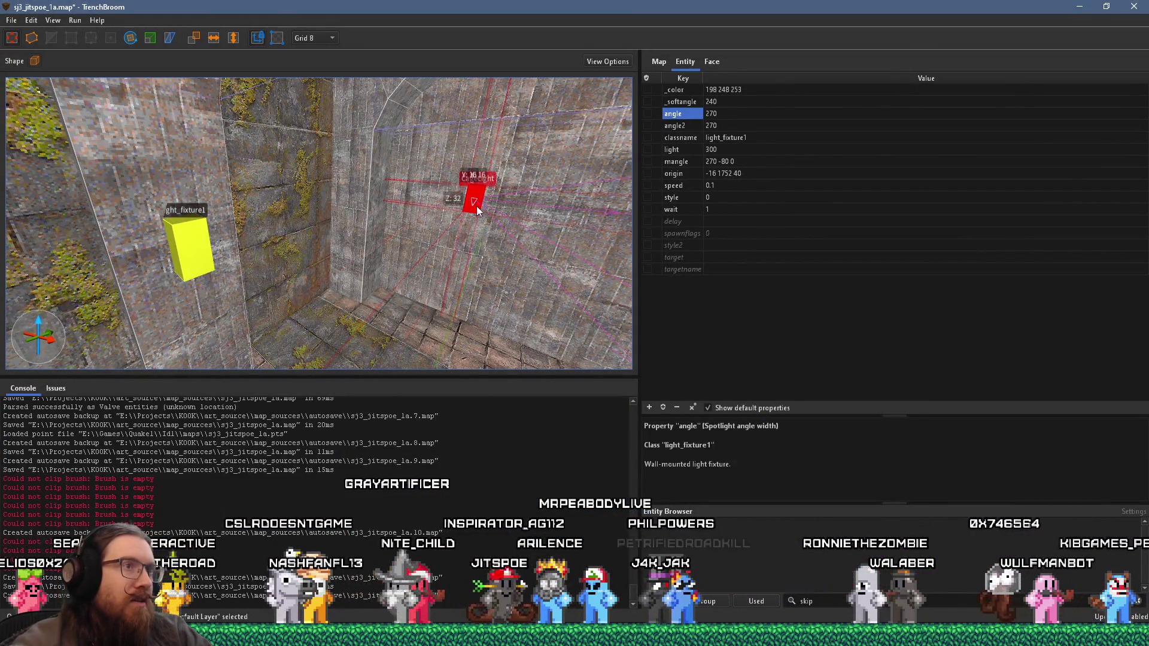
click(206, 241)
double_click(706, 114)
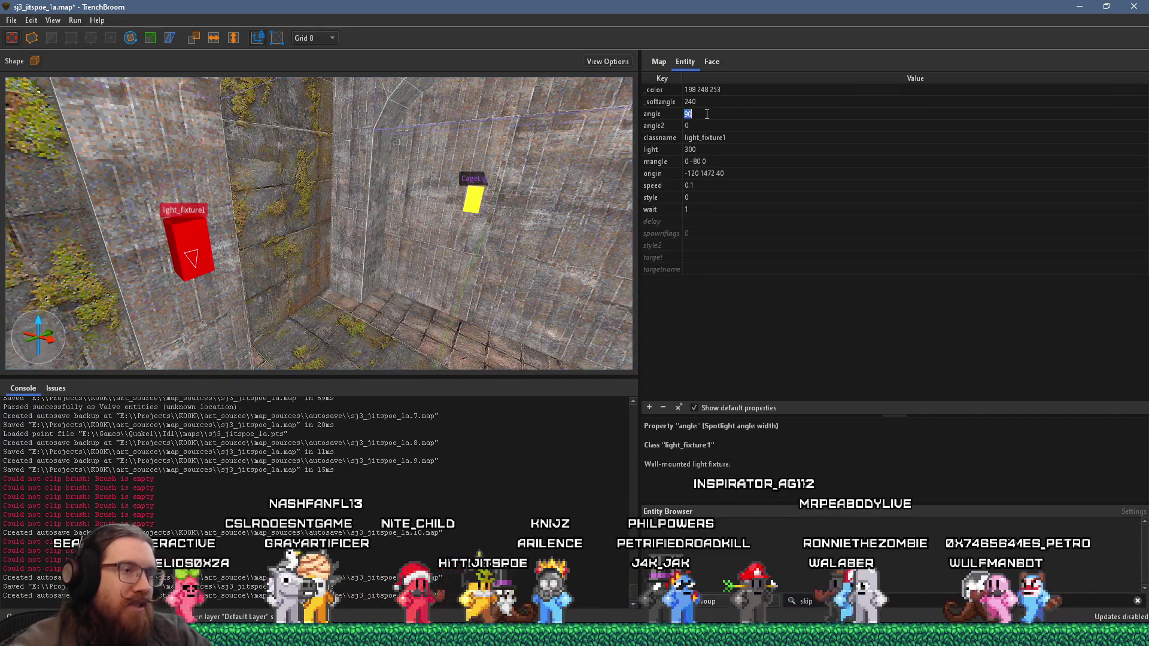
text(270)
key(Return)
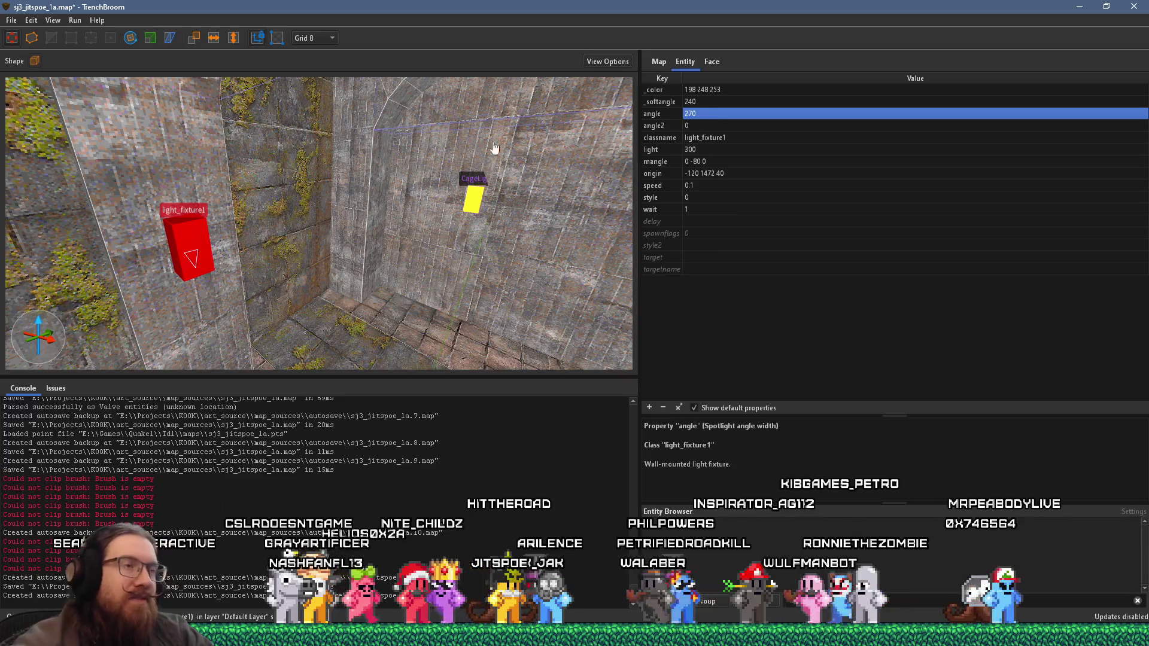
click(473, 197)
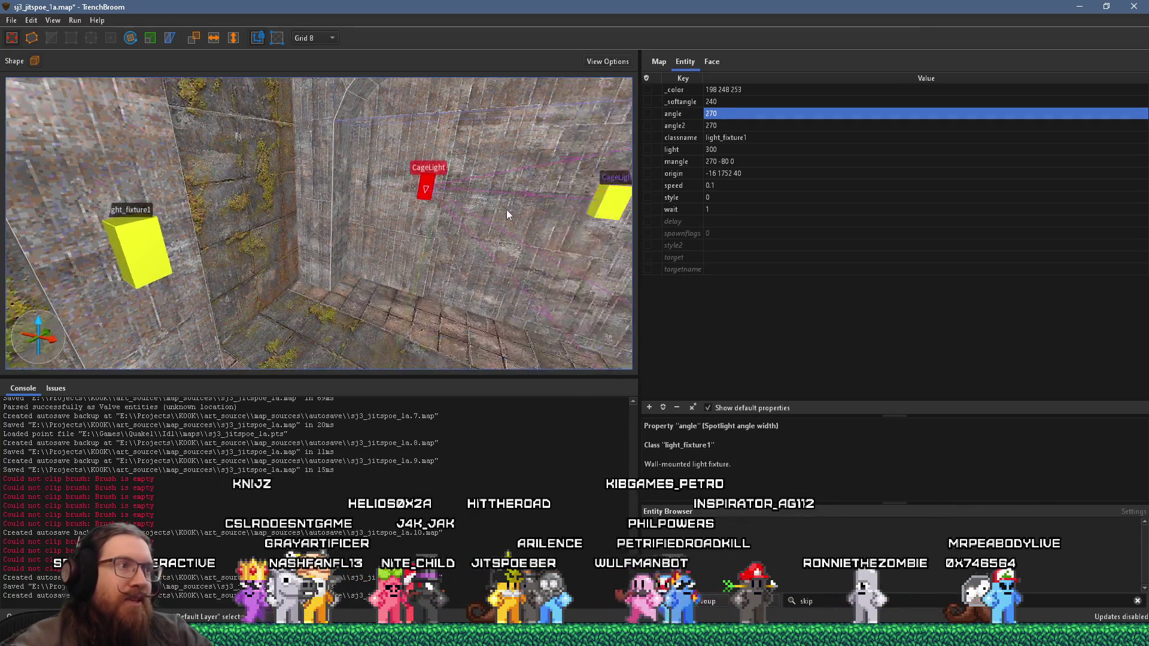
key(d)
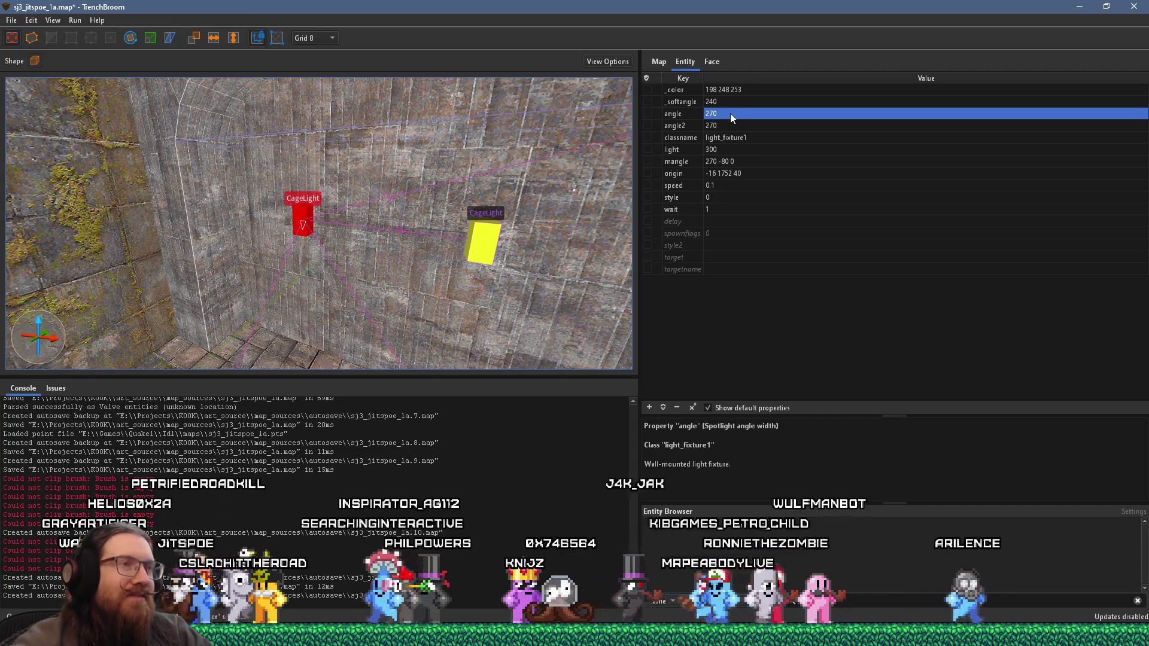
Step: Fly back to the pipe corridor's light_fixture1 and review its angle property
double_click(726, 124)
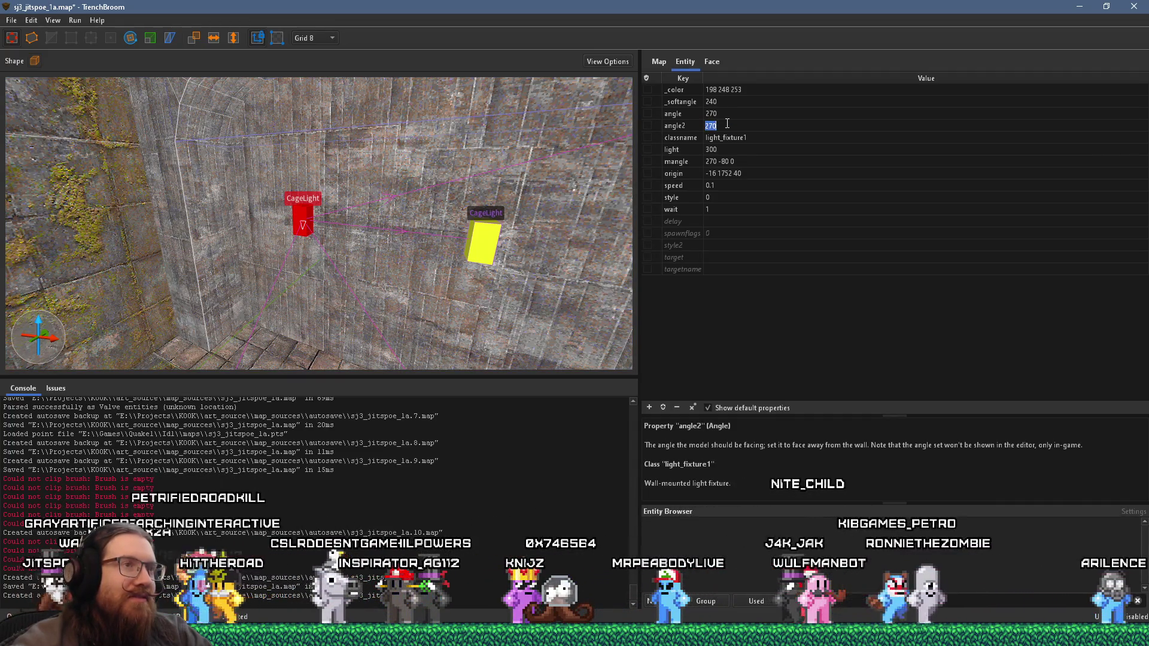
mouse_move(389, 238)
mouse_down()
mouse_move(450, 202)
mouse_move(378, 290)
mouse_move(490, 213)
mouse_move(447, 153)
mouse_up()
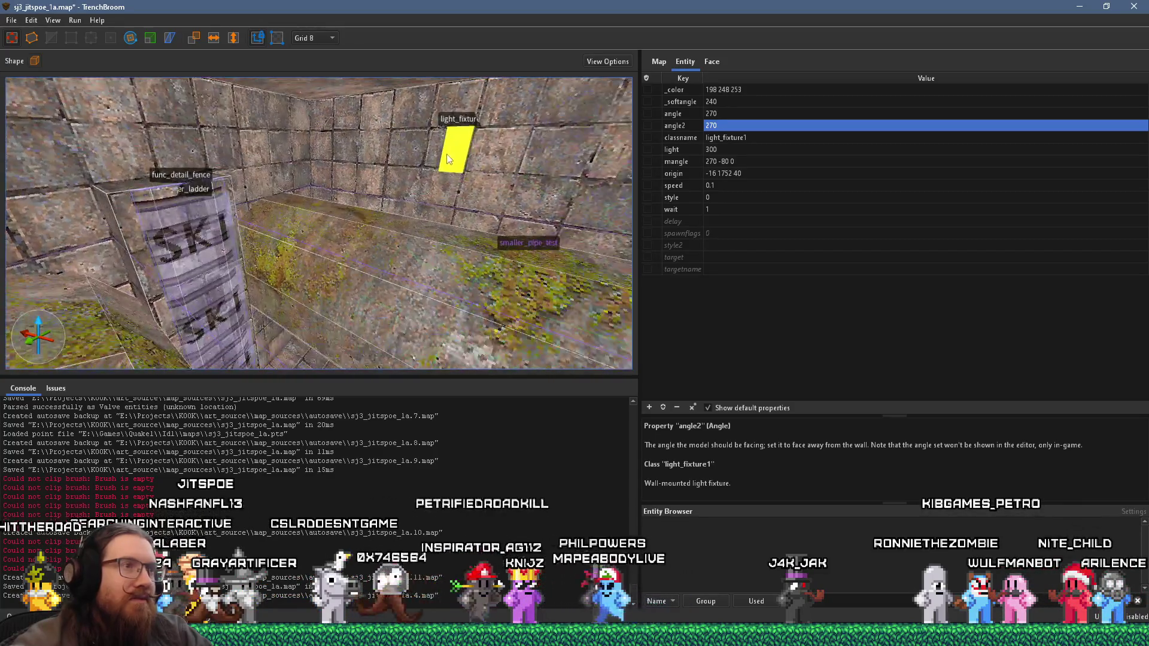
click(450, 154)
click(703, 117)
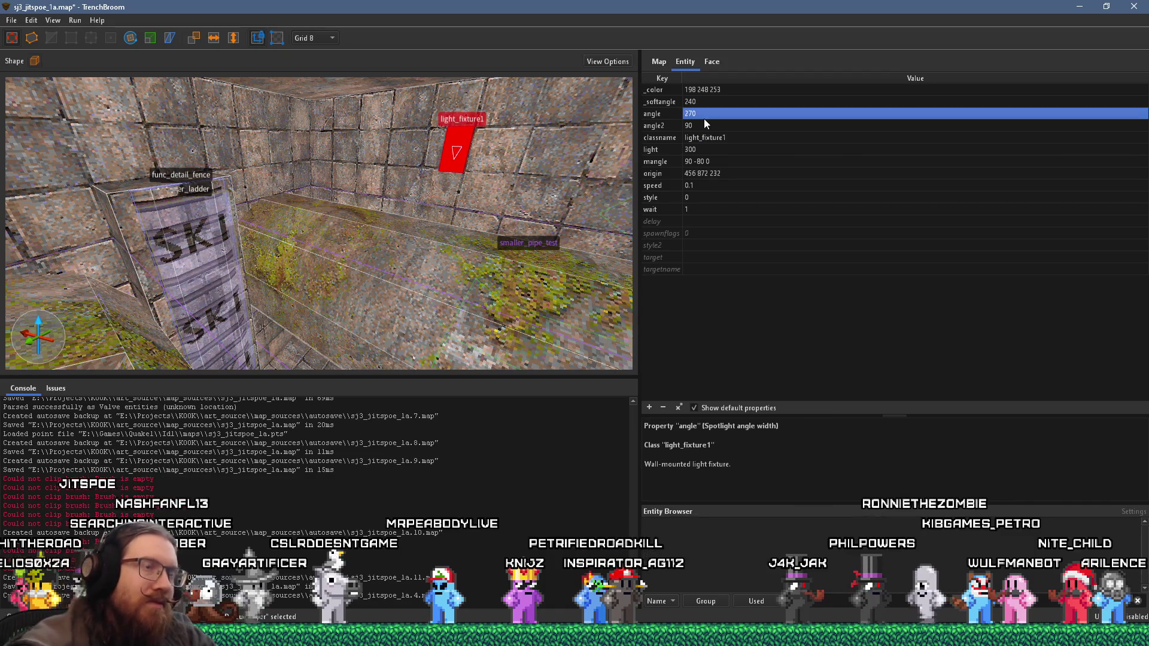
mouse_move(538, 198)
mouse_down()
mouse_move(469, 242)
mouse_move(346, 220)
mouse_move(419, 257)
mouse_up()
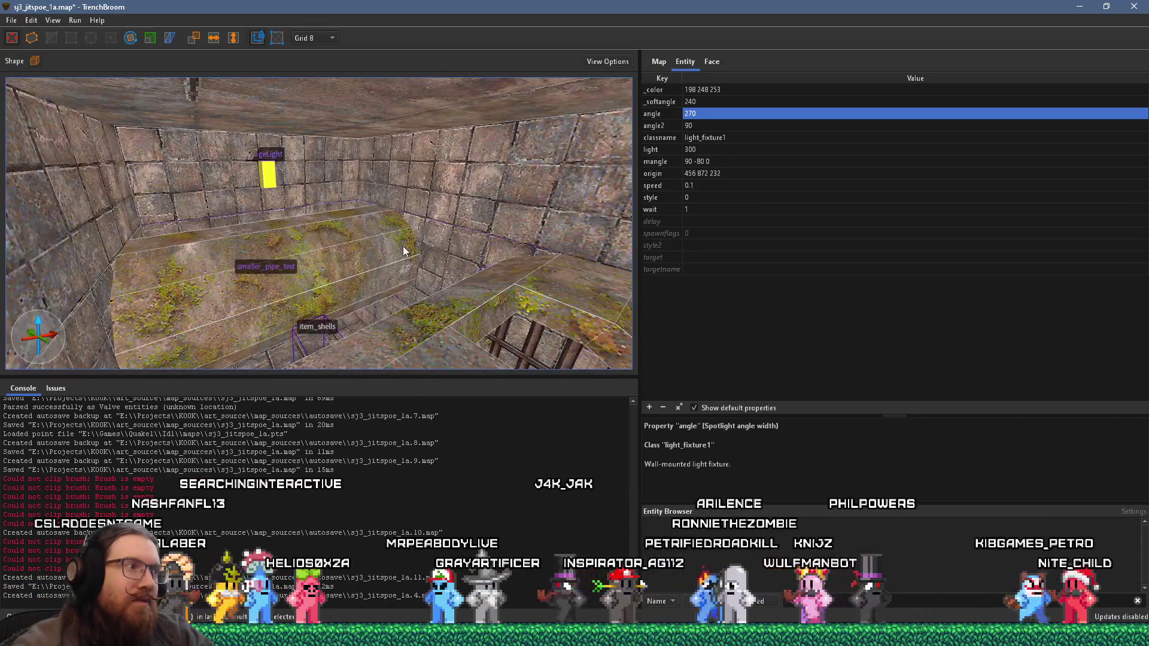
Step: Drag the CageLight around the corridor walls and settle it at origin 600 1216 40
click(267, 173)
drag(290, 176, 292, 179)
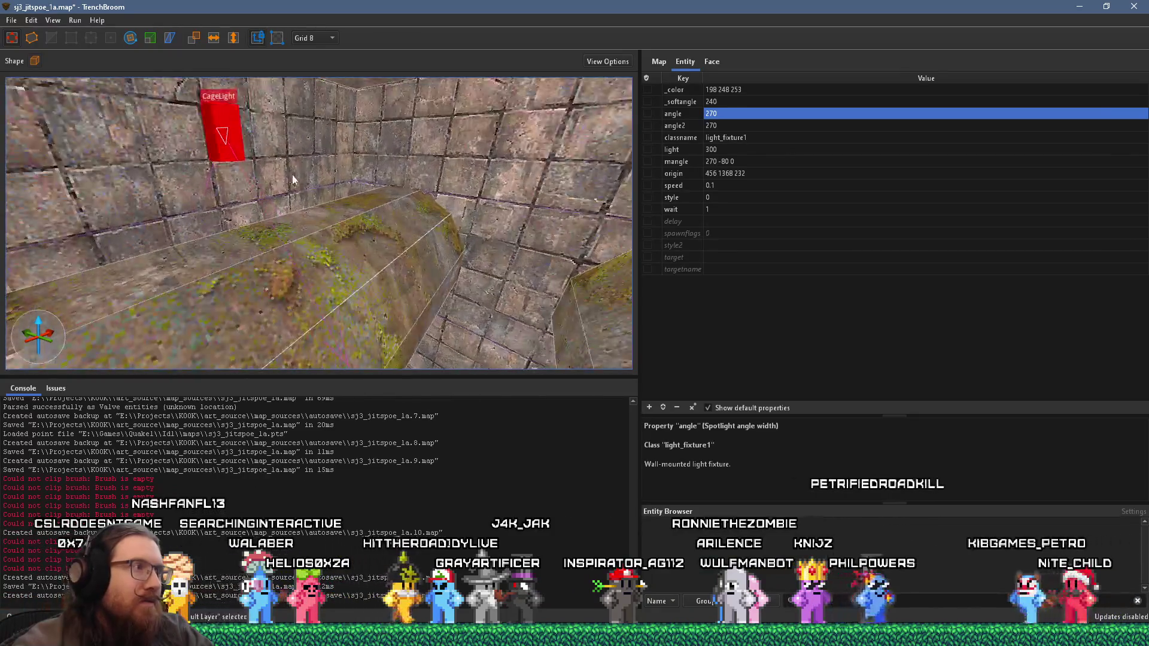
drag(224, 138, 532, 128)
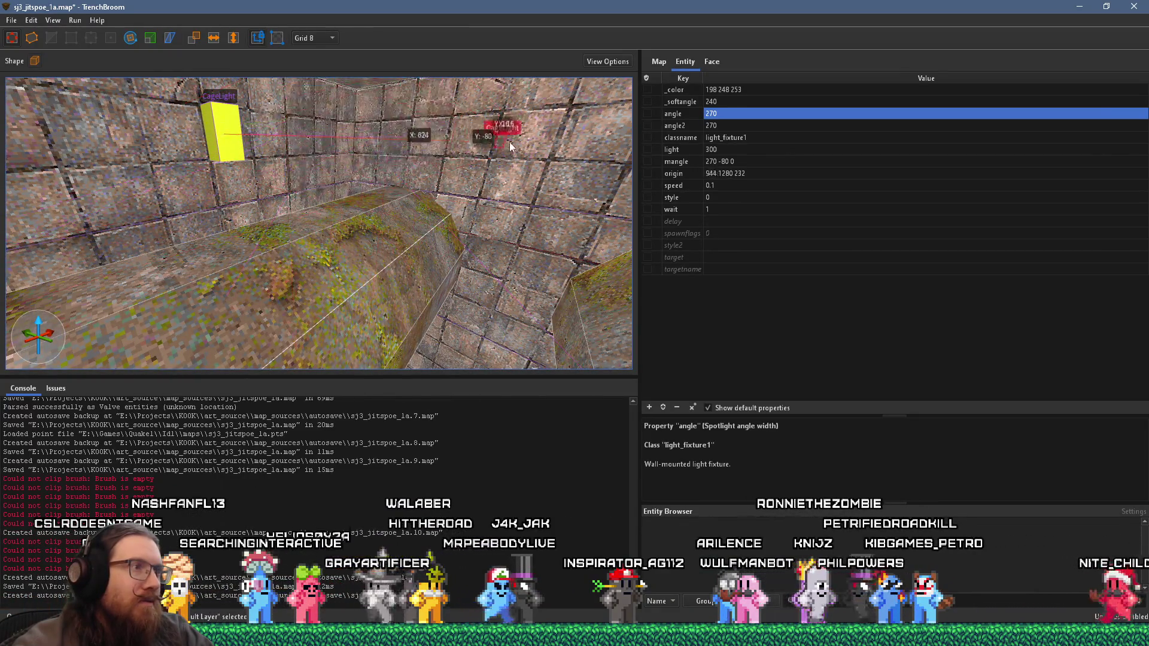
mouse_move(532, 128)
mouse_down()
mouse_move(534, 308)
mouse_move(511, 328)
mouse_up()
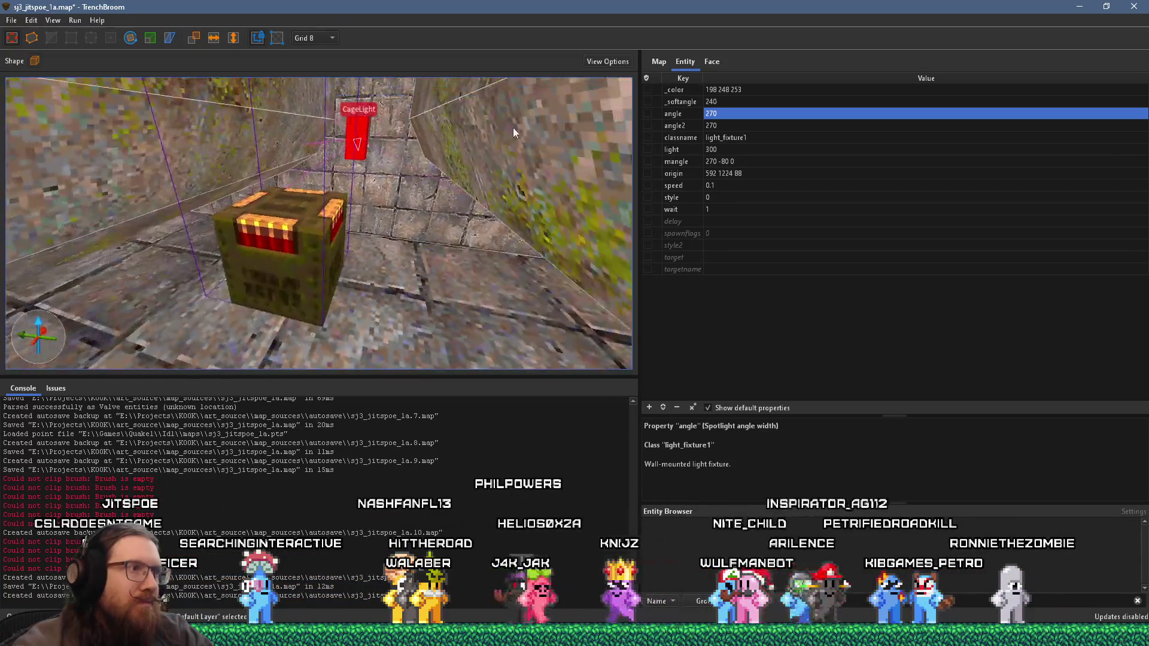
drag(394, 219, 396, 251)
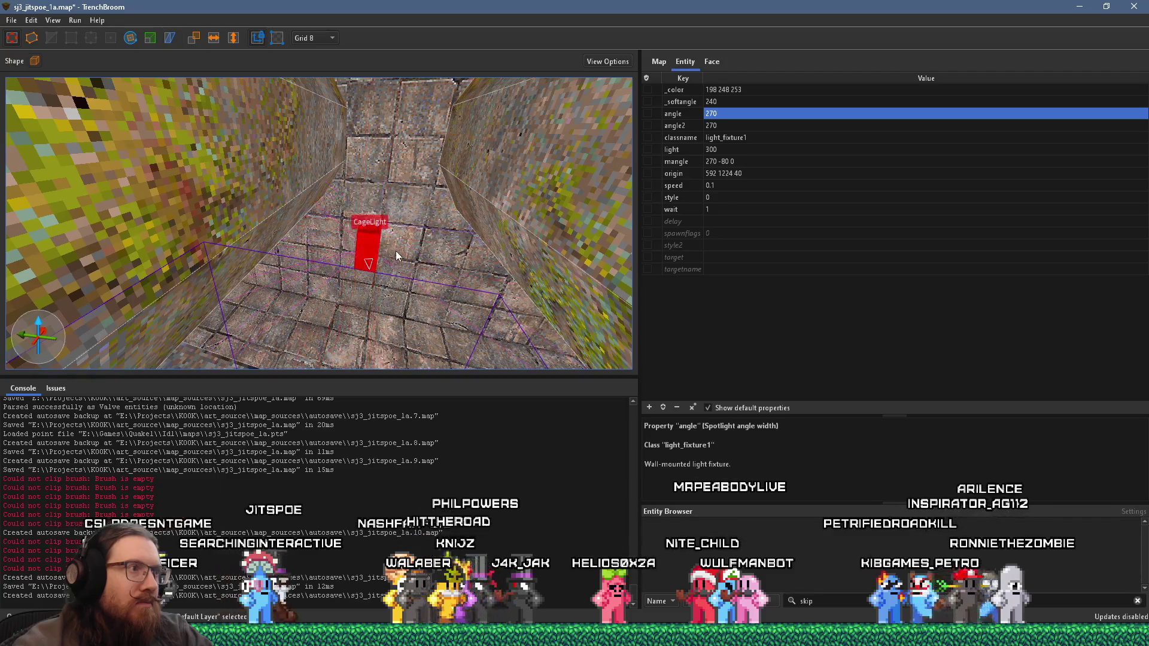
scroll(426, 218, up, 5)
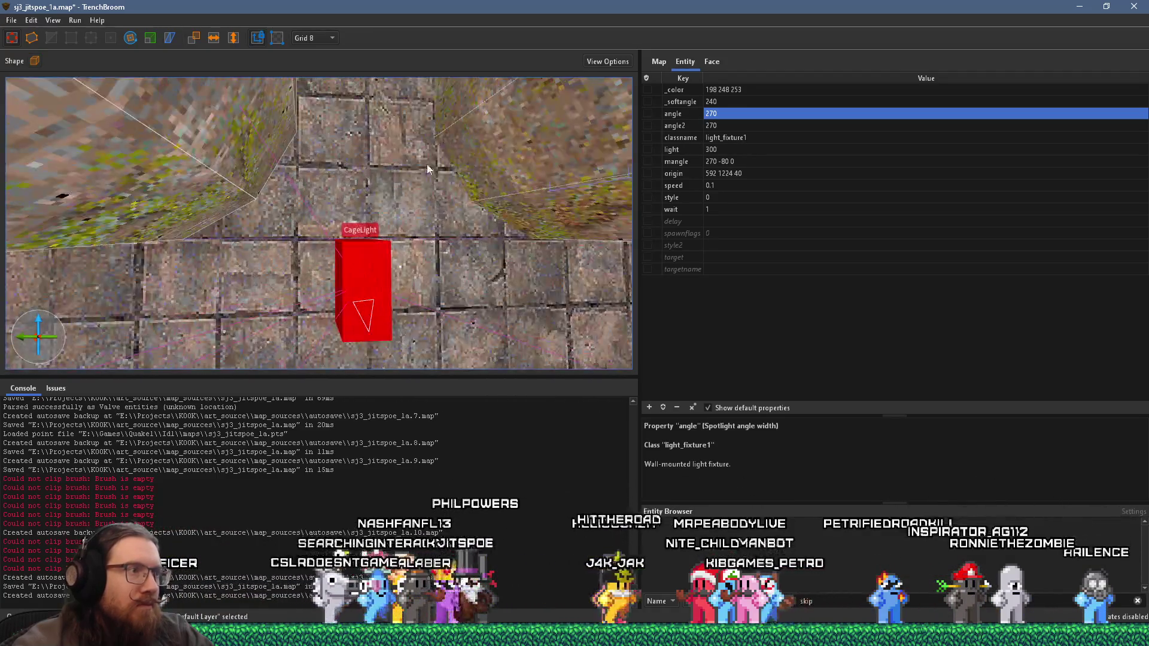
drag(393, 273, 396, 249)
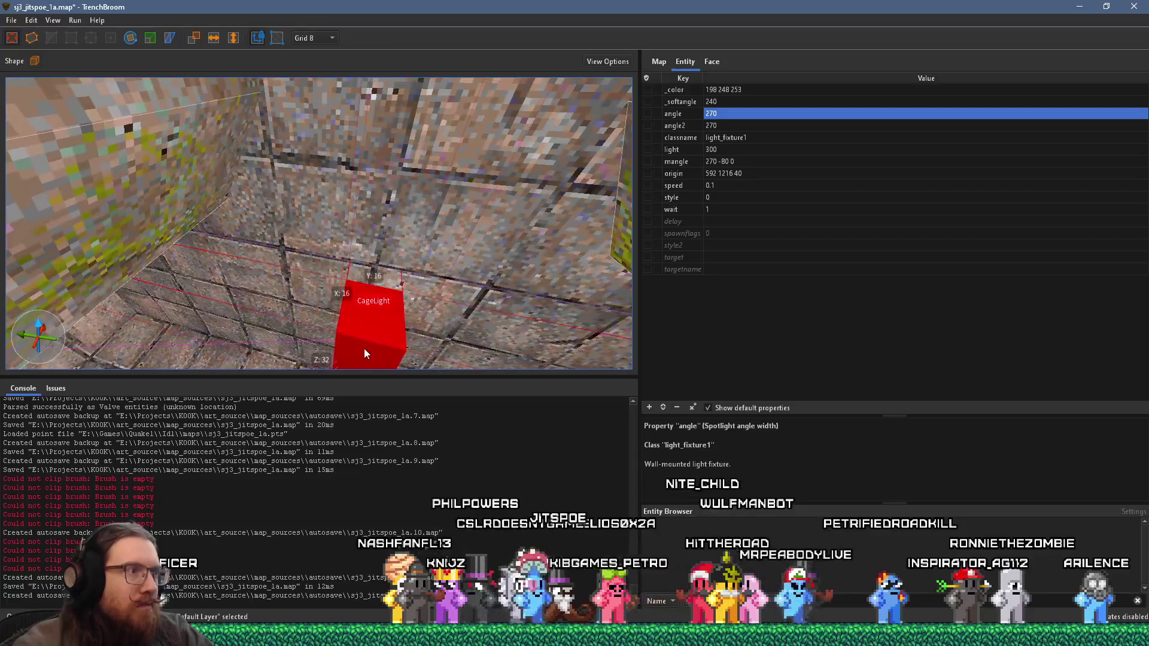
drag(364, 348, 369, 324)
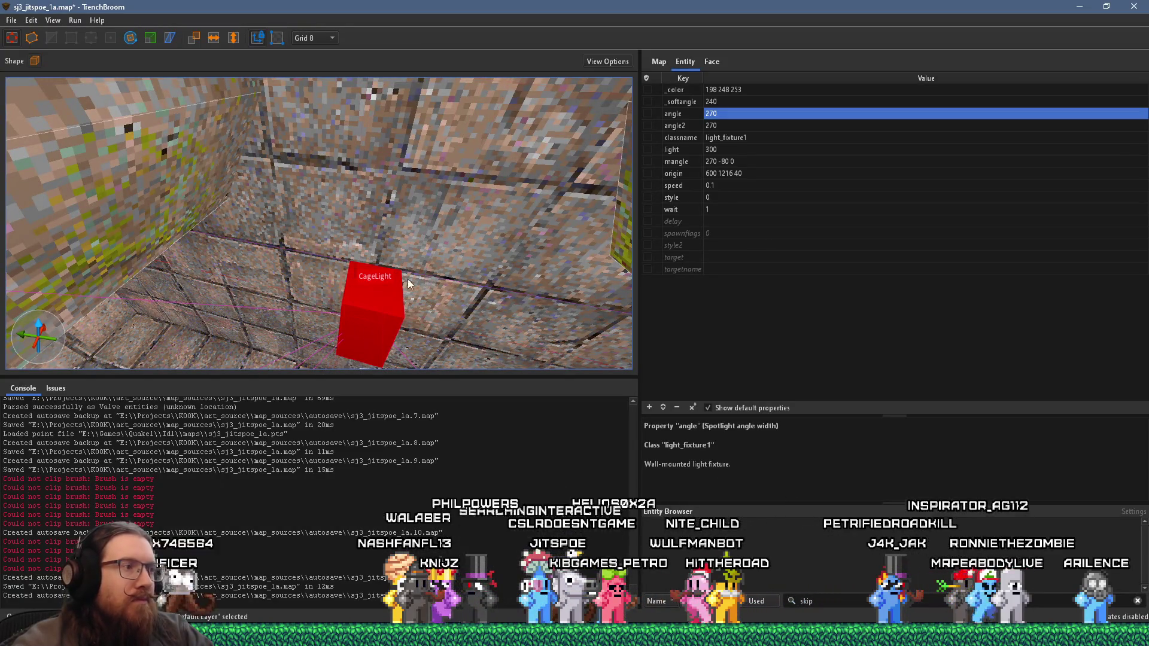
scroll(408, 279, down, 3)
scroll(395, 263, down, 3)
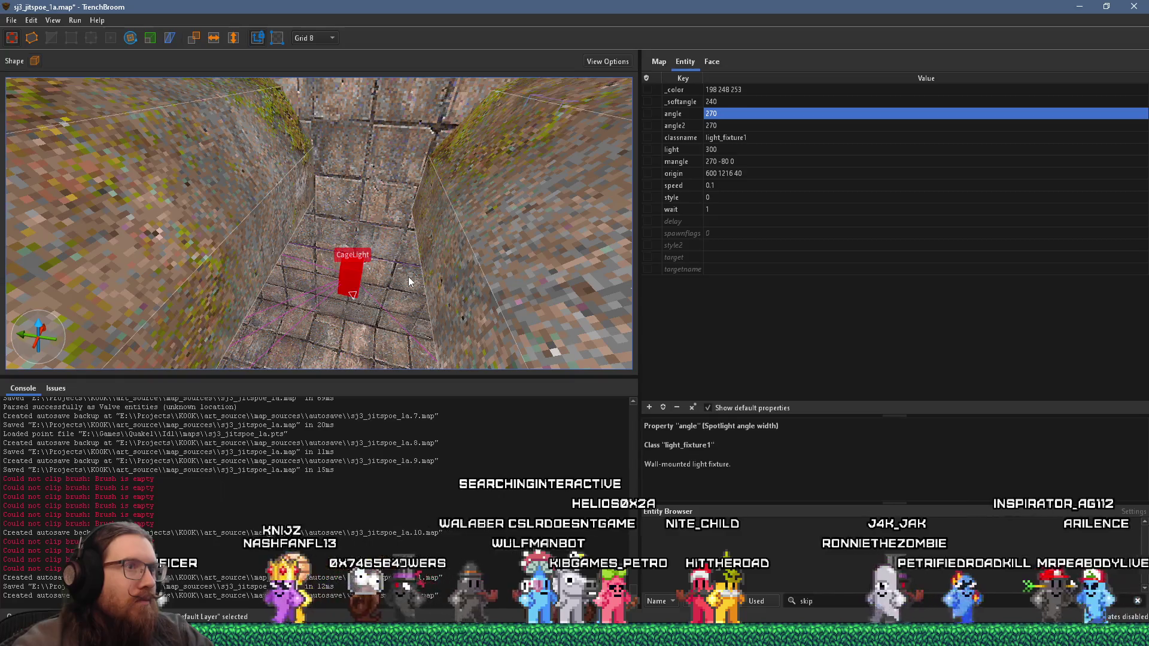
Step: Set the CageLight at 600 1216 40 to angle2 180 so its mangle reads -180 -80 0
click(127, 39)
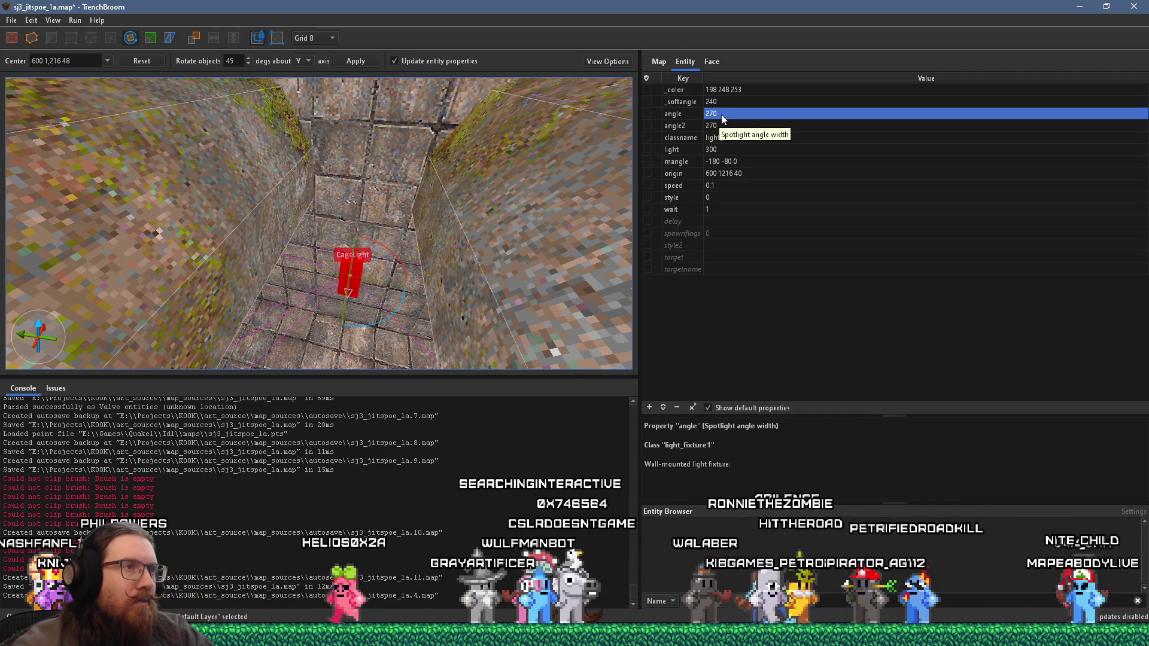
double_click(729, 125)
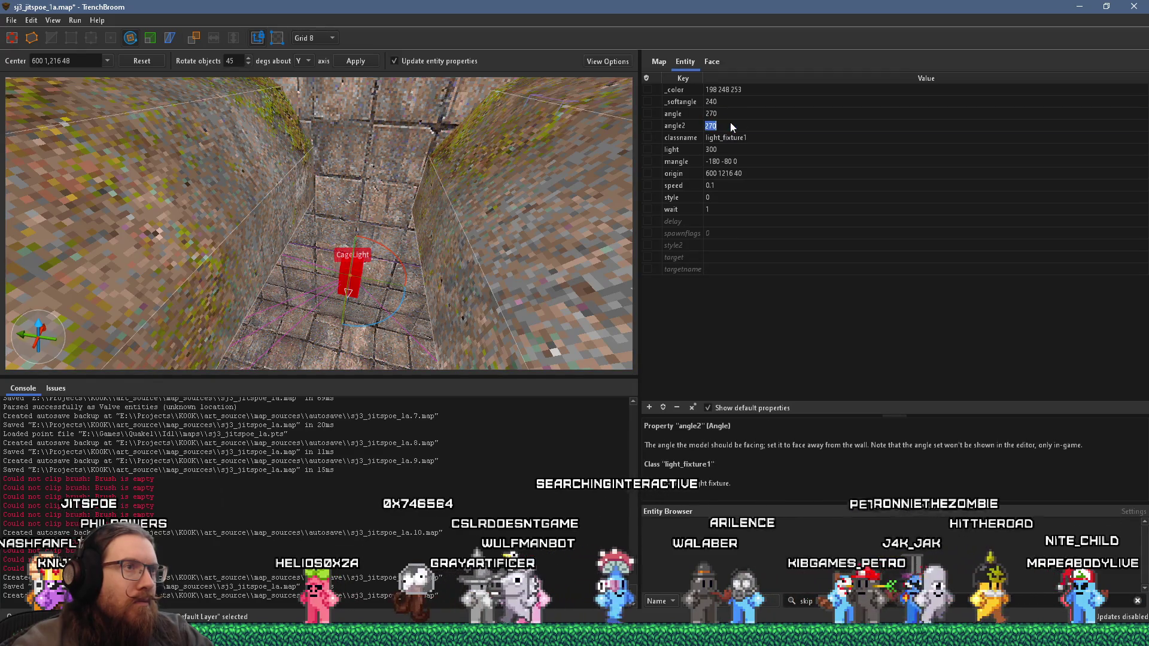
text(180)
key(Return)
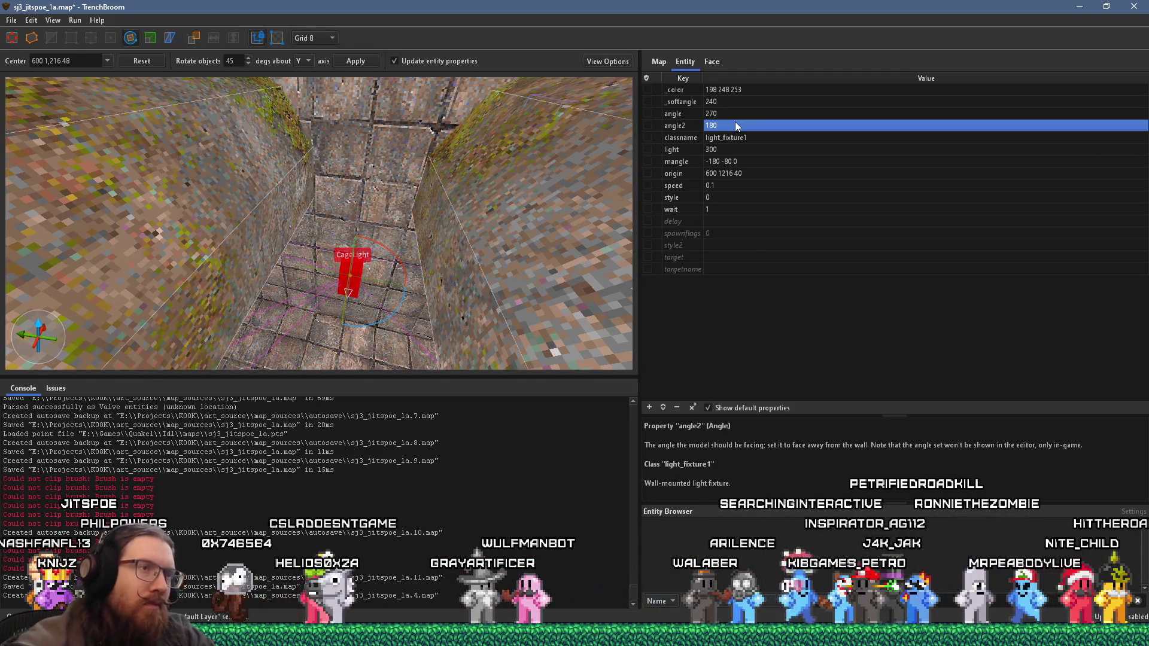
mouse_move(424, 214)
mouse_down()
mouse_move(289, 104)
mouse_move(219, 129)
mouse_move(319, 253)
mouse_up()
Step: Drag the brick-wall light_fixture1 up from -248 0 -83 to -248 0 189
click(316, 186)
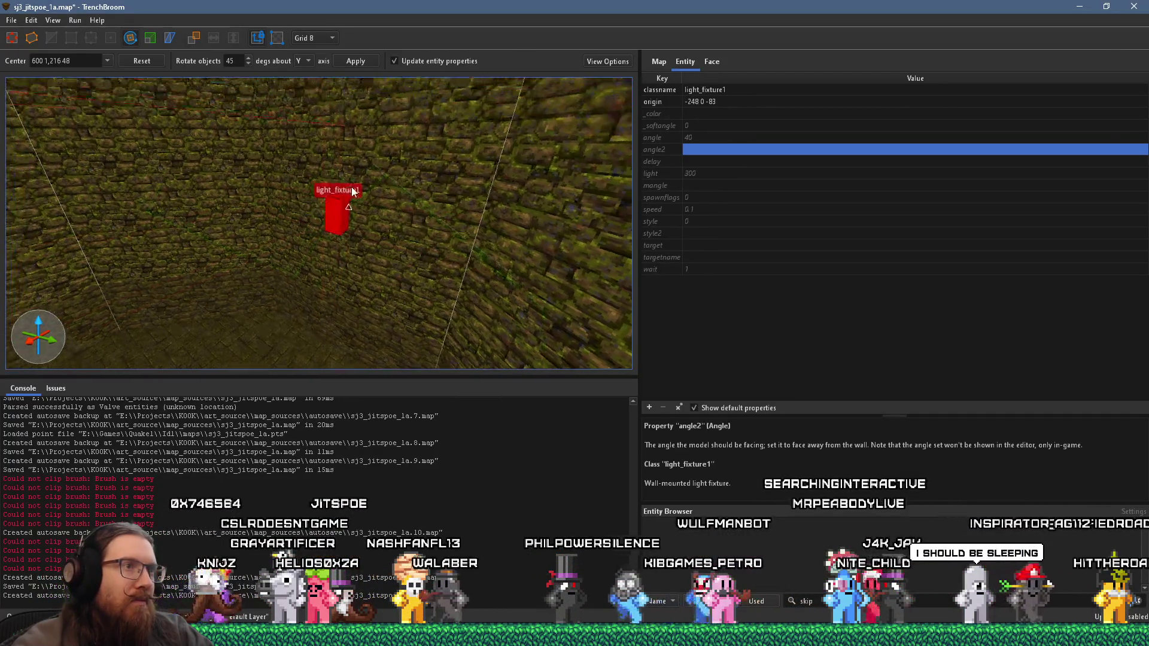
mouse_move(315, 186)
mouse_down()
mouse_move(372, 268)
mouse_move(262, 197)
mouse_move(413, 171)
mouse_up()
key(s)
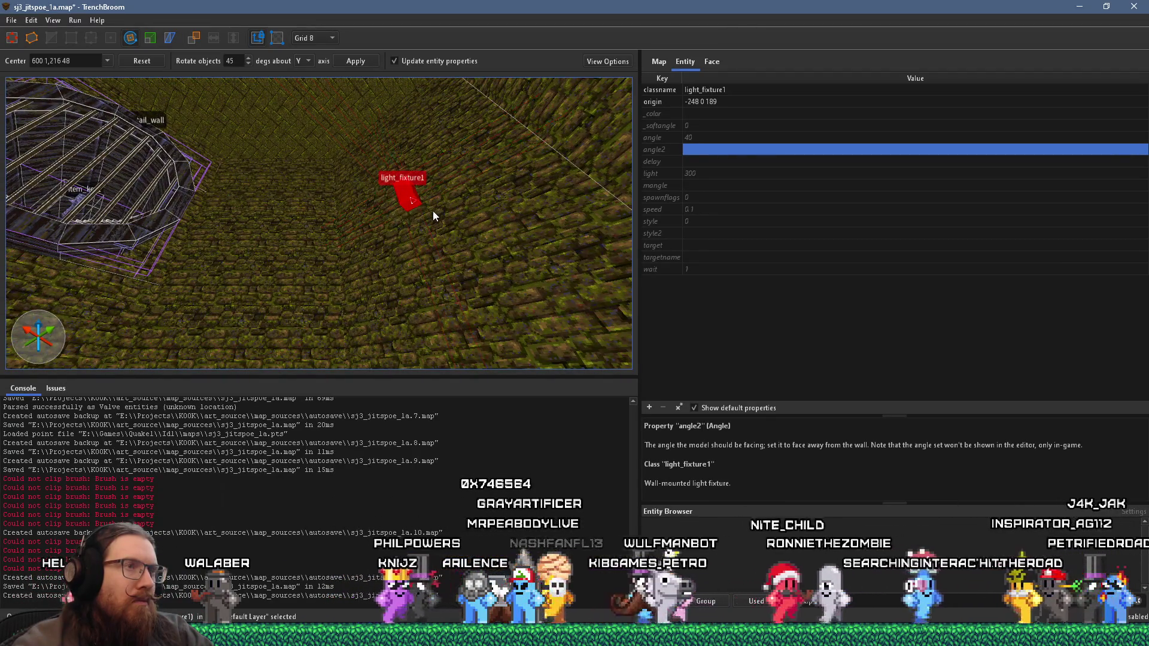
drag(398, 184, 362, 245)
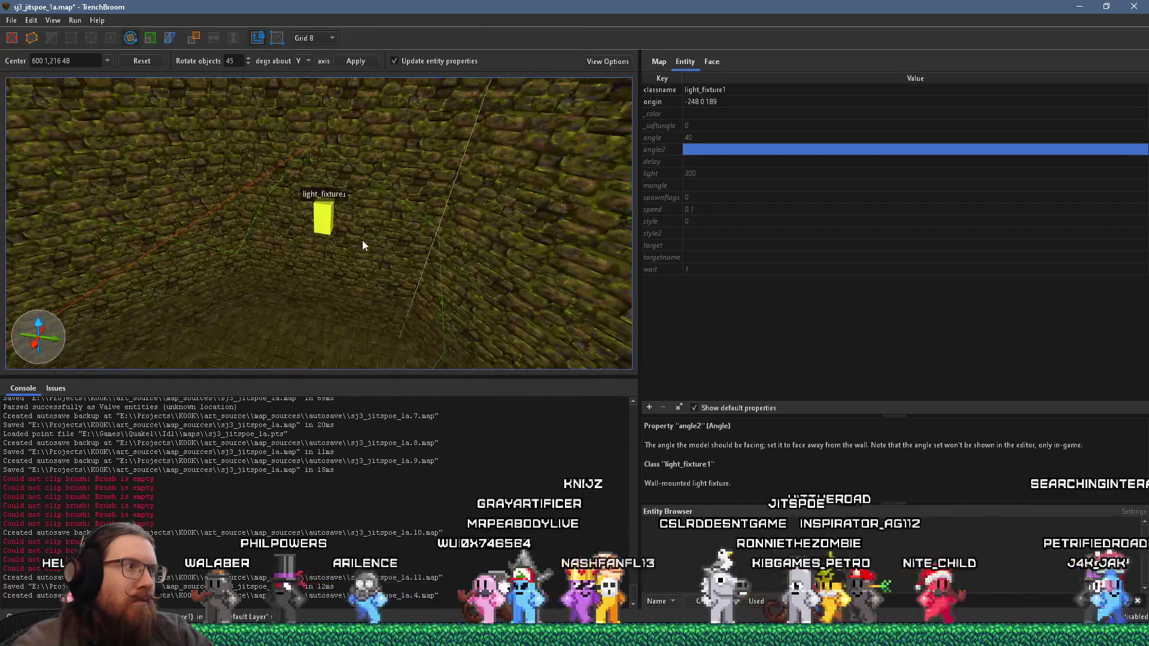
Step: Select and deselect the neighbouring fixtures to compare them against the raised one
click(325, 215)
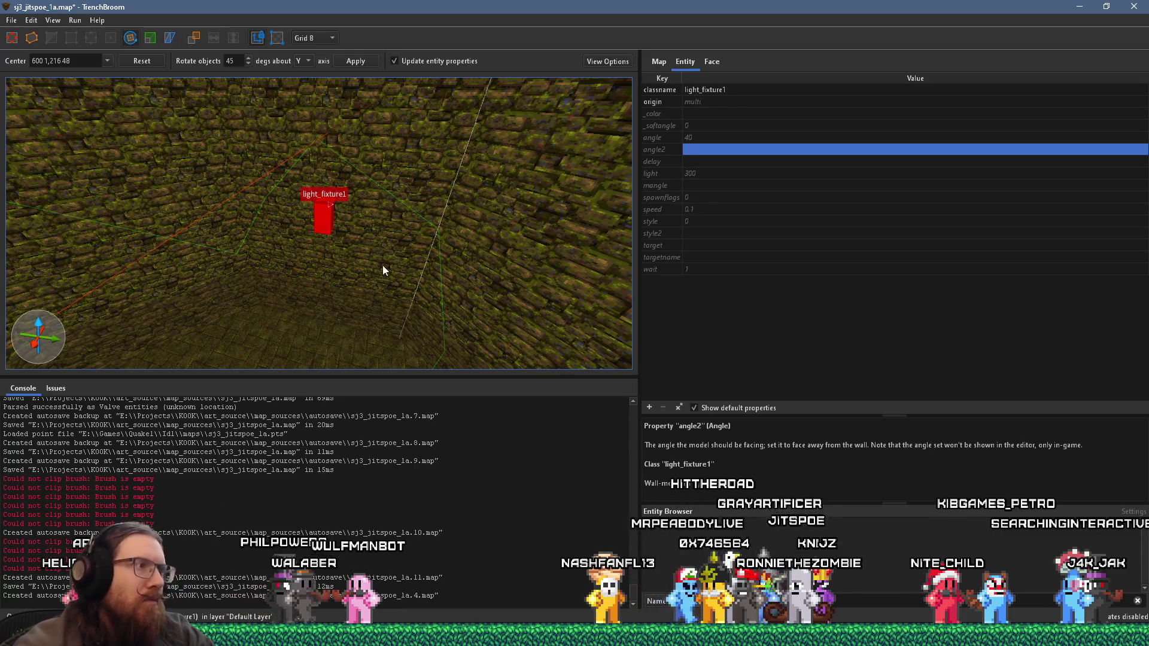
scroll(382, 265, down, 3)
drag(335, 239, 381, 357)
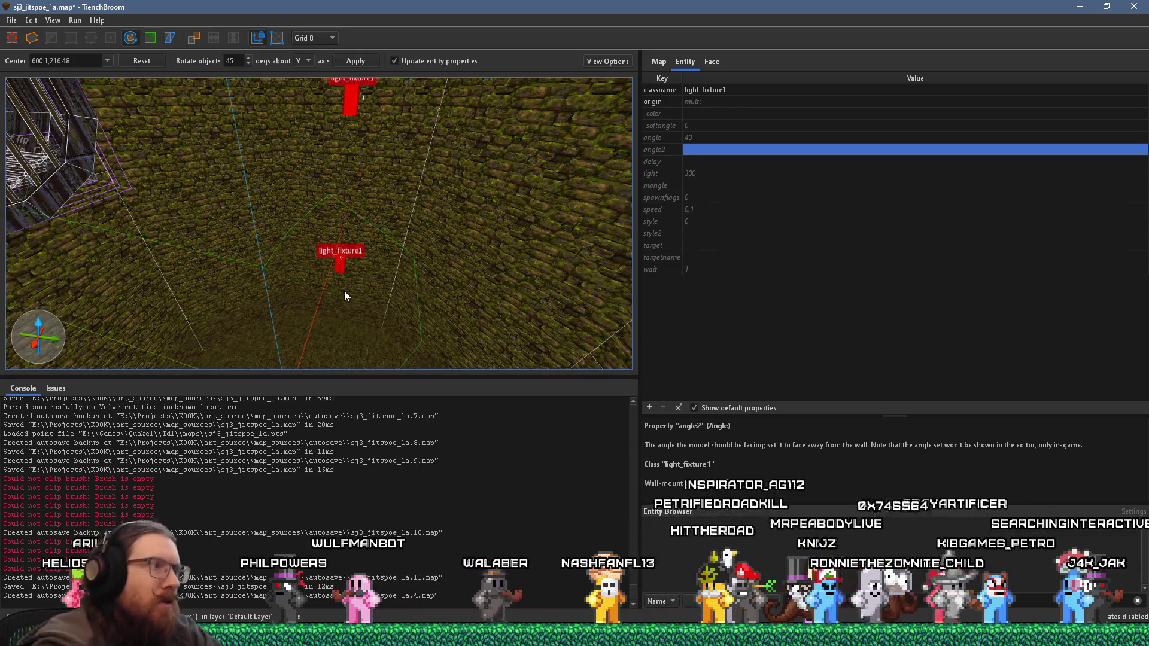
key(Escape)
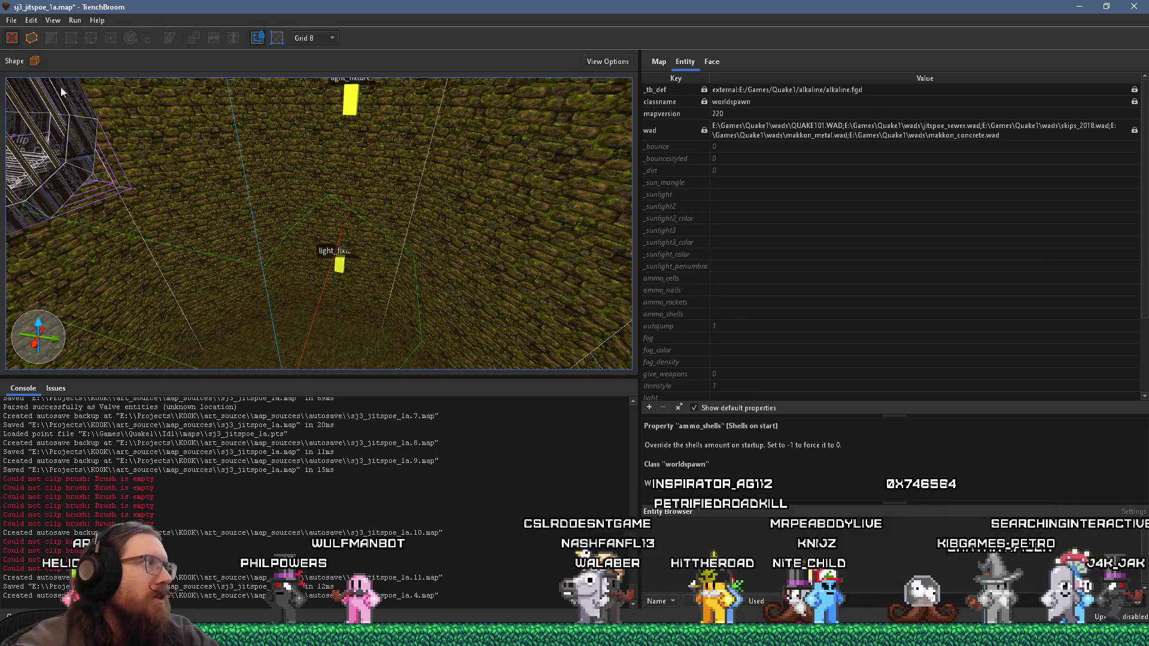
click(346, 105)
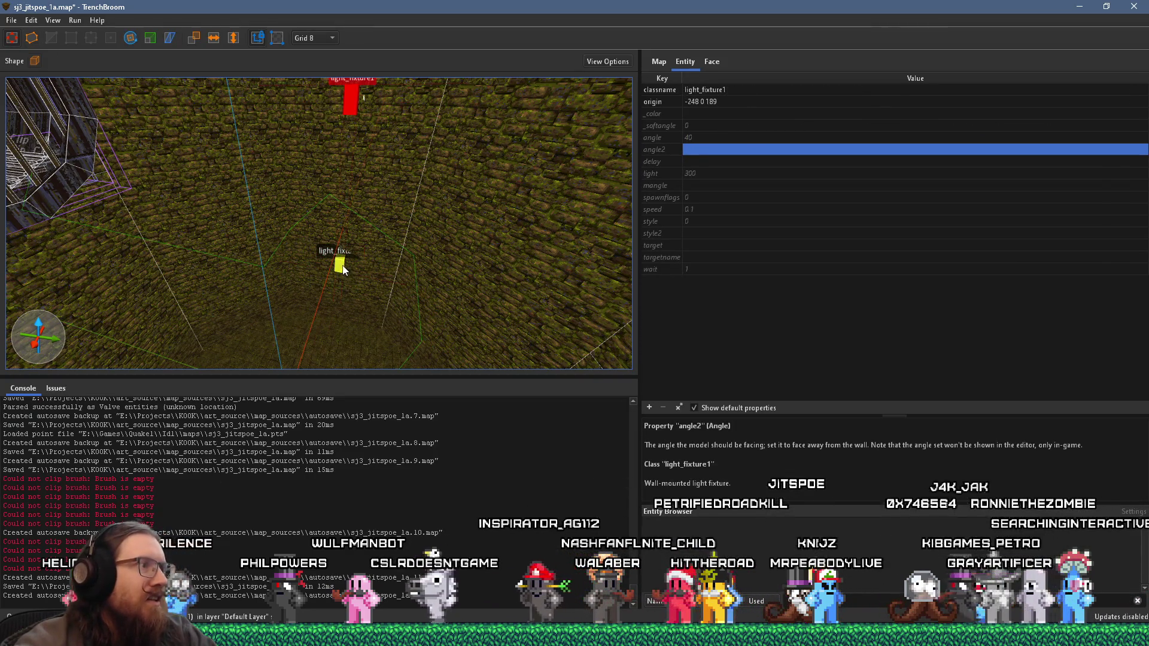
key(Escape)
mouse_move(364, 266)
mouse_down()
mouse_move(144, 209)
mouse_move(404, 184)
mouse_move(245, 170)
mouse_up()
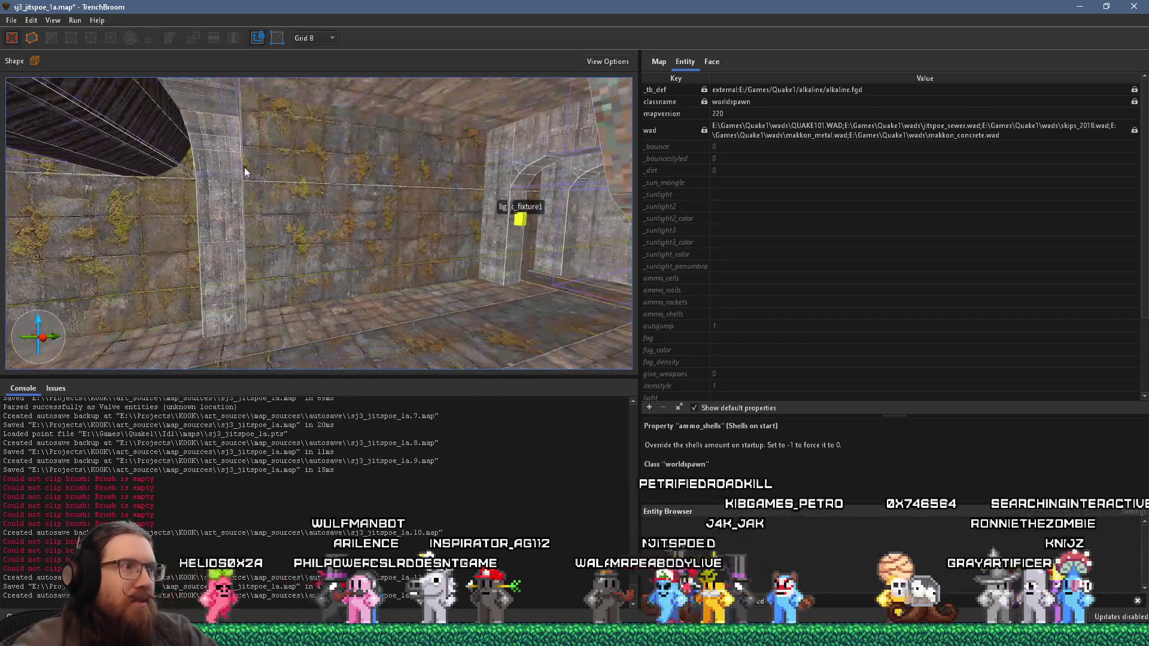
Step: Inspect the corridor light_fixture1 and the room's fixtures, then clear the selection
click(498, 207)
mouse_move(498, 207)
mouse_down()
mouse_move(516, 234)
mouse_move(441, 233)
mouse_move(372, 192)
mouse_move(512, 143)
mouse_move(110, 161)
mouse_up()
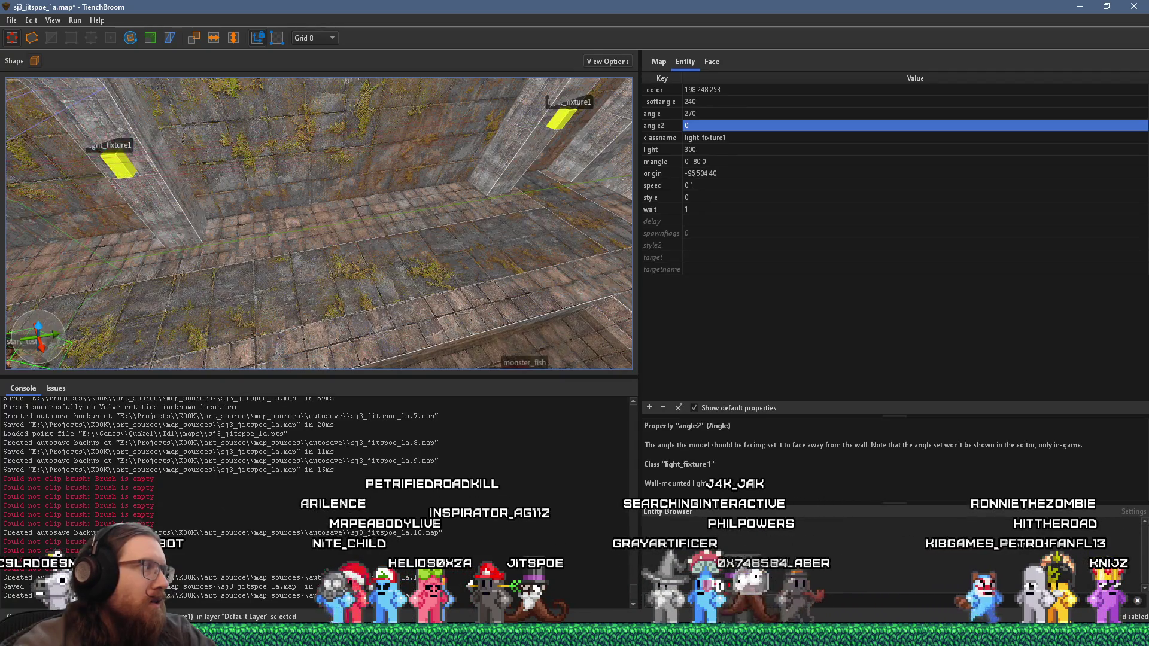
mouse_move(396, 121)
mouse_down()
mouse_move(357, 149)
mouse_move(296, 245)
mouse_move(198, 168)
mouse_move(380, 259)
mouse_move(299, 319)
mouse_move(128, 238)
mouse_move(154, 204)
mouse_up()
key(Delete)
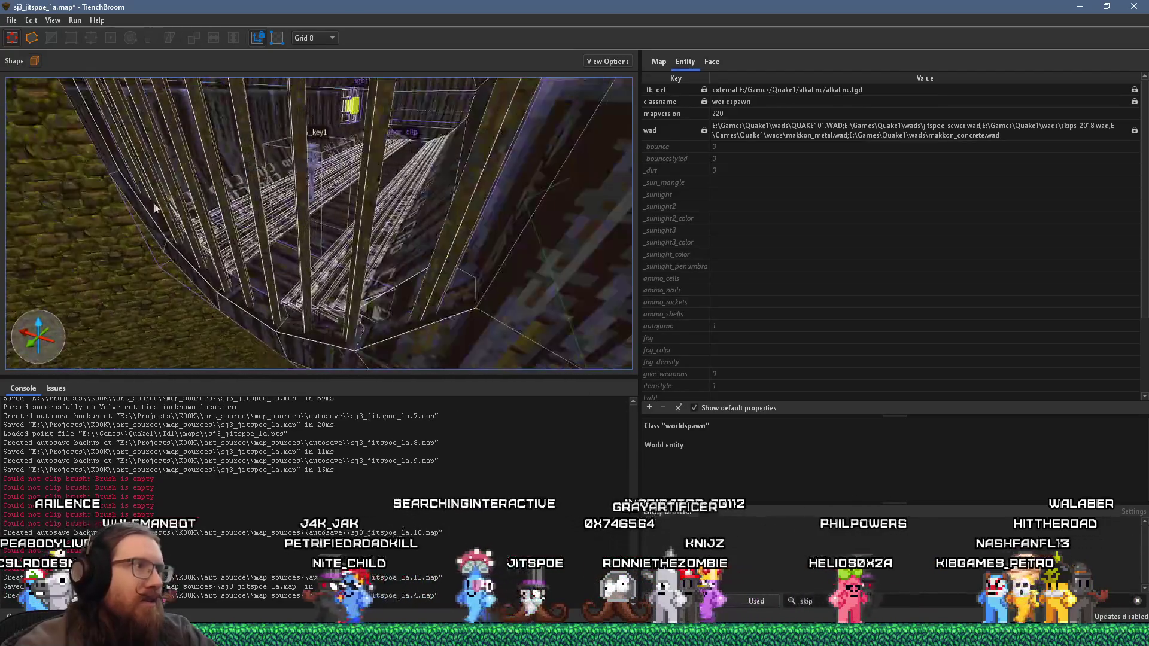
Step: Fly through the cage bars and select the GrateLight inside the pipe at 81 -432 208
mouse_move(287, 170)
mouse_down()
mouse_move(267, 254)
mouse_move(313, 195)
mouse_move(346, 221)
mouse_up()
click(346, 220)
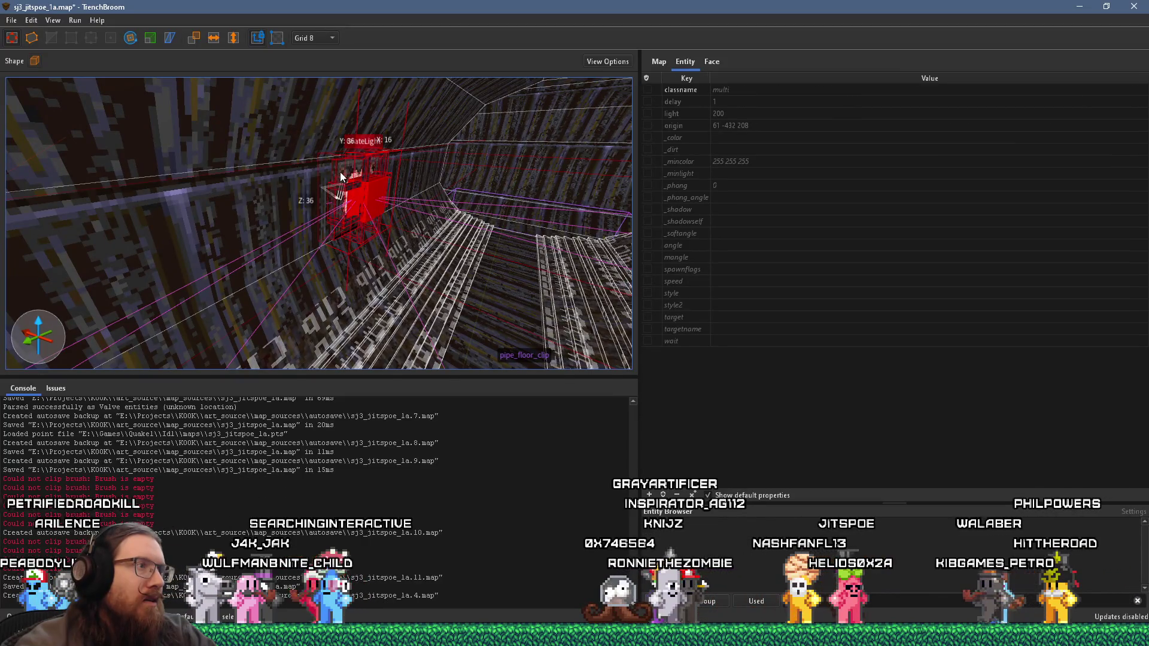
Step: Drag the GrateLight out of the pipe onto the brick wall at origin -253 -24 208
mouse_move(340, 171)
mouse_down()
mouse_move(321, 195)
mouse_move(520, 192)
mouse_move(475, 231)
mouse_up()
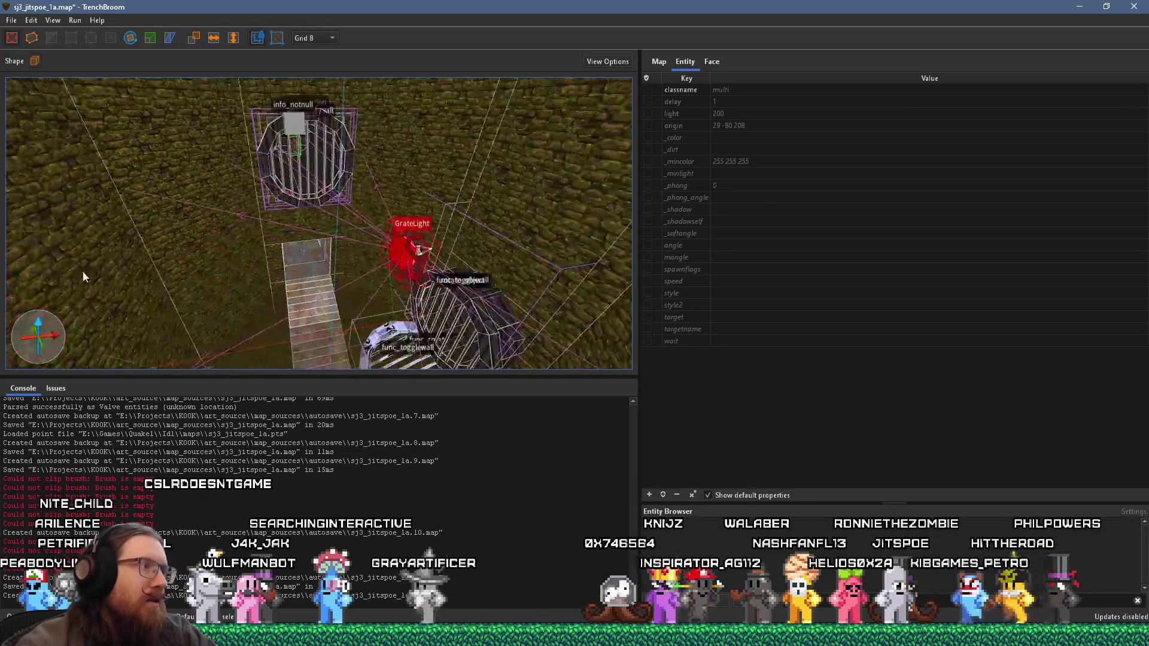
drag(83, 272, 207, 281)
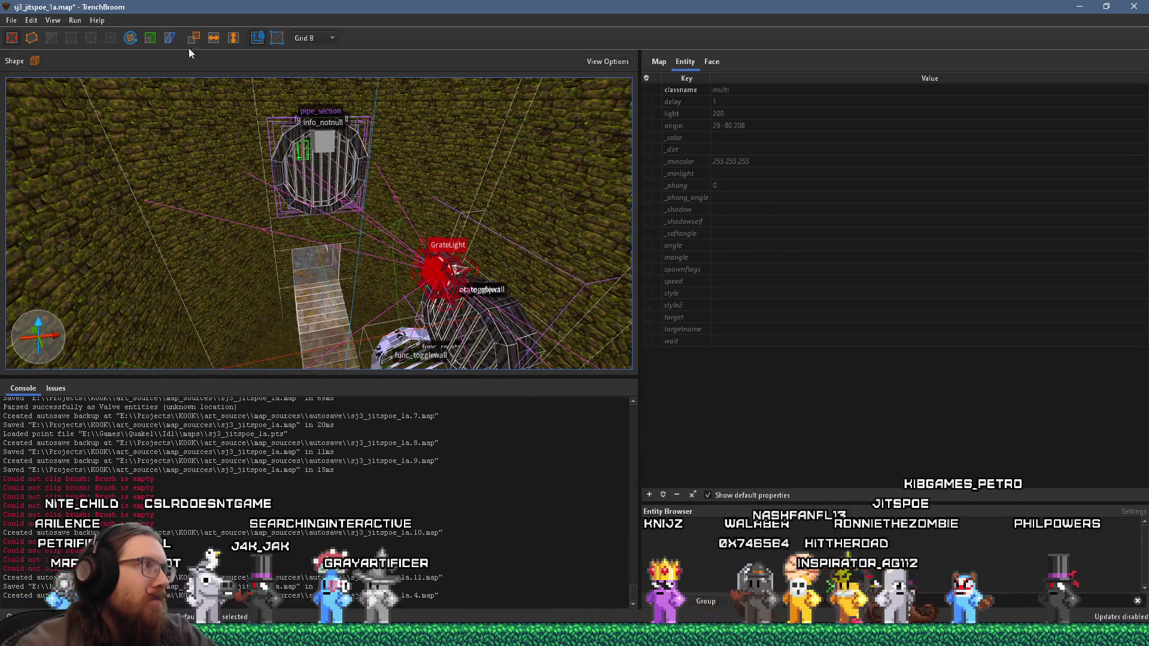
mouse_move(245, 186)
mouse_down()
mouse_move(162, 187)
mouse_move(154, 146)
mouse_move(316, 176)
mouse_move(308, 255)
mouse_move(316, 120)
mouse_up()
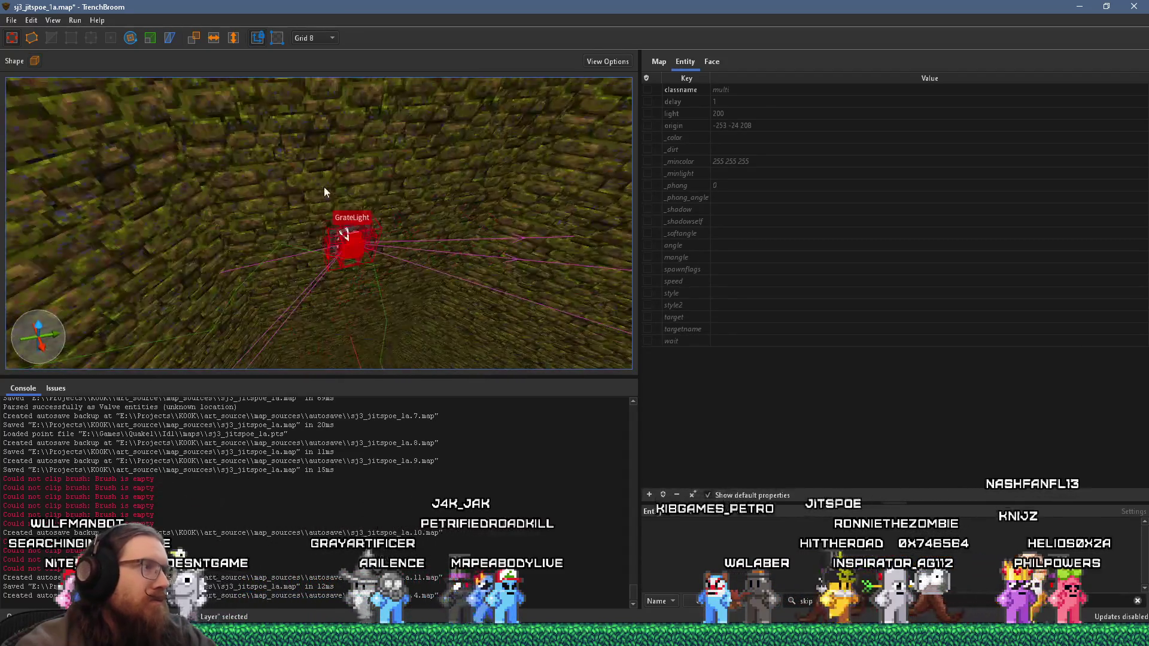
scroll(316, 120, up, 3)
Step: Set grid size 0.5, save the map, and nudge the GrateLight rightward in fine increments
click(303, 38)
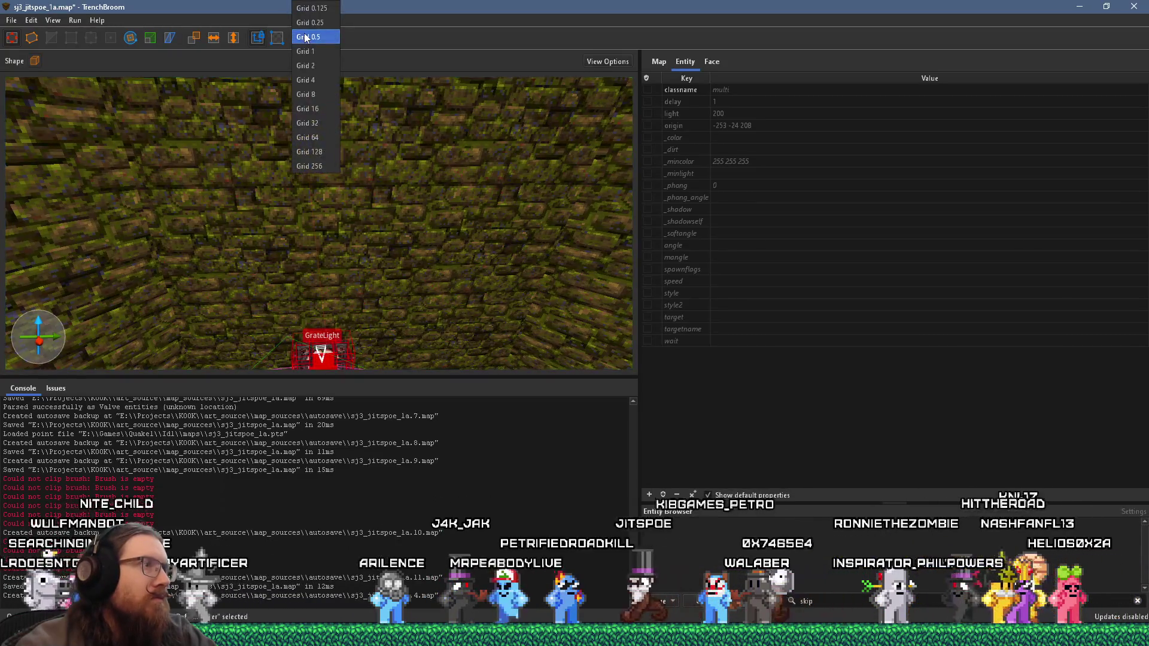
click(305, 38)
scroll(371, 208, down, 3)
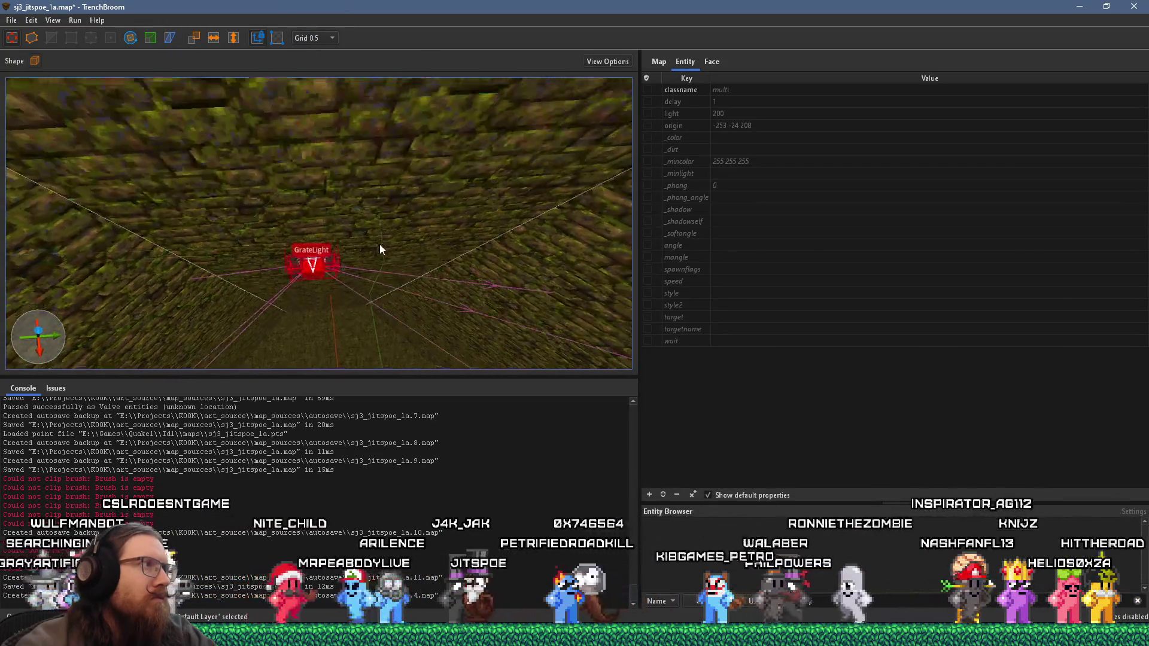
scroll(364, 189, up, 2)
key(ctrl+s)
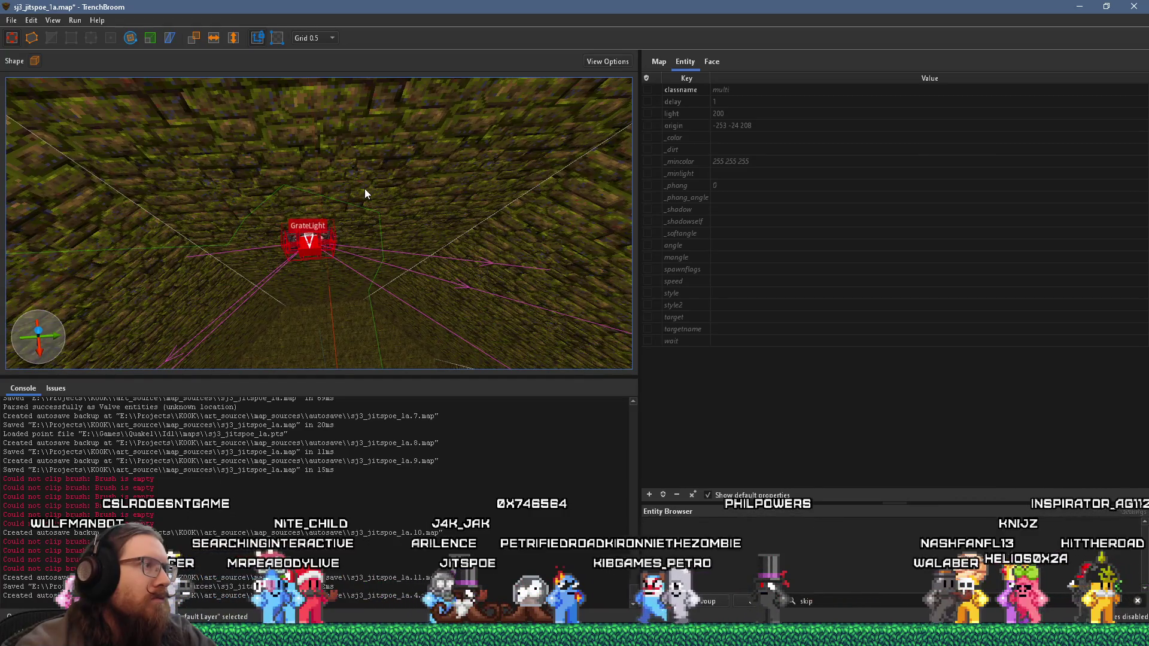
mouse_move(326, 235)
mouse_down()
mouse_move(344, 232)
mouse_move(335, 241)
mouse_up()
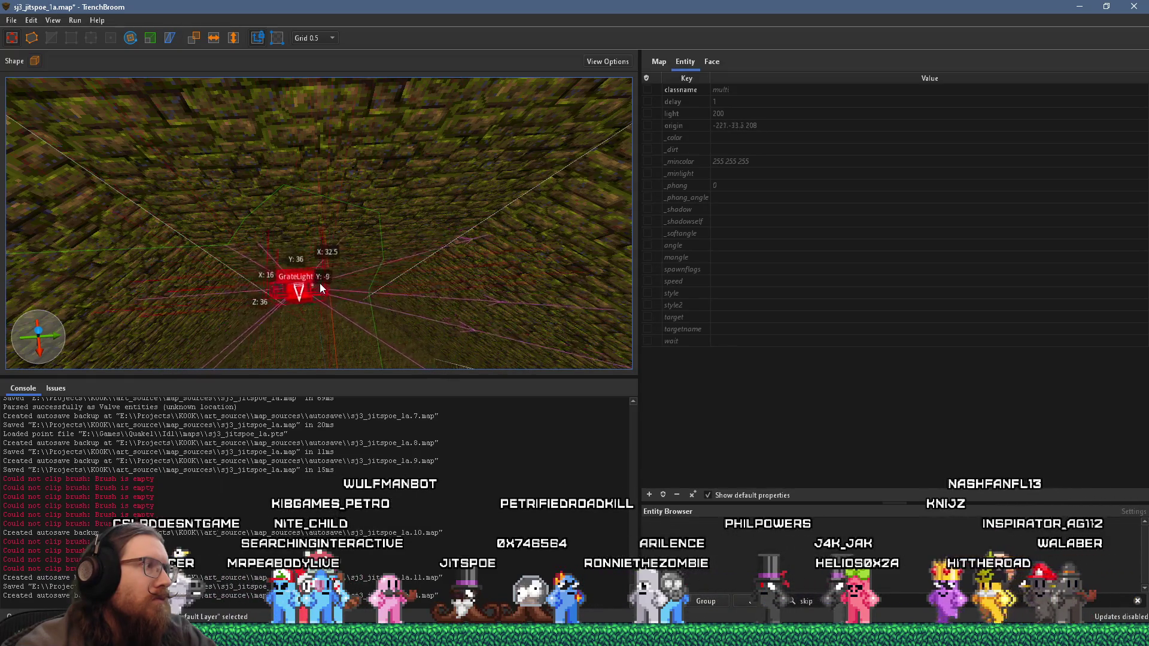
drag(348, 283, 352, 285)
drag(354, 281, 362, 286)
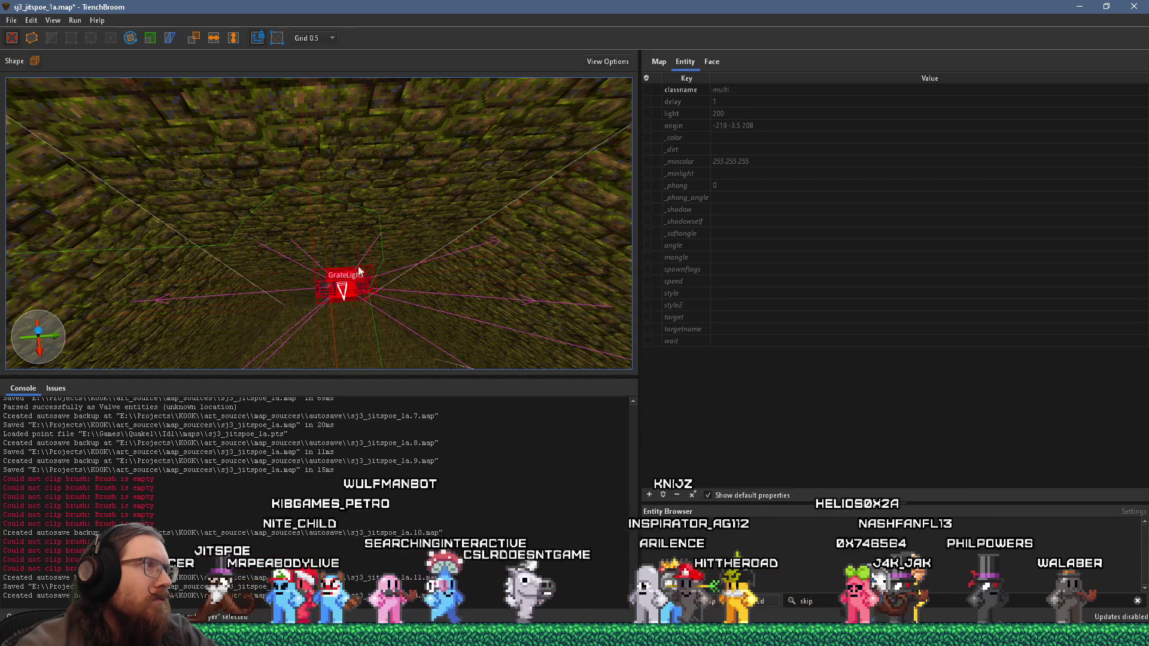
Step: Undo the GrateLight nudges so it returns to its pipe-tunnel origin 81 -432 208
click(314, 38)
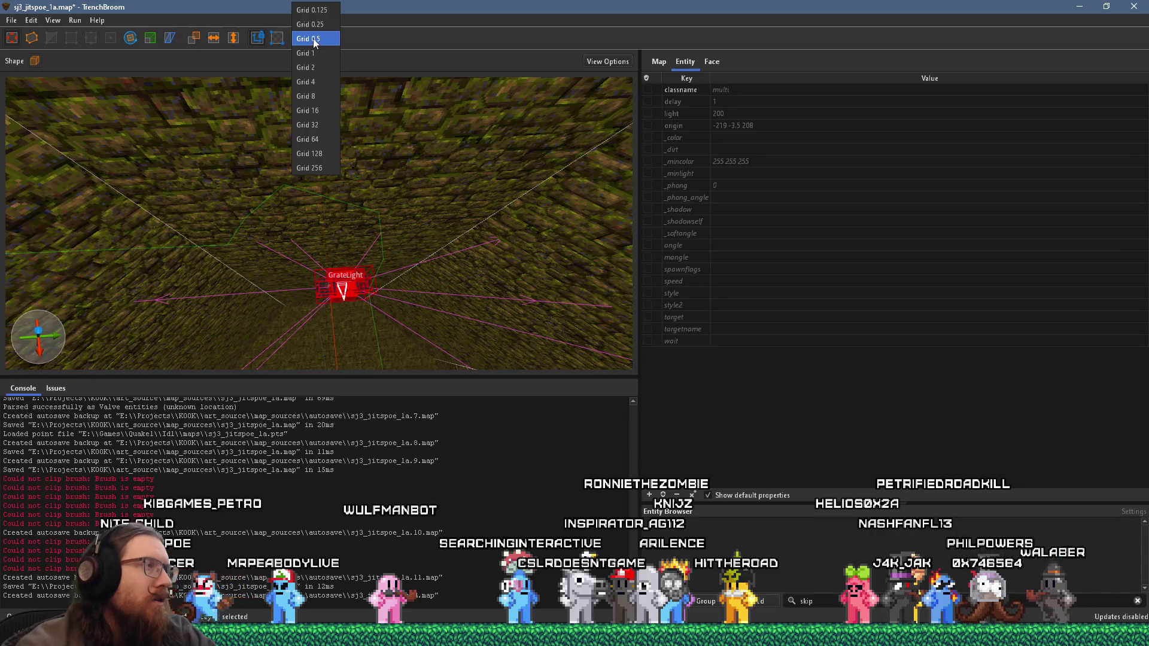
click(313, 39)
key(Left)
key(Left)
key(Left)
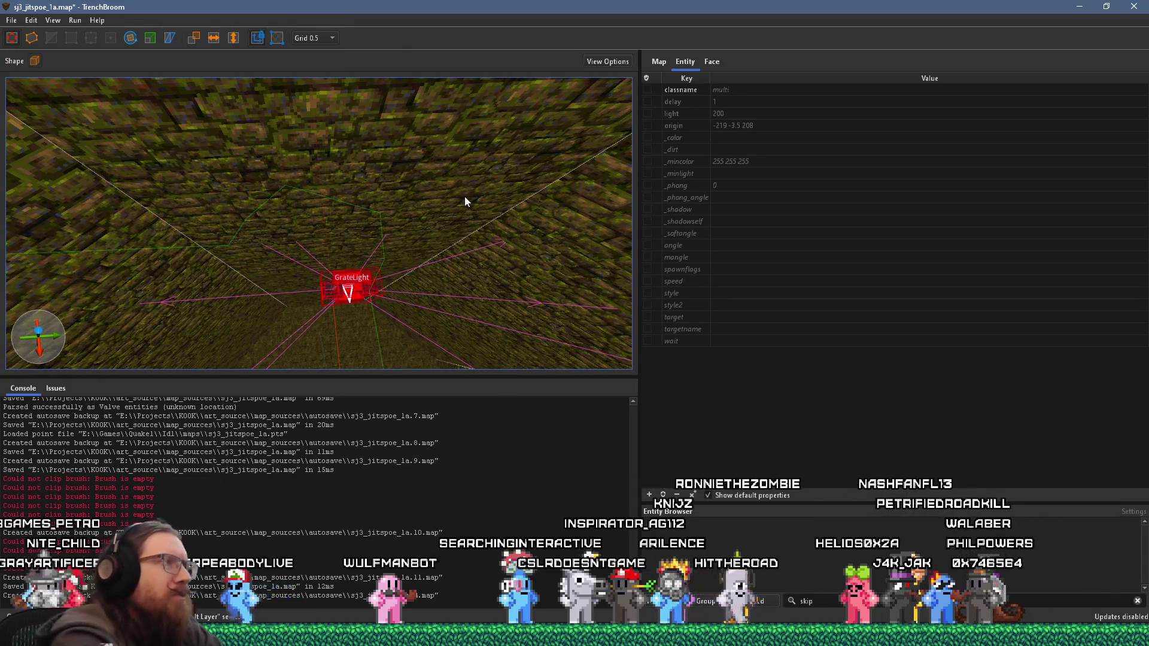
key(ctrl+z)
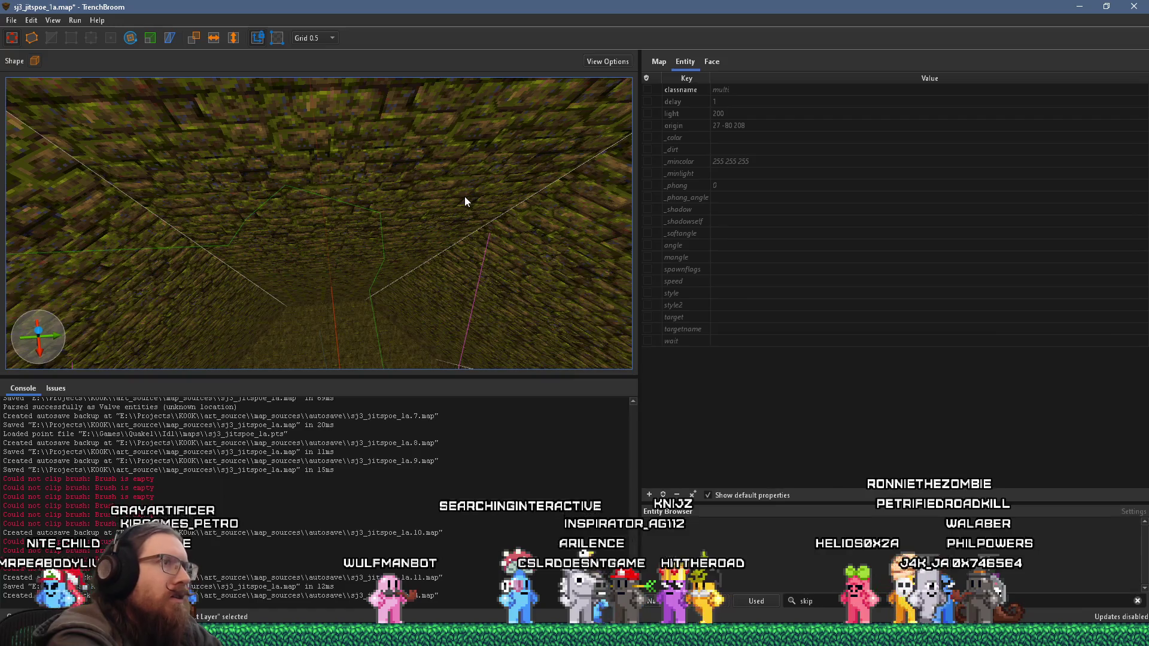
key(Escape)
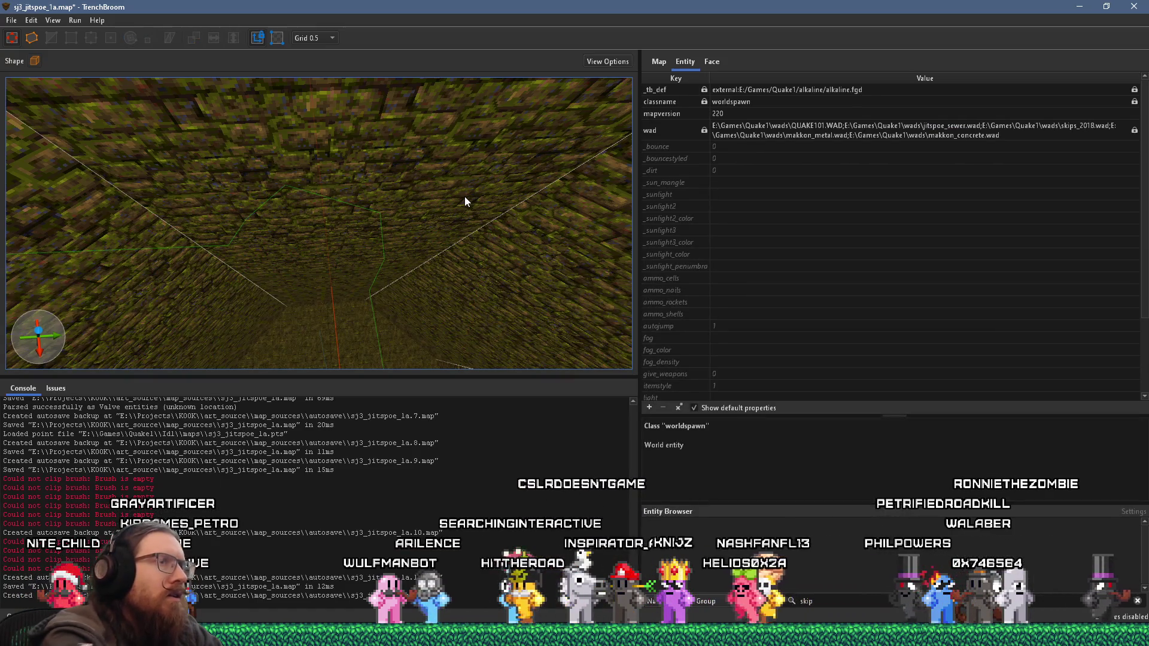
drag(465, 197, 305, 204)
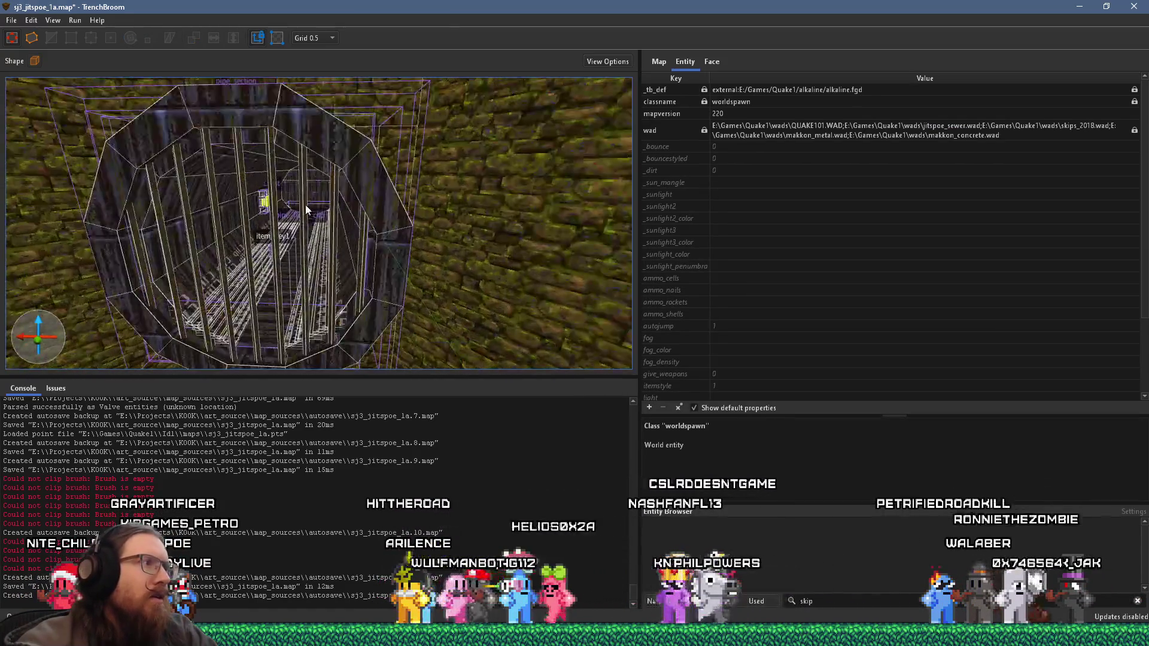
scroll(306, 204, up, 5)
Step: Reselect the GrateLight in the pipe, set grid size 8, and bring up View Options
click(220, 174)
click(332, 37)
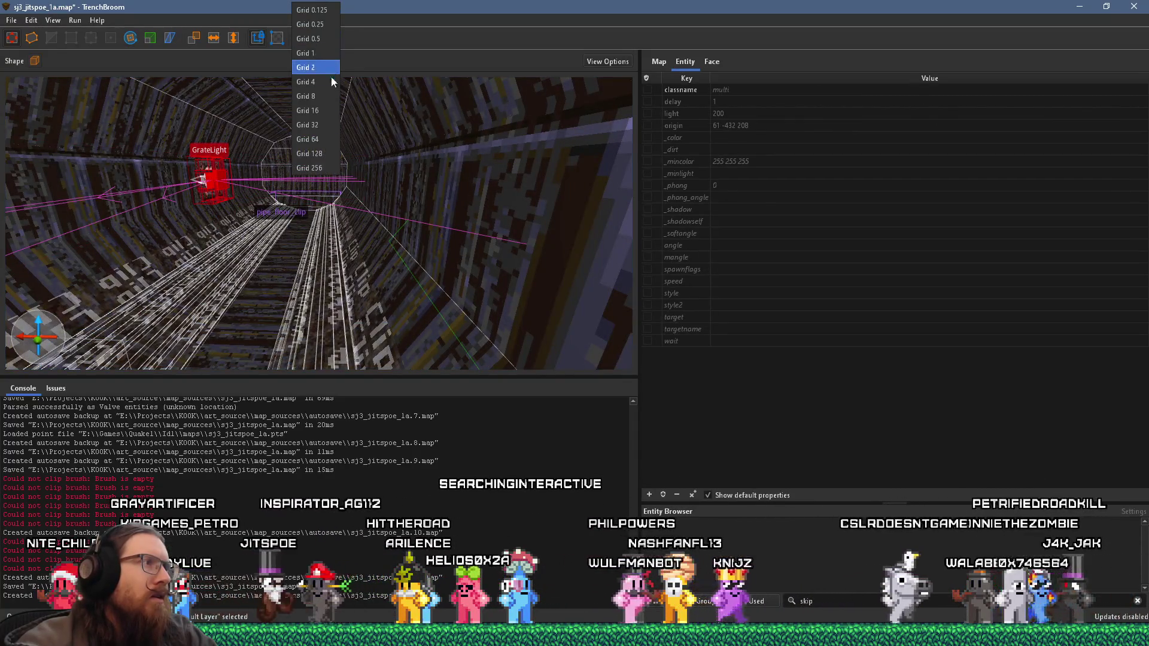
click(315, 96)
scroll(404, 154, up, 5)
mouse_move(406, 161)
mouse_down()
mouse_move(180, 170)
mouse_move(341, 196)
mouse_move(511, 179)
mouse_move(519, 240)
mouse_up()
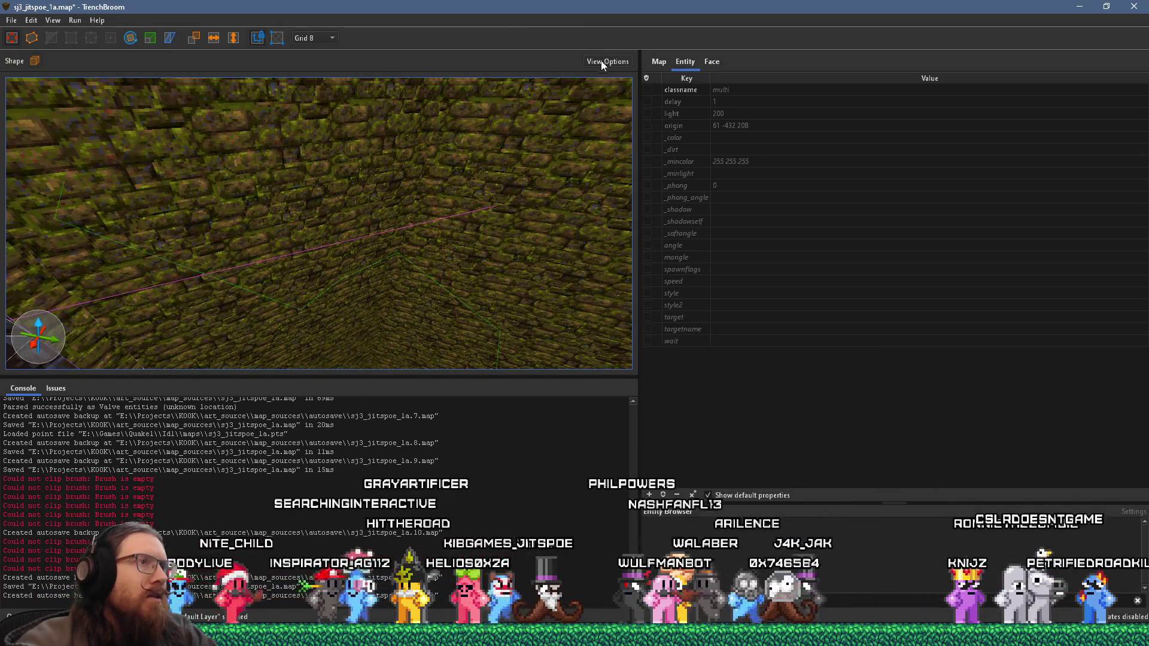
click(602, 63)
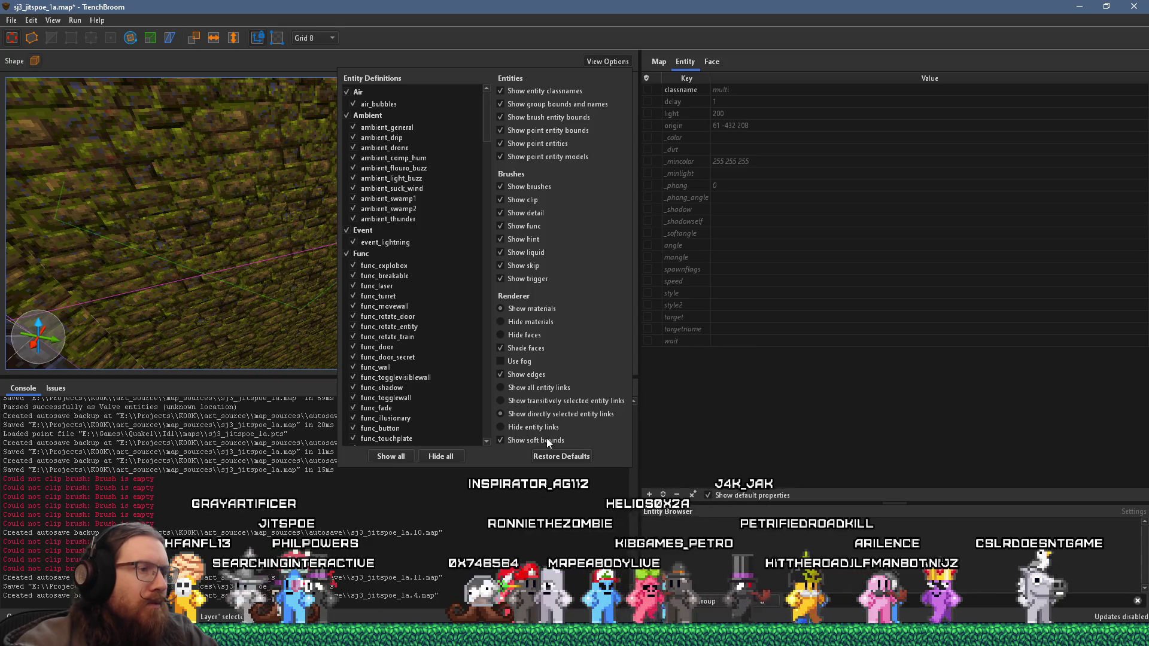
scroll(445, 353, down, 3)
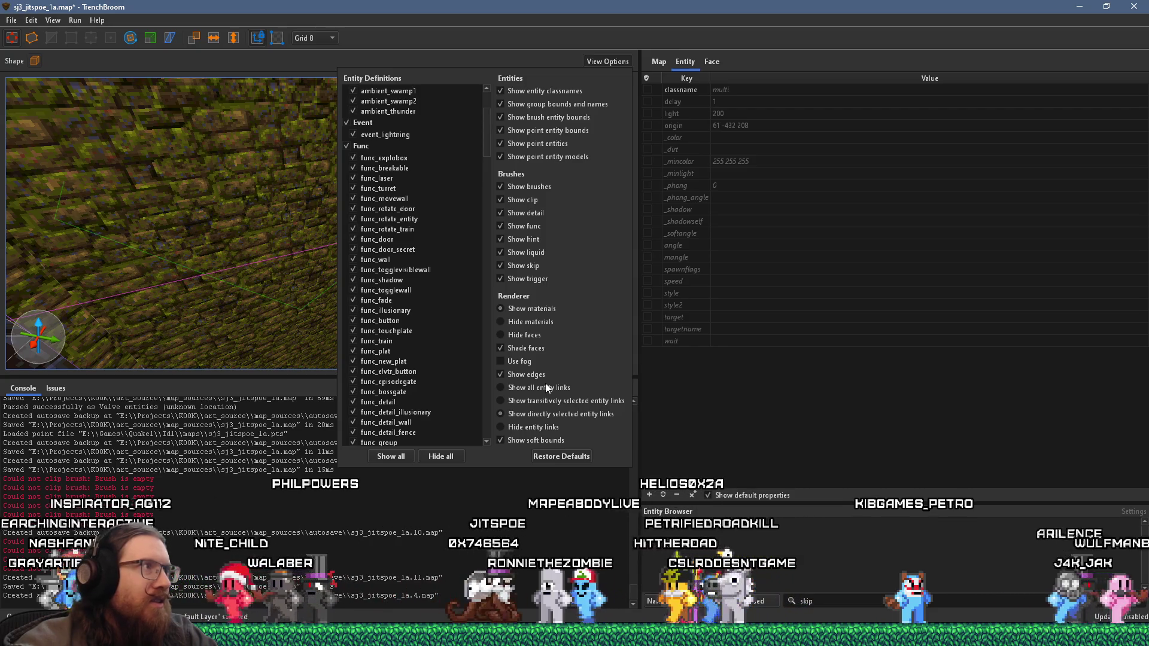
Step: Try hiding materials and faces, restore textured faces, and enable Show all entity links
click(536, 324)
click(535, 306)
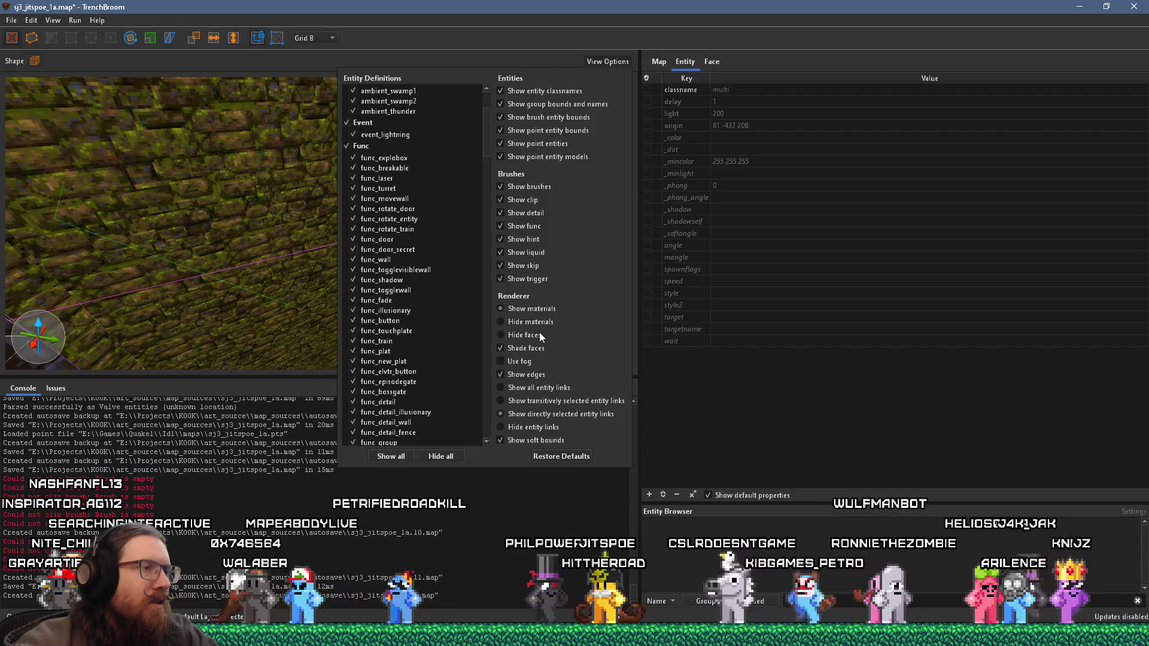
click(540, 334)
click(538, 309)
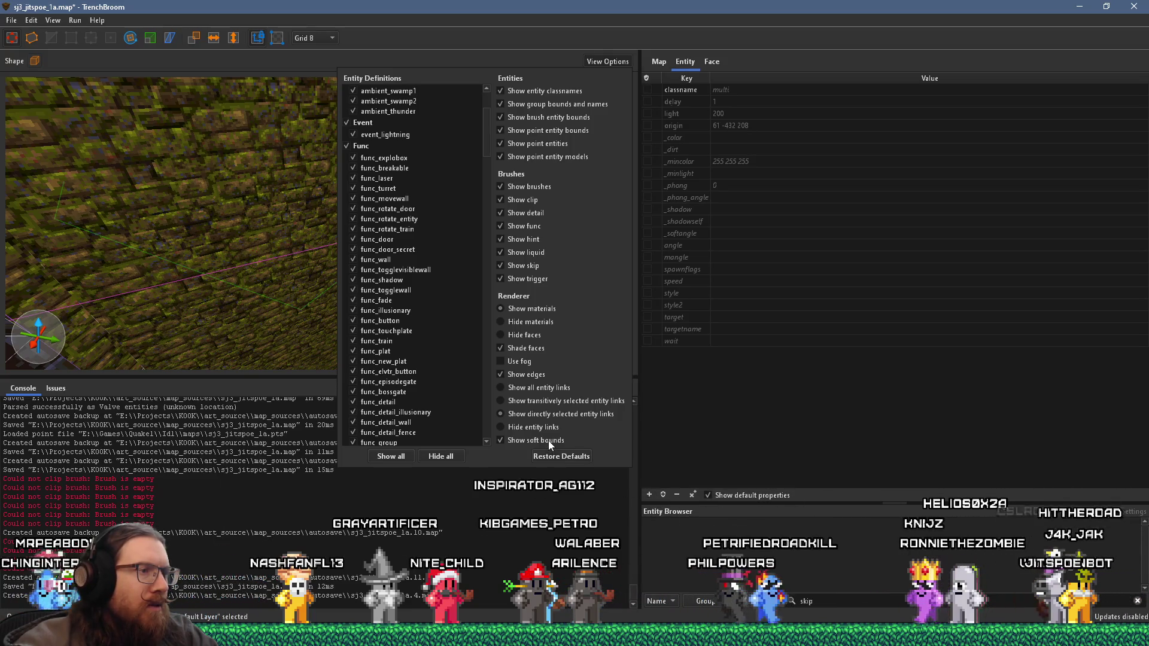
click(545, 387)
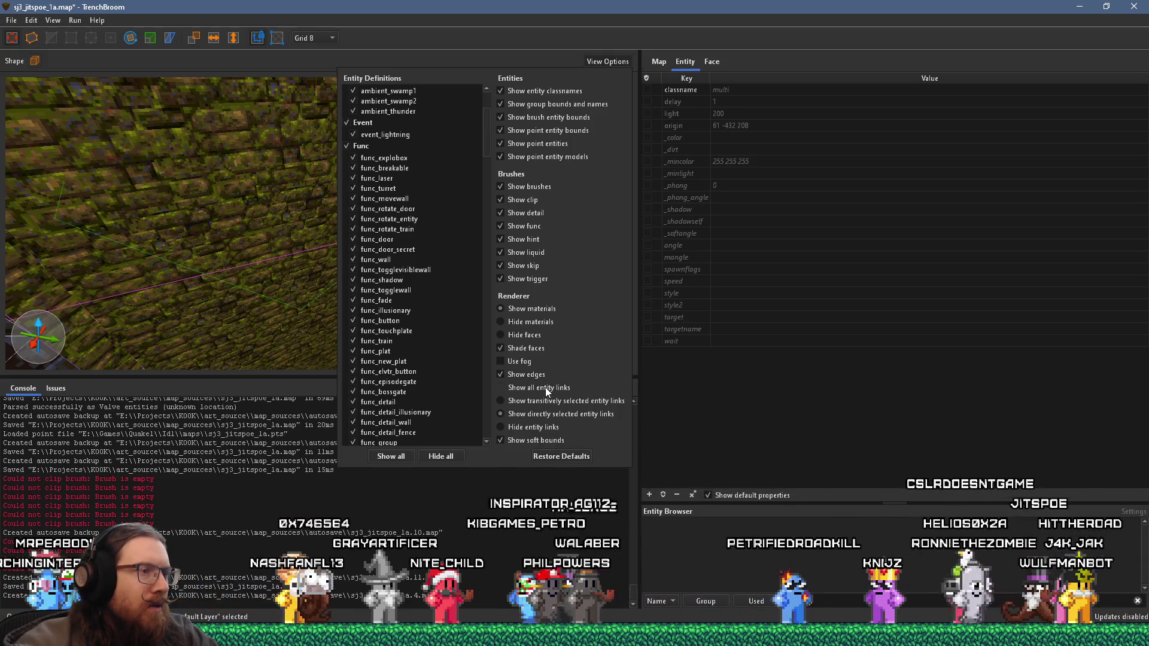
Step: Close View Options, fly through the grate into the pipe, and turn on Show Grid
click(283, 272)
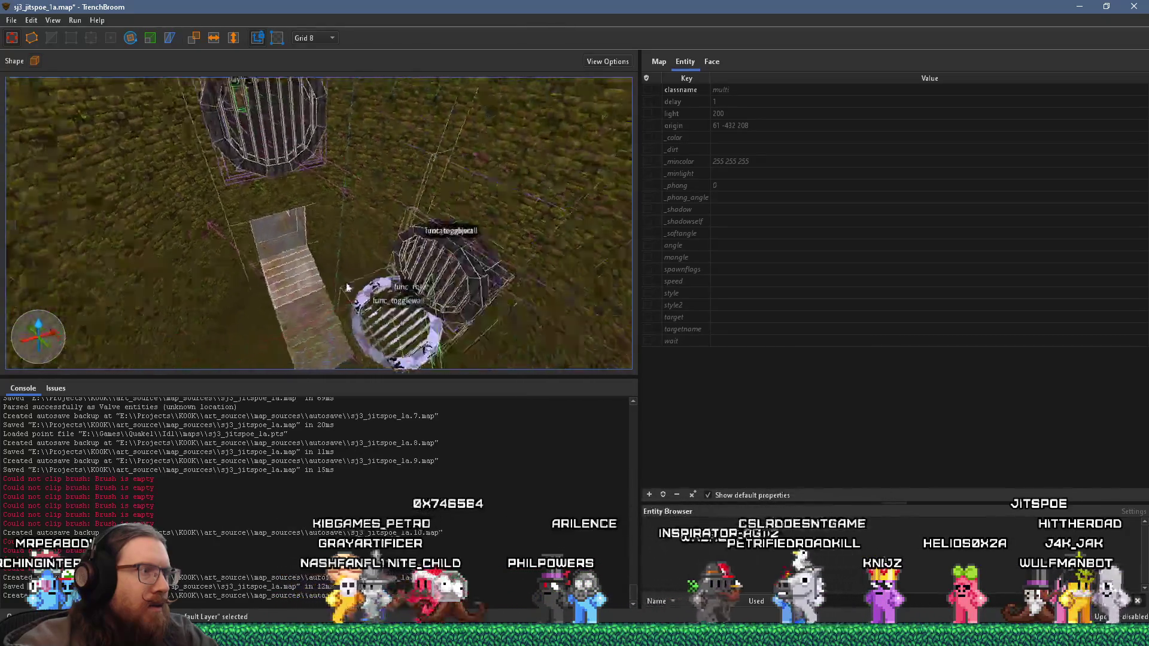
key(a)
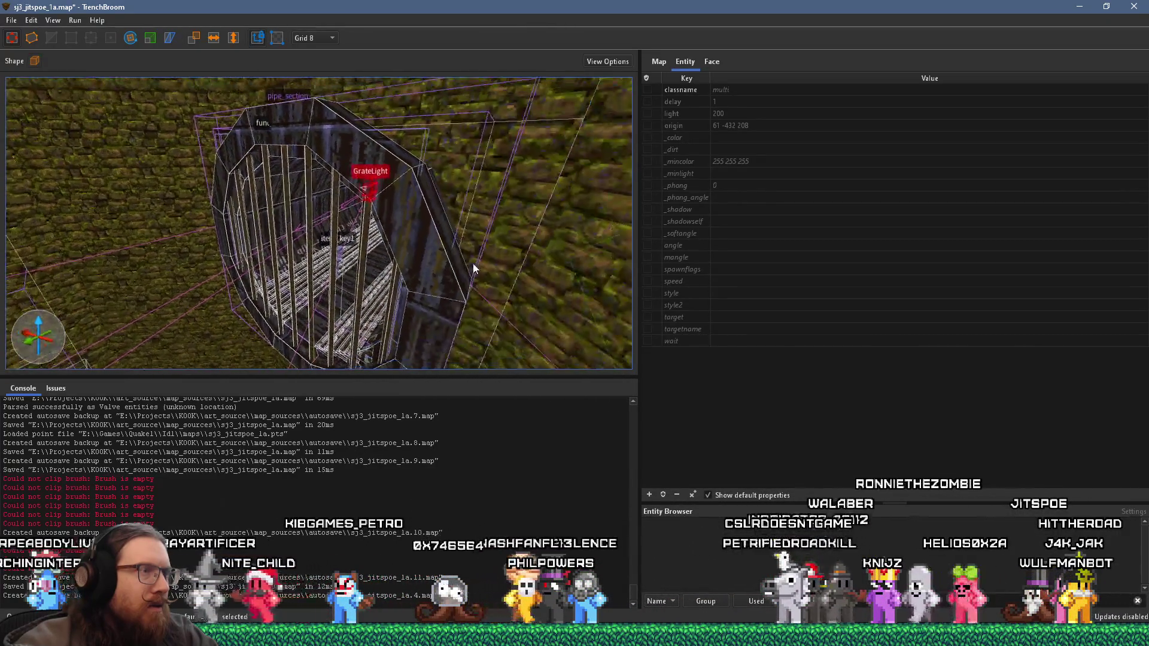
key(w)
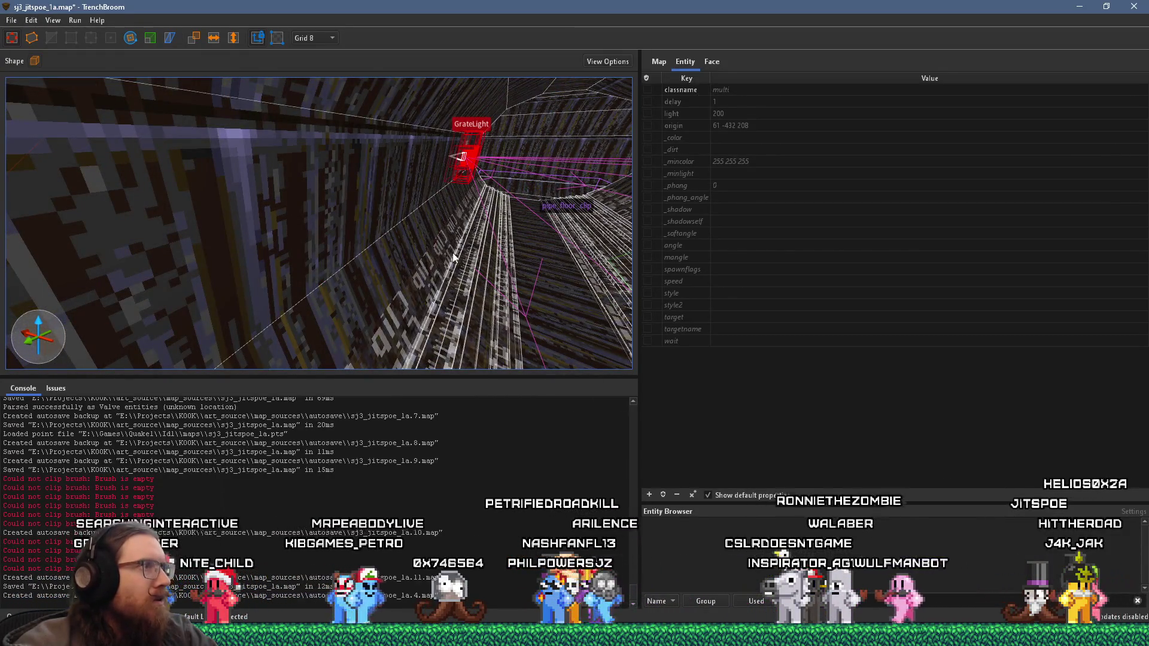
key(d)
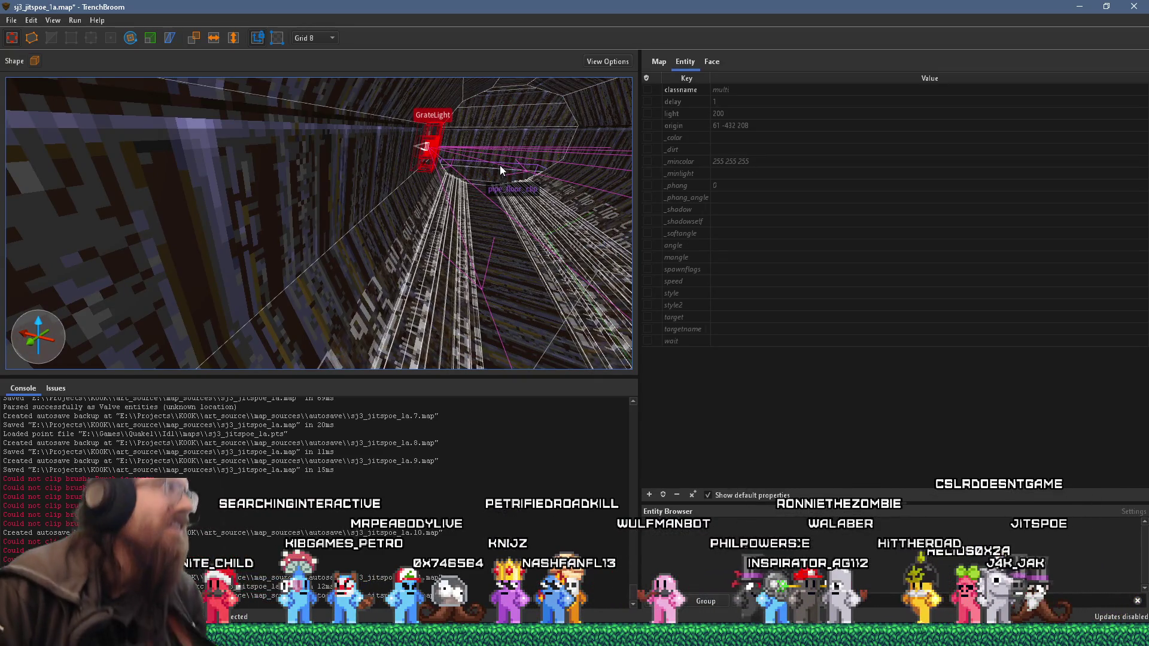
click(53, 20)
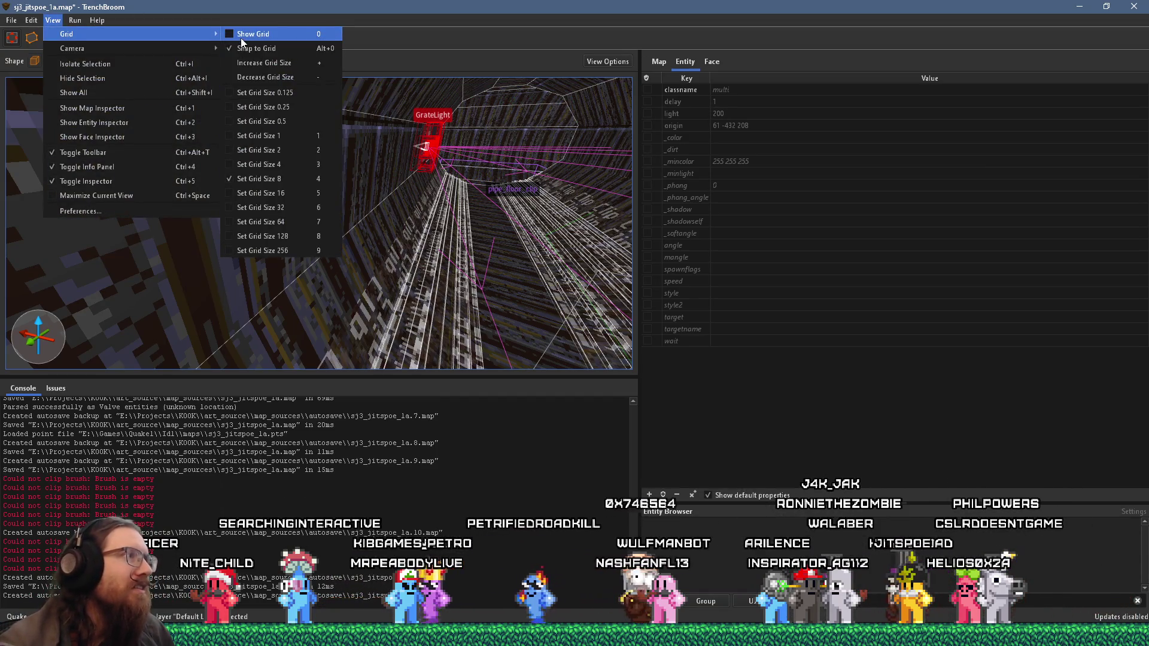
click(241, 37)
Step: Move the GrateLight out toward the grate cage at origin -115 -96 208
drag(396, 172, 419, 184)
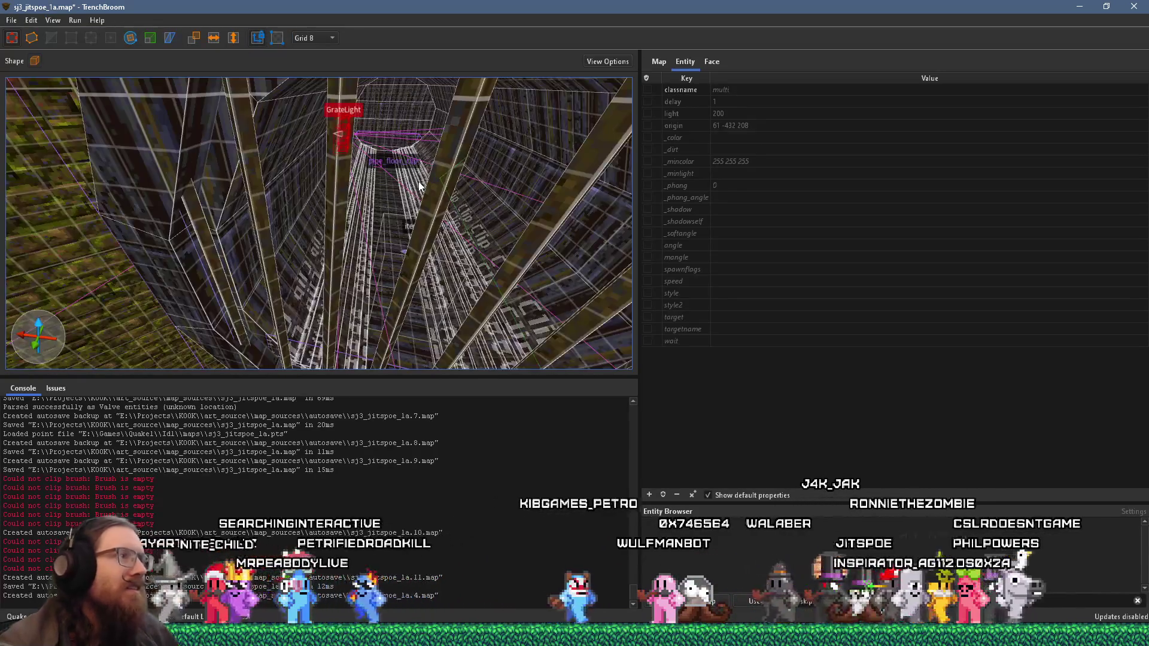
mouse_move(427, 165)
mouse_down()
mouse_move(314, 151)
mouse_move(403, 311)
mouse_up()
key(ctrl+u)
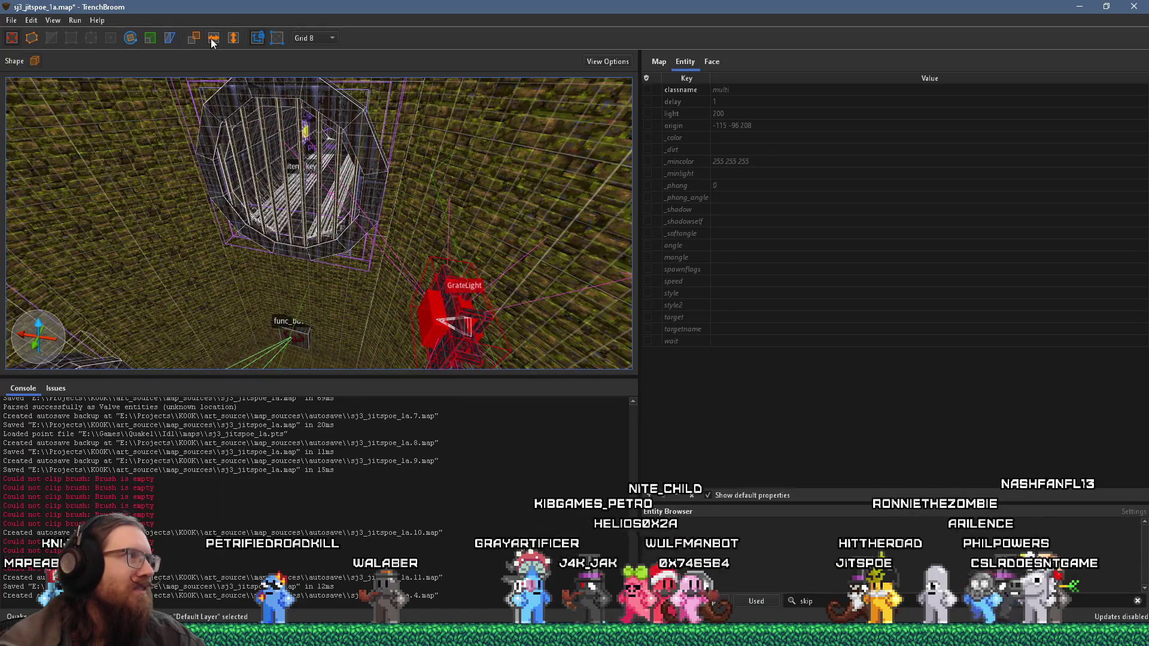
Step: Slide the GrateLight along the shaft wall and lower it into place
mouse_move(209, 205)
mouse_down()
mouse_move(346, 166)
mouse_move(224, 311)
mouse_move(308, 187)
mouse_move(344, 264)
mouse_up()
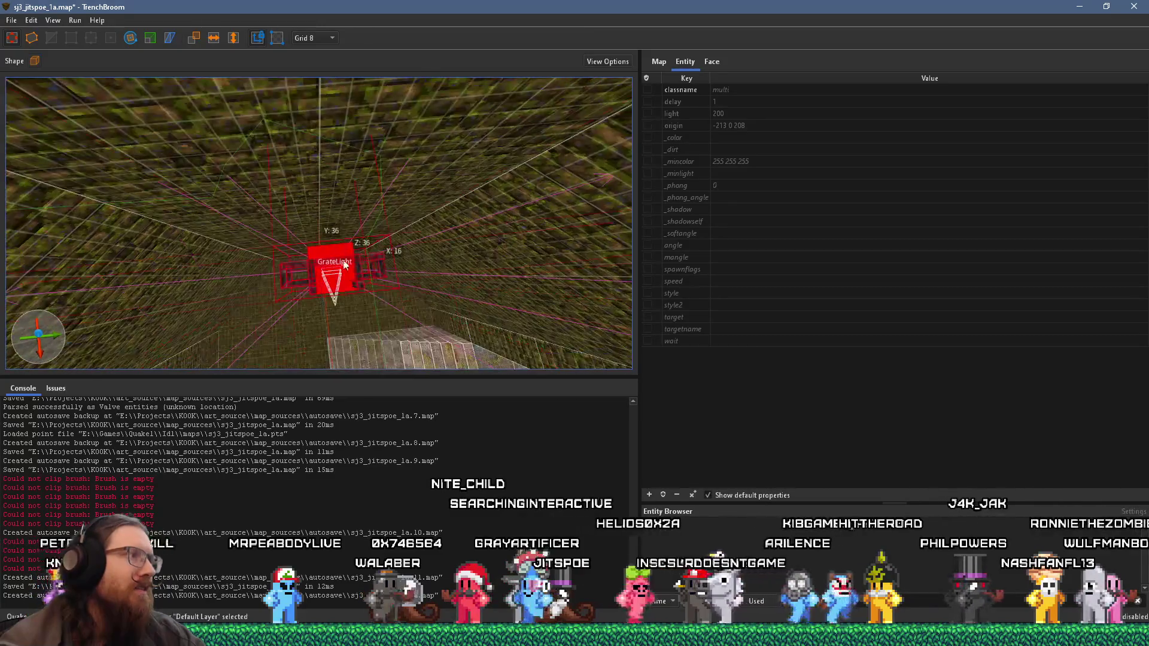
drag(344, 263, 329, 189)
scroll(347, 285, down, 5)
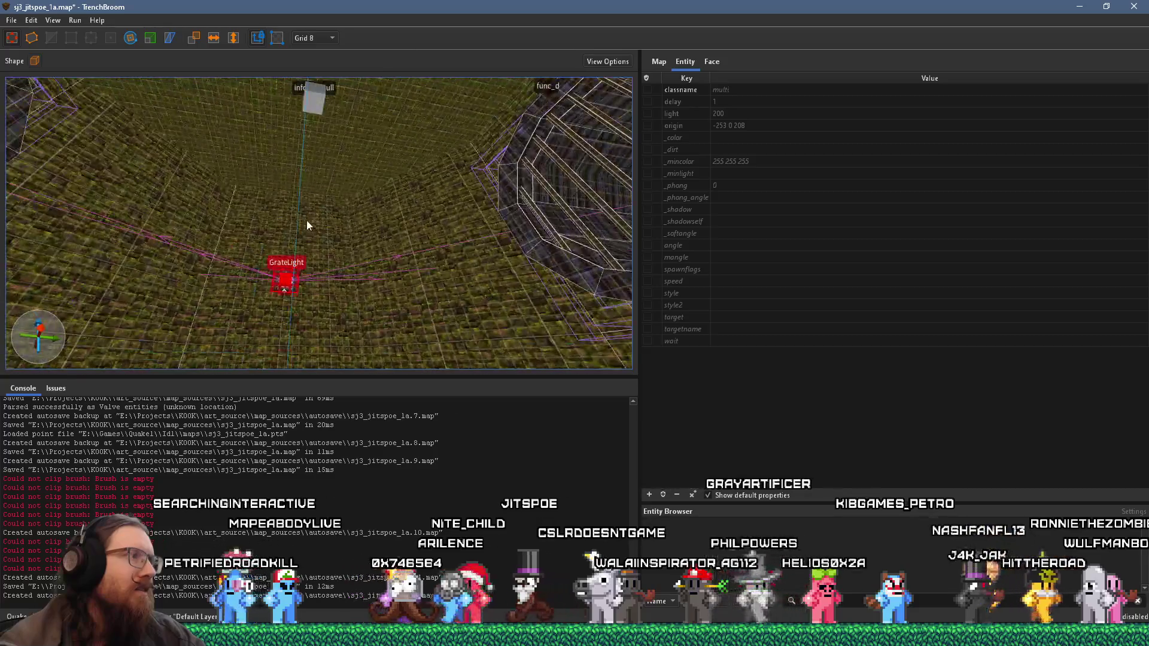
drag(290, 281, 305, 221)
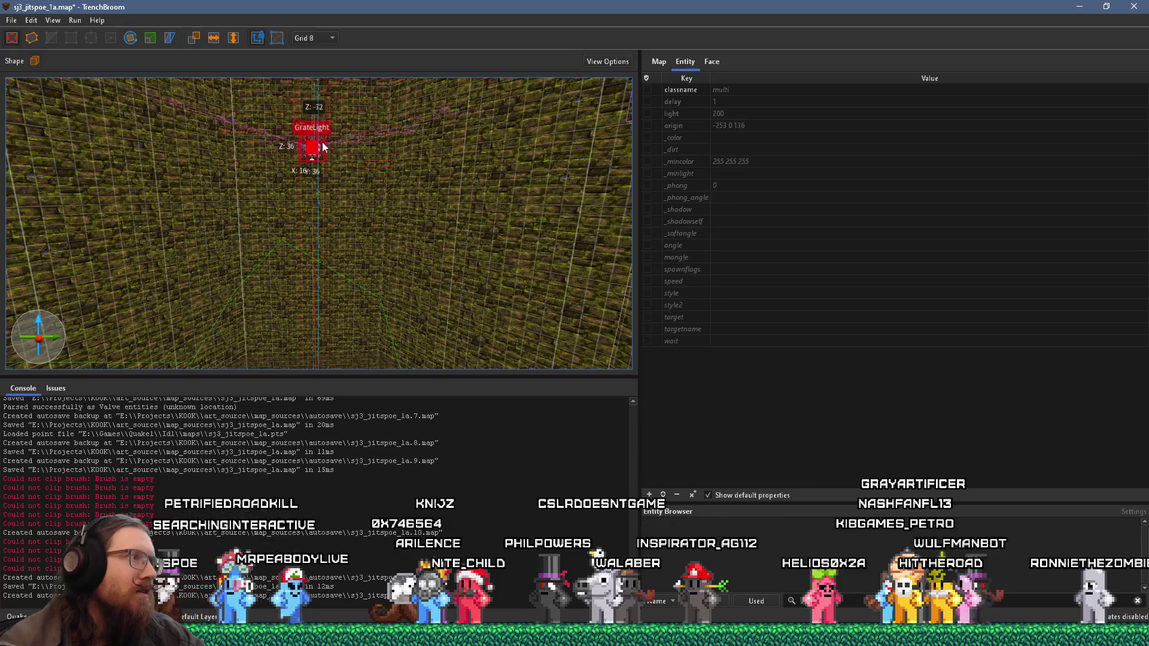
drag(319, 191, 326, 190)
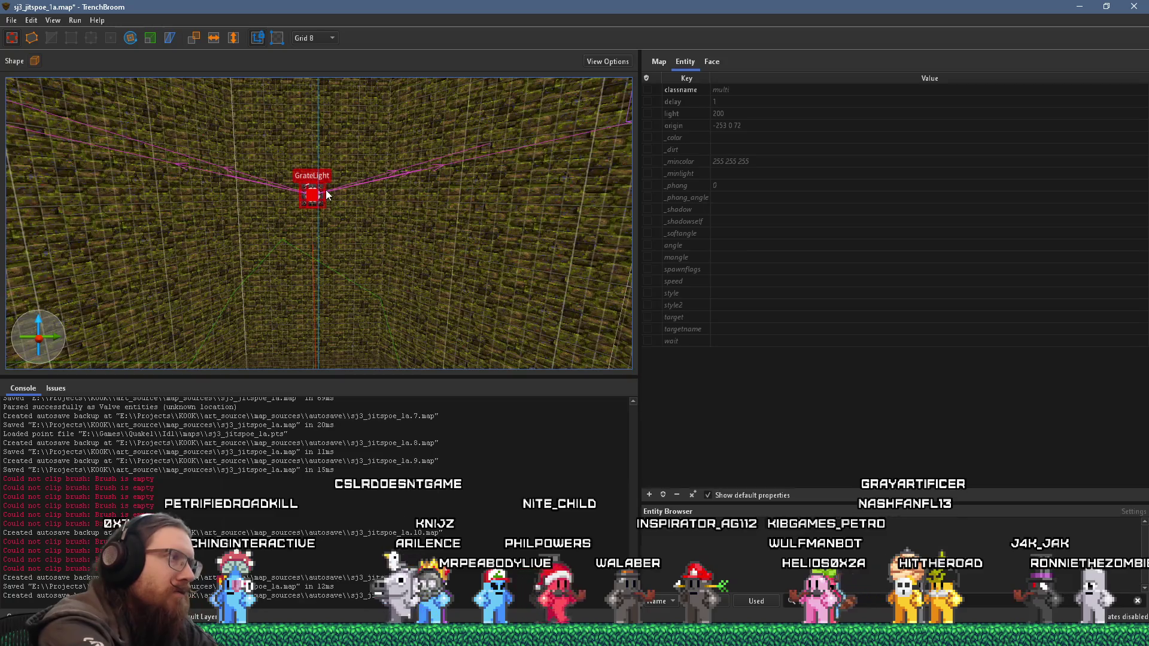
drag(319, 195, 315, 334)
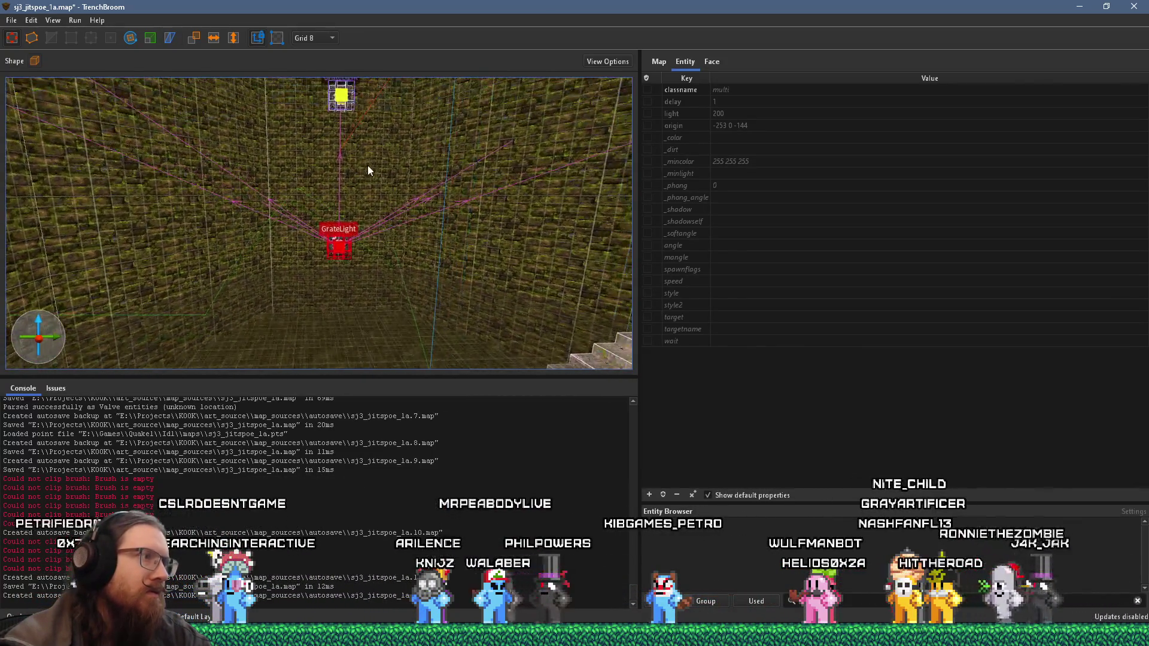
Step: Select both stacked GrateLights and adjust them vertically, the lower one at -253 0 40
mouse_move(363, 239)
mouse_down()
mouse_move(609, 283)
mouse_move(580, 294)
mouse_up()
mouse_move(480, 286)
mouse_down()
mouse_move(423, 294)
mouse_move(432, 265)
mouse_move(384, 363)
mouse_move(411, 265)
mouse_move(318, 265)
mouse_move(395, 304)
mouse_move(377, 344)
mouse_up()
click(387, 304)
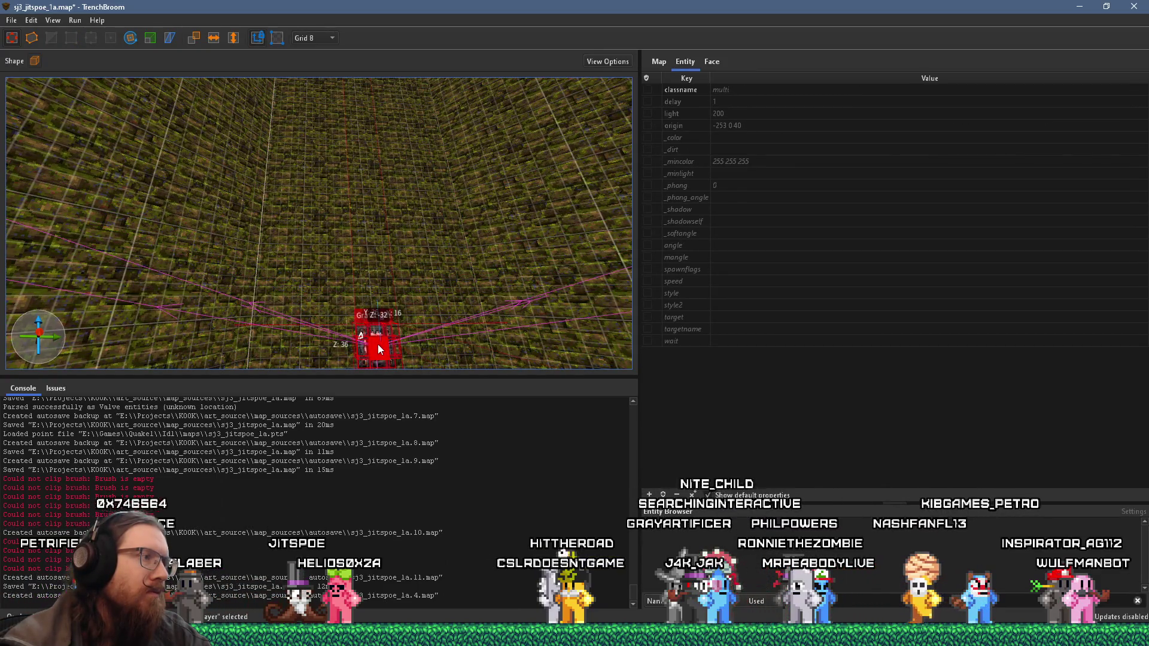
scroll(343, 208, down, 3)
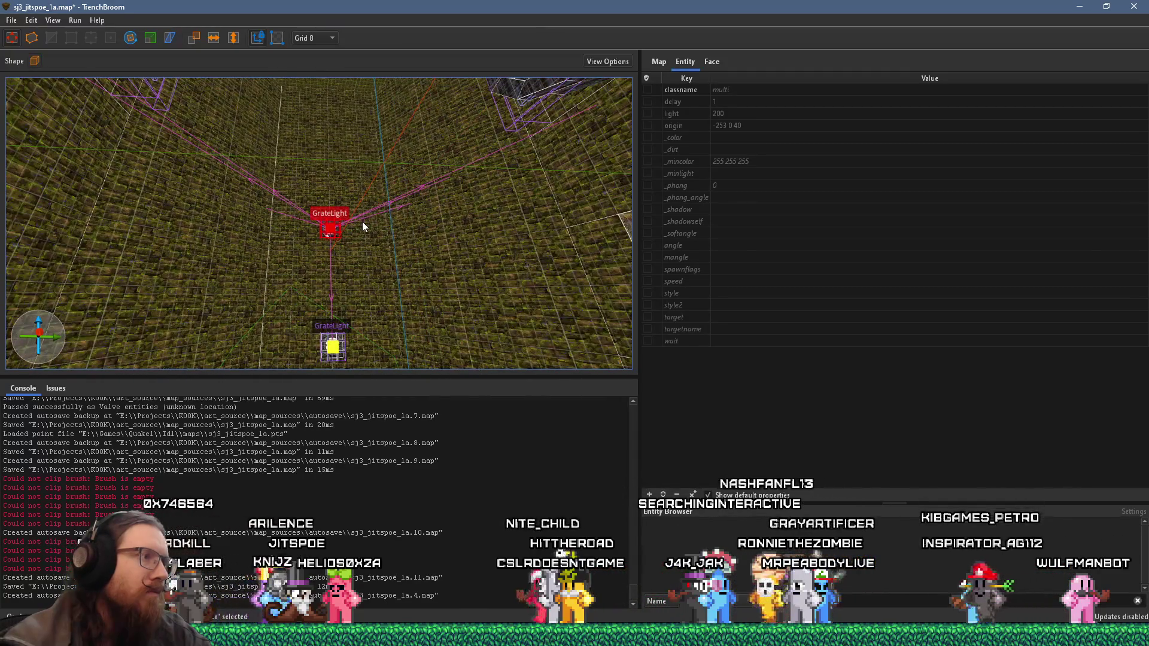
ctrl+click(336, 356)
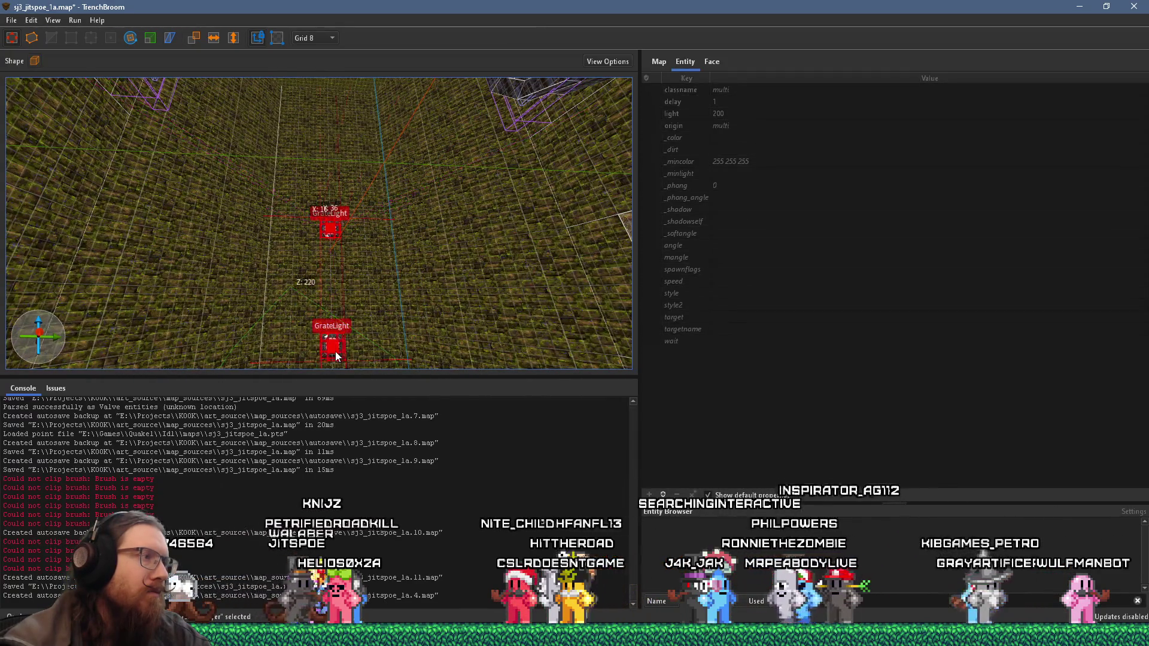
drag(338, 217, 340, 227)
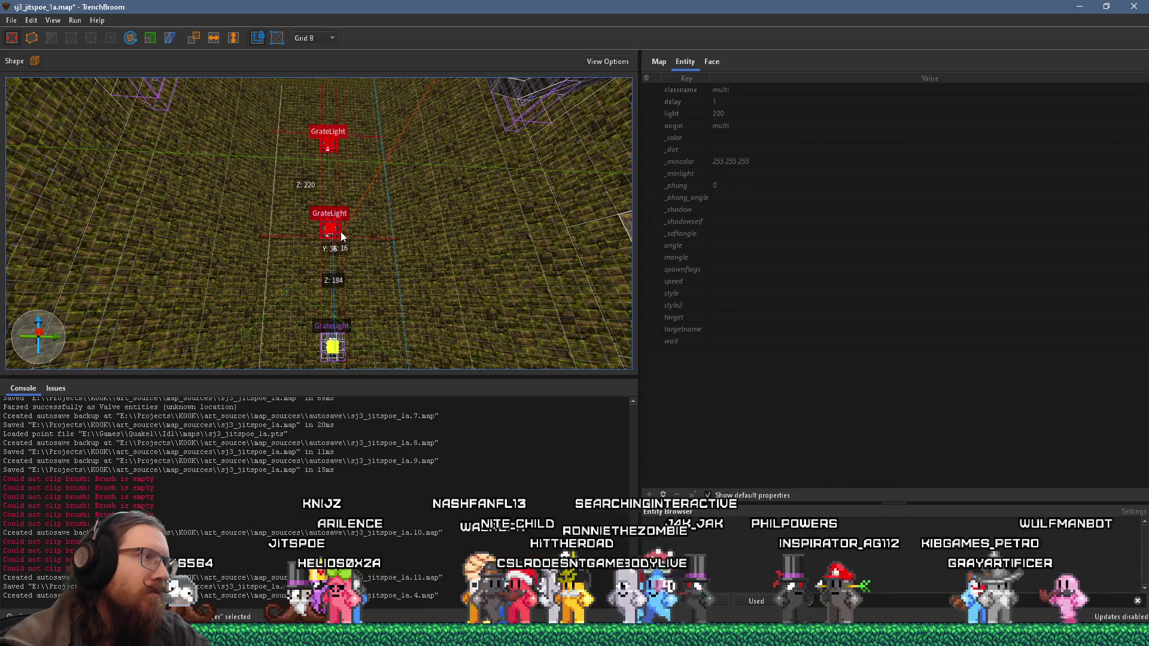
scroll(340, 228, up, 2)
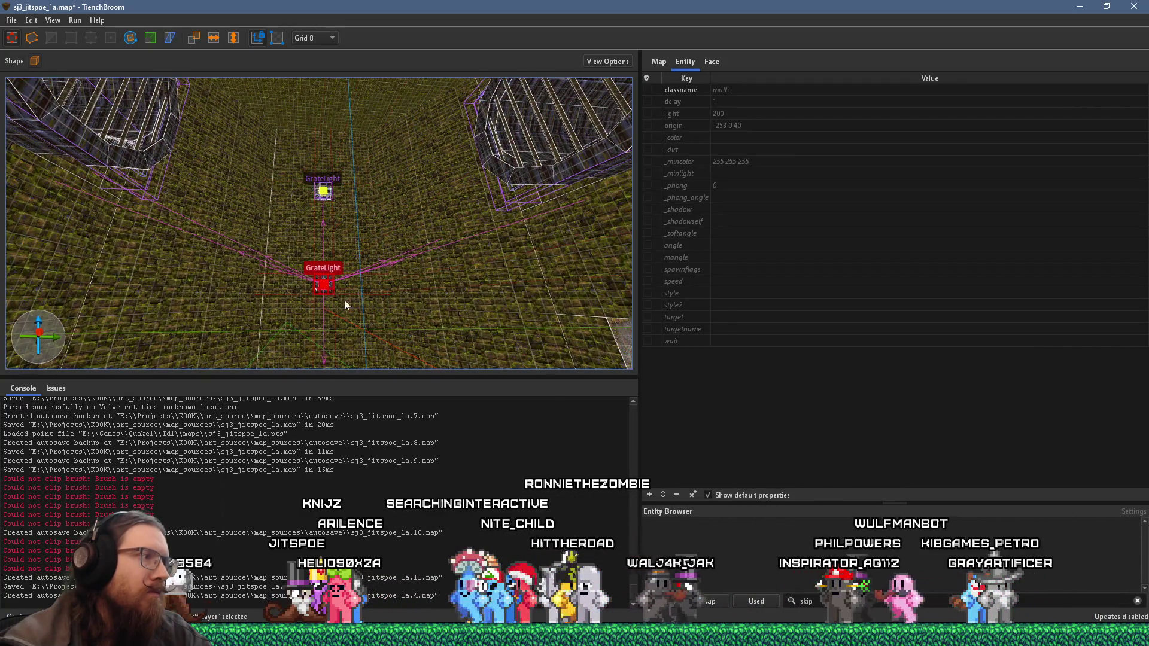
key(Escape)
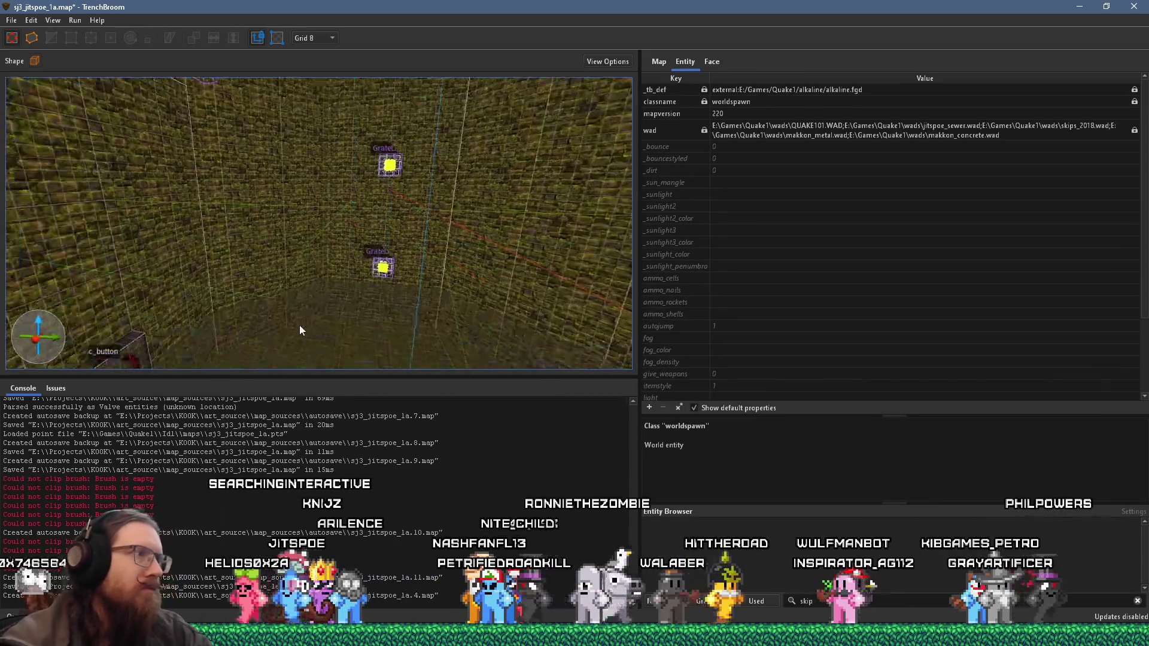
Step: Compile the map via Run > Compile Map with the alkaline dev profile
click(74, 21)
click(99, 39)
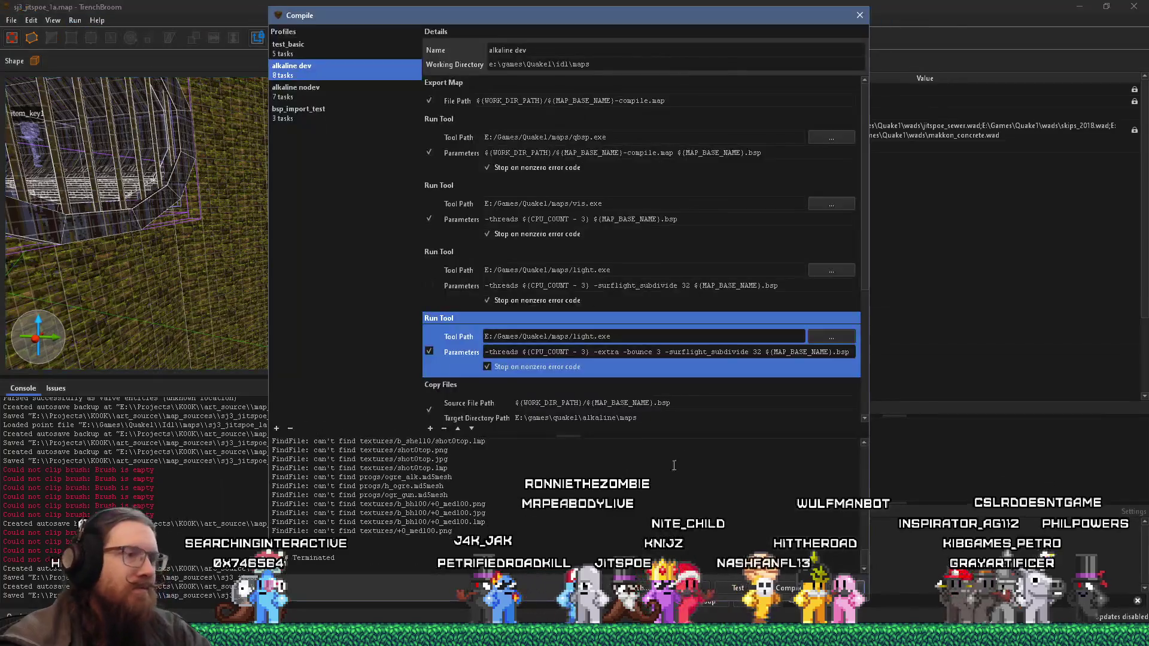
click(790, 589)
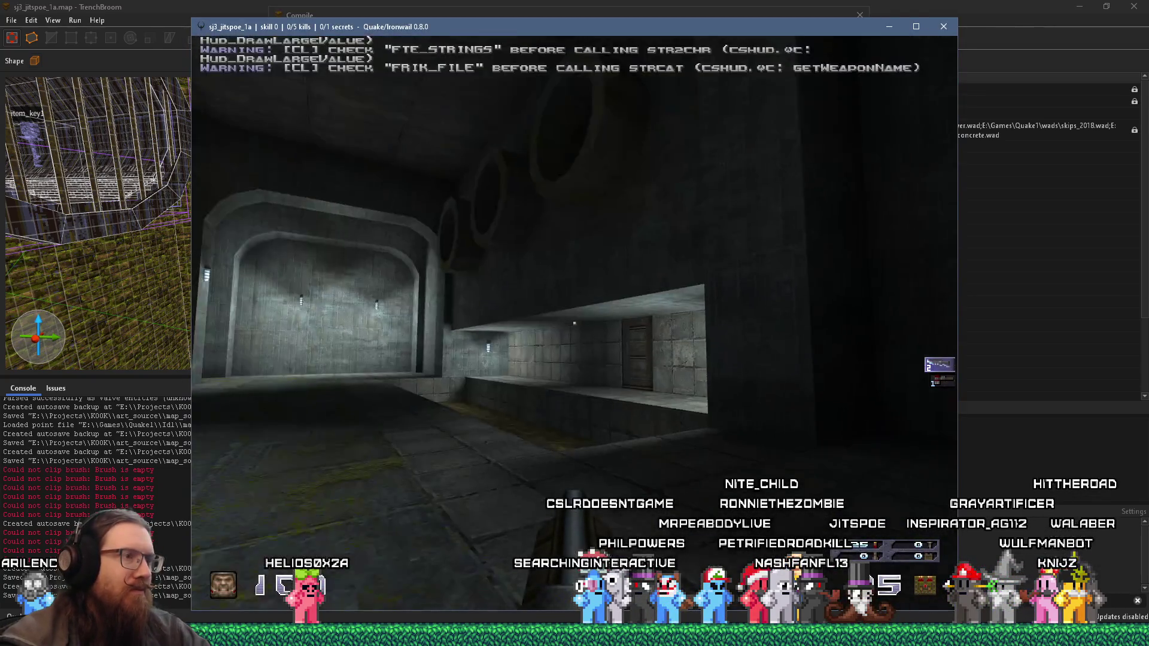
Step: Walk through the arched rooms in Ironwail inspecting the wall lamps and lamp-lit pillar
key(w)
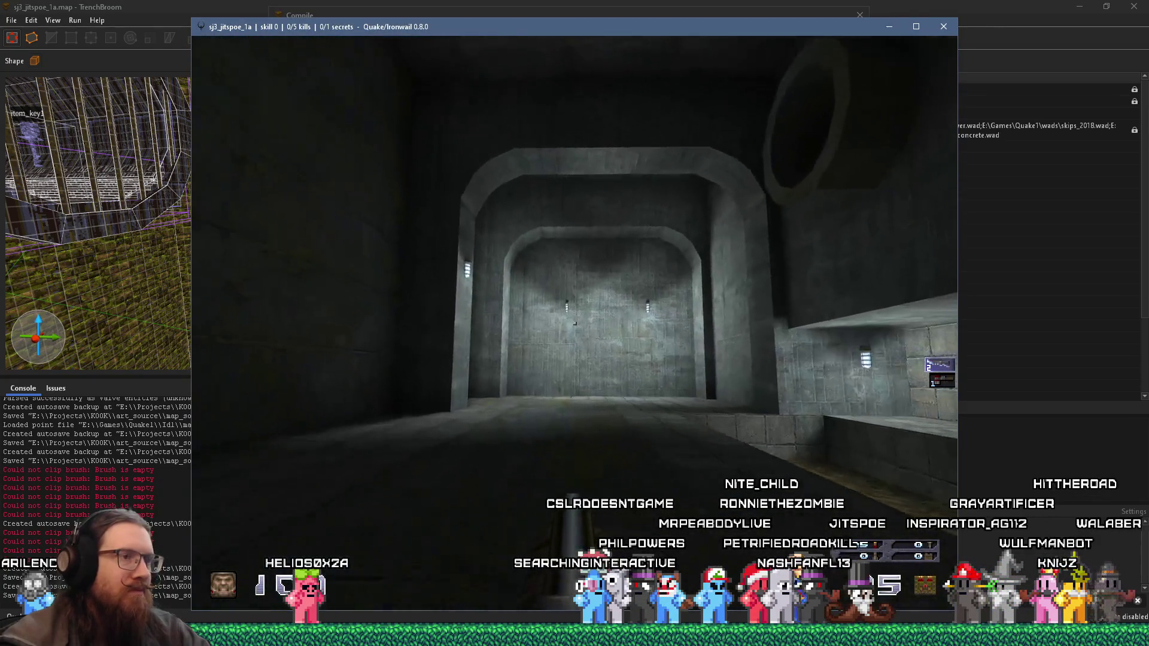
key(w)
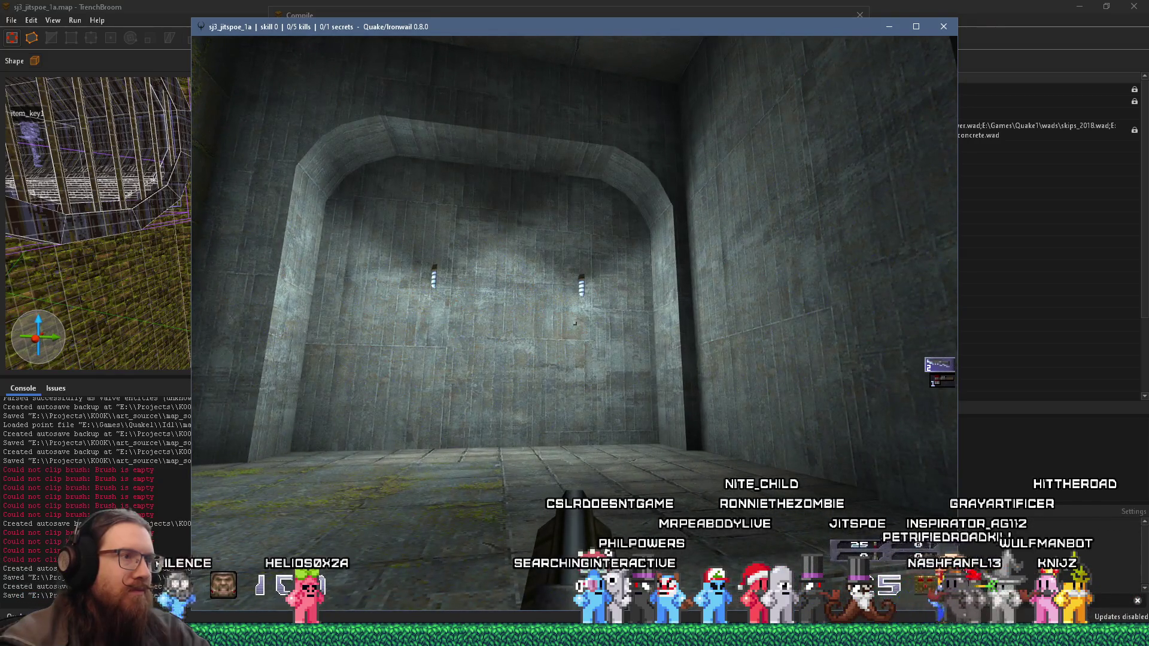
key(w)
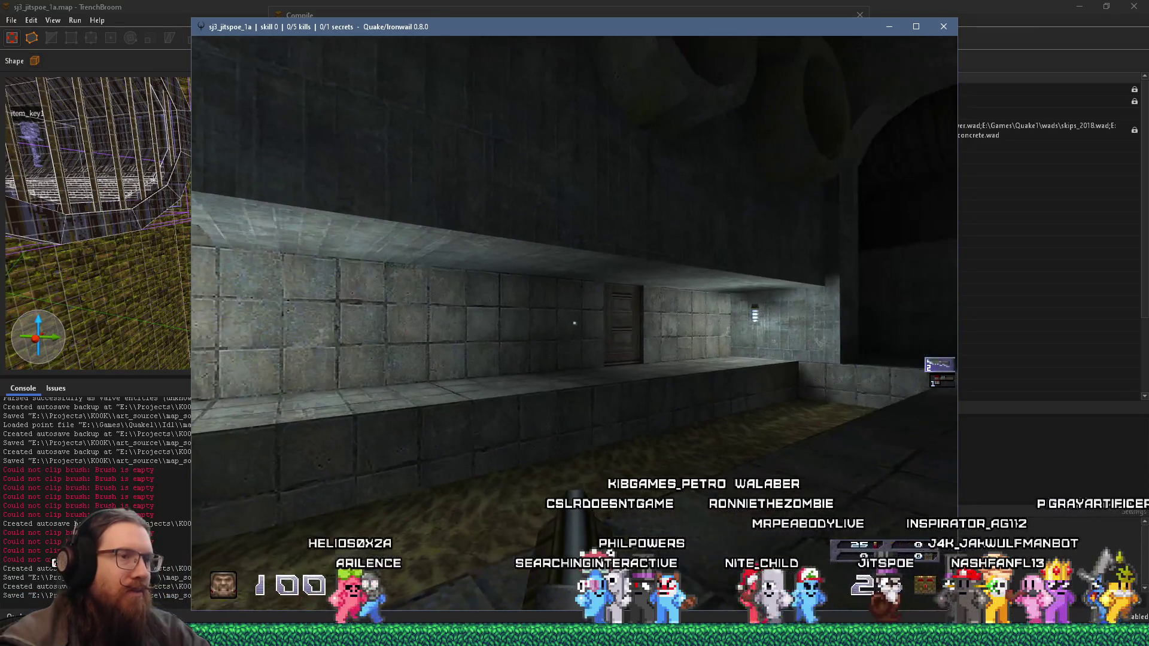
key(w)
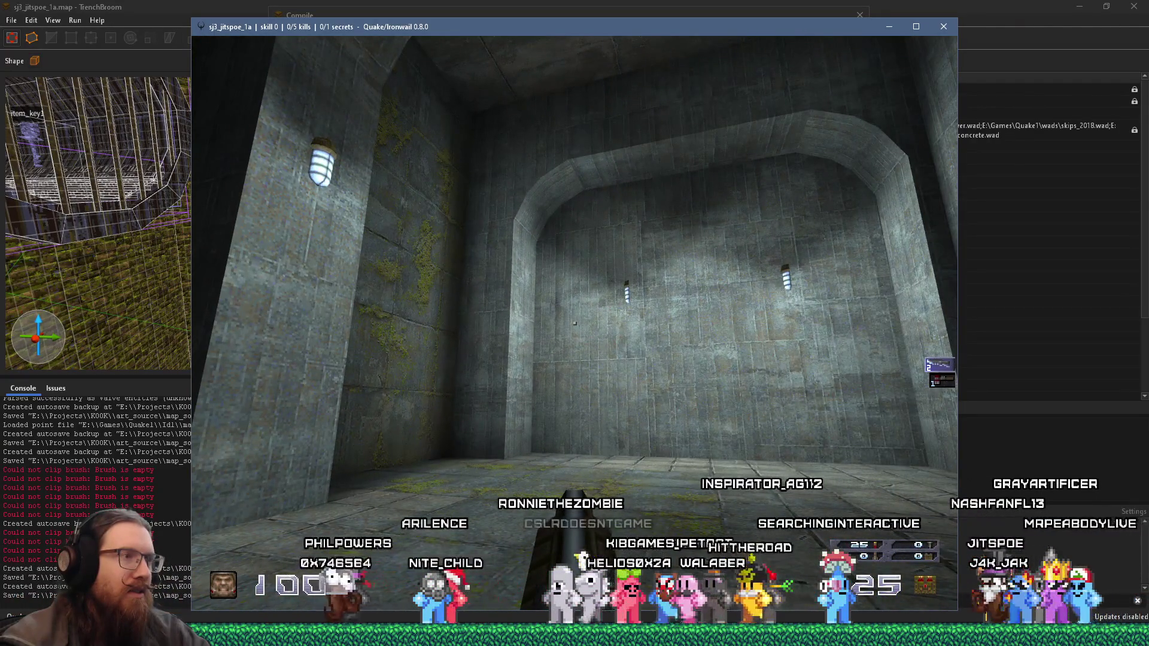
key(w)
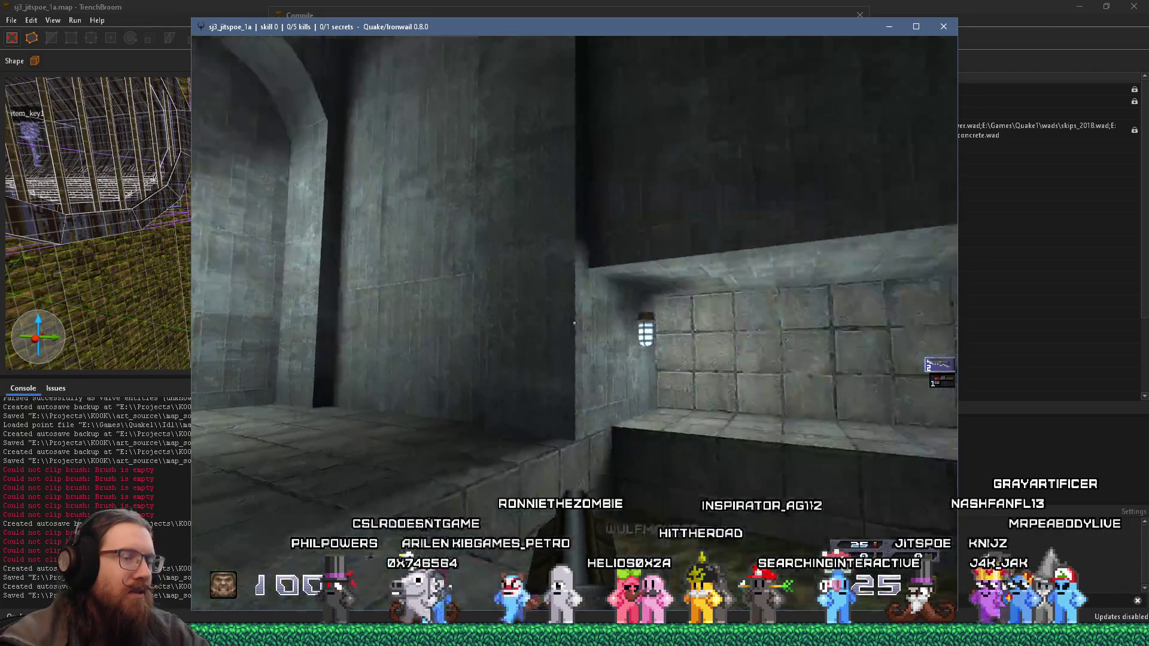
key(w)
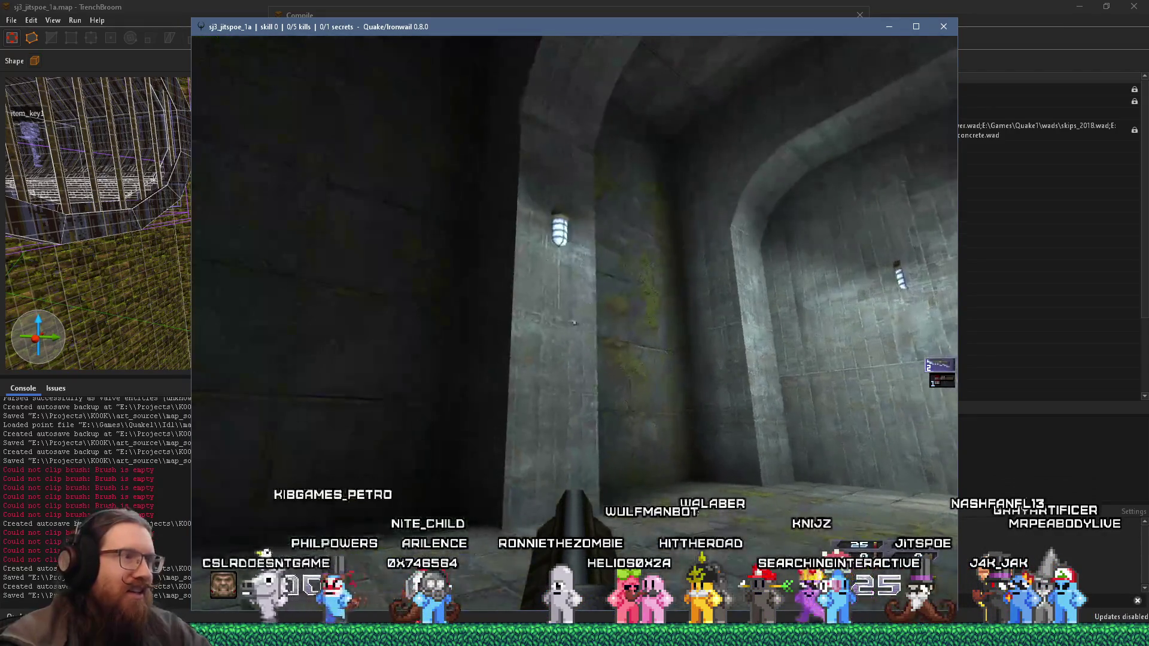
key(w)
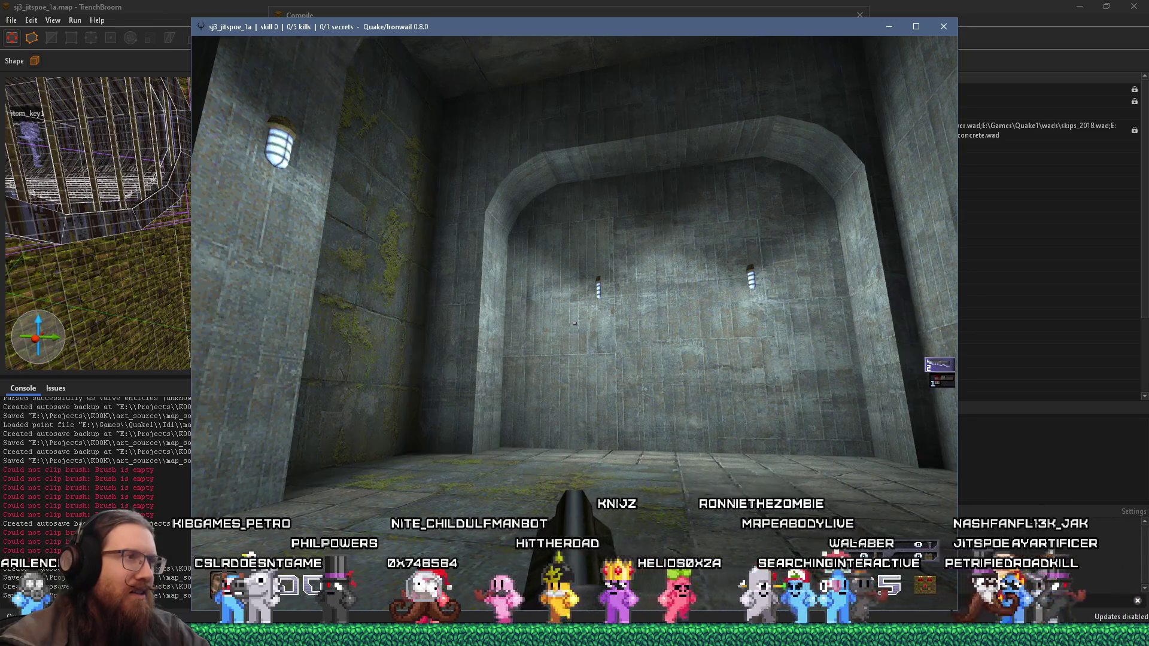
key(w)
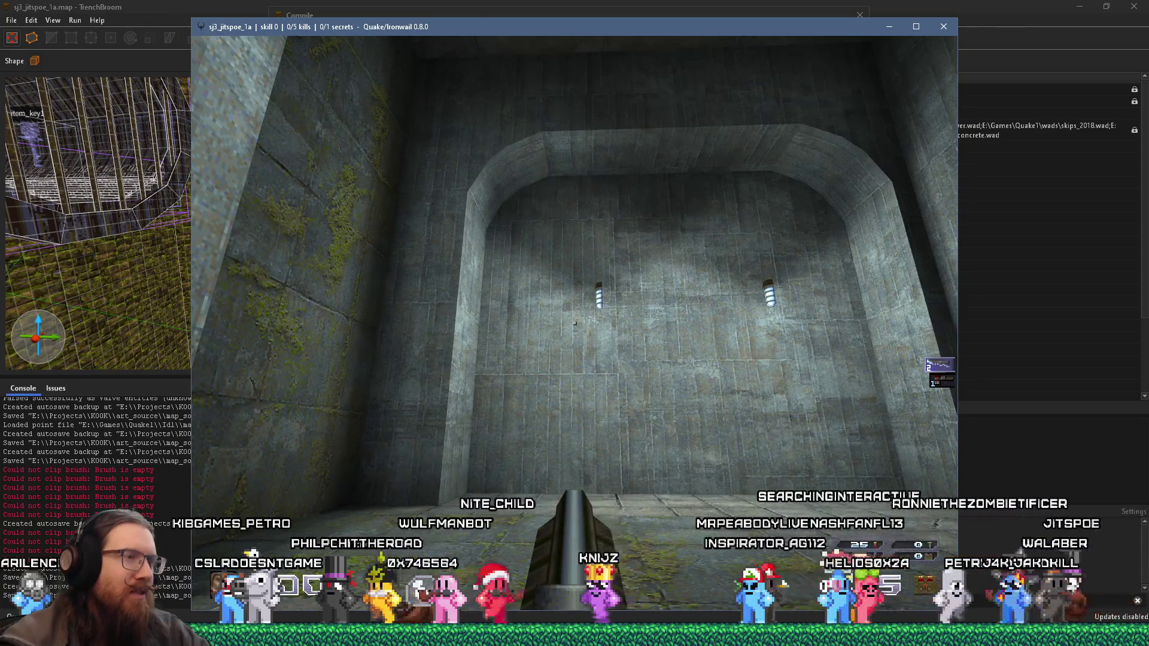
key(w)
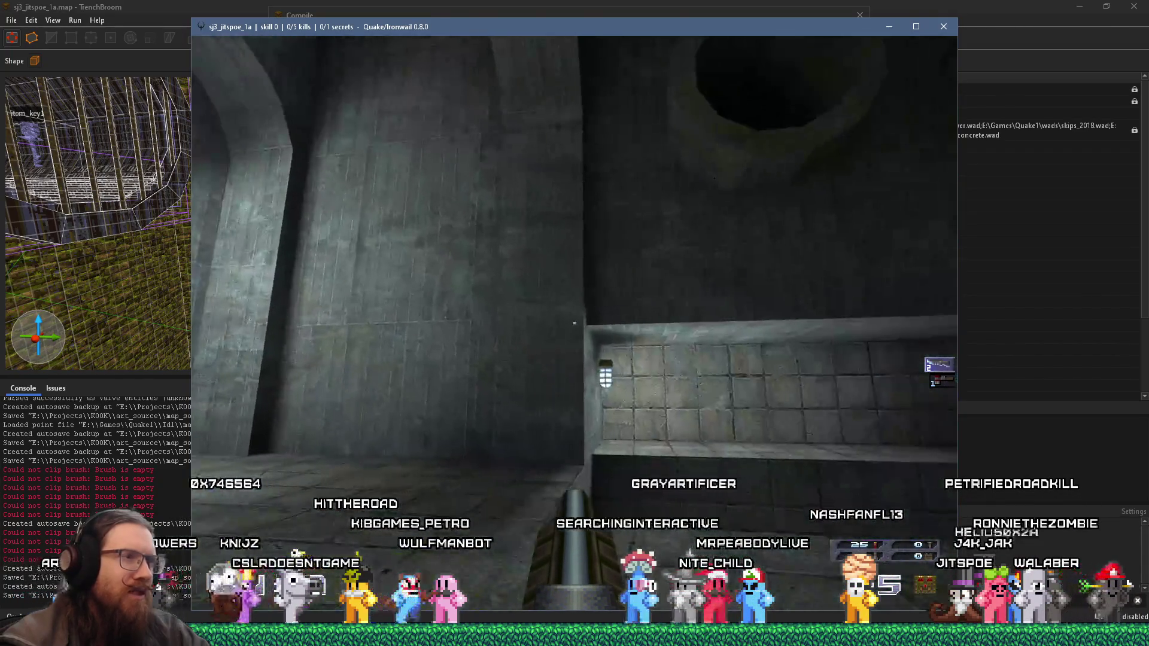
Step: Quit Ironwail from the console and close the compile output window
key(grave)
text(quit)
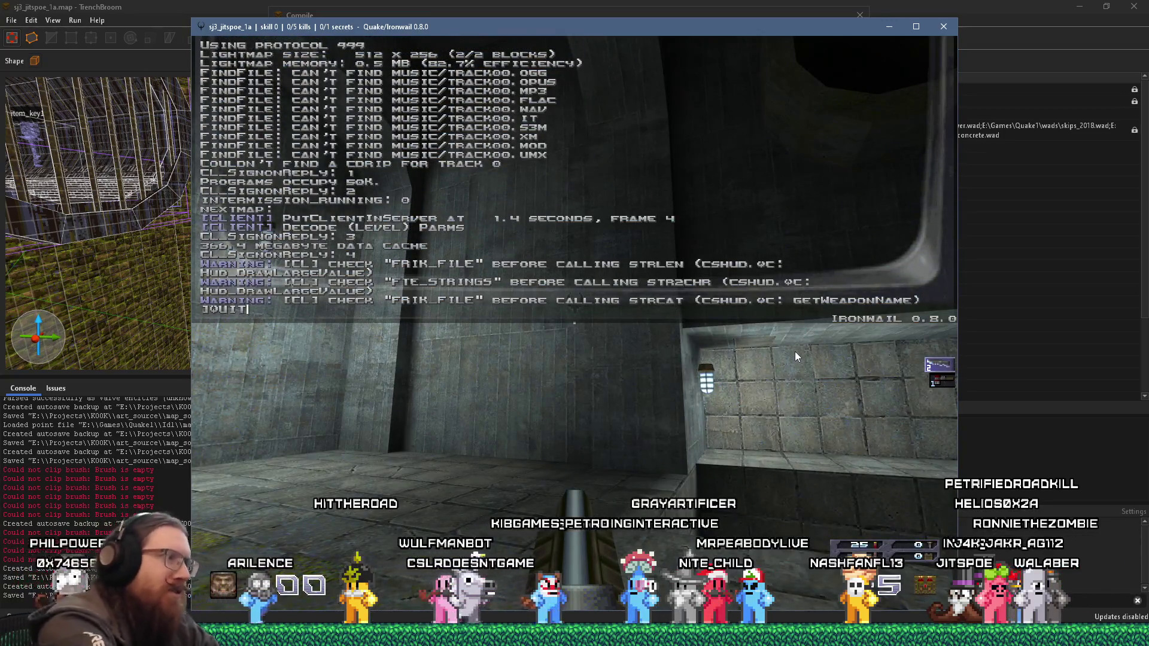
key(Return)
click(860, 16)
Step: Select the corner cage light in the next room and edit its angle2 and mangle to face off the wall
mouse_move(477, 216)
mouse_down()
mouse_move(558, 228)
mouse_move(562, 201)
mouse_move(304, 261)
mouse_move(318, 185)
mouse_move(333, 261)
mouse_move(337, 239)
mouse_move(58, 273)
mouse_move(363, 193)
mouse_up()
click(371, 193)
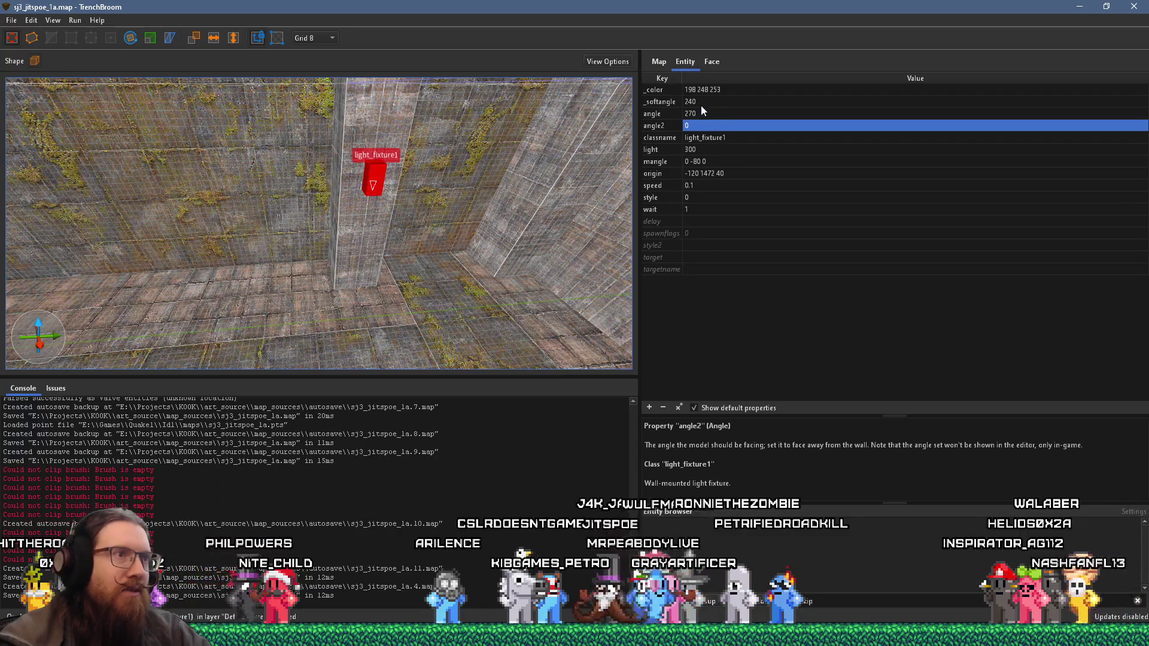
drag(629, 162, 466, 176)
click(383, 160)
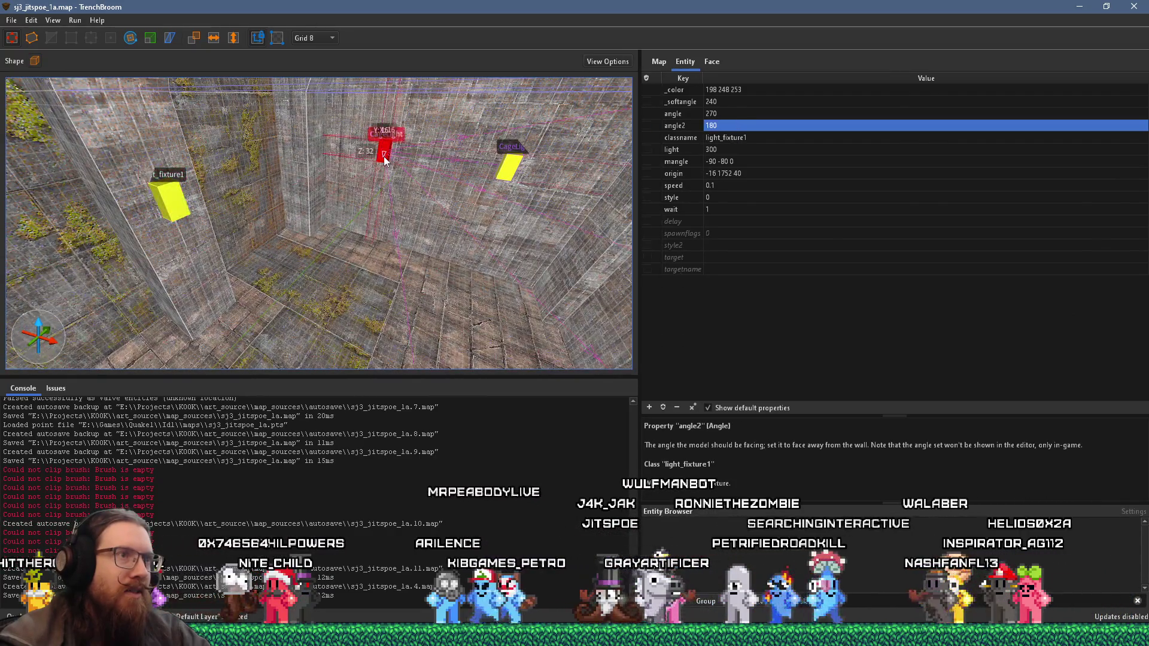
click(732, 125)
text(270)
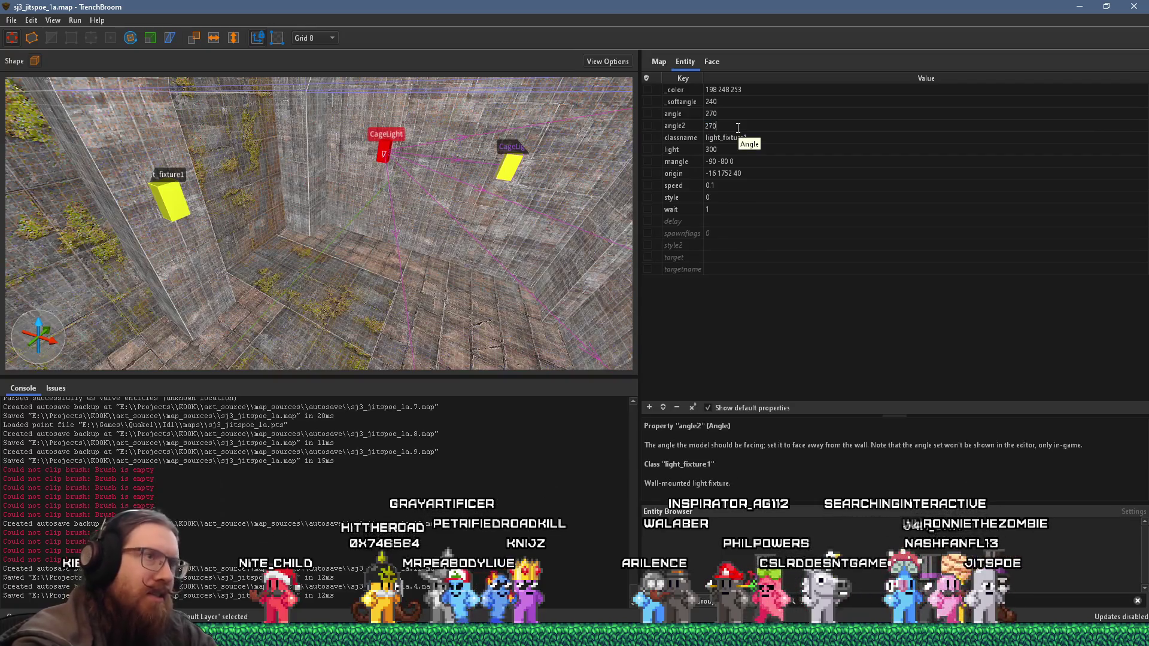
key(Return)
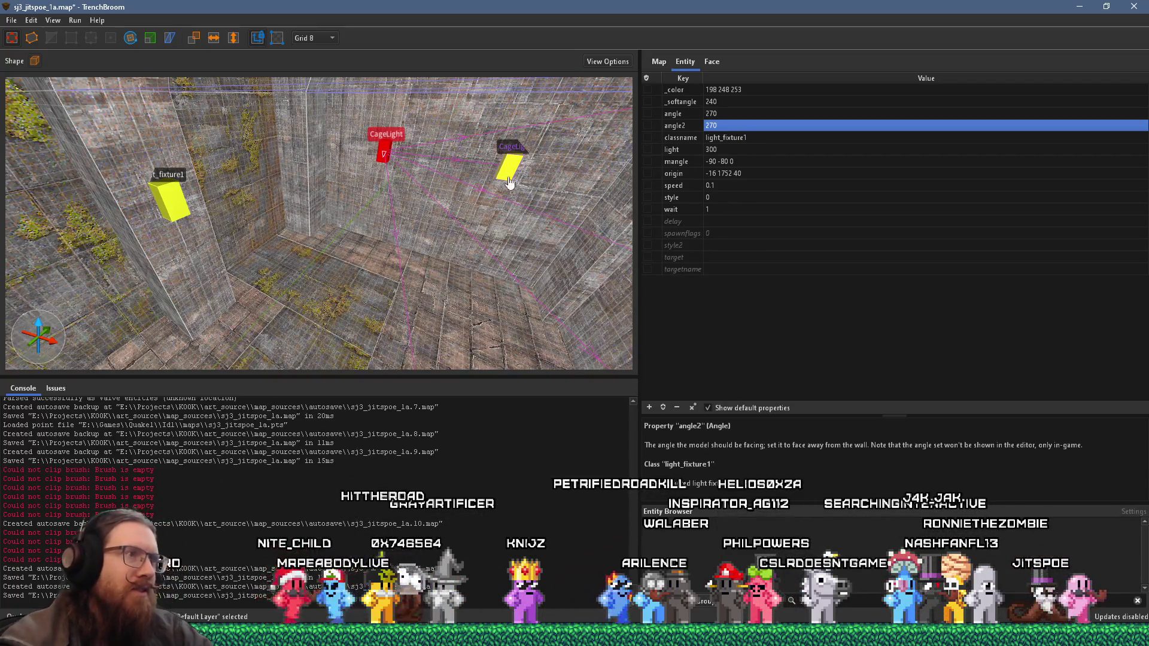
key(Escape)
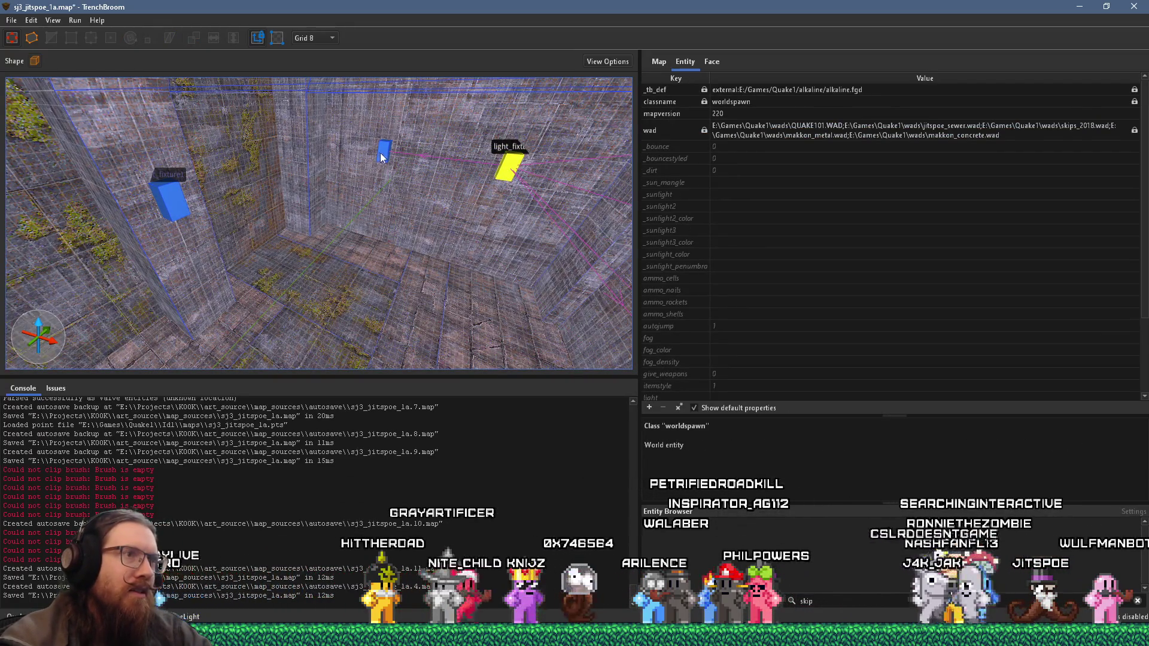
click(384, 159)
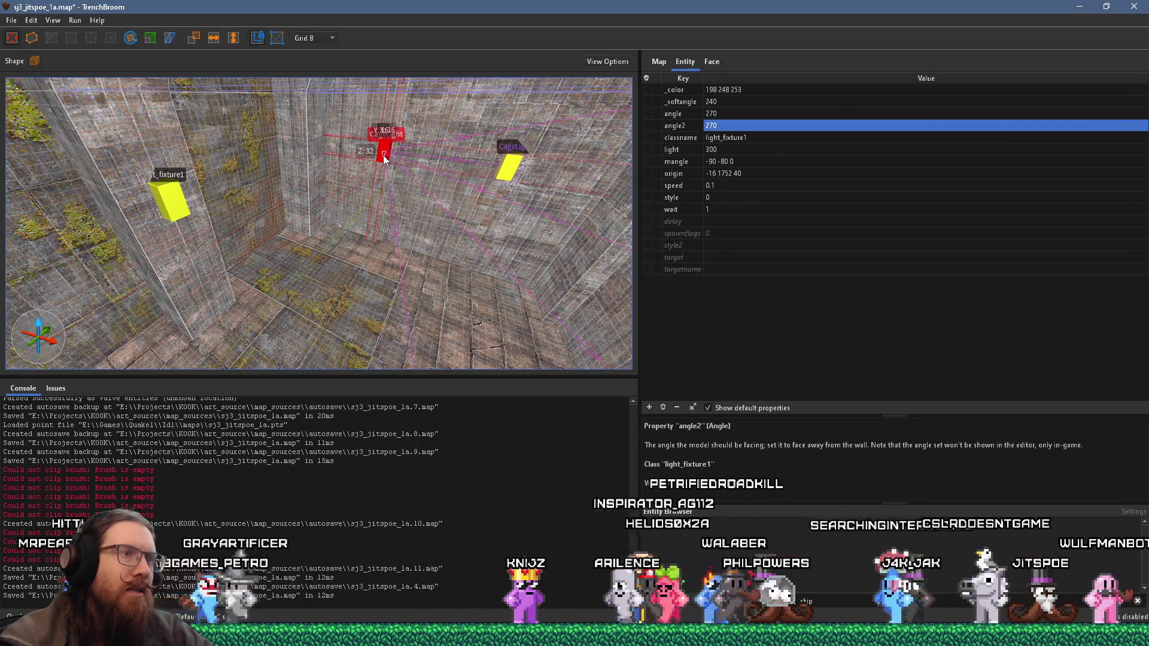
double_click(720, 164)
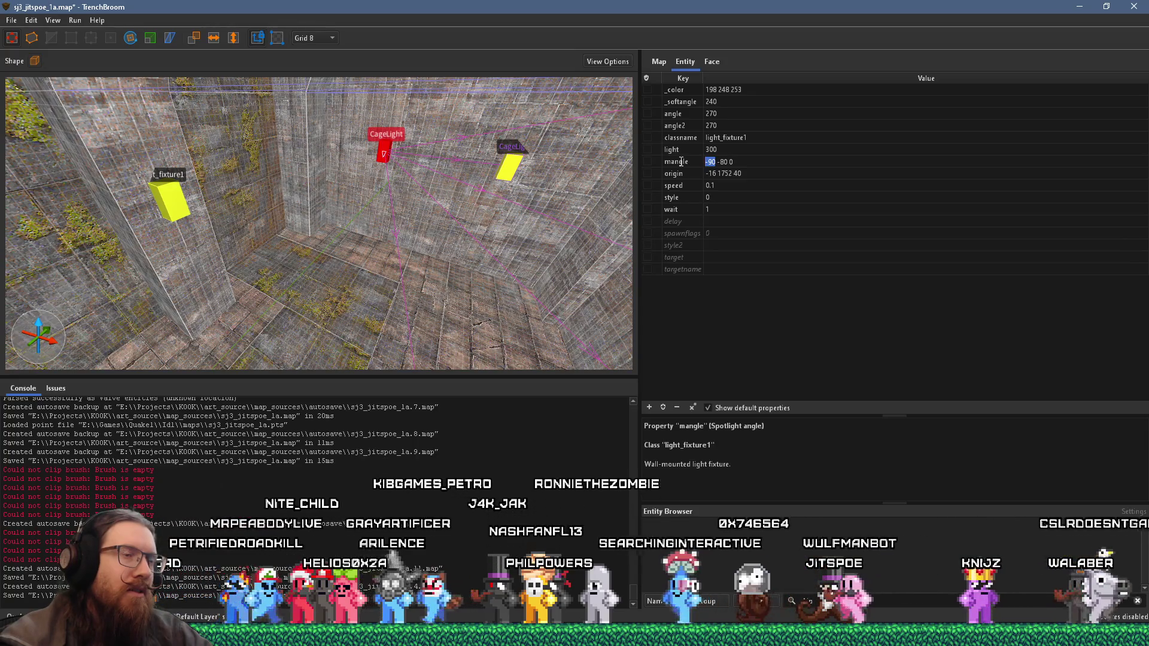
Step: Select the cage light at the corridor end and edit its angle2 property
drag(575, 166, 463, 167)
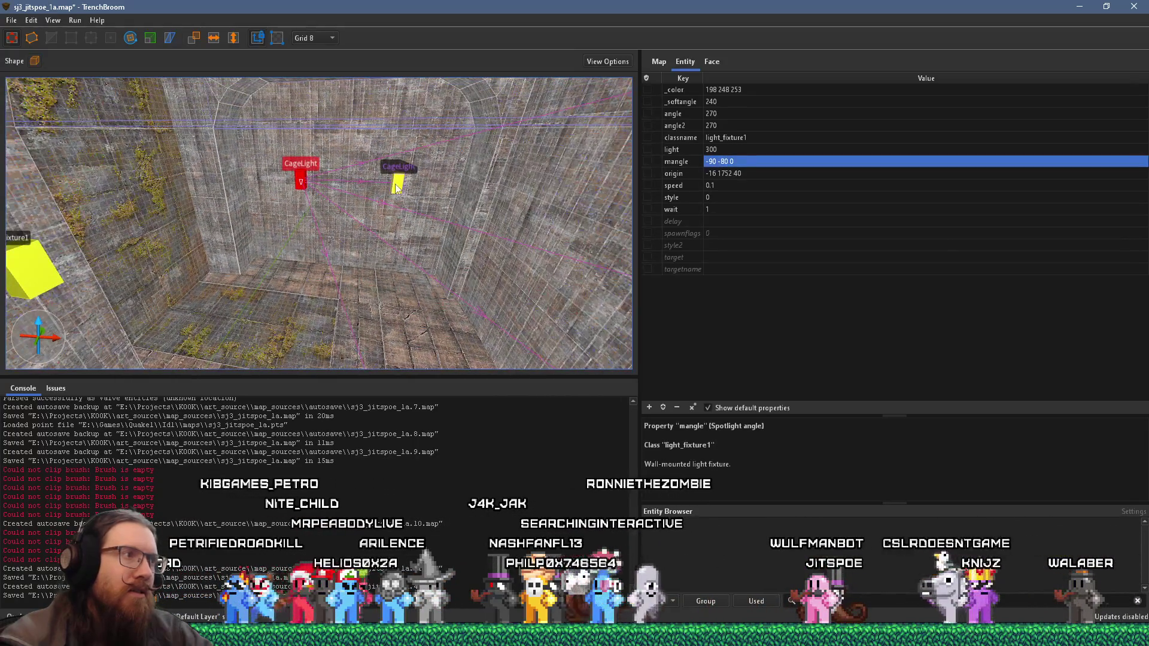
drag(386, 186, 236, 171)
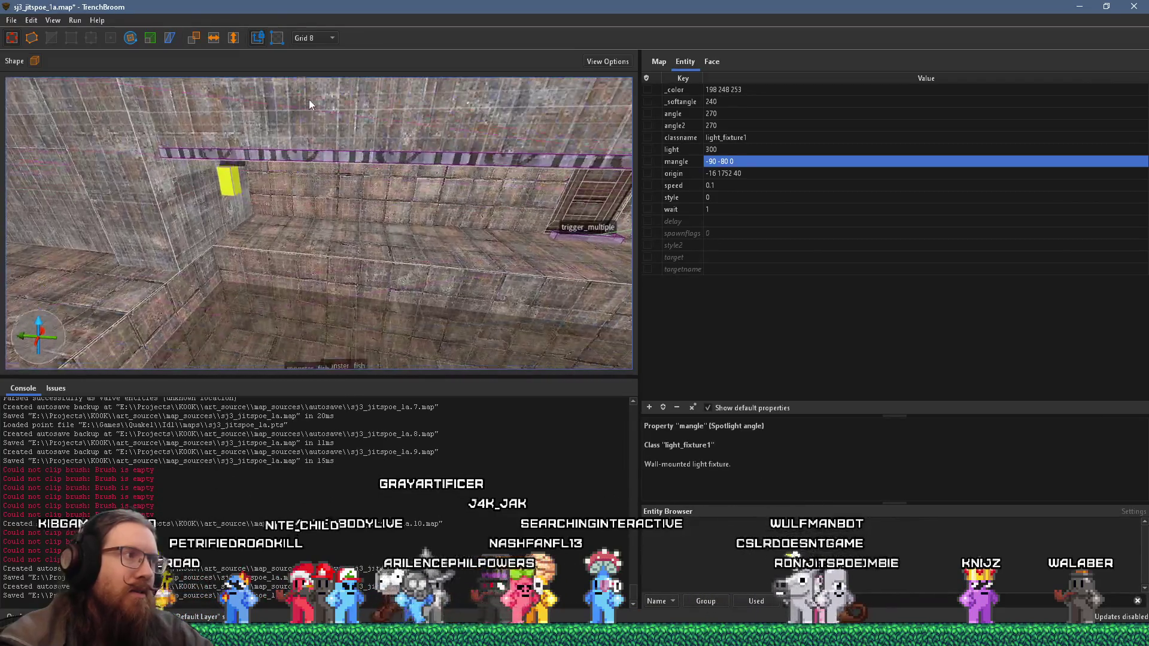
click(235, 171)
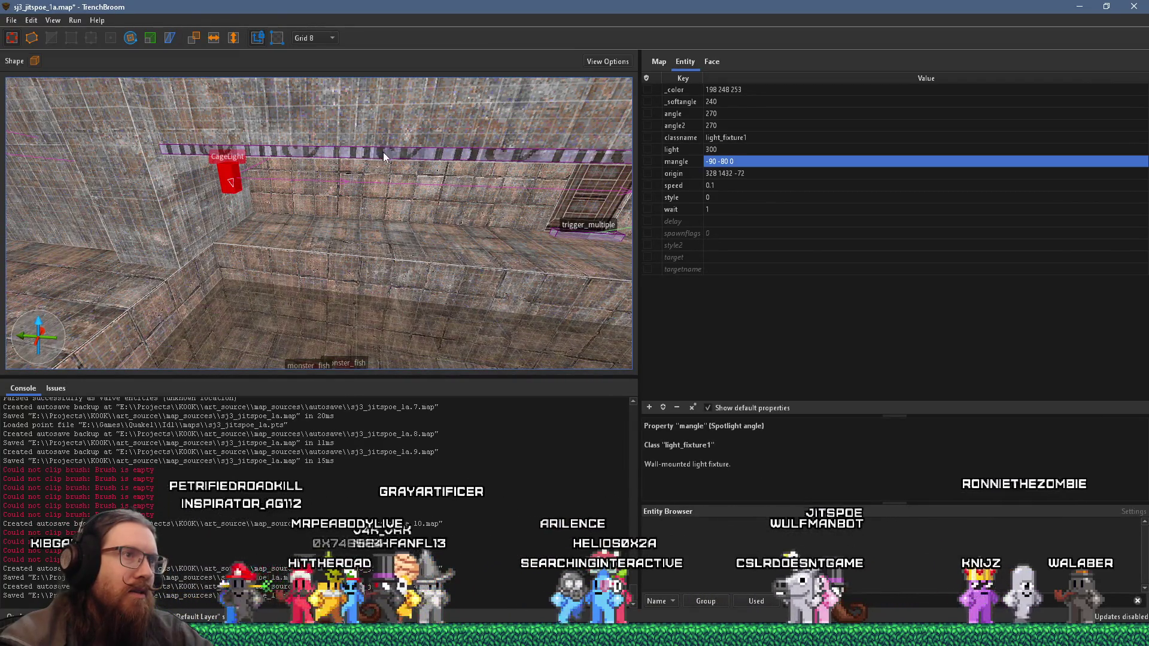
mouse_move(218, 329)
mouse_down()
mouse_move(270, 261)
mouse_move(413, 349)
mouse_move(400, 235)
mouse_move(618, 270)
mouse_move(500, 319)
mouse_move(342, 157)
mouse_move(346, 202)
mouse_move(302, 282)
mouse_move(374, 172)
mouse_move(353, 245)
mouse_up()
key(ctrl+z)
click(350, 225)
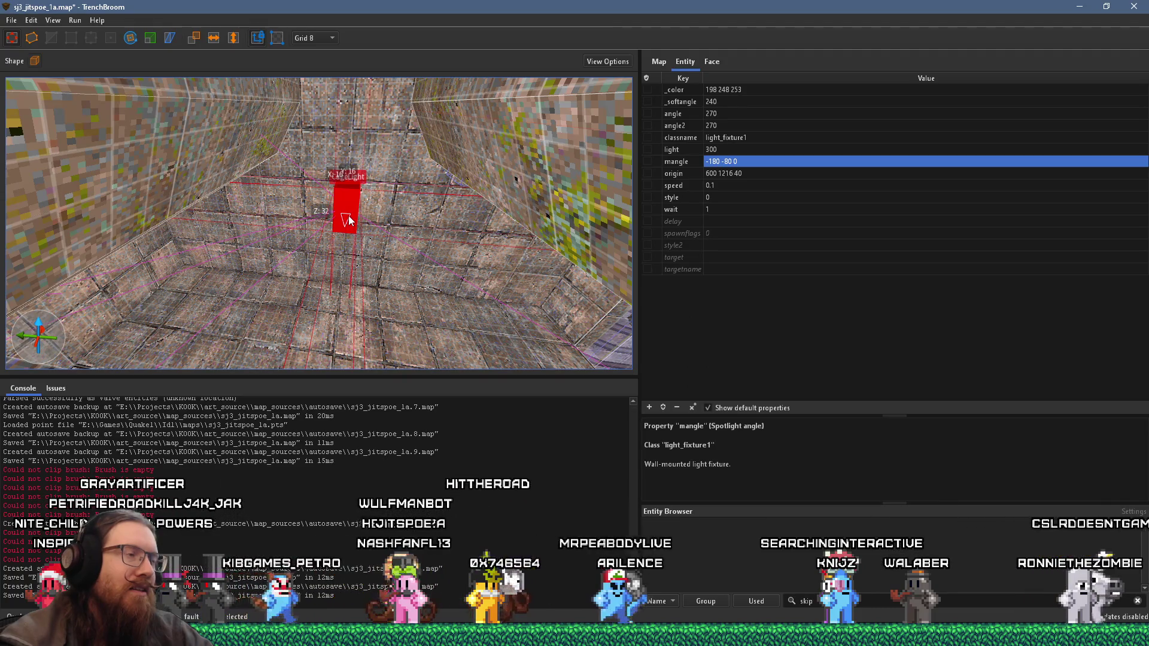
right_click(349, 221)
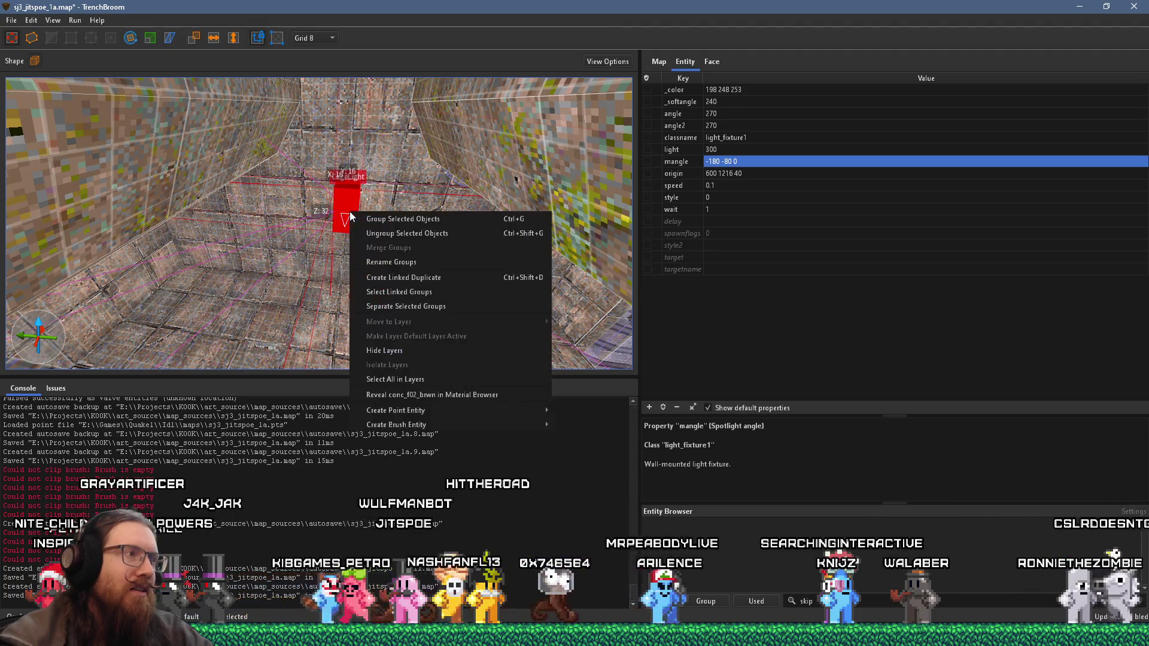
click(407, 238)
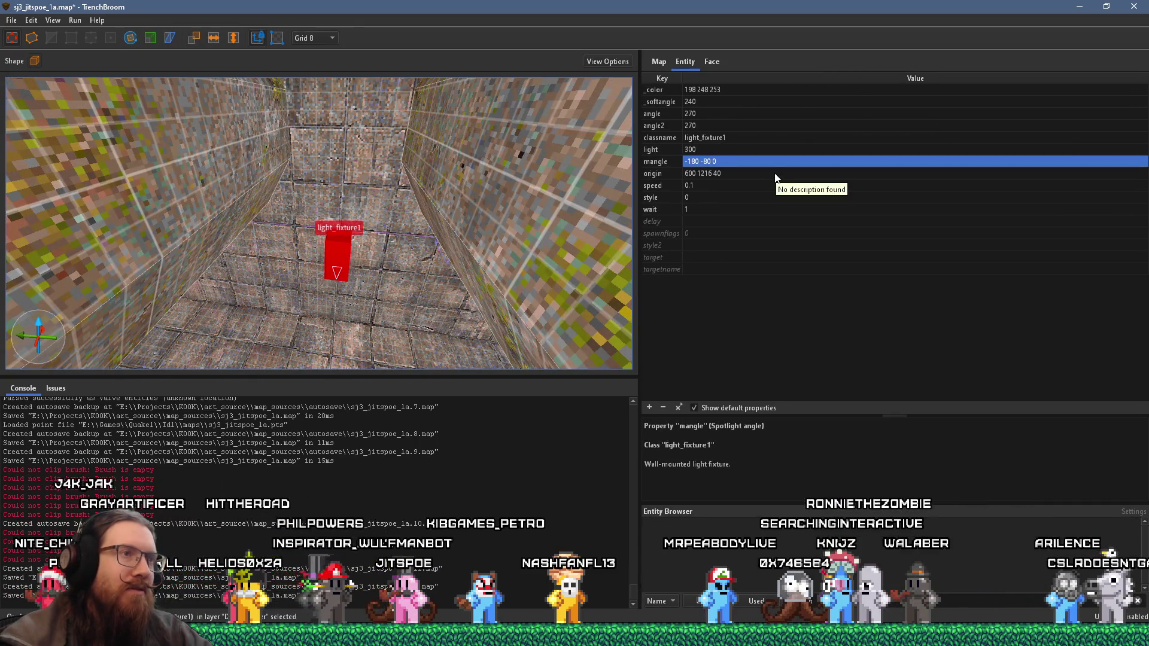
click(698, 127)
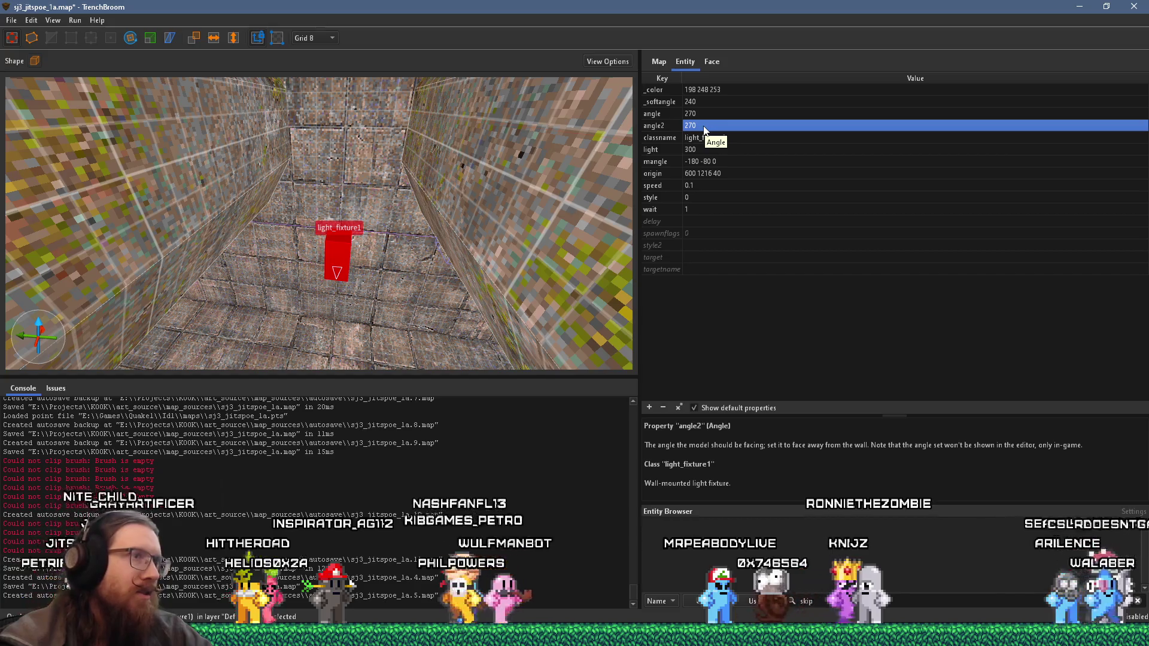
text(180)
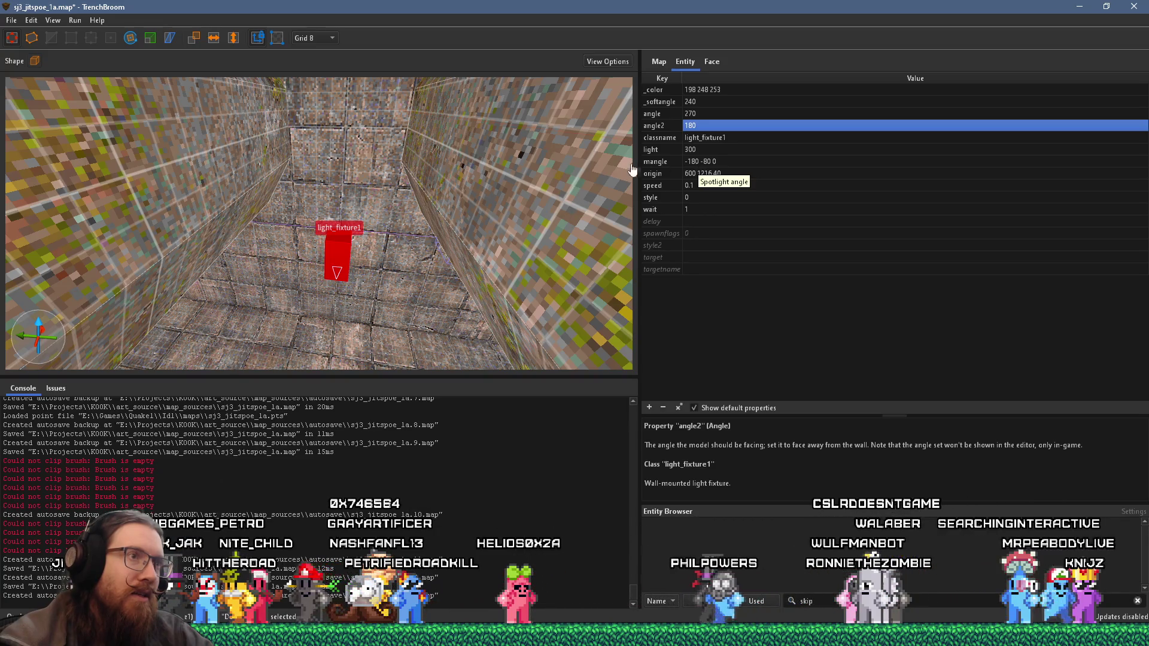
mouse_move(533, 182)
mouse_down()
mouse_move(466, 175)
mouse_move(412, 235)
mouse_up()
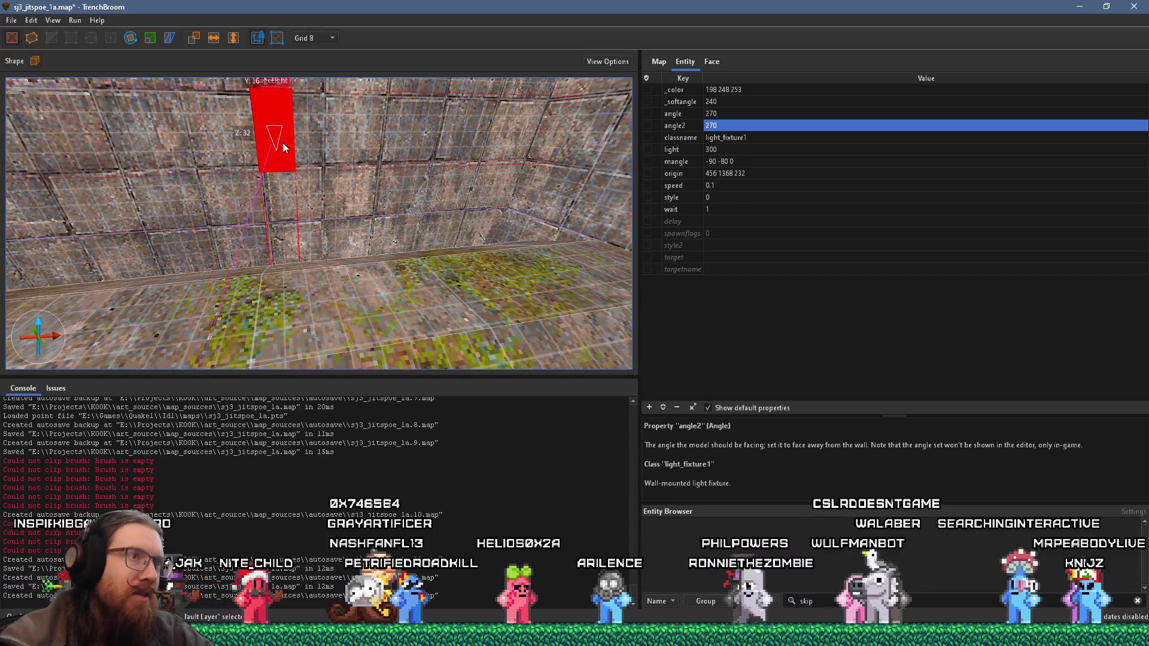
double_click(718, 162)
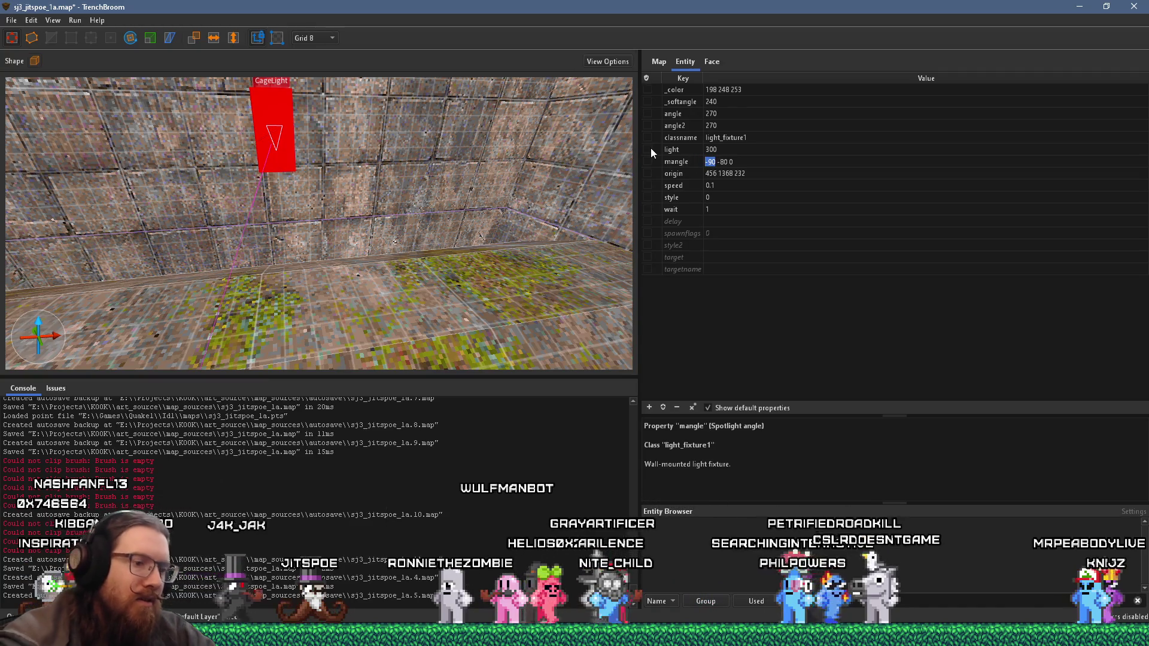
text(270)
key(Return)
mouse_move(416, 161)
mouse_down()
mouse_move(513, 154)
mouse_move(212, 149)
mouse_up()
key(Escape)
drag(312, 163, 410, 181)
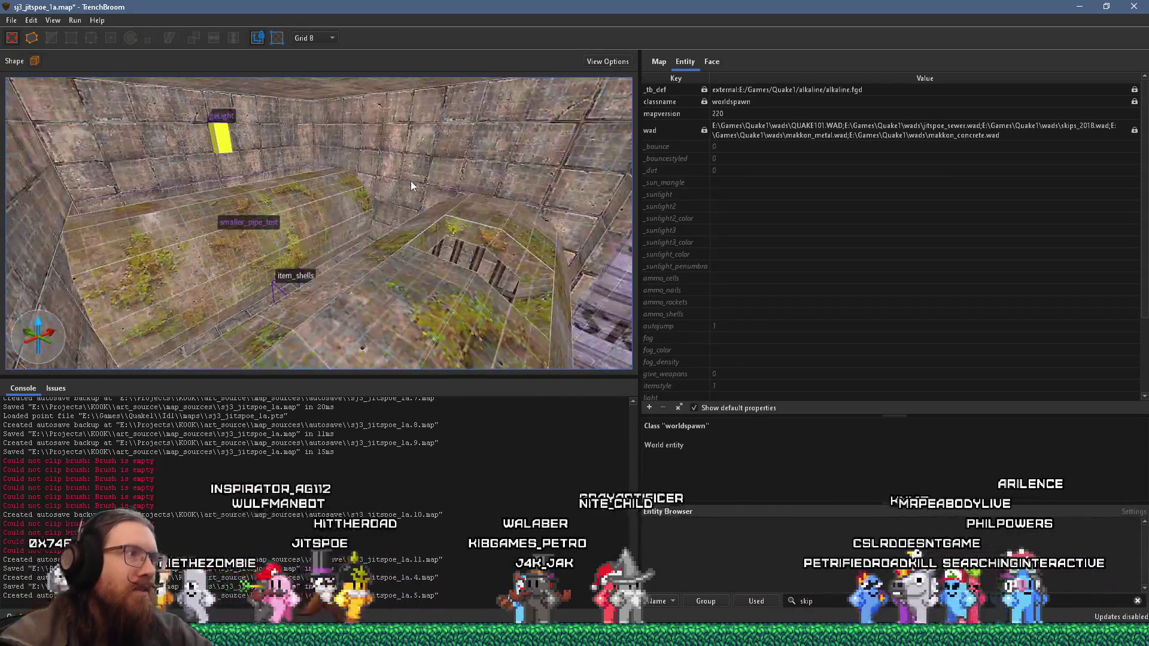
drag(338, 159, 410, 221)
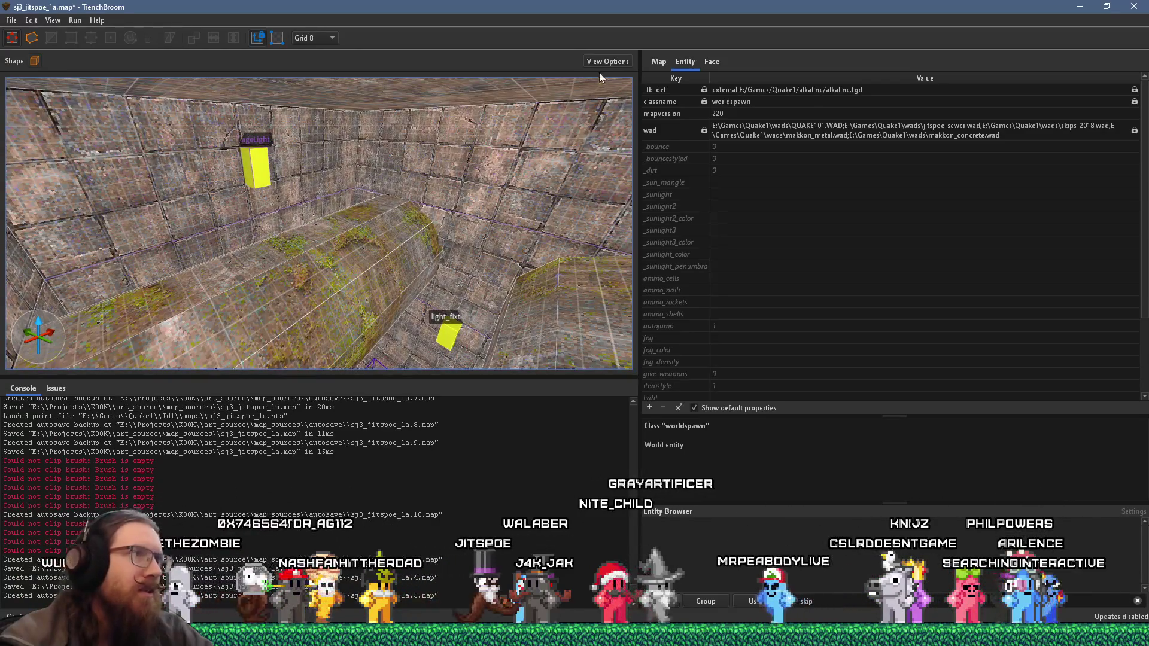
click(606, 61)
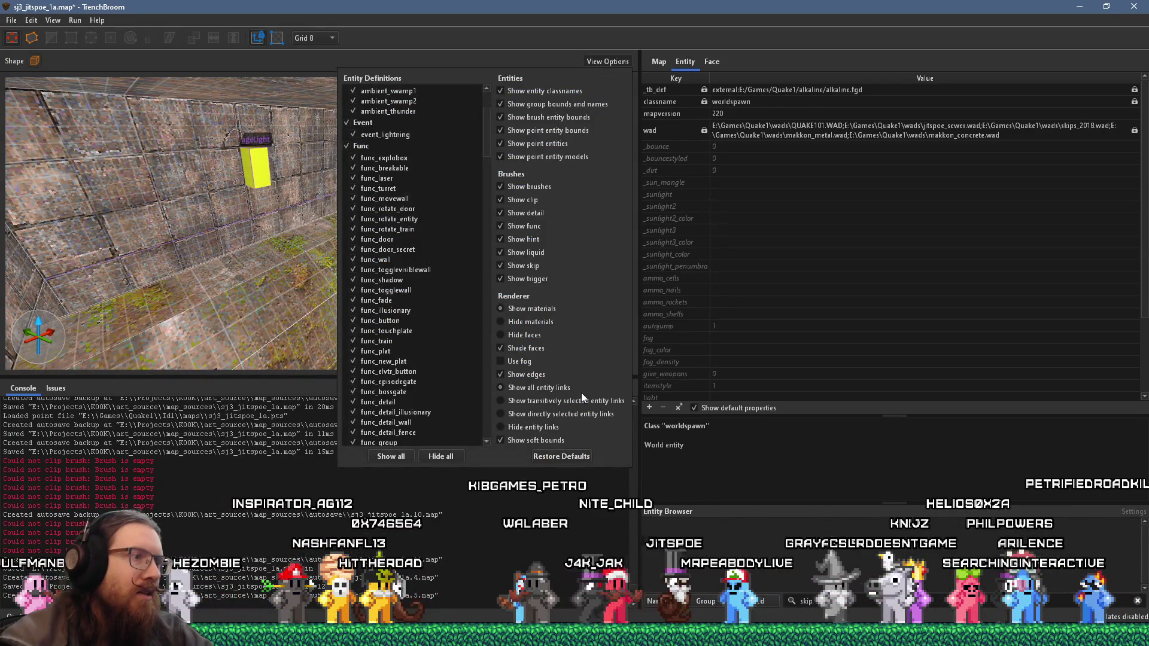
click(277, 200)
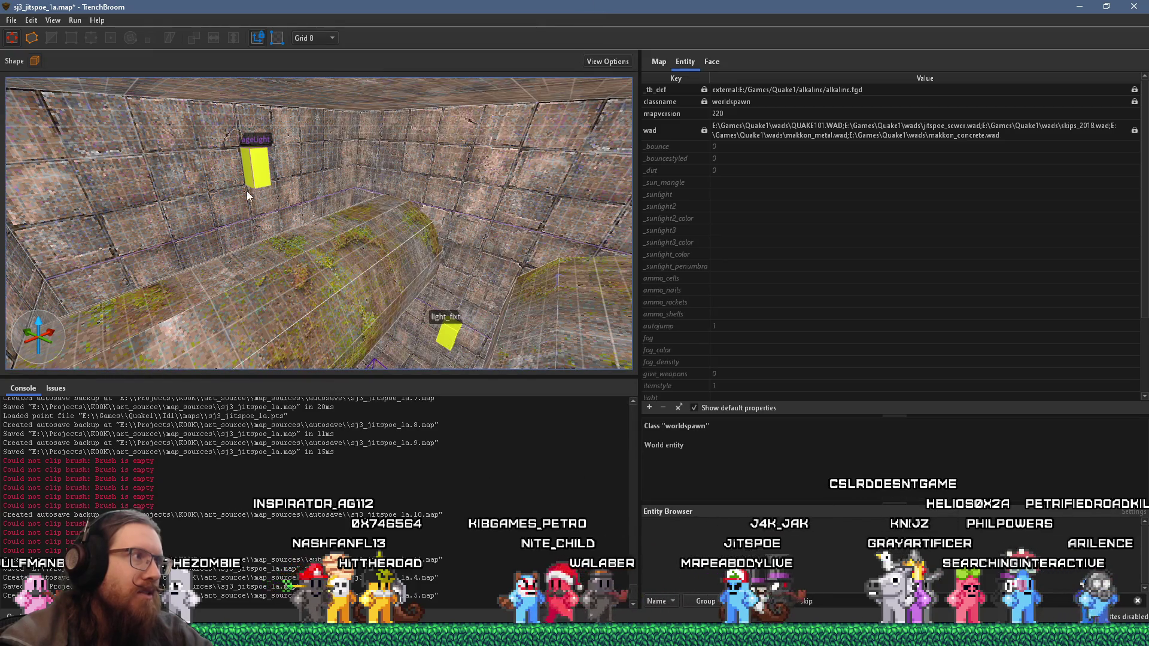
click(254, 180)
drag(253, 179, 448, 184)
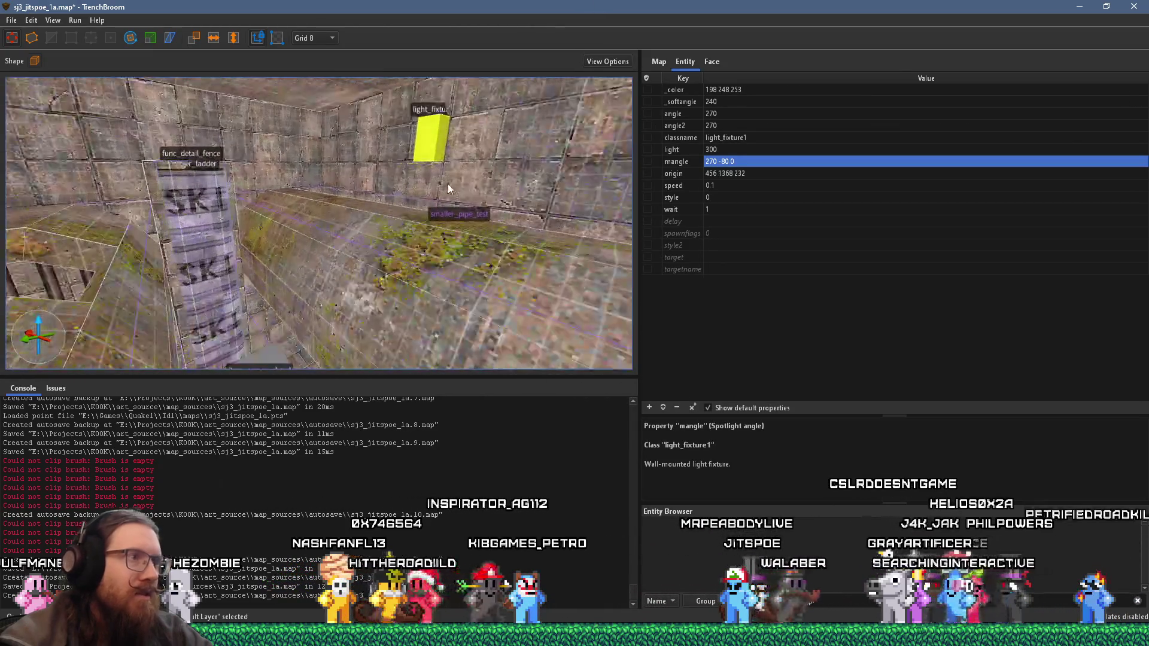
Step: Select the wall light fixture and drag a copy of it further right down the corridor
click(434, 144)
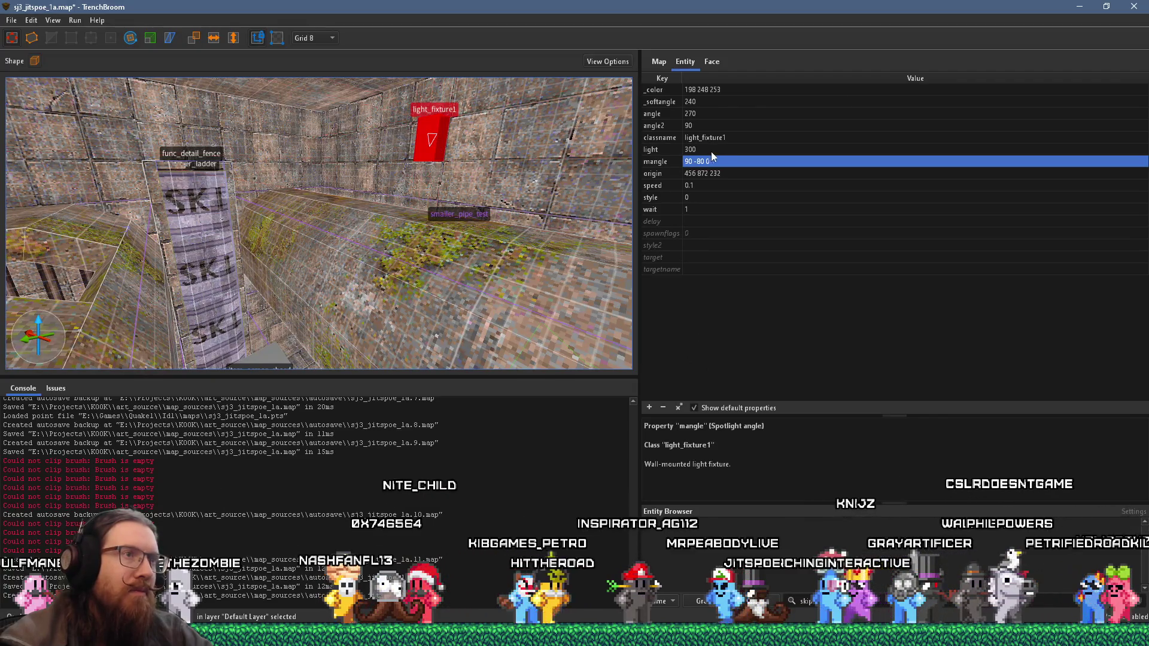
mouse_move(401, 178)
mouse_down()
mouse_move(438, 191)
mouse_move(344, 195)
mouse_move(361, 197)
mouse_move(366, 169)
mouse_move(300, 187)
mouse_move(318, 187)
mouse_move(339, 84)
mouse_move(480, 51)
mouse_move(363, 181)
mouse_up()
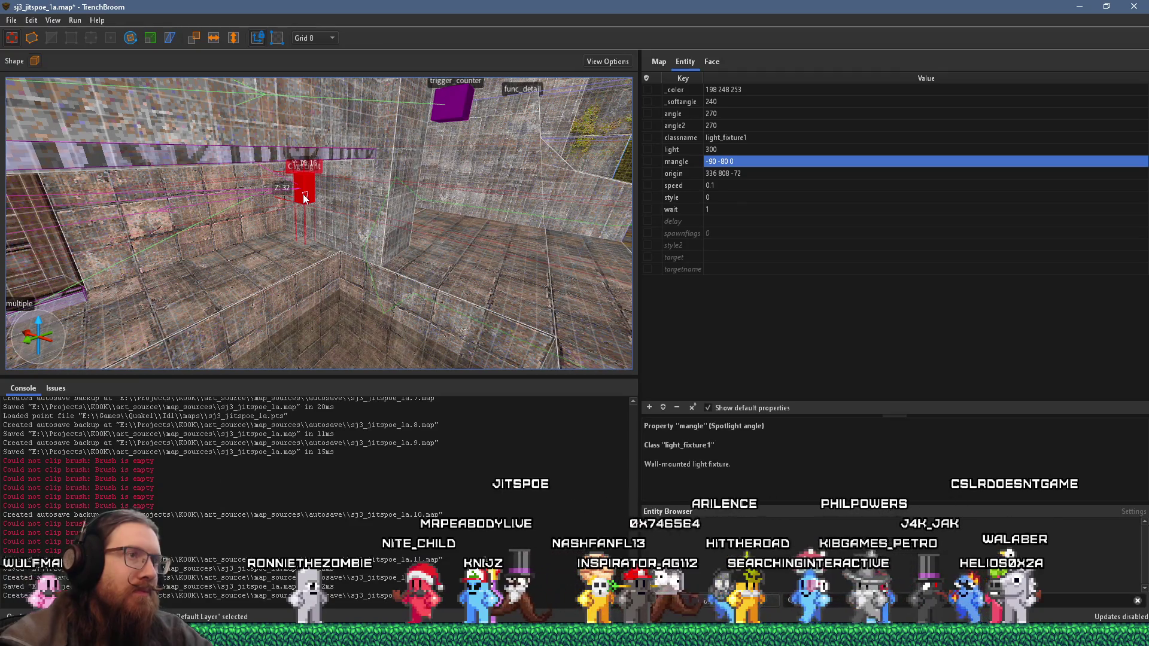
mouse_move(393, 195)
mouse_down()
mouse_move(238, 196)
mouse_move(214, 131)
mouse_move(353, 132)
mouse_move(436, 311)
mouse_move(420, 279)
mouse_move(480, 362)
mouse_move(431, 268)
mouse_up()
key(w)
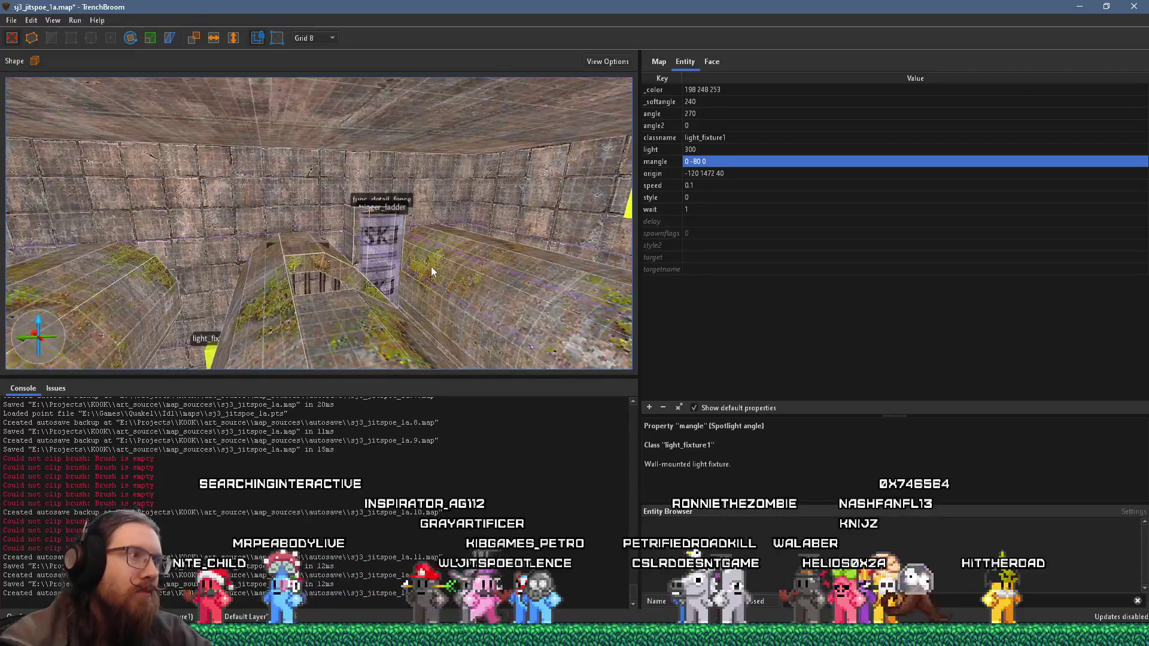
mouse_move(348, 249)
mouse_down()
mouse_move(259, 343)
mouse_move(598, 287)
mouse_move(61, 277)
mouse_move(323, 280)
mouse_move(192, 238)
mouse_move(257, 249)
mouse_move(267, 262)
mouse_up()
click(236, 347)
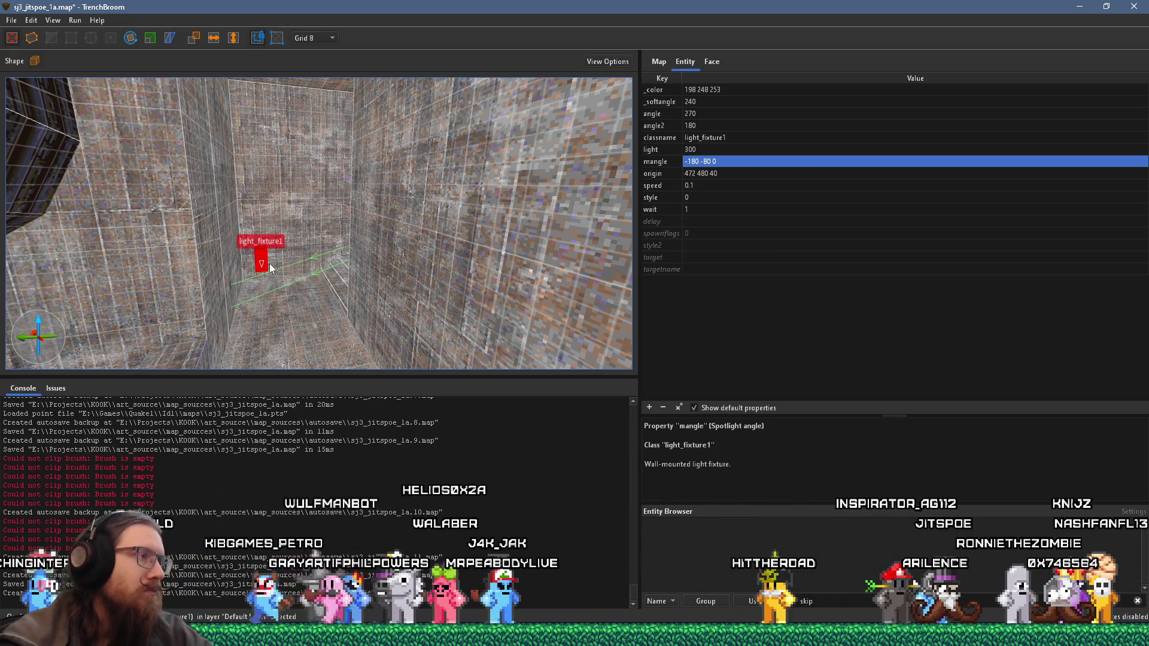
Step: Drag the light fixture along the wall into the corner spot at origin 504 48
drag(285, 168, 364, 334)
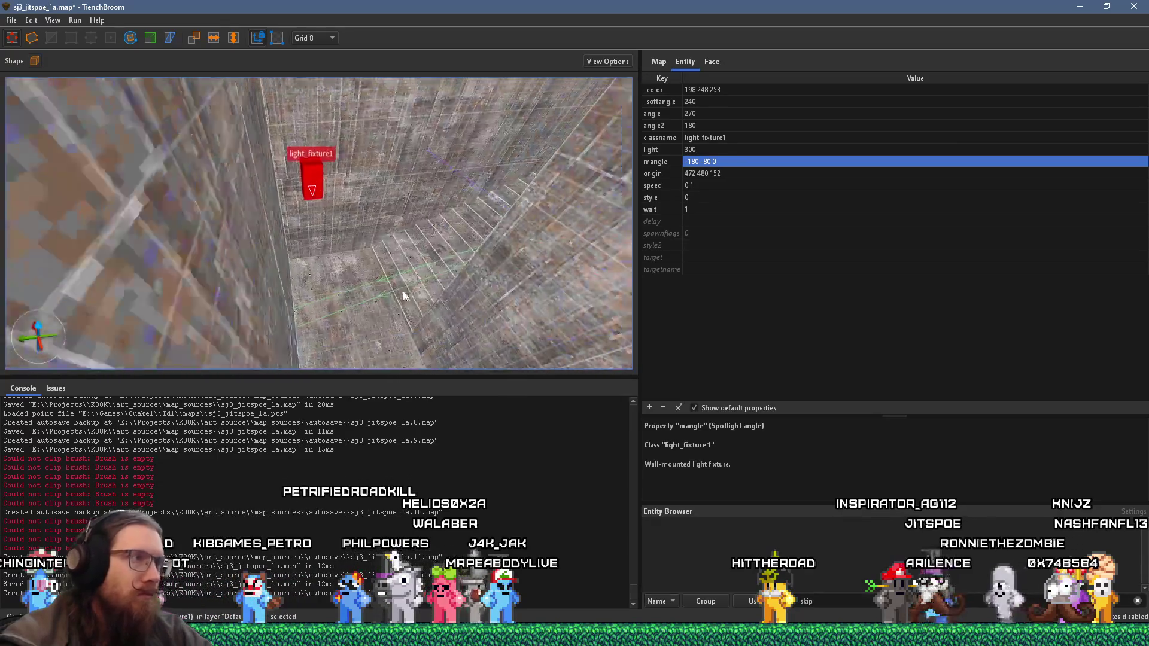
drag(301, 258, 561, 193)
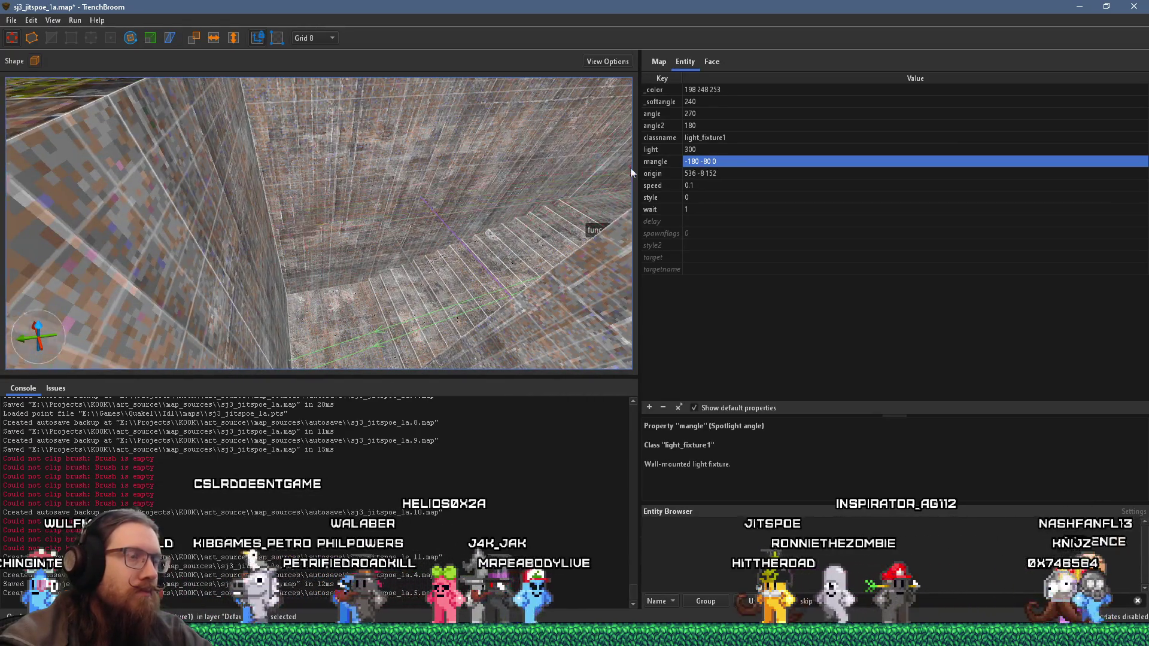
mouse_move(419, 211)
mouse_down()
mouse_move(335, 259)
mouse_move(317, 134)
mouse_up()
scroll(376, 230, down, 5)
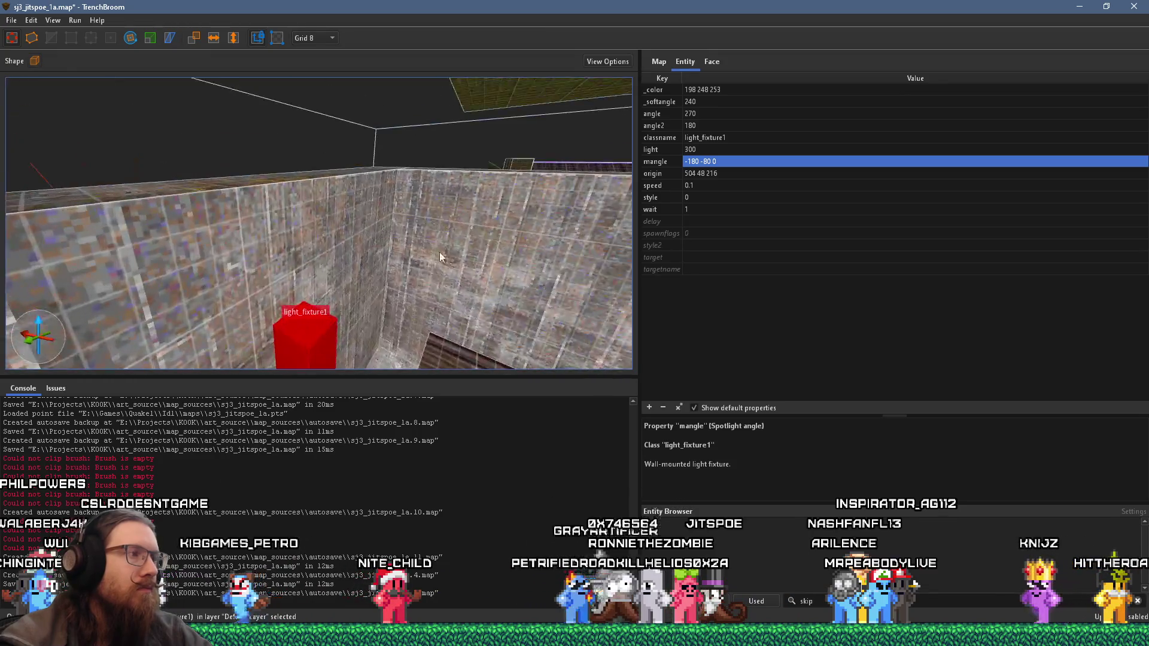
scroll(405, 240, down, 3)
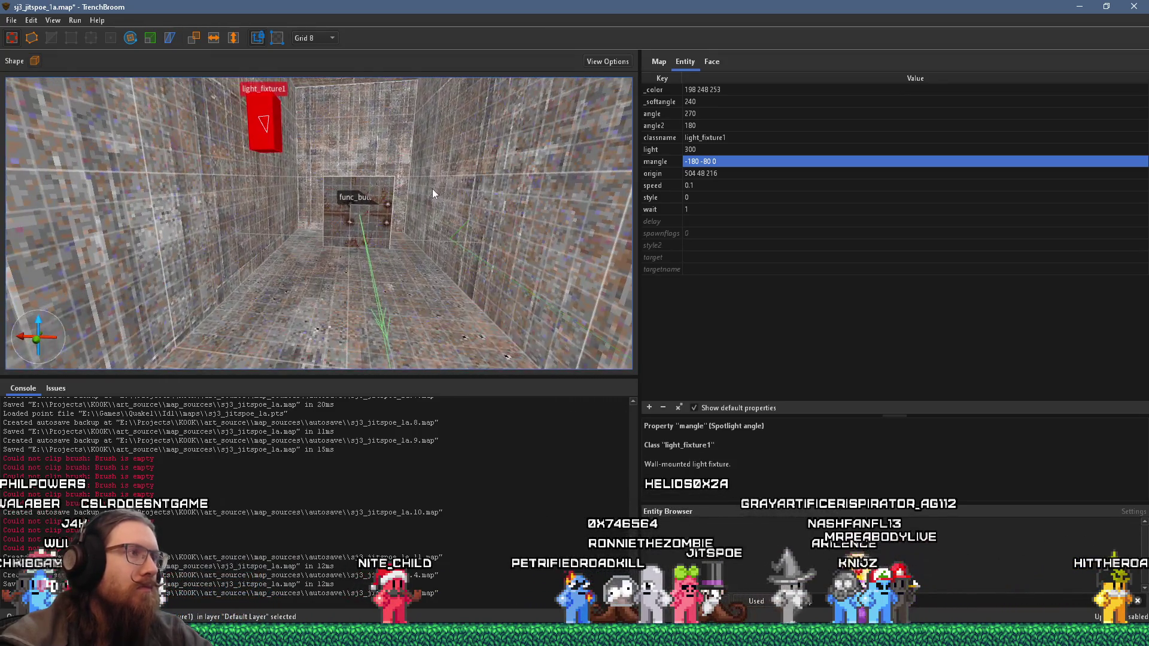
click(12, 20)
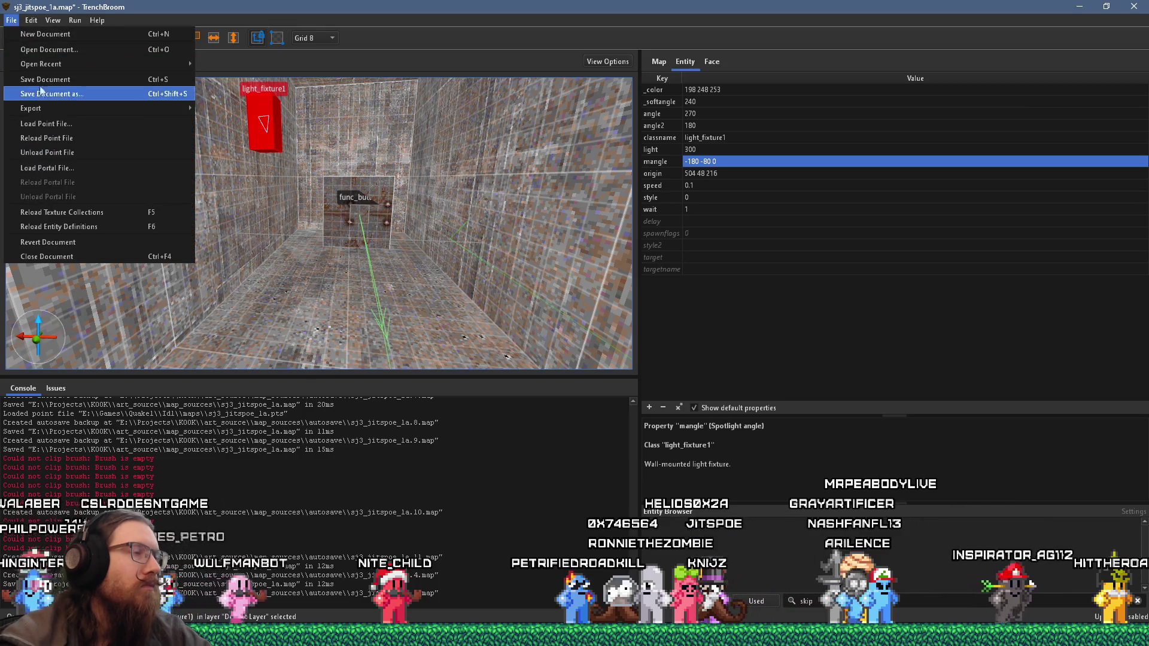
Step: Save the map, then select a light fixture in the green-brick ogre room
click(378, 174)
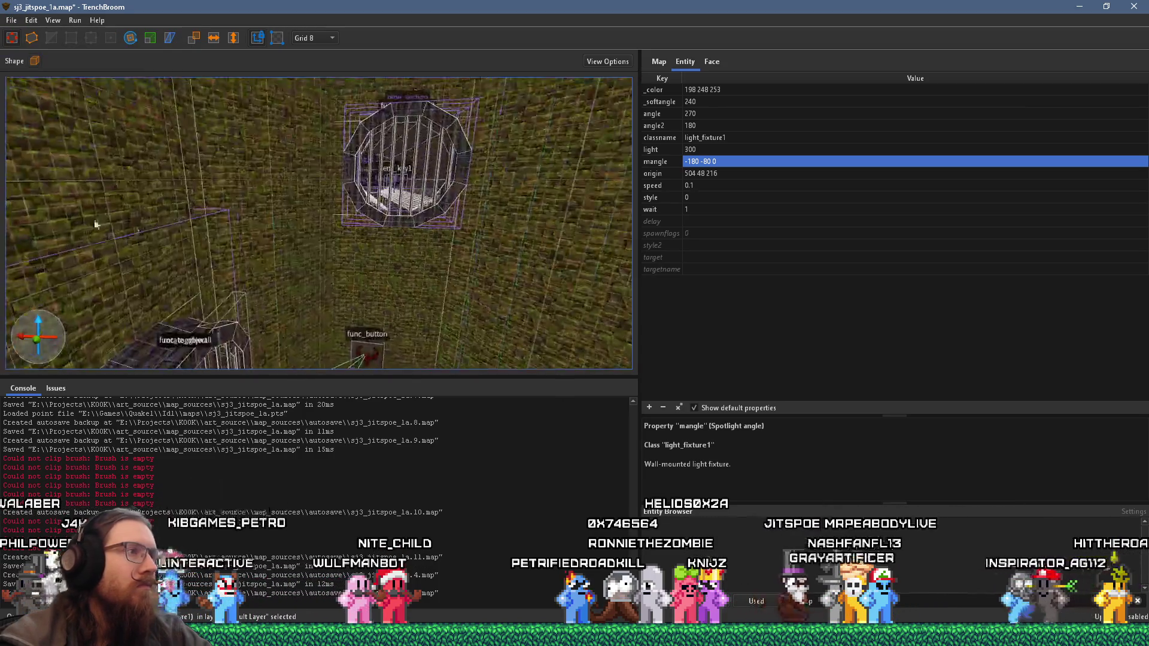
scroll(349, 239, up, 5)
scroll(349, 233, up, 5)
scroll(447, 200, up, 5)
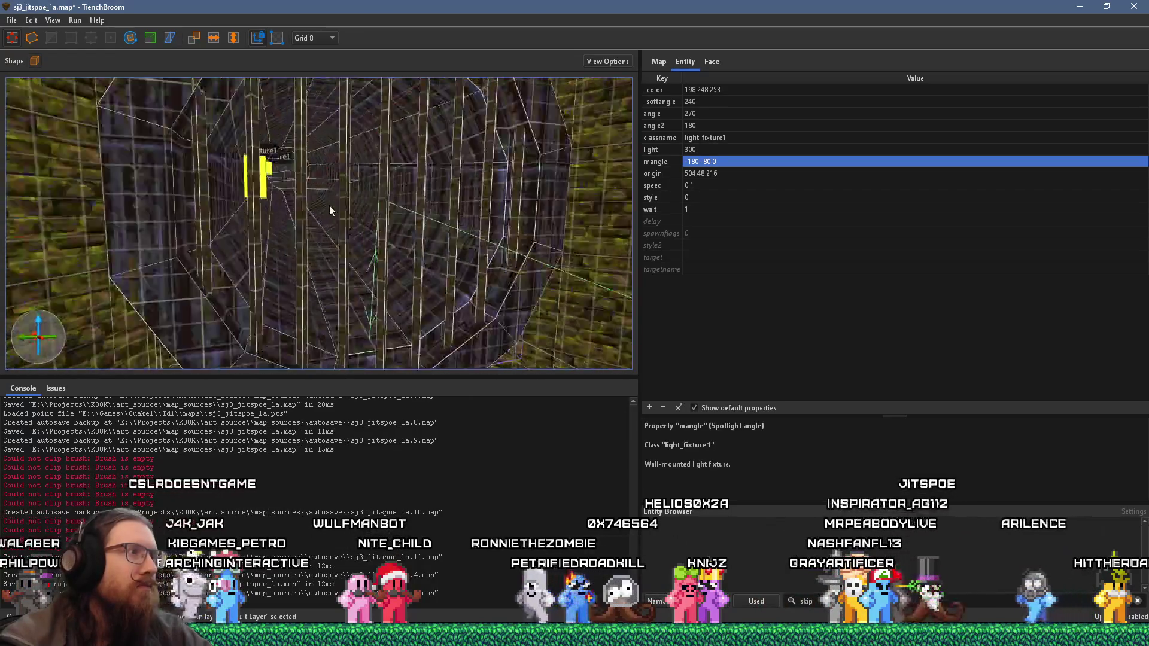
scroll(355, 240, up, 5)
scroll(312, 262, up, 5)
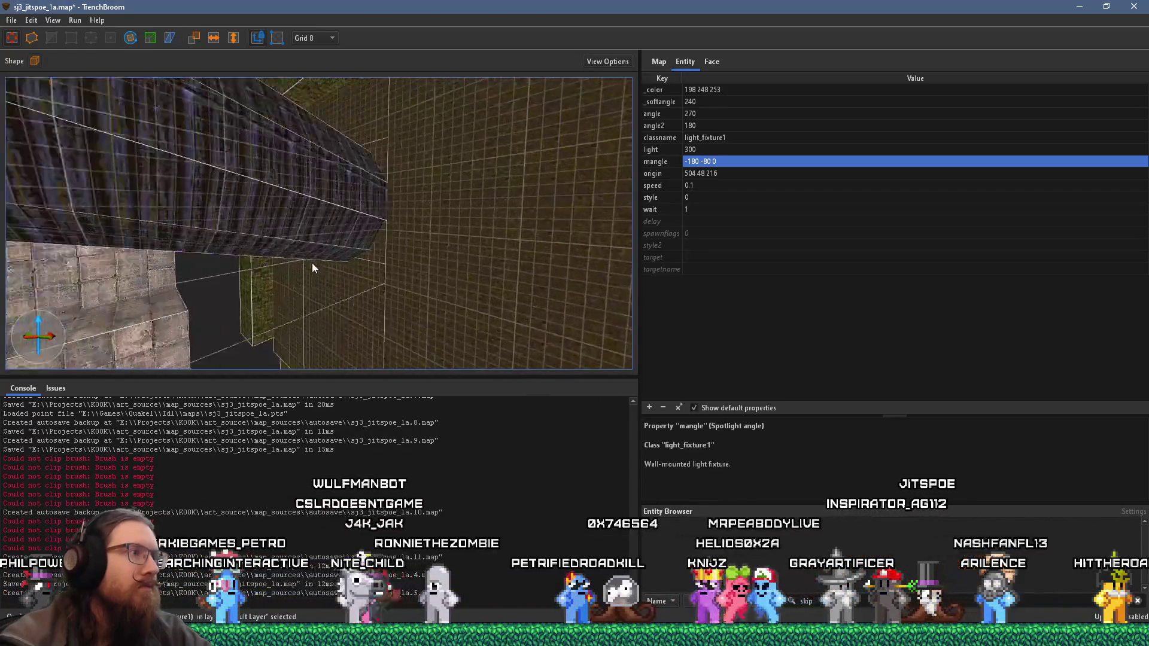
scroll(436, 303, up, 5)
scroll(530, 300, up, 5)
scroll(249, 279, up, 3)
scroll(326, 278, up, 5)
scroll(328, 234, up, 3)
click(376, 201)
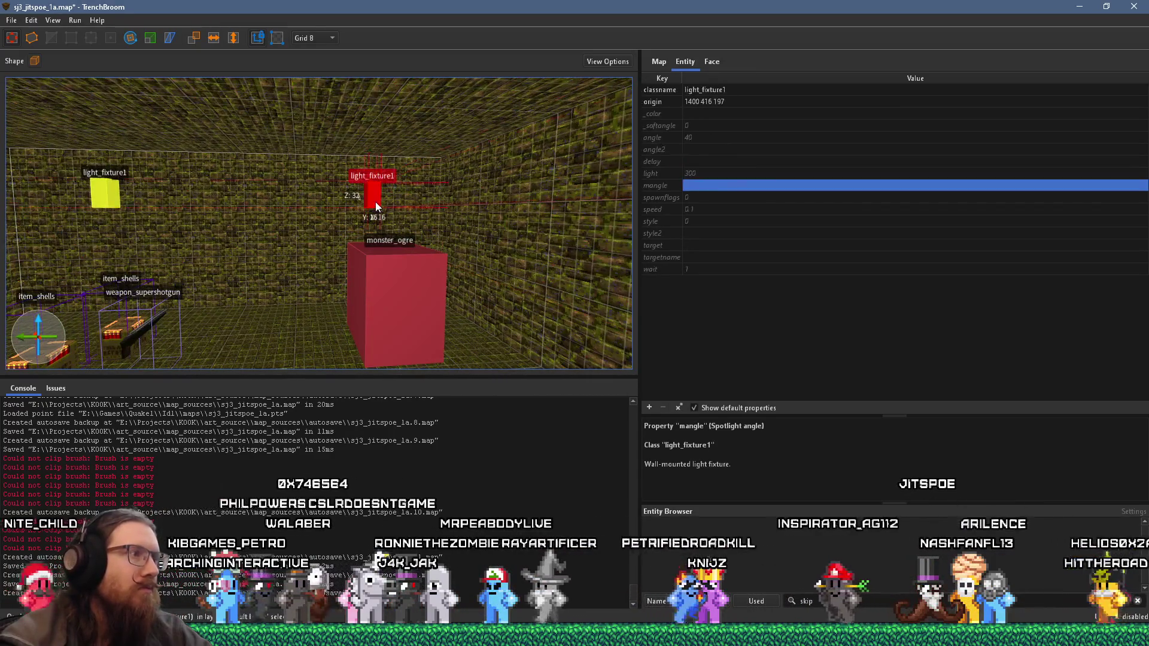
scroll(376, 202, up, 2)
Step: Shift-select the second ogre-room light fixture and delete both selected fixtures
drag(491, 259, 559, 273)
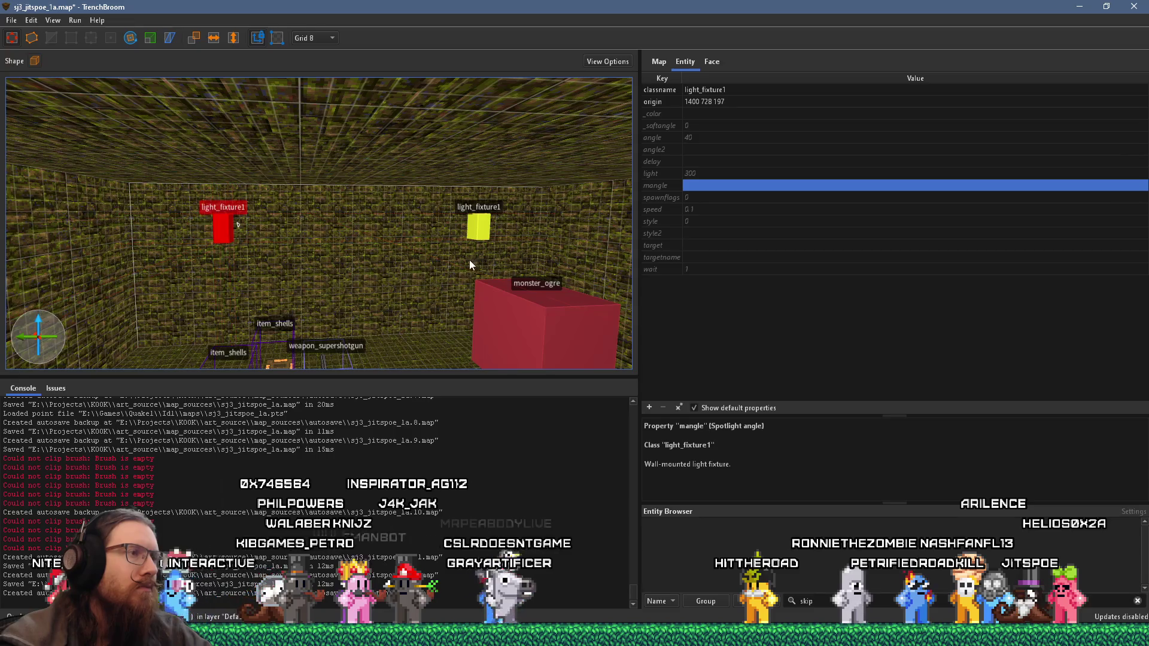
drag(388, 241, 464, 278)
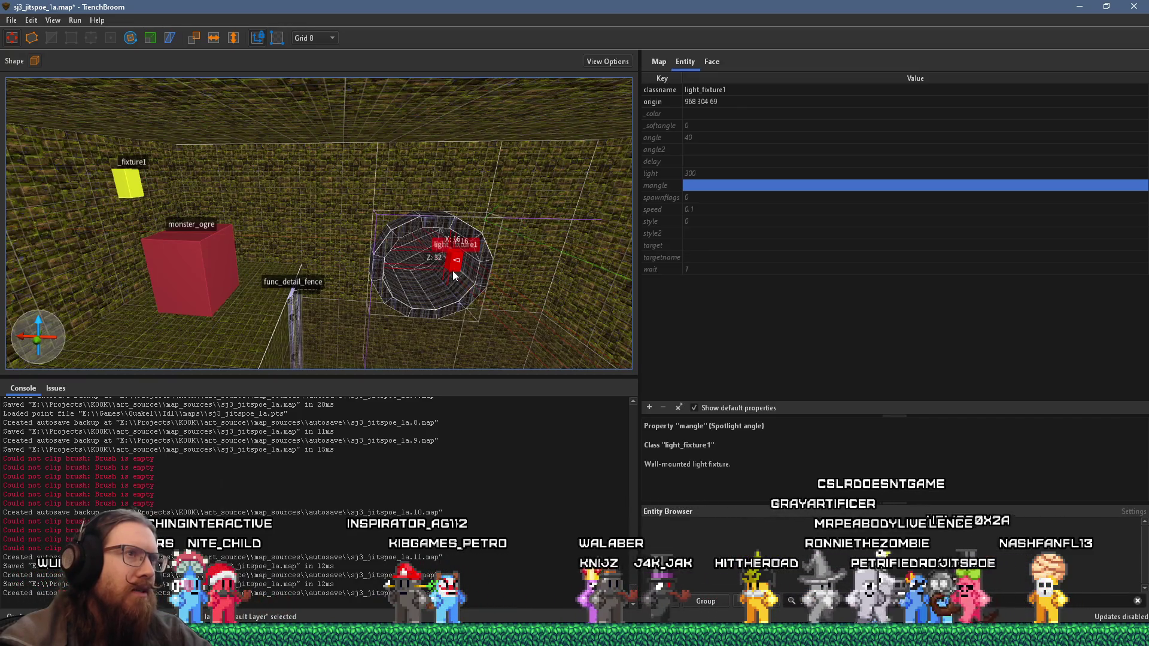
drag(453, 270, 365, 269)
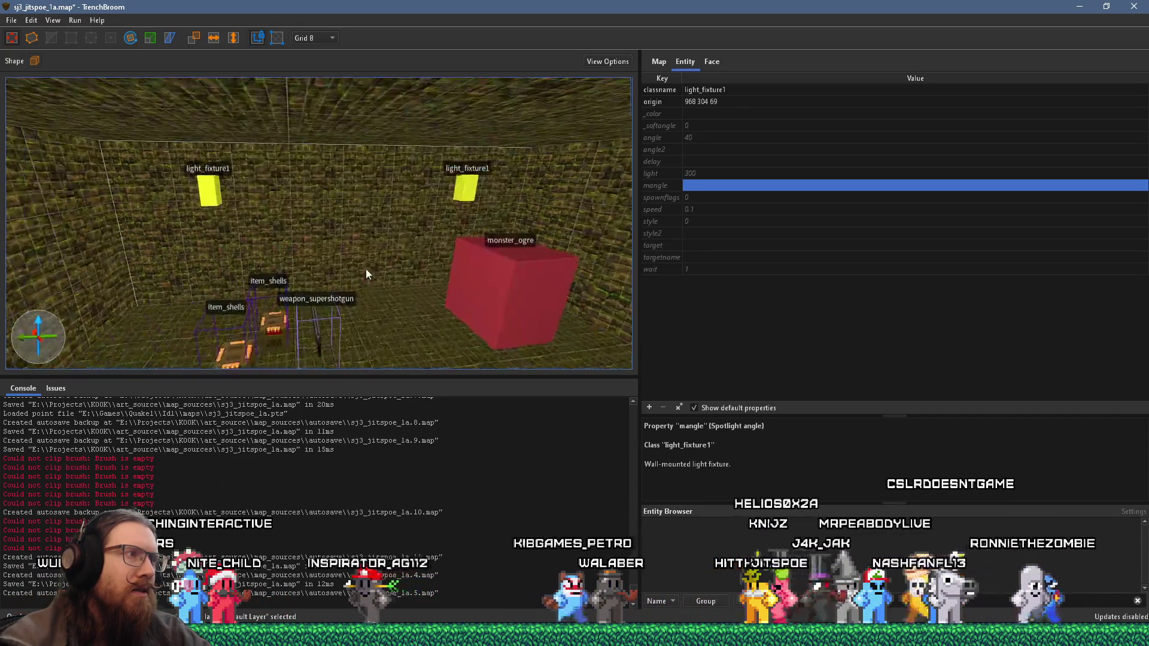
ctrl+click(466, 190)
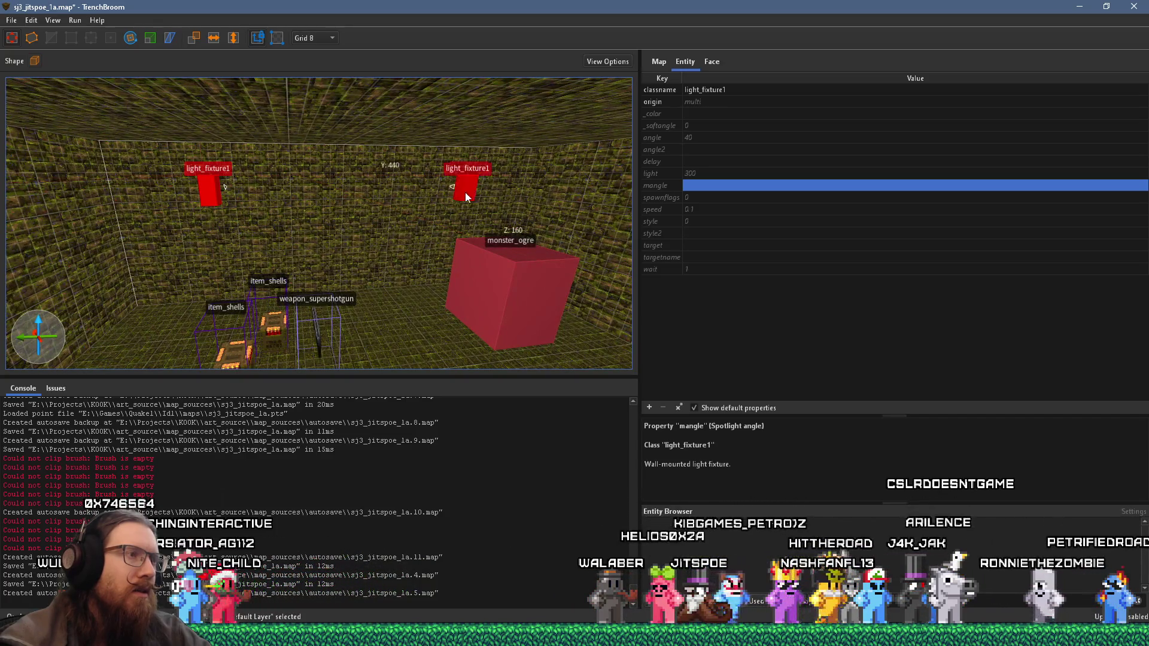
key(Delete)
mouse_move(461, 193)
mouse_down()
mouse_move(552, 265)
mouse_move(525, 232)
mouse_move(242, 232)
mouse_move(246, 218)
mouse_move(390, 211)
mouse_move(351, 223)
mouse_move(378, 265)
mouse_move(412, 262)
mouse_up()
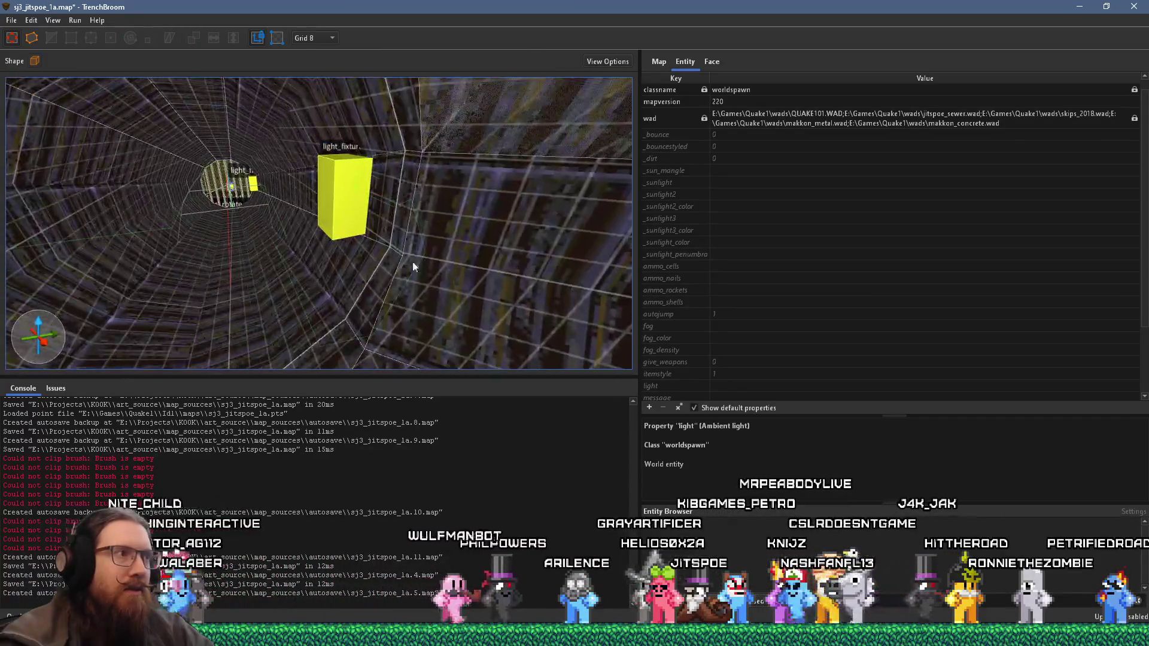
Step: Select the tunnel light fixture with the downward spotlight and focus the view on it
click(354, 209)
mouse_move(357, 211)
mouse_down()
mouse_move(416, 236)
mouse_move(301, 216)
mouse_move(281, 190)
mouse_move(361, 217)
mouse_move(395, 200)
mouse_move(416, 211)
mouse_move(294, 261)
mouse_up()
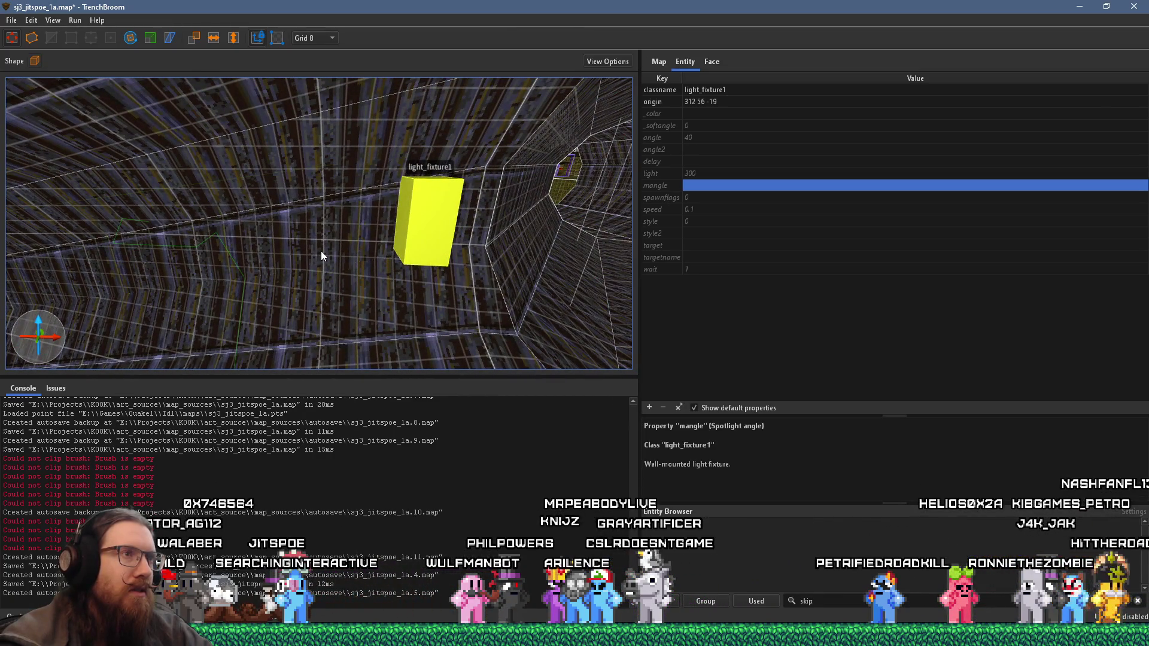
mouse_move(271, 281)
mouse_down()
mouse_move(181, 260)
mouse_move(357, 211)
mouse_move(414, 212)
mouse_move(359, 243)
mouse_move(371, 207)
mouse_move(294, 178)
mouse_up()
click(261, 140)
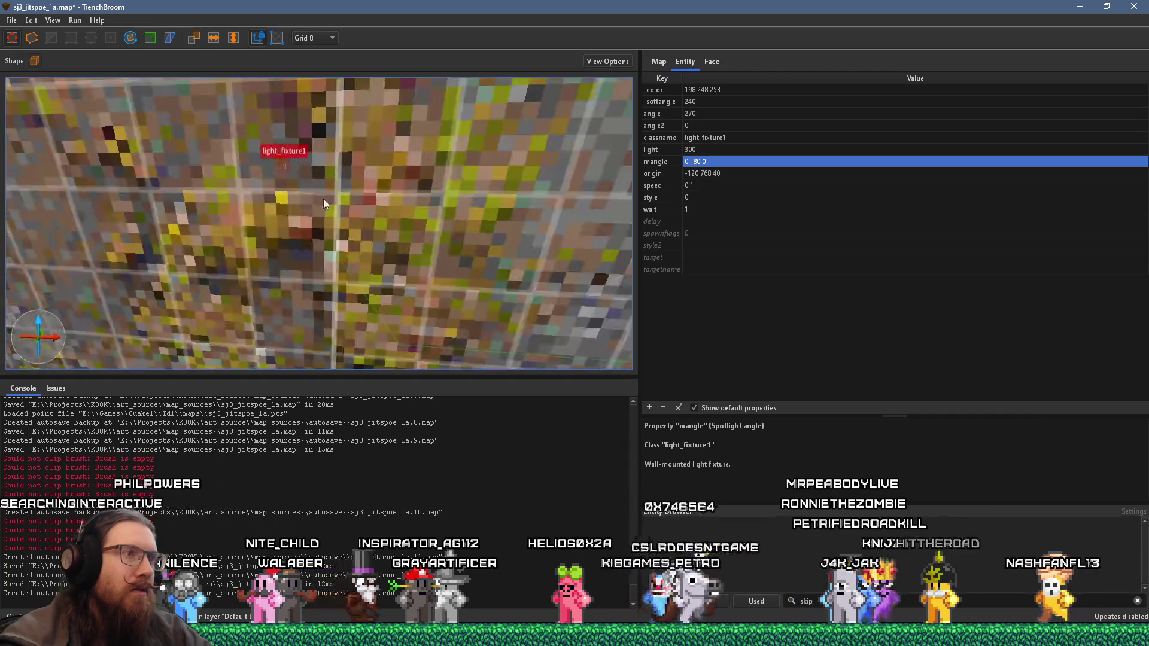
key(ctrl+u)
Step: Fly to the stone corridor and select the light fixture beside the test player start
drag(449, 179, 332, 205)
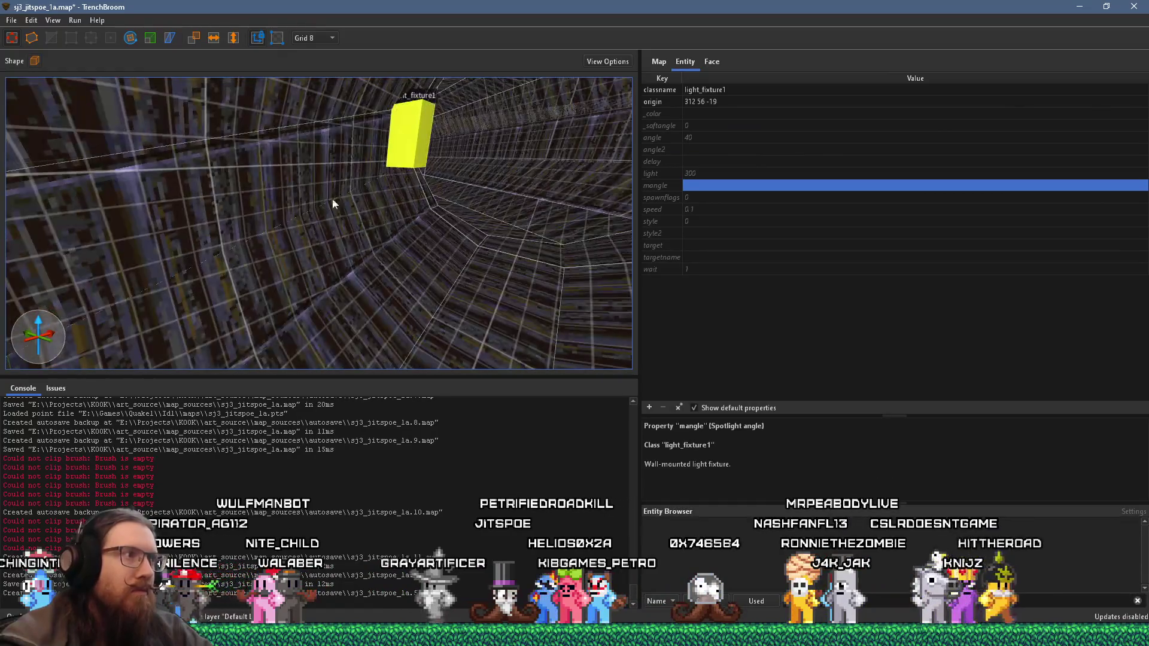
mouse_move(412, 134)
mouse_down()
mouse_move(392, 196)
mouse_move(462, 198)
mouse_move(603, 172)
mouse_move(488, 264)
mouse_move(511, 170)
mouse_move(467, 189)
mouse_move(358, 199)
mouse_move(303, 227)
mouse_move(310, 208)
mouse_up()
key(Escape)
click(344, 158)
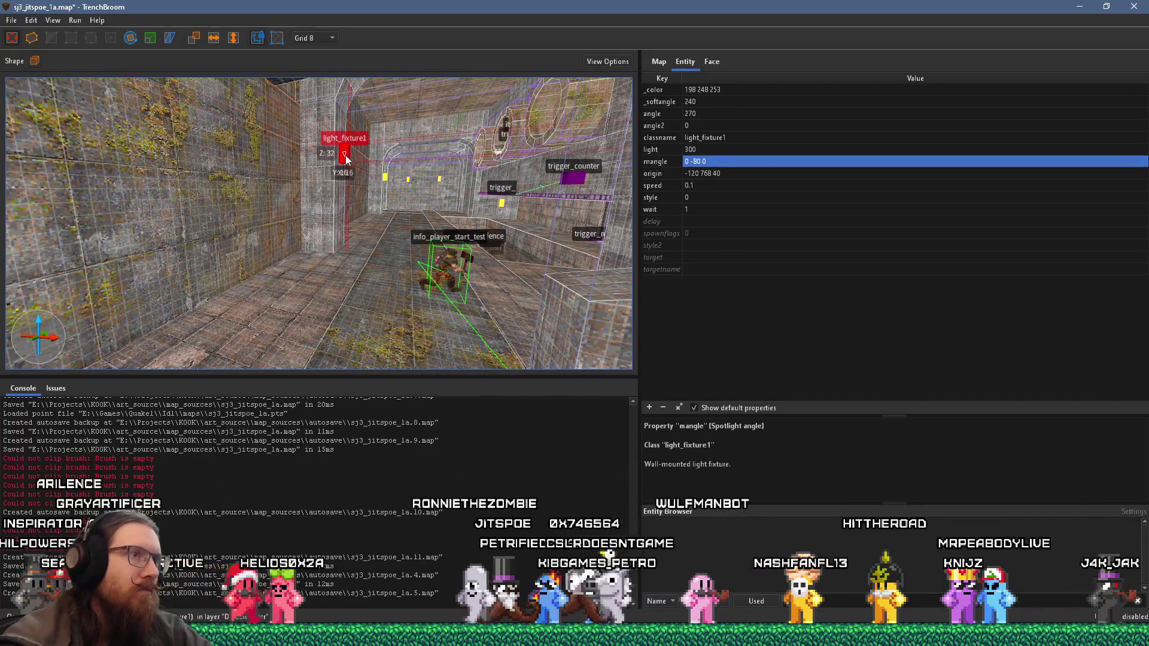
Step: Drag the light fixture out of the corridor and down into the round tunnel at origin 376 56 -8
mouse_move(346, 158)
mouse_down()
mouse_move(330, 142)
mouse_move(362, 110)
mouse_up()
scroll(458, 182, up, 5)
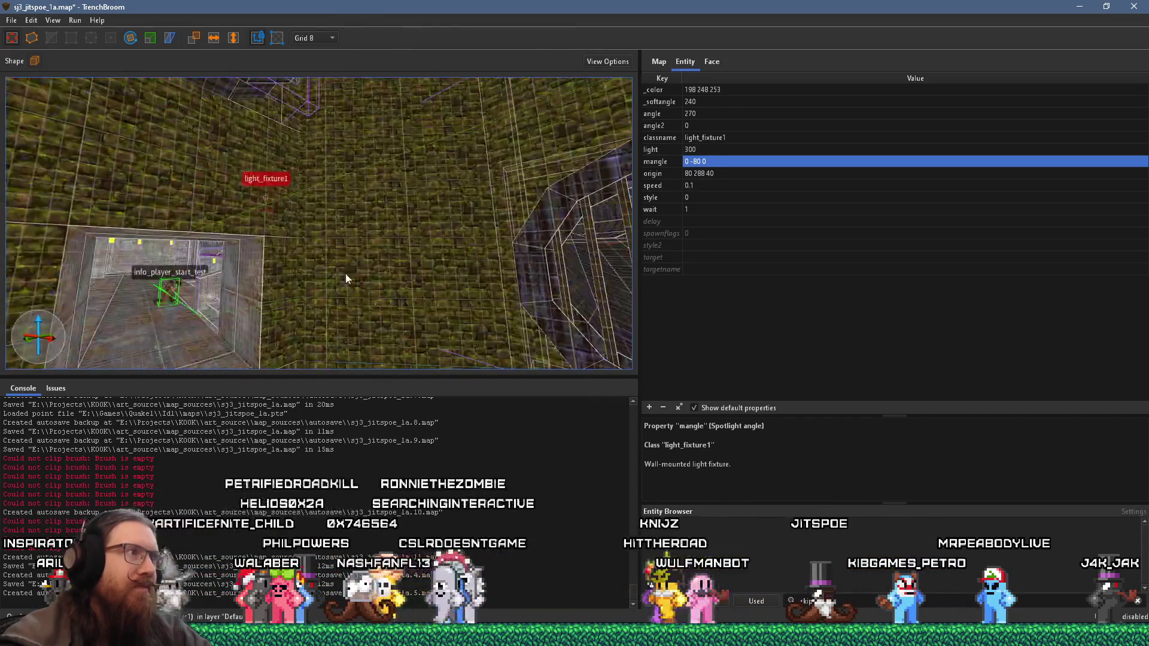
drag(378, 125, 438, 121)
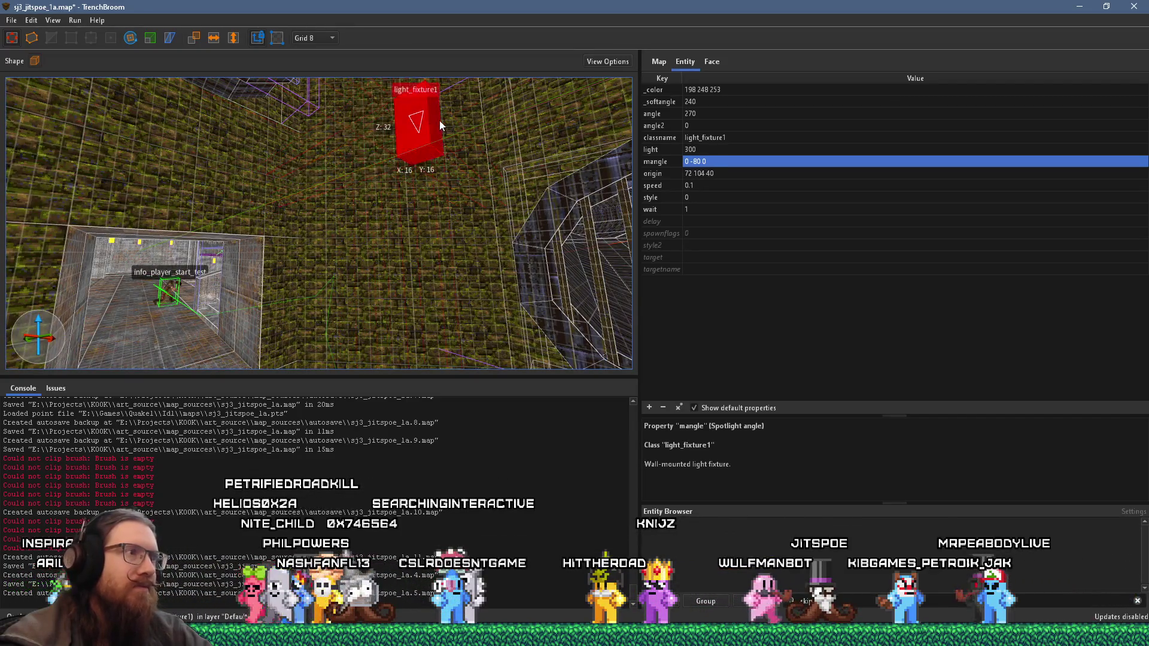
drag(353, 259, 353, 289)
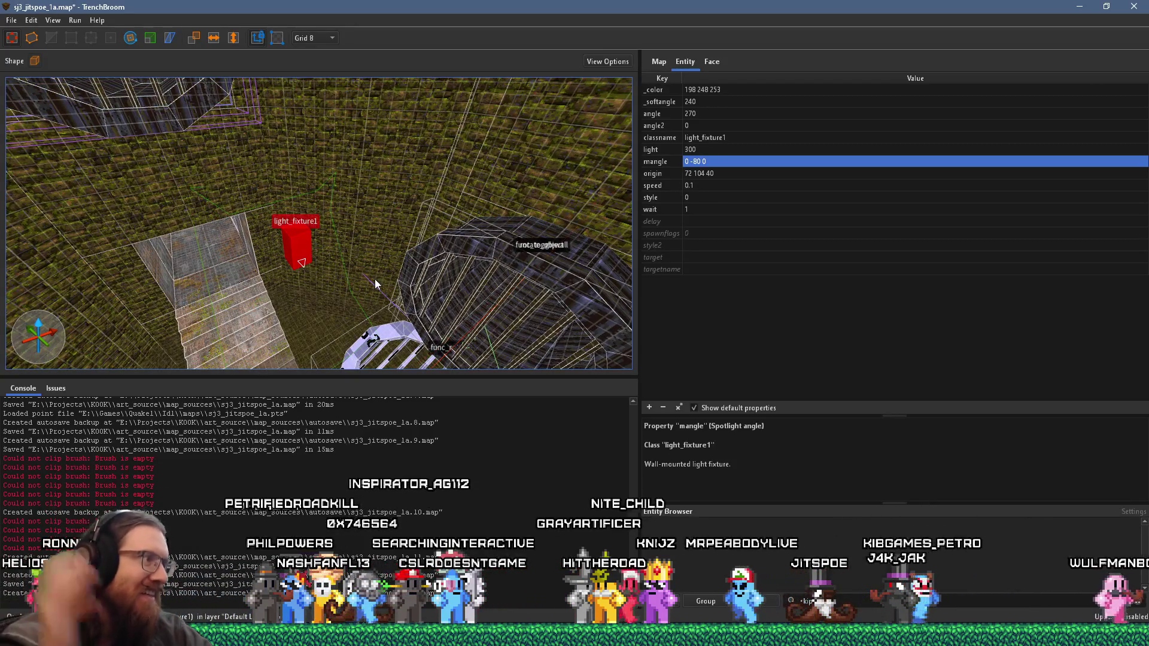
mouse_move(375, 279)
mouse_down()
mouse_move(405, 316)
mouse_move(283, 232)
mouse_up()
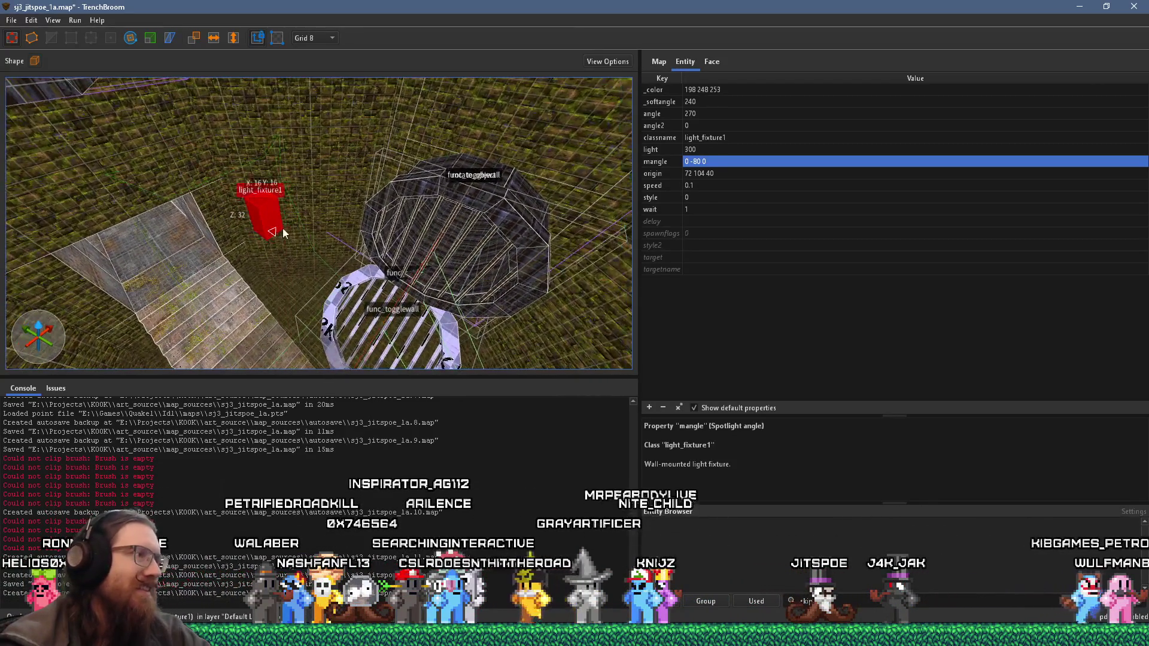
mouse_move(467, 198)
mouse_down()
mouse_move(308, 175)
mouse_move(347, 97)
mouse_move(325, 130)
mouse_move(309, 87)
mouse_move(222, 93)
mouse_move(227, 268)
mouse_up()
mouse_move(334, 201)
mouse_down()
mouse_move(353, 164)
mouse_move(330, 283)
mouse_move(352, 285)
mouse_move(379, 325)
mouse_move(470, 258)
mouse_move(450, 244)
mouse_move(445, 208)
mouse_move(420, 204)
mouse_up()
scroll(360, 241, up, 3)
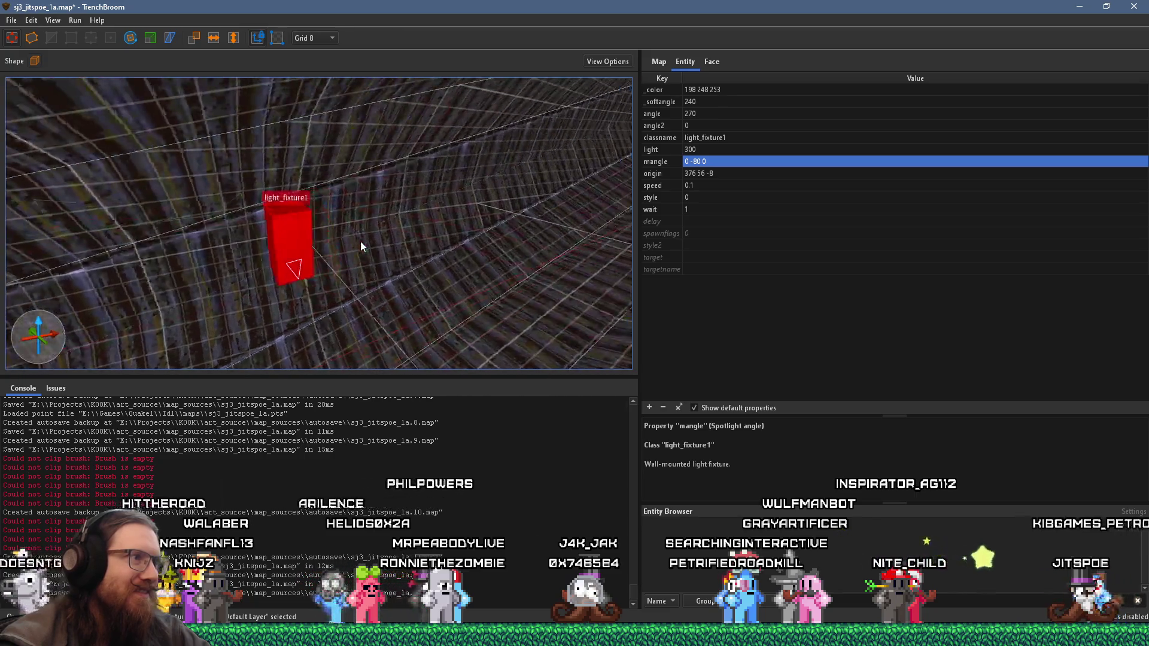
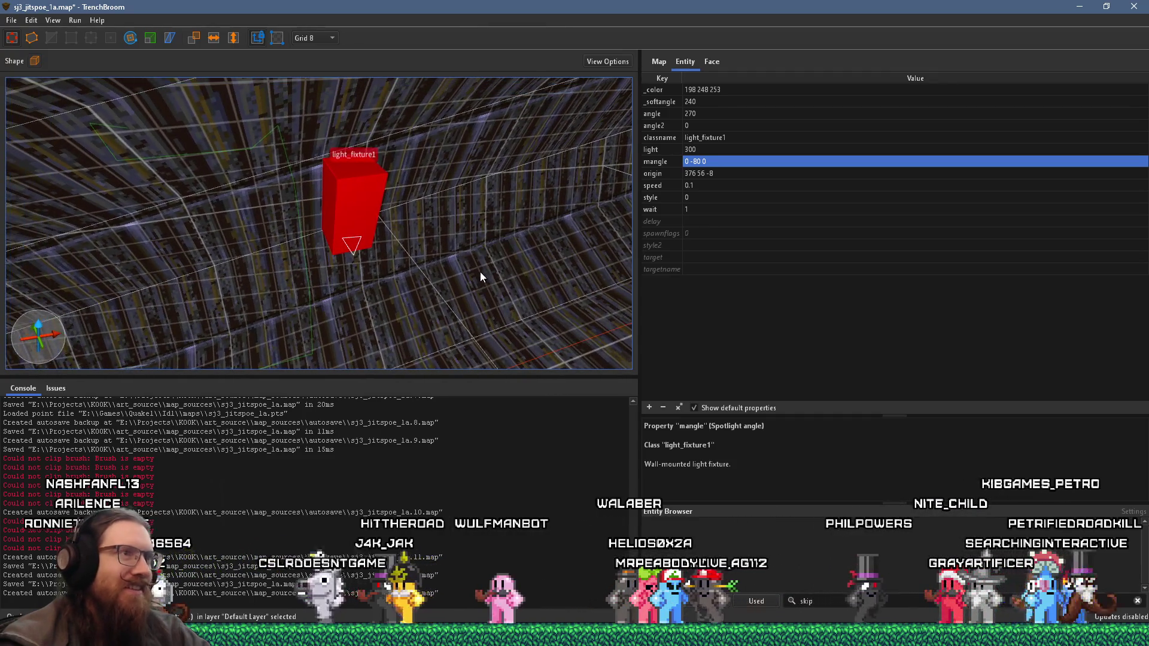
Step: Set the light's angle2 to -90 and mangle to -90 -80 0
double_click(704, 123)
text(-90)
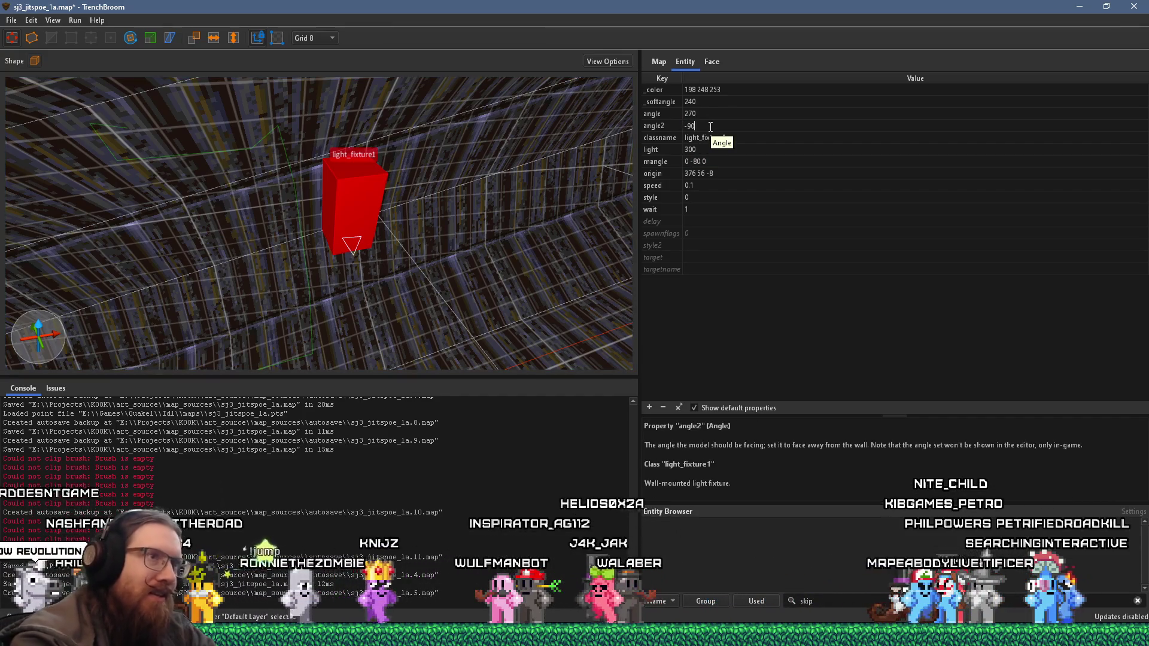
key(Return)
double_click(701, 160)
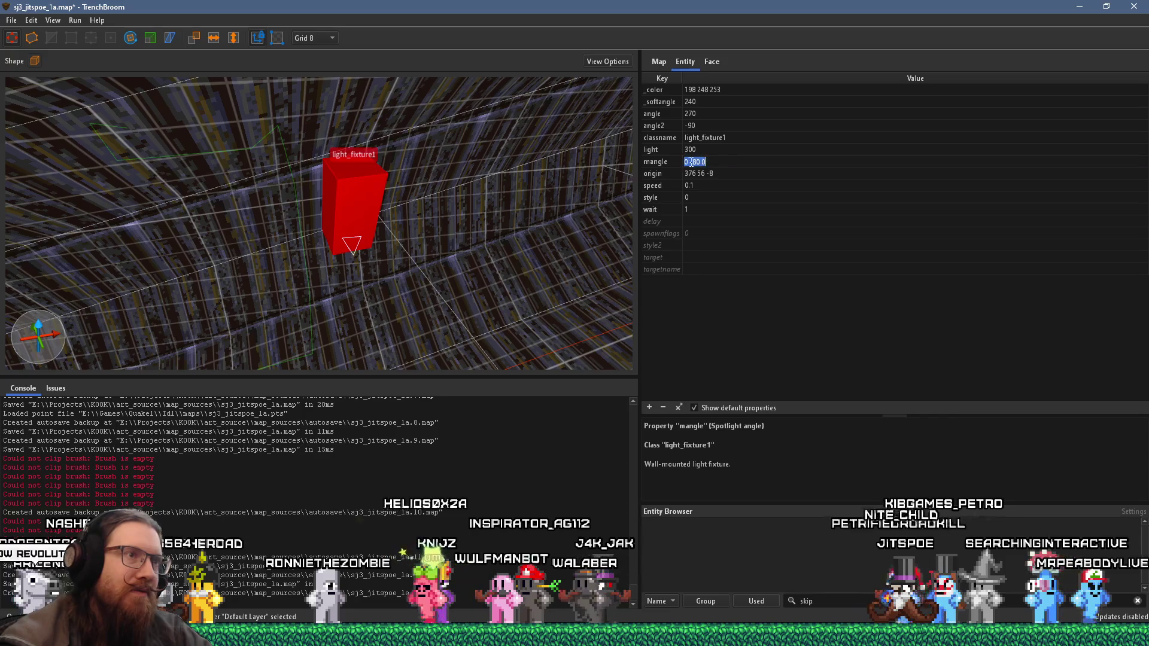
text(-90)
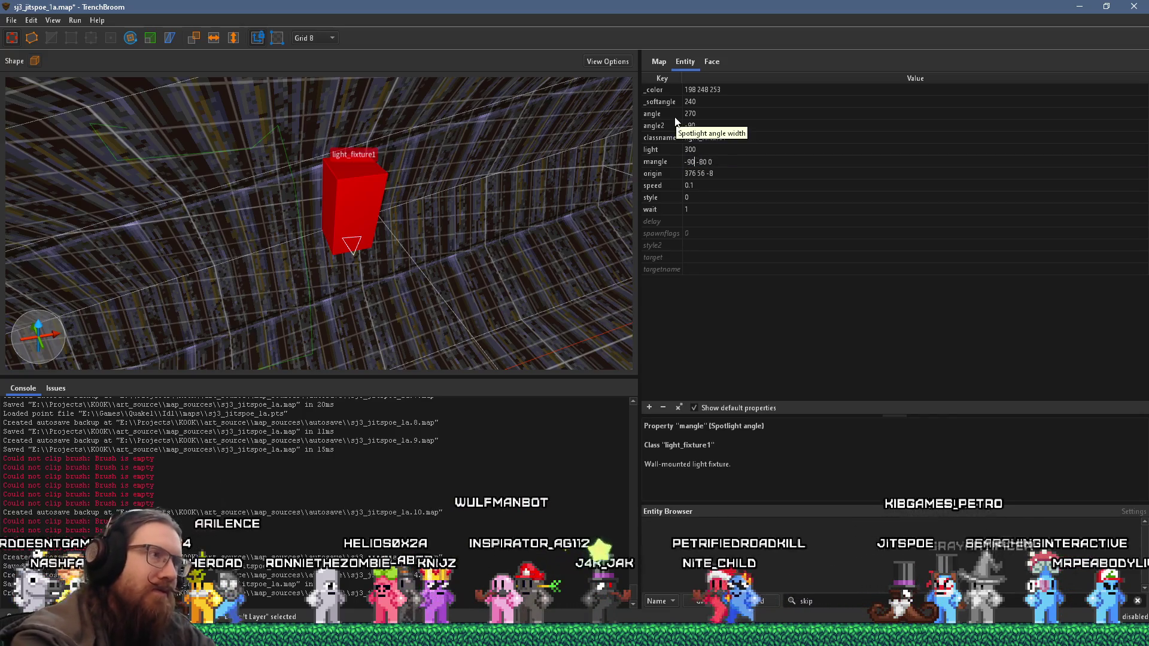
key(Return)
Step: Ctrl-drag a copy of light_fixture1 to another spot on the sewer wall
mouse_move(276, 235)
mouse_down()
mouse_move(240, 155)
mouse_move(226, 169)
mouse_move(230, 221)
mouse_move(210, 238)
mouse_up()
mouse_move(121, 310)
mouse_down()
mouse_move(615, 190)
mouse_move(621, 226)
mouse_move(346, 281)
mouse_move(442, 310)
mouse_up()
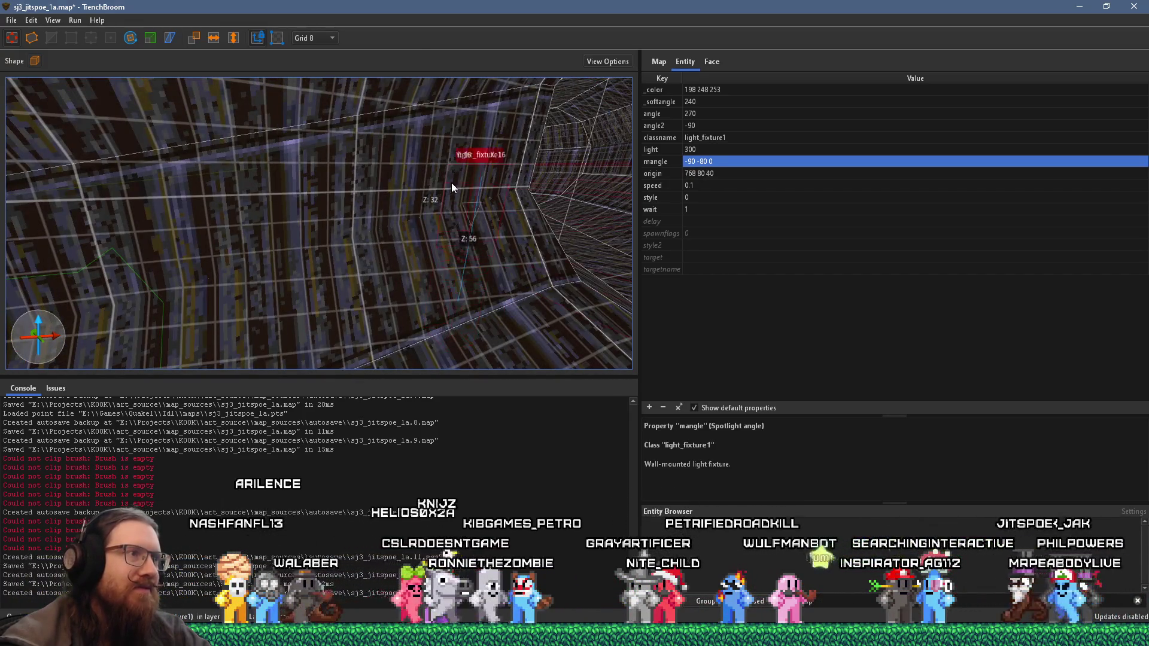
Step: Drag the copied light along and up the wall, further down the tunnel
drag(467, 140, 333, 212)
mouse_move(376, 162)
mouse_down()
mouse_move(323, 171)
mouse_move(279, 214)
mouse_up()
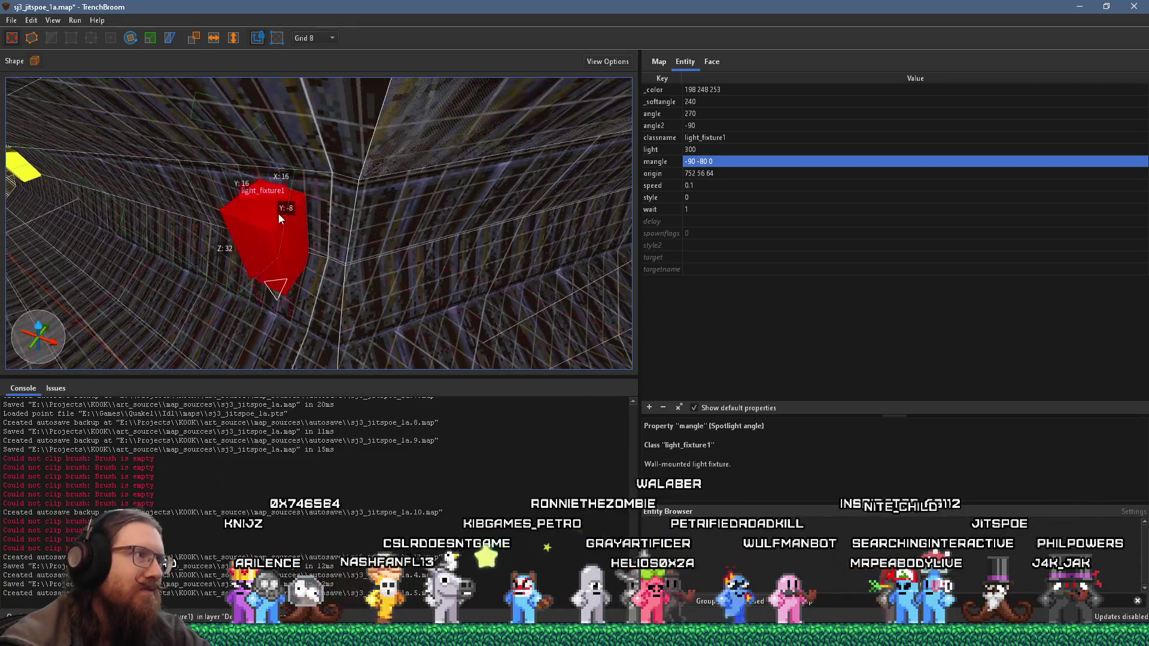
drag(279, 201, 269, 131)
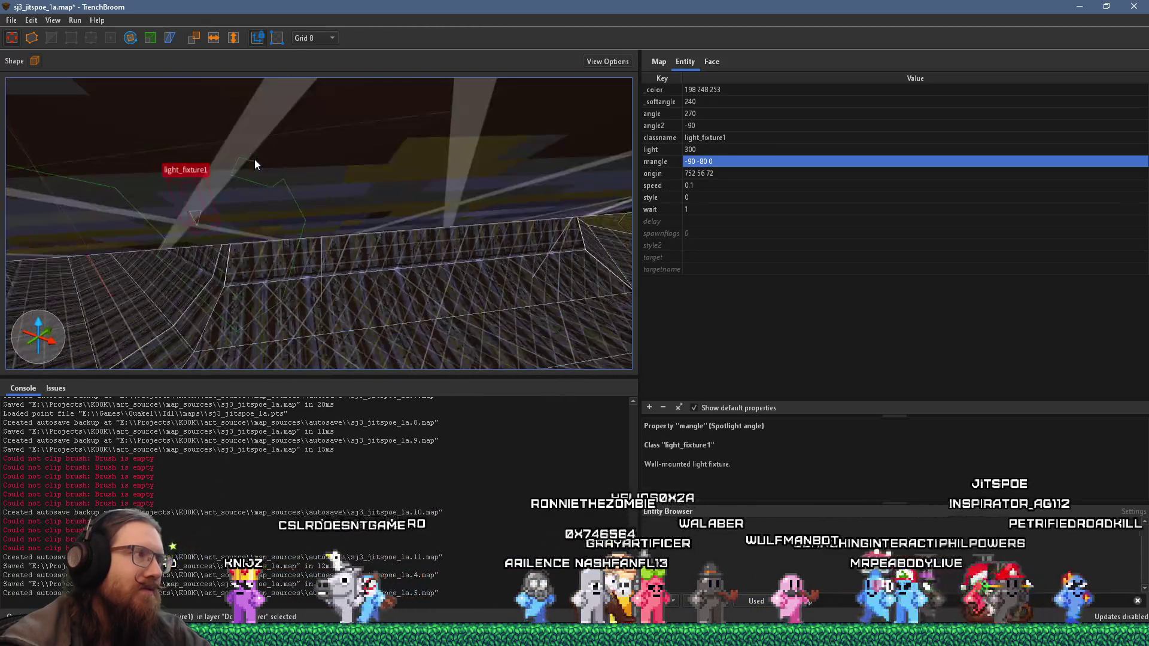
scroll(255, 159, up, 5)
scroll(149, 160, down, 5)
drag(185, 156, 609, 147)
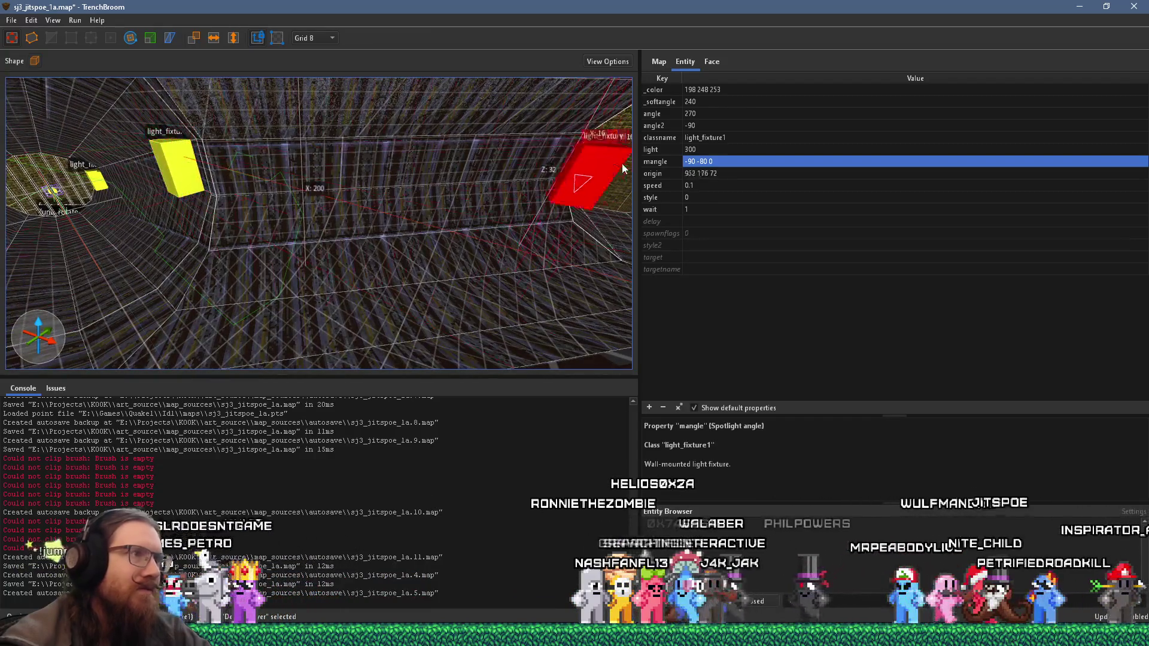
scroll(609, 147, up, 5)
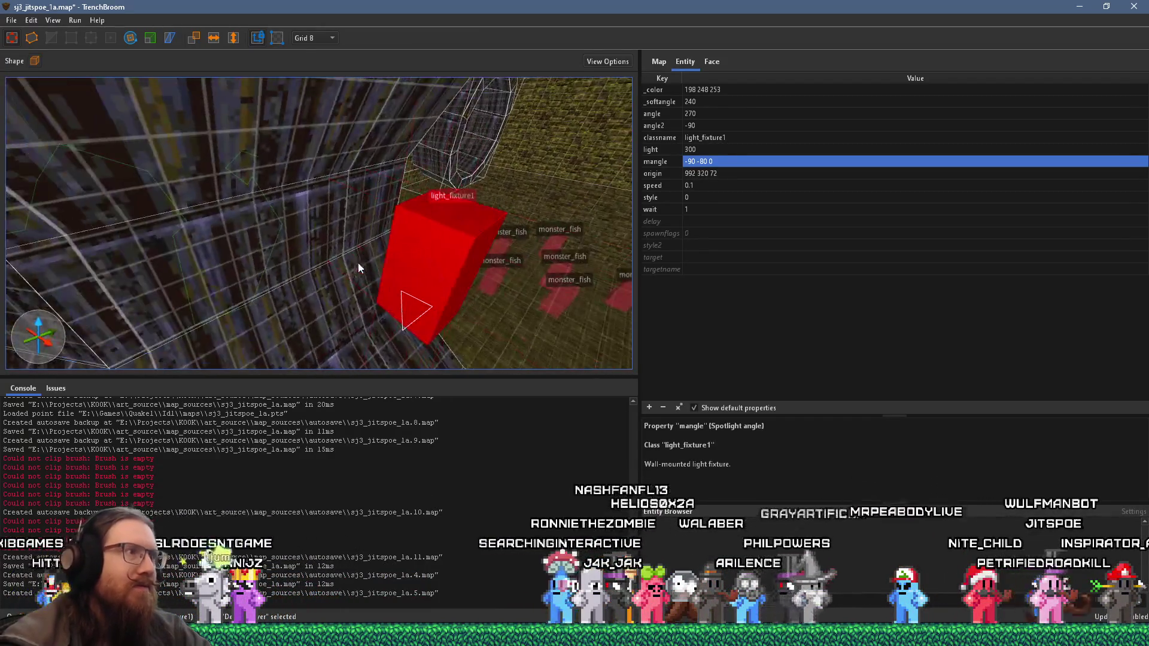
Step: Fine-tune the light beside the mossy chamber to origin 968 288 72
drag(347, 263, 226, 221)
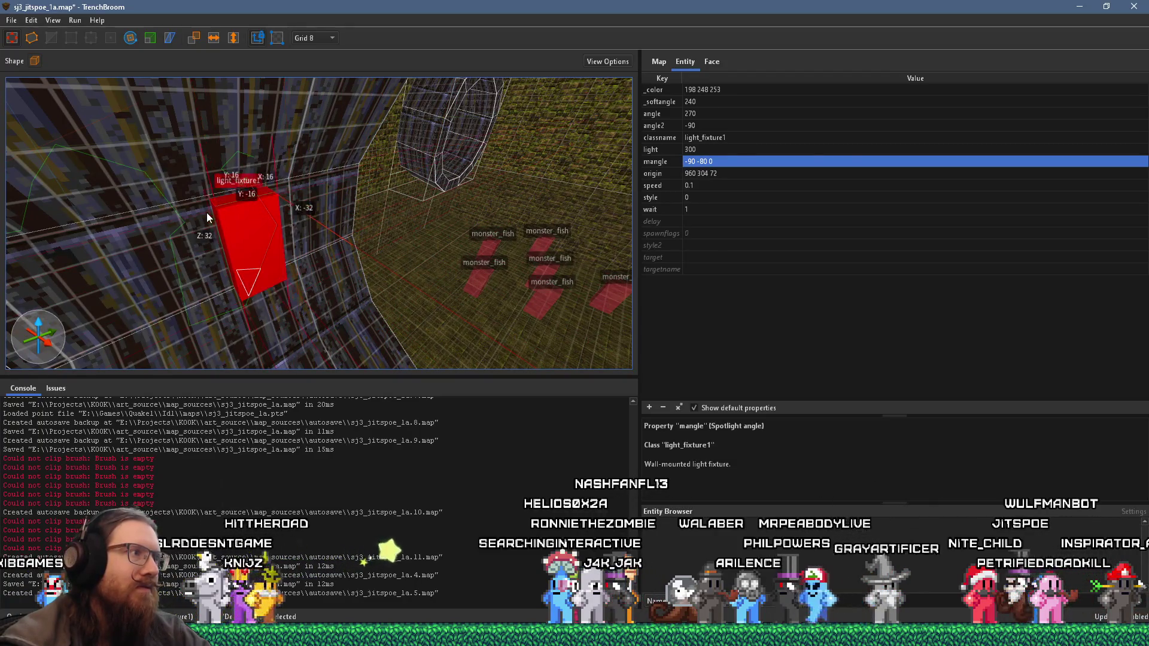
scroll(207, 213, down, 5)
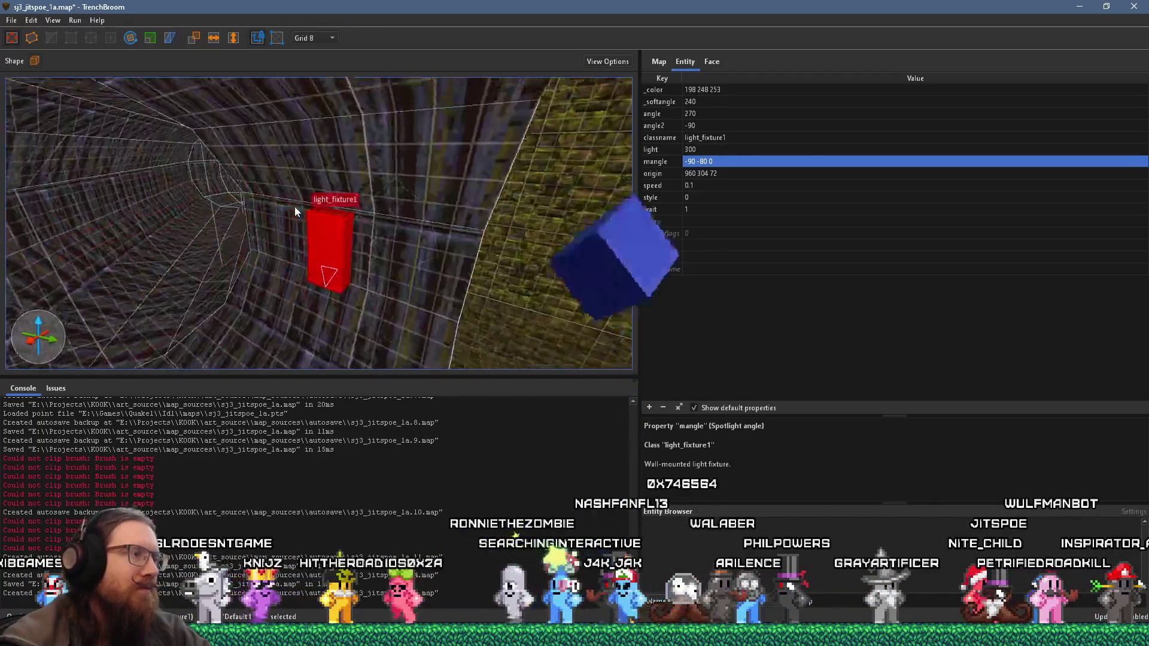
drag(429, 249, 378, 256)
scroll(379, 255, up, 3)
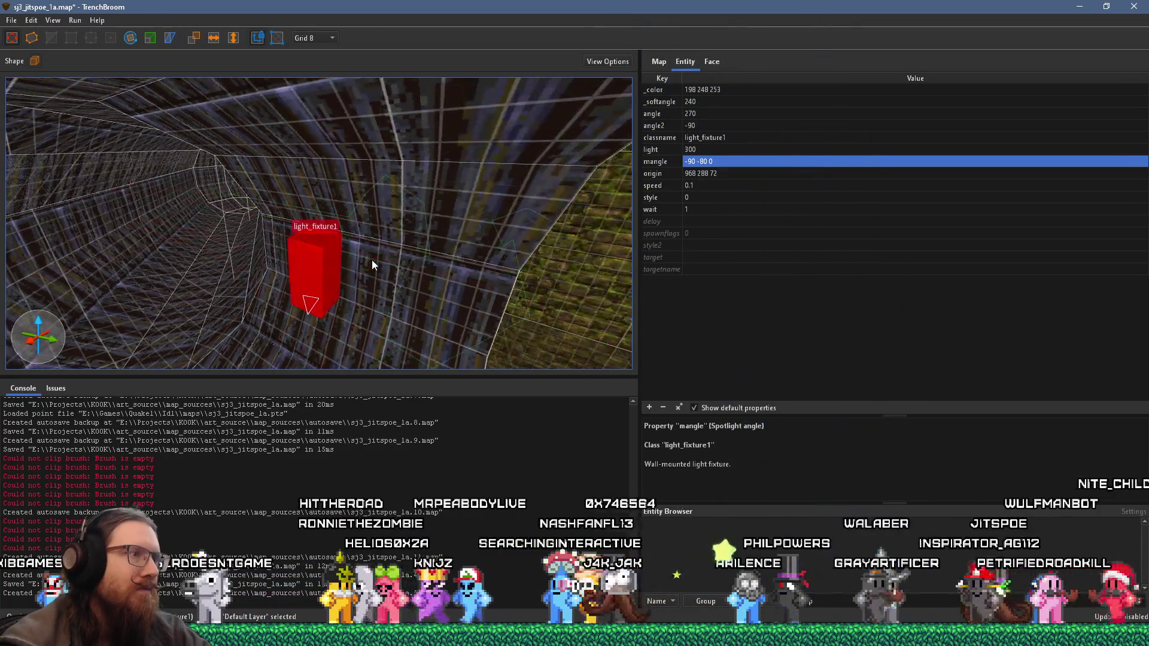
key(w)
key(w)
key(w)
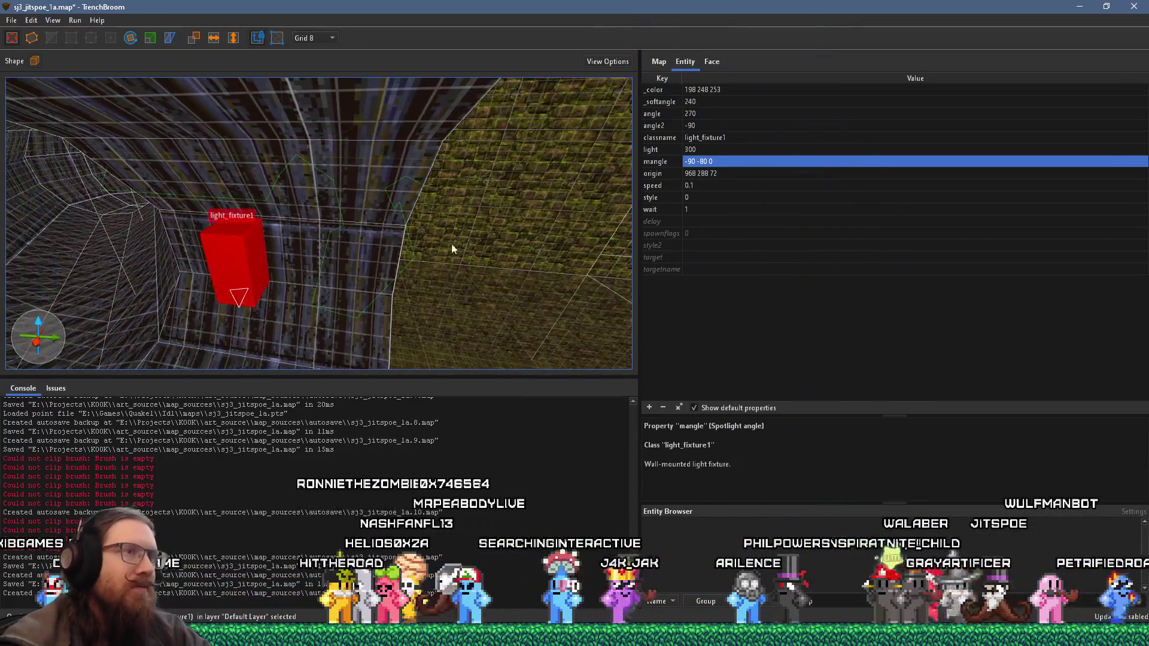
double_click(701, 125)
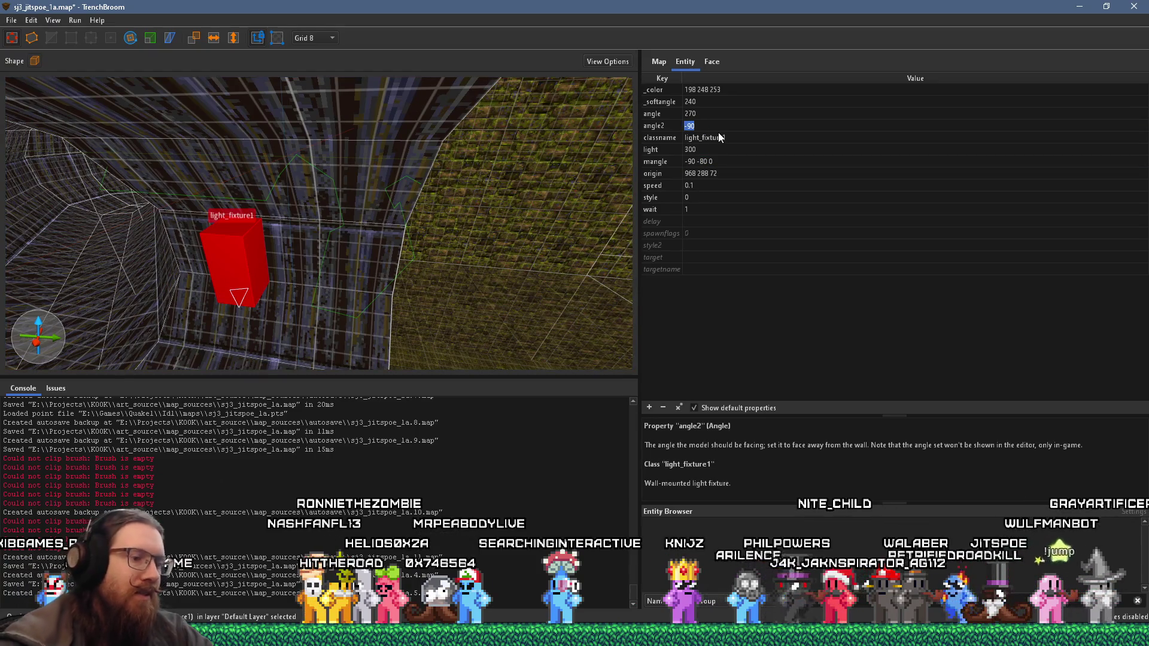
text(0)
Step: Reset the light's angle2 to 0 and mangle to 0 -80 0
key(Return)
double_click(691, 152)
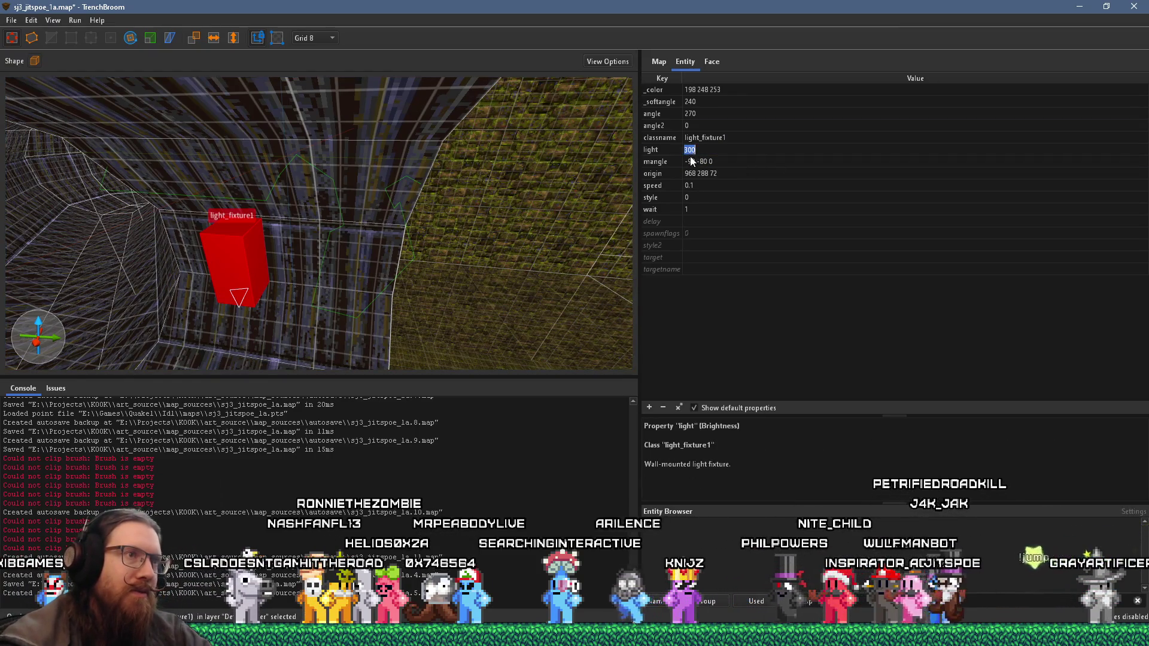
drag(693, 162, 645, 162)
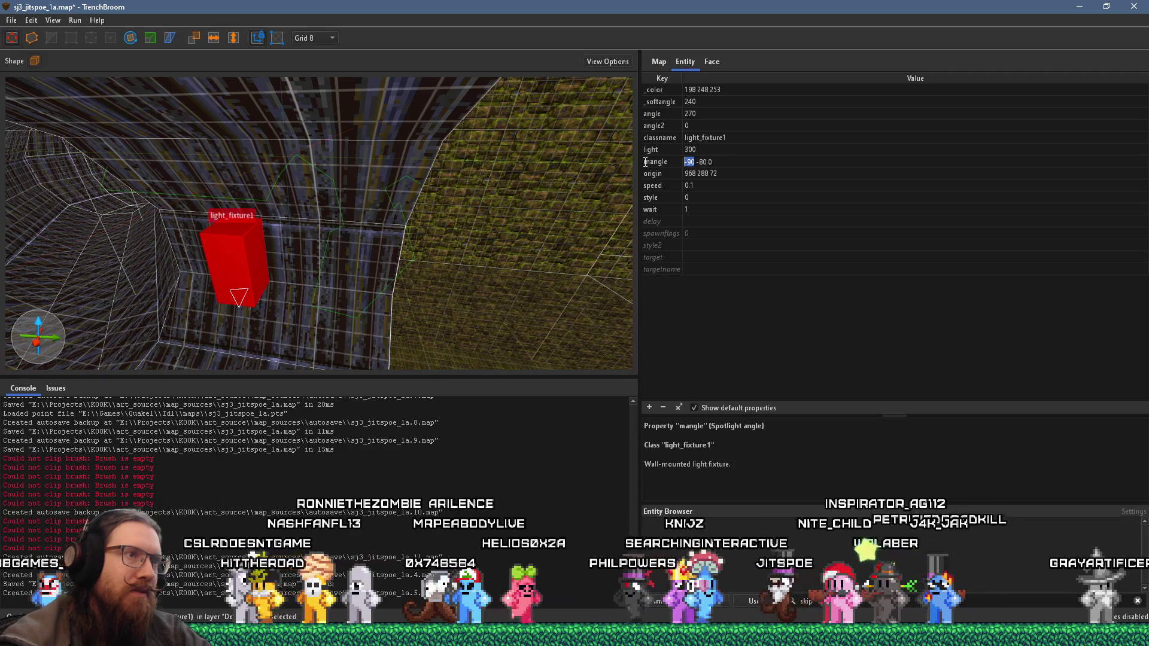
text(0)
key(Return)
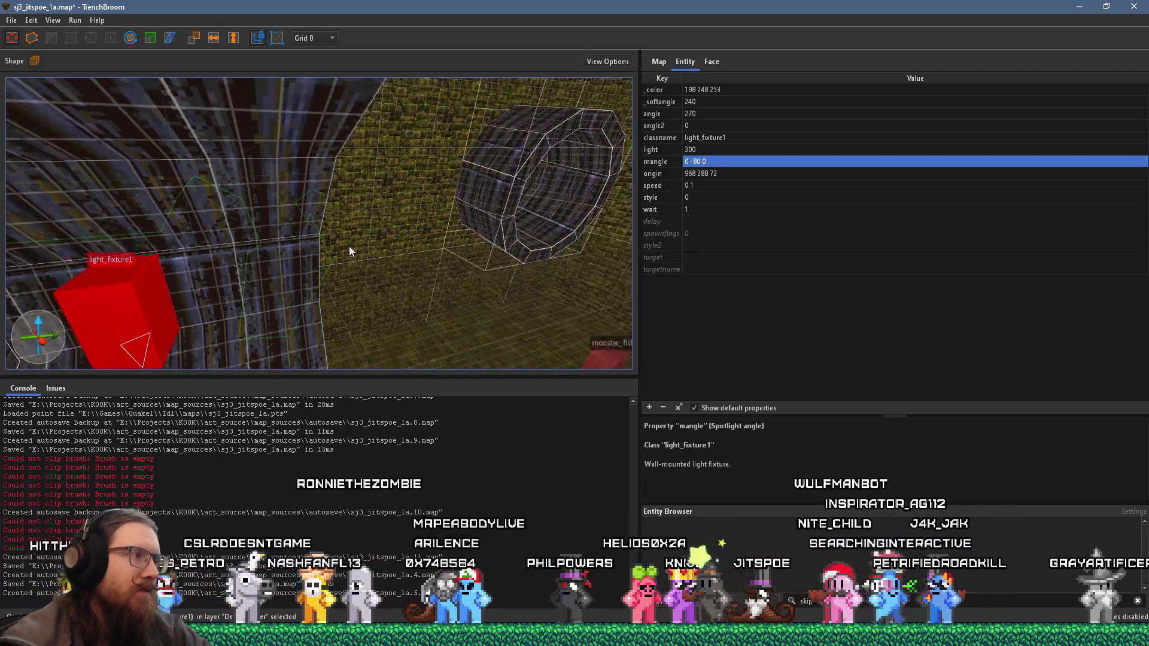
drag(366, 221, 485, 245)
scroll(500, 226, down, 5)
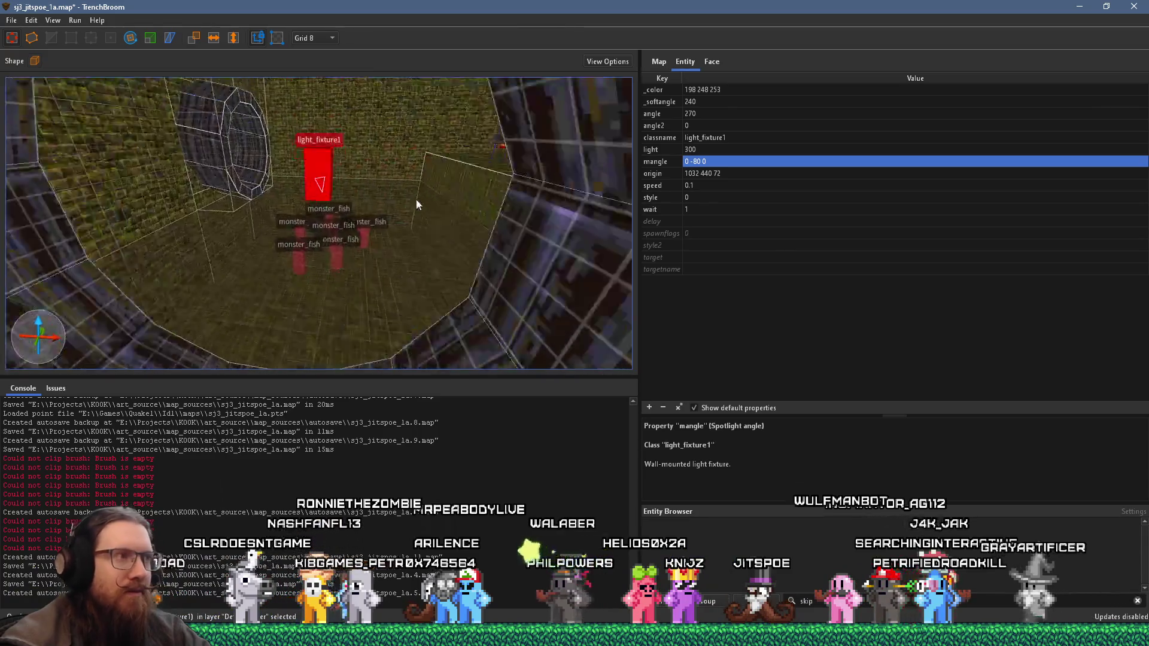
drag(409, 239, 397, 100)
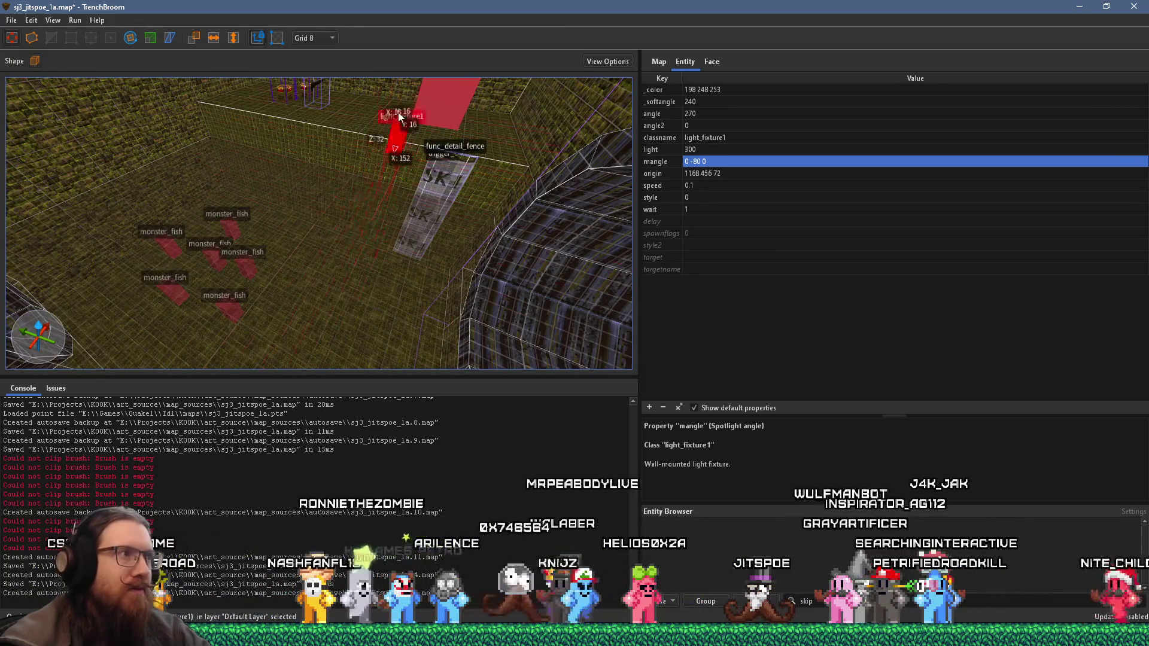
scroll(352, 293, down, 3)
drag(396, 214, 430, 64)
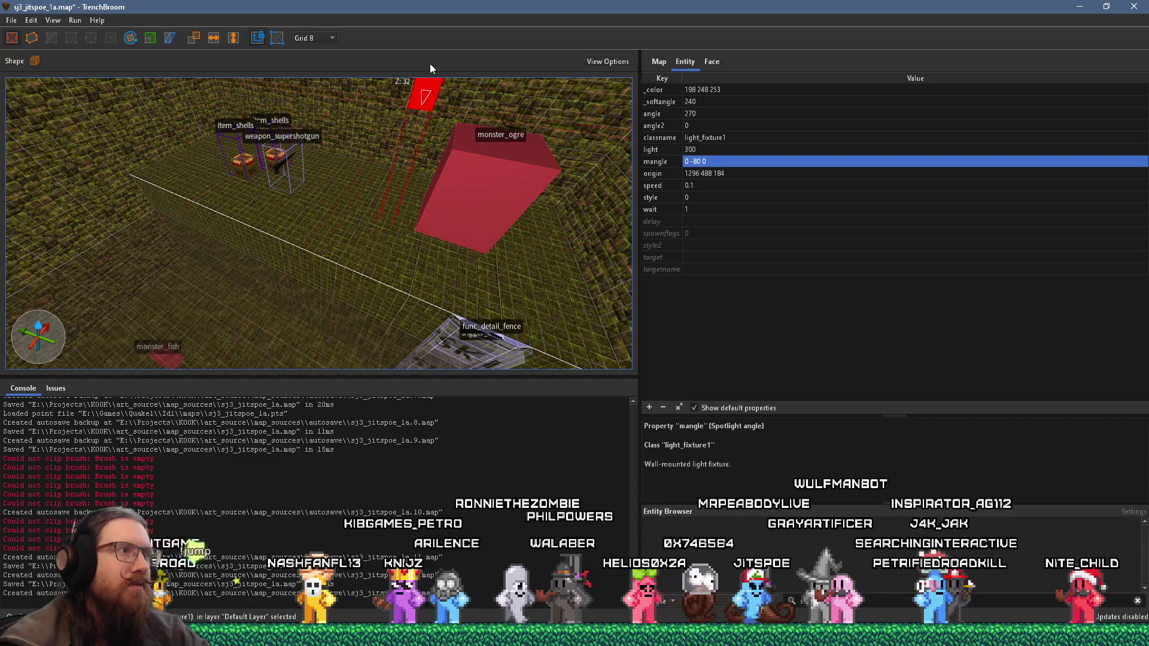
scroll(343, 233, up, 3)
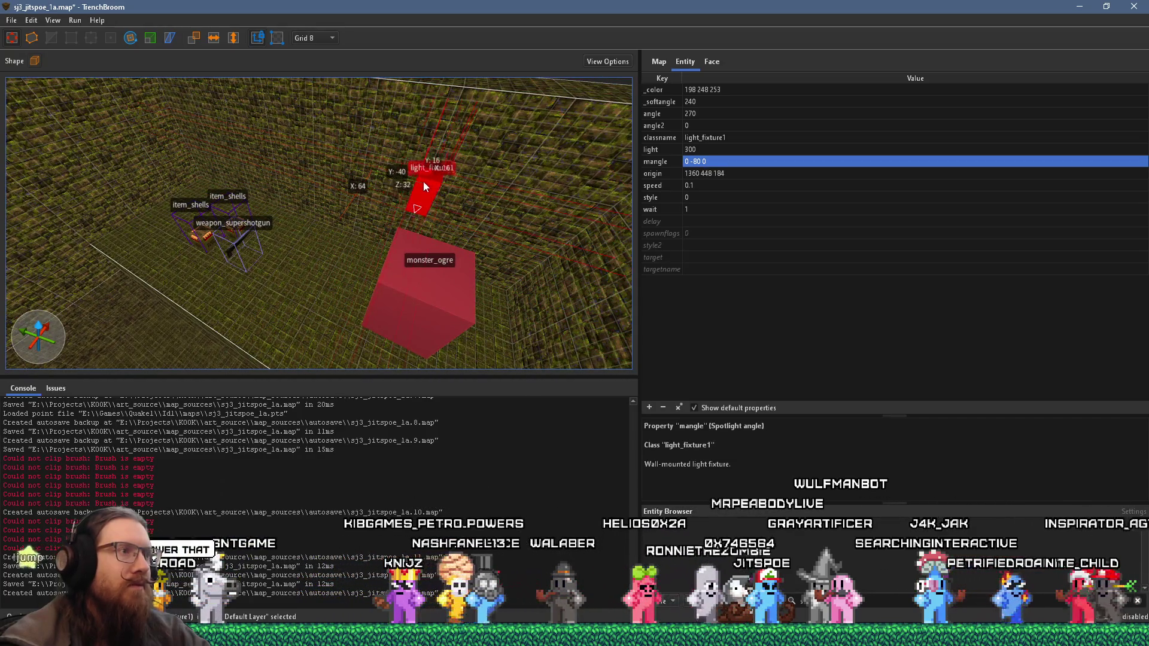
scroll(443, 186, up, 3)
scroll(398, 225, up, 1)
drag(397, 244, 414, 188)
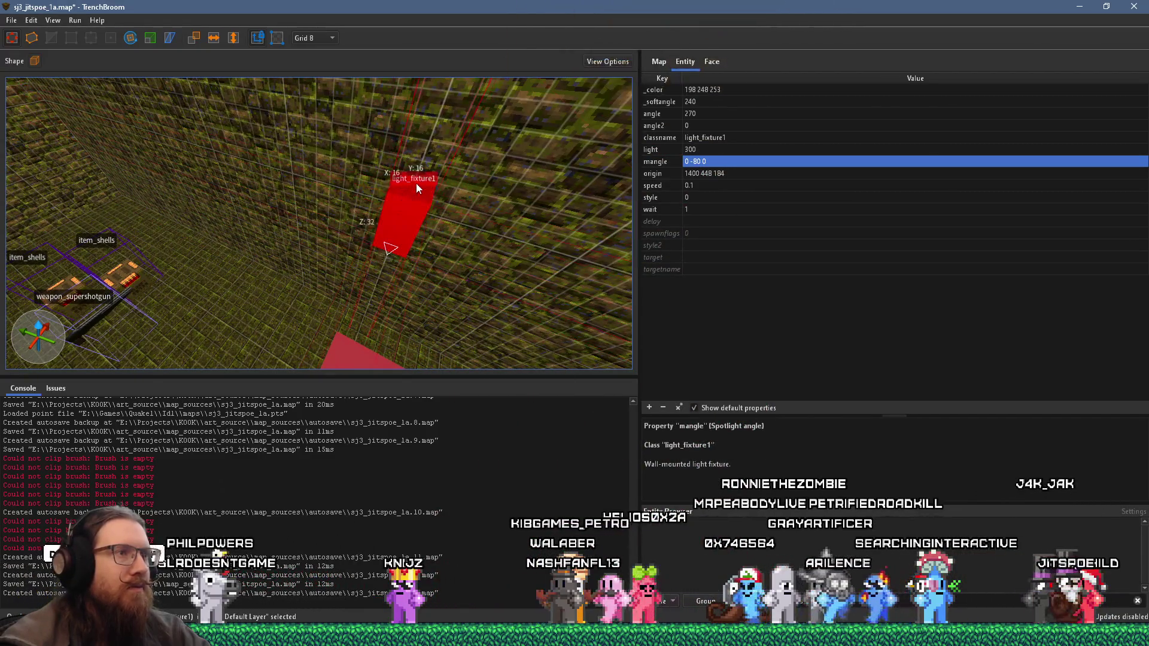
Step: Set the light's angle2 to 180 and mangle to 180 -80 0
click(696, 124)
click(696, 125)
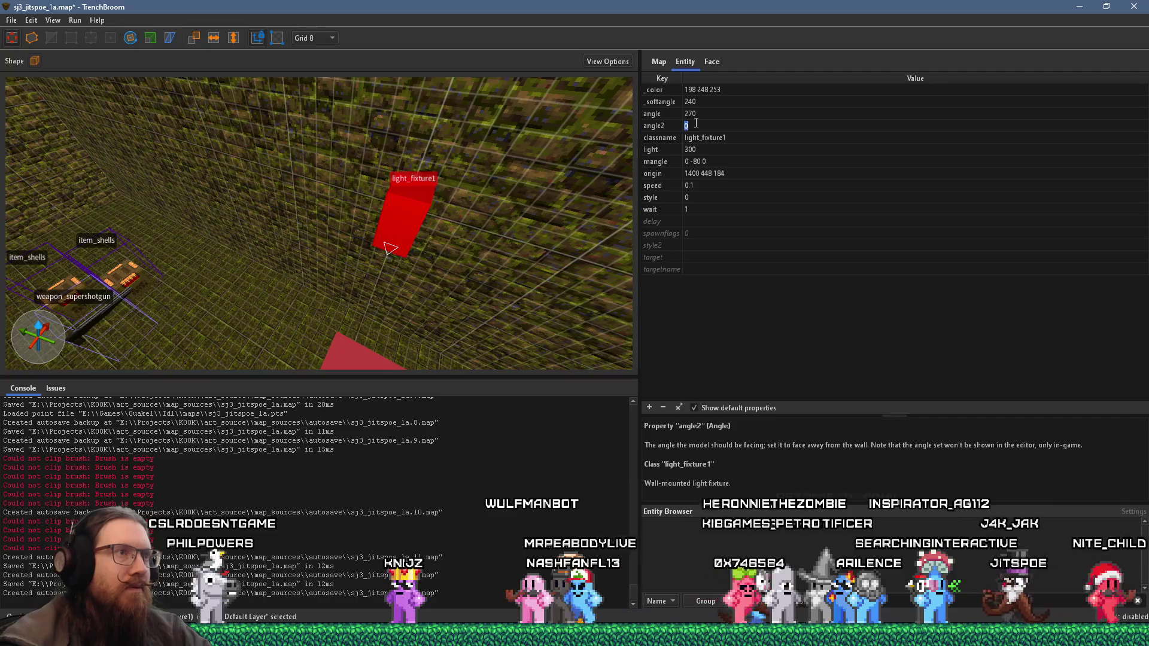
text(18)
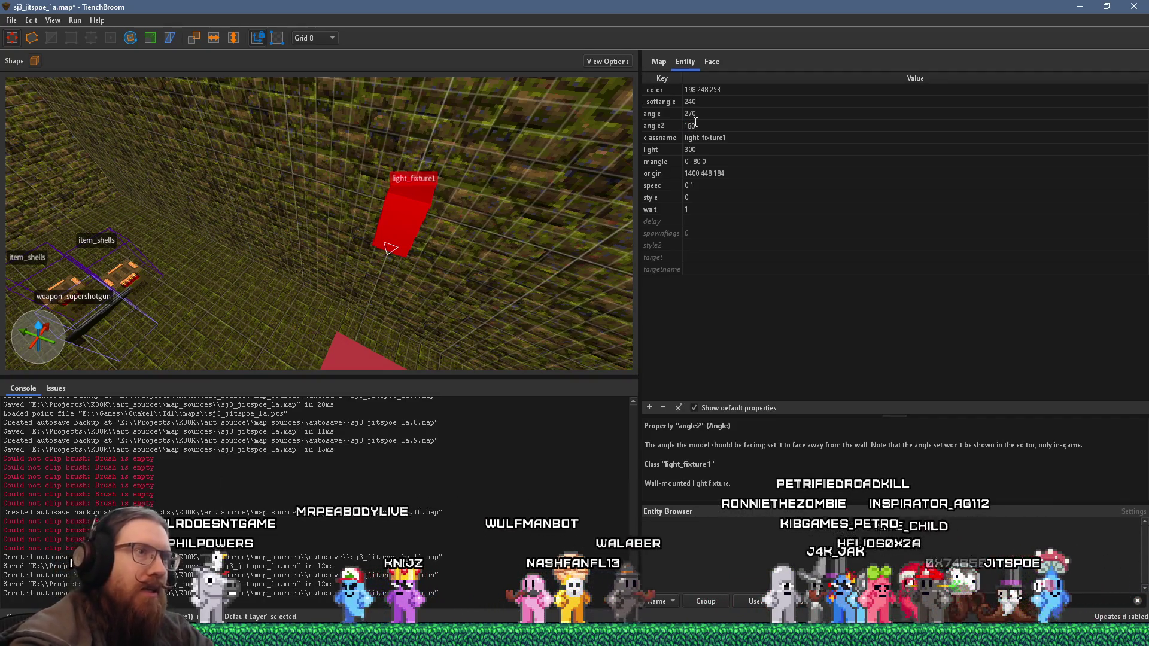
key(Return)
click(714, 160)
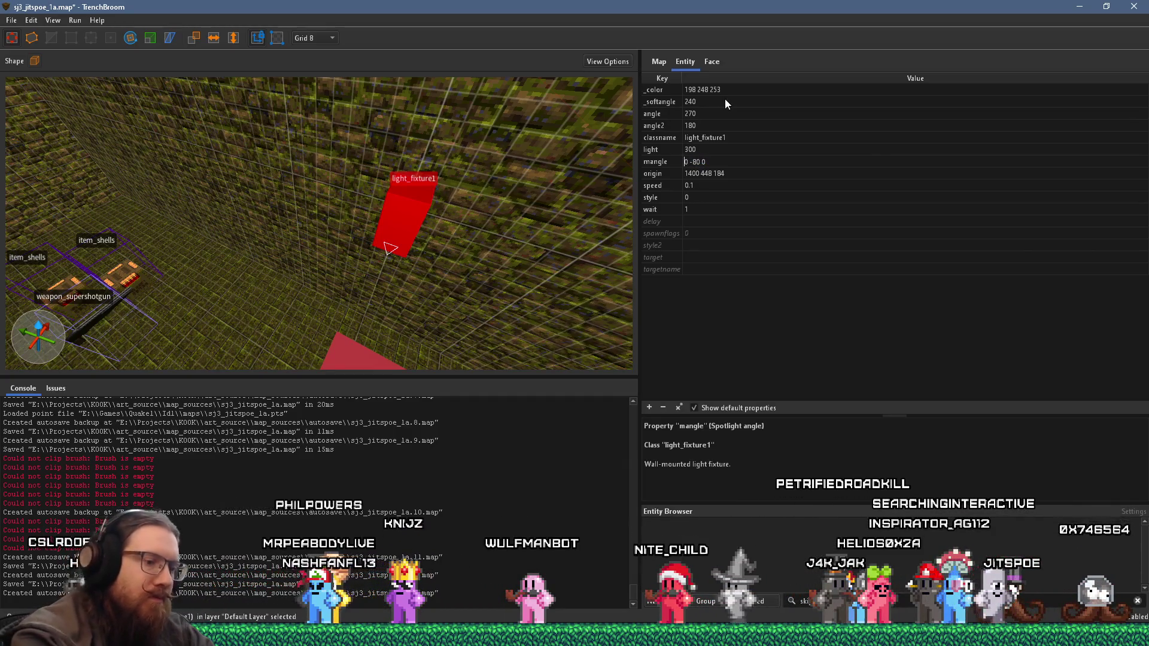
text(180)
key(Delete)
key(Return)
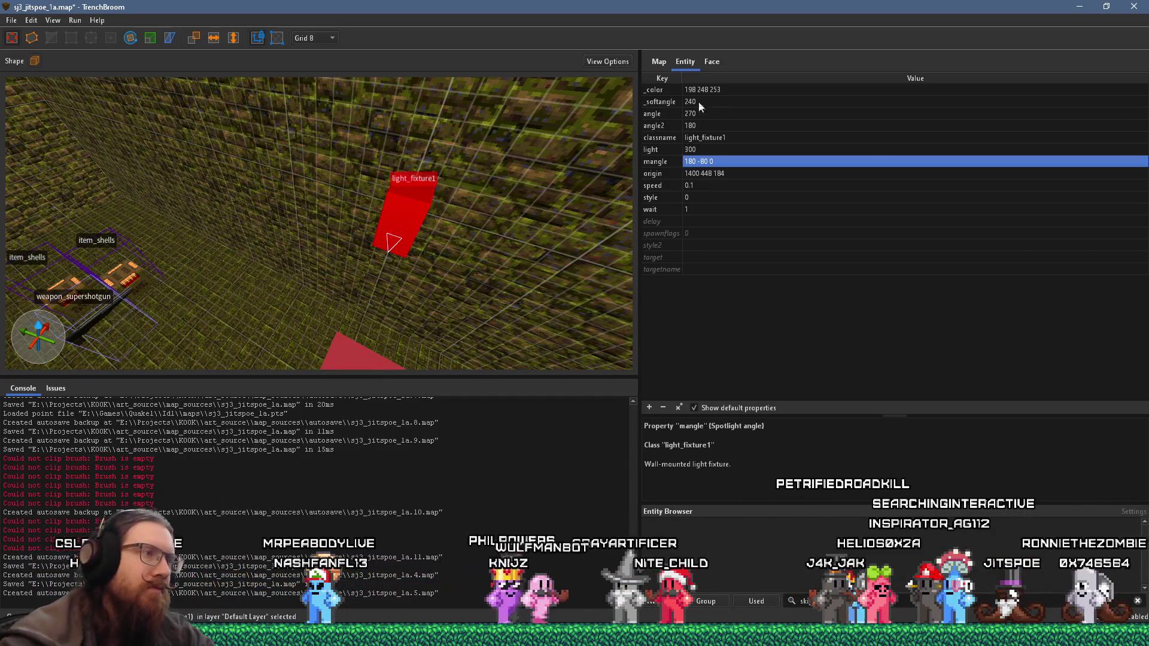
scroll(538, 216, up, 3)
scroll(407, 217, down, 3)
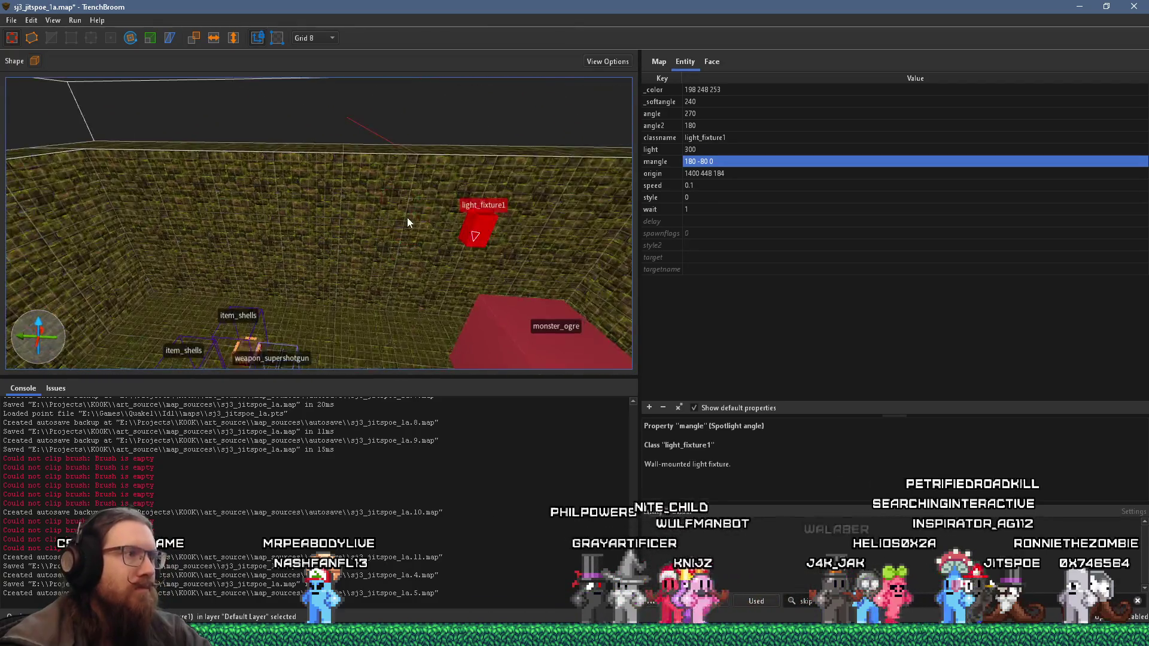
mouse_move(559, 215)
mouse_down()
mouse_move(273, 229)
mouse_move(360, 225)
mouse_up()
scroll(269, 208, up, 2)
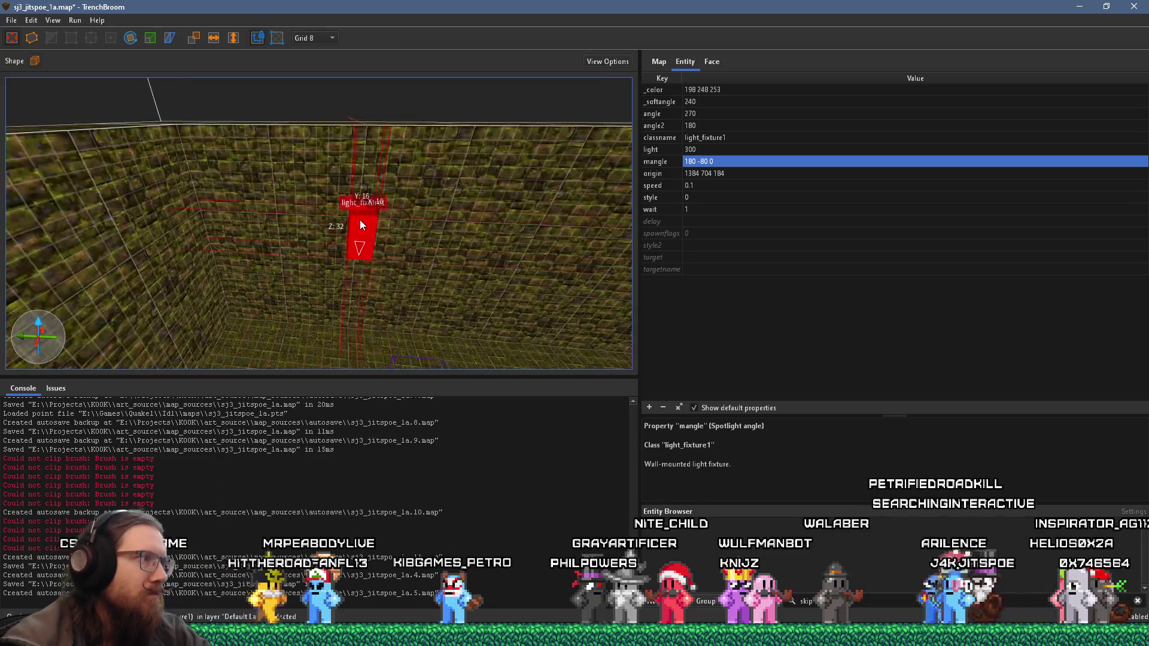
scroll(377, 184, up, 3)
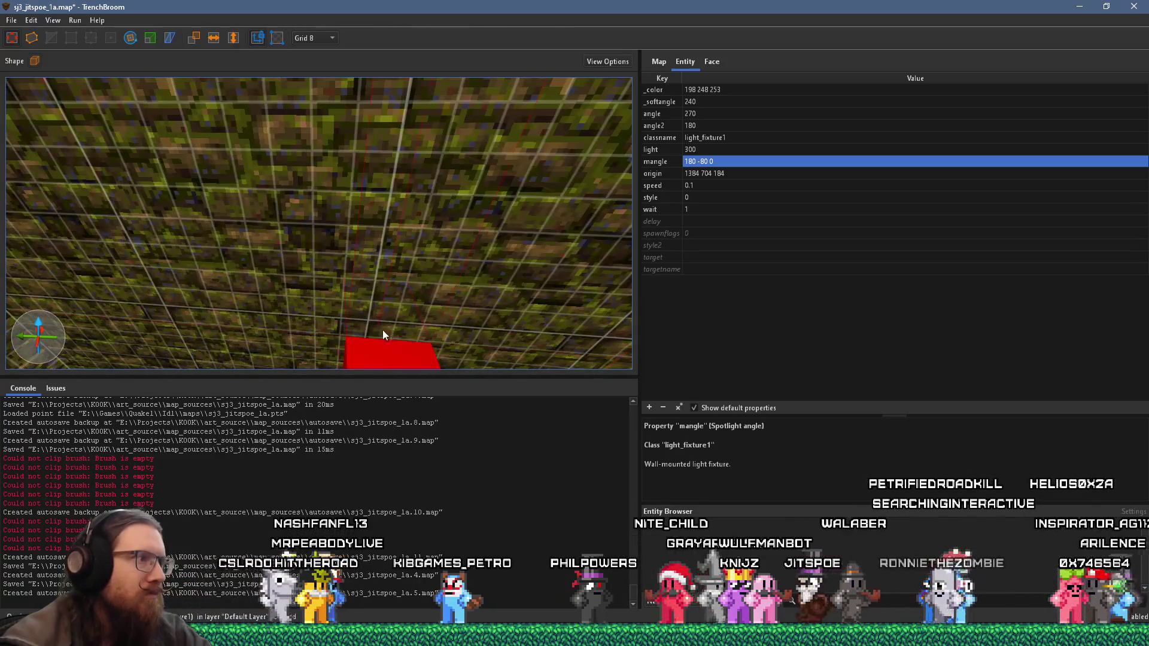
drag(367, 337, 370, 310)
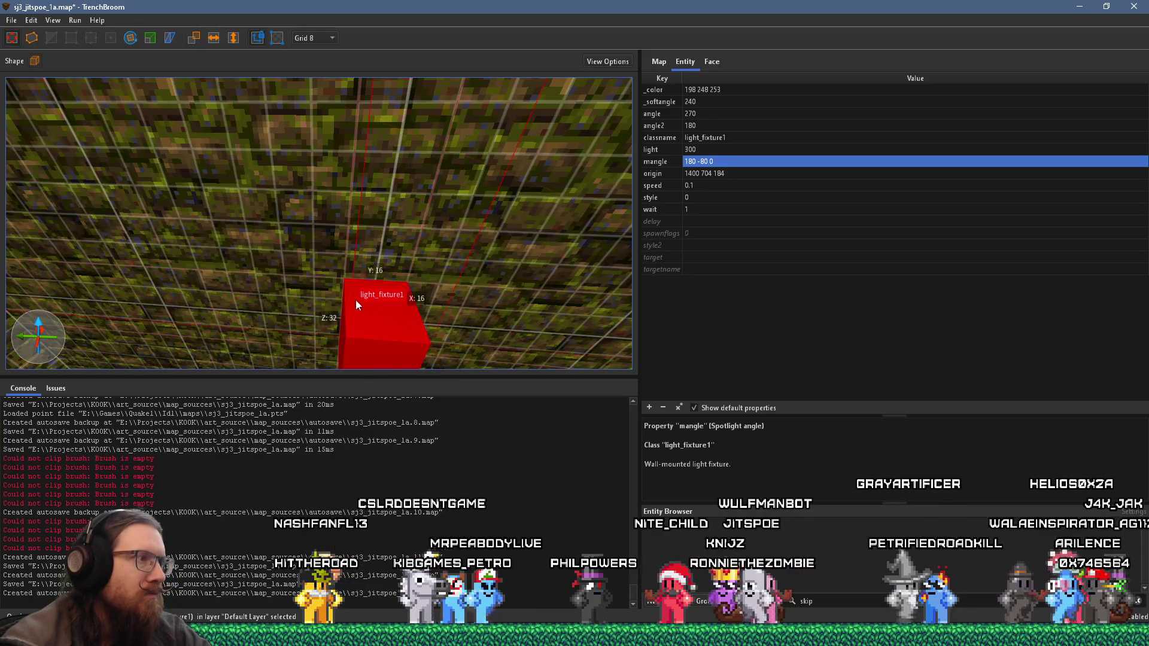
scroll(356, 300, down, 4)
key(Escape)
click(11, 20)
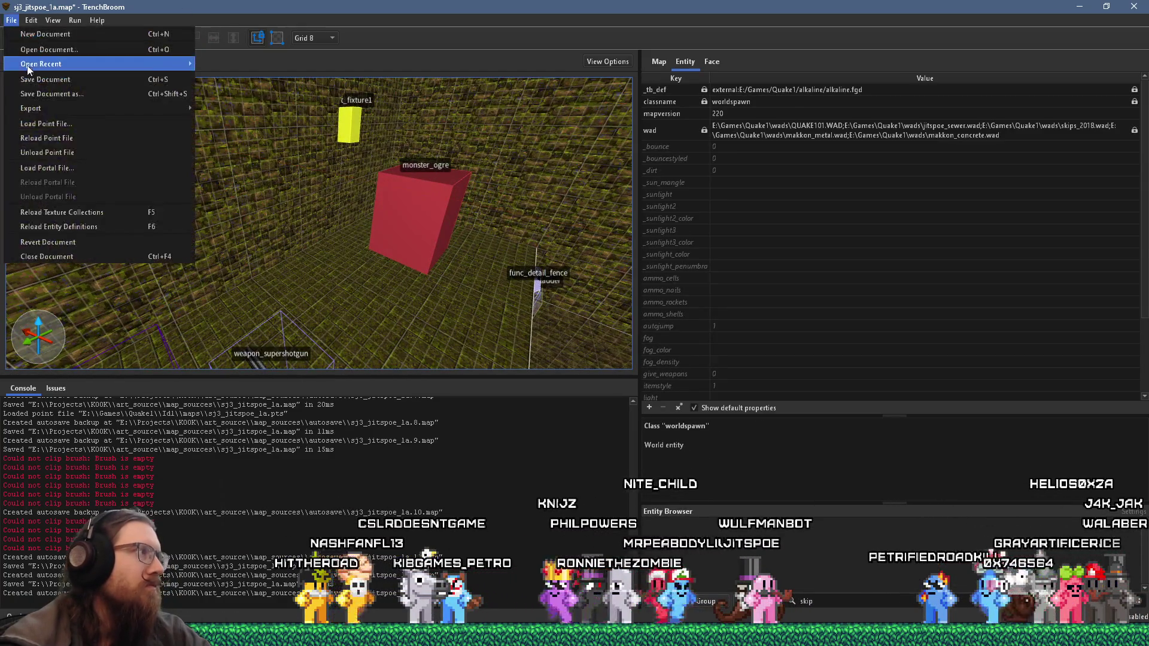
Step: Save the map and start the compile profile that launches Ironwail
click(37, 72)
click(77, 34)
click(686, 588)
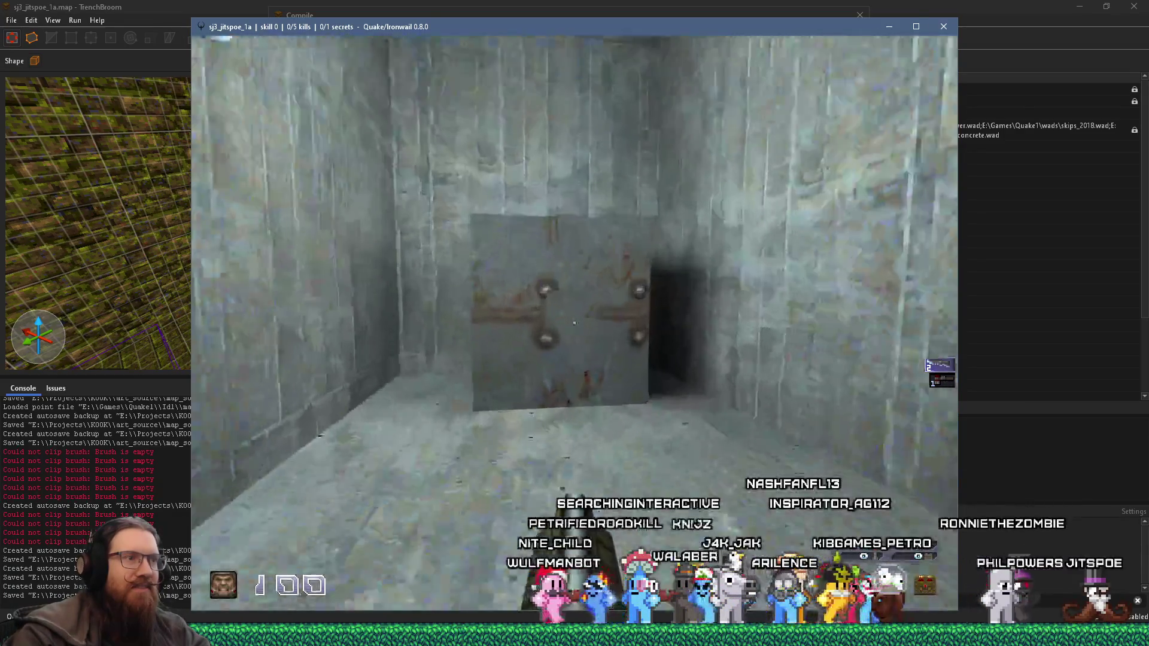
Step: Walk up to the wall button, along the mossy ledge and into the trench for the armor
key(w)
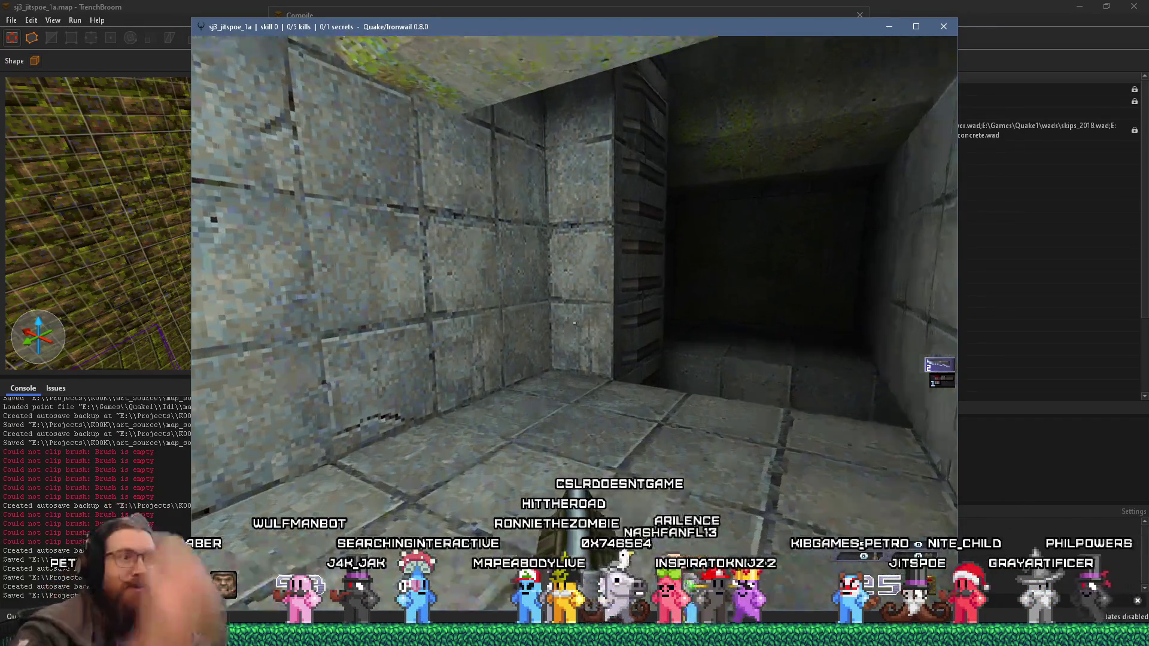
key(w)
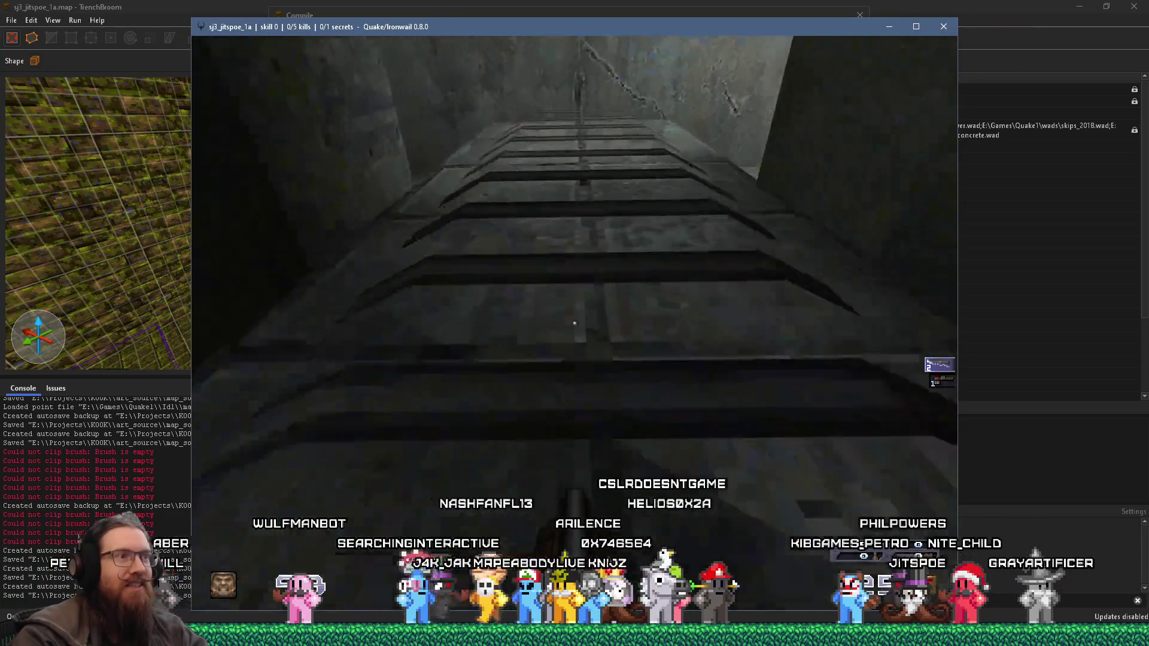
key(w)
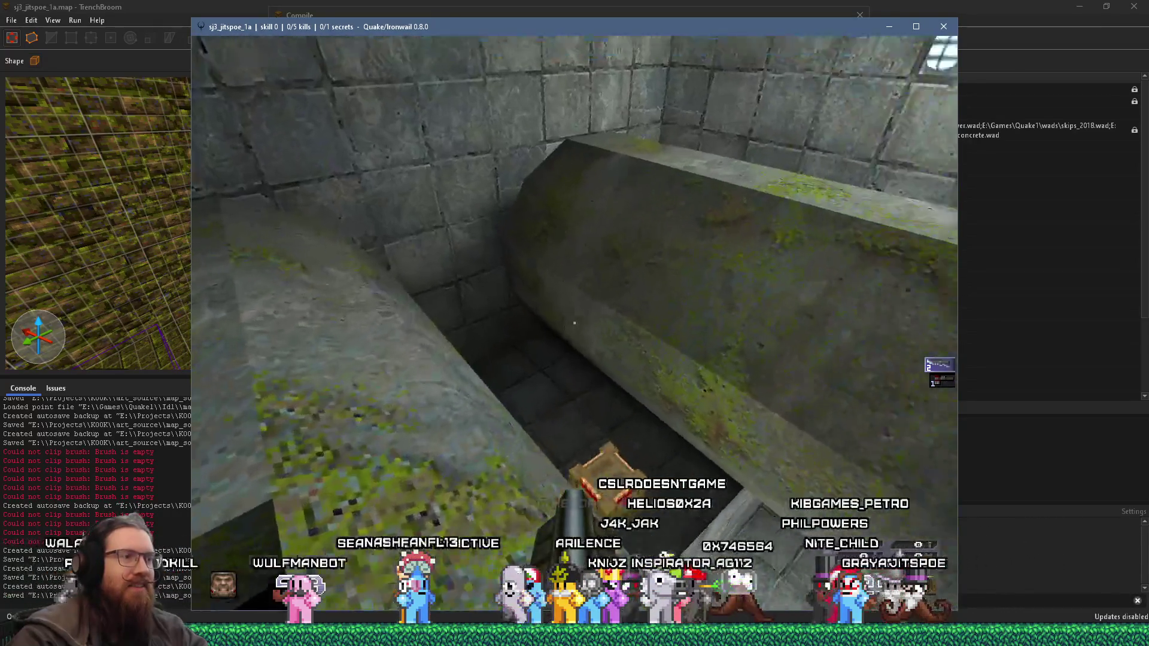
key(w)
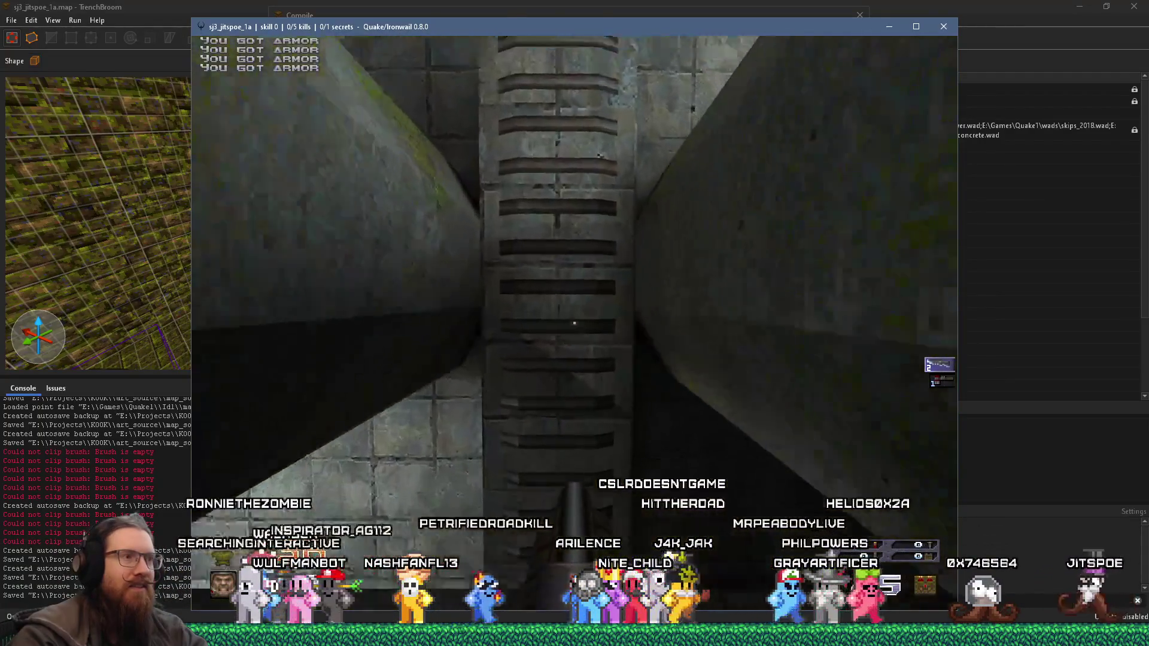
key(w)
Step: Drop down the dark shaft into the secret area, bring down the console and Alt+Tab out
key(w)
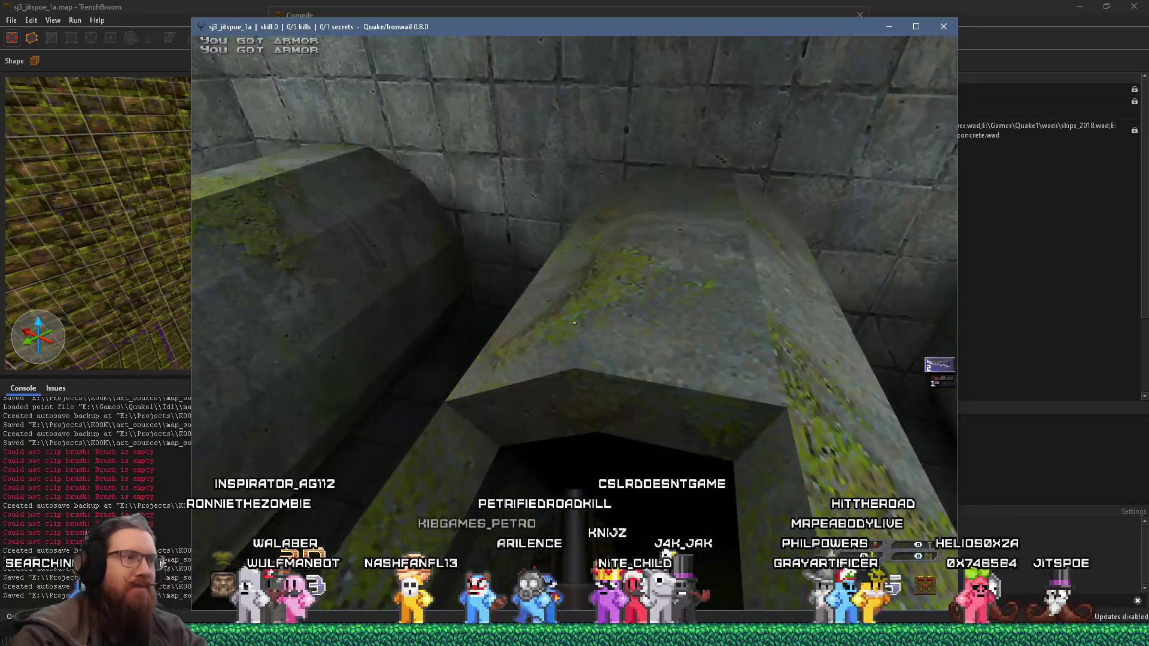
key(w)
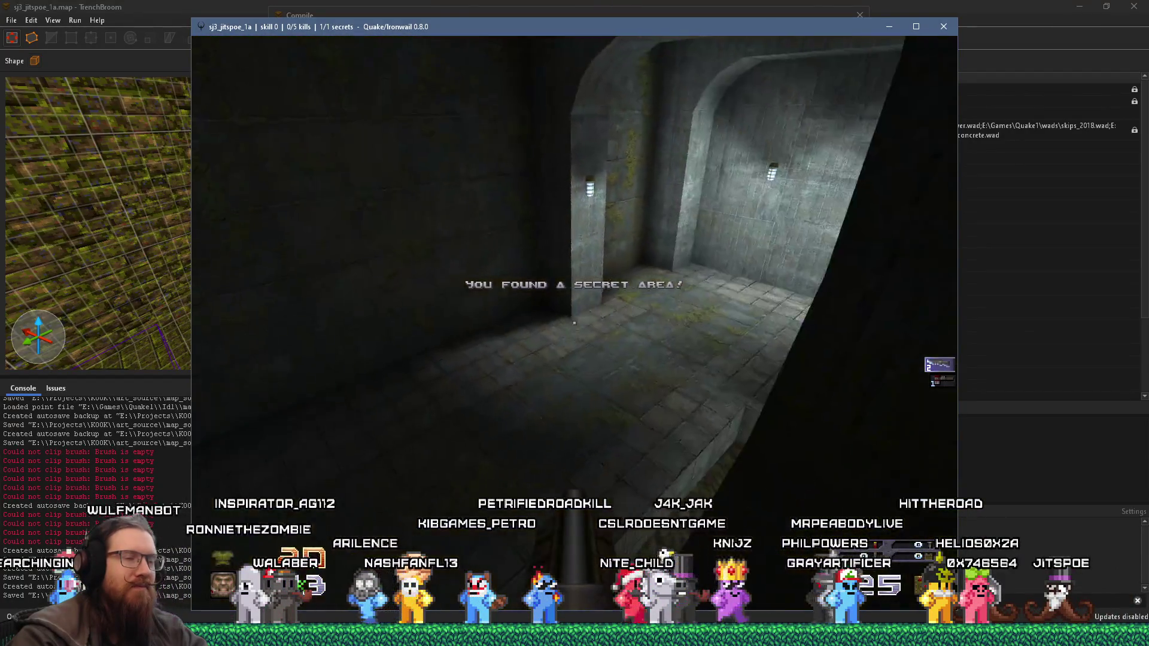
key(w)
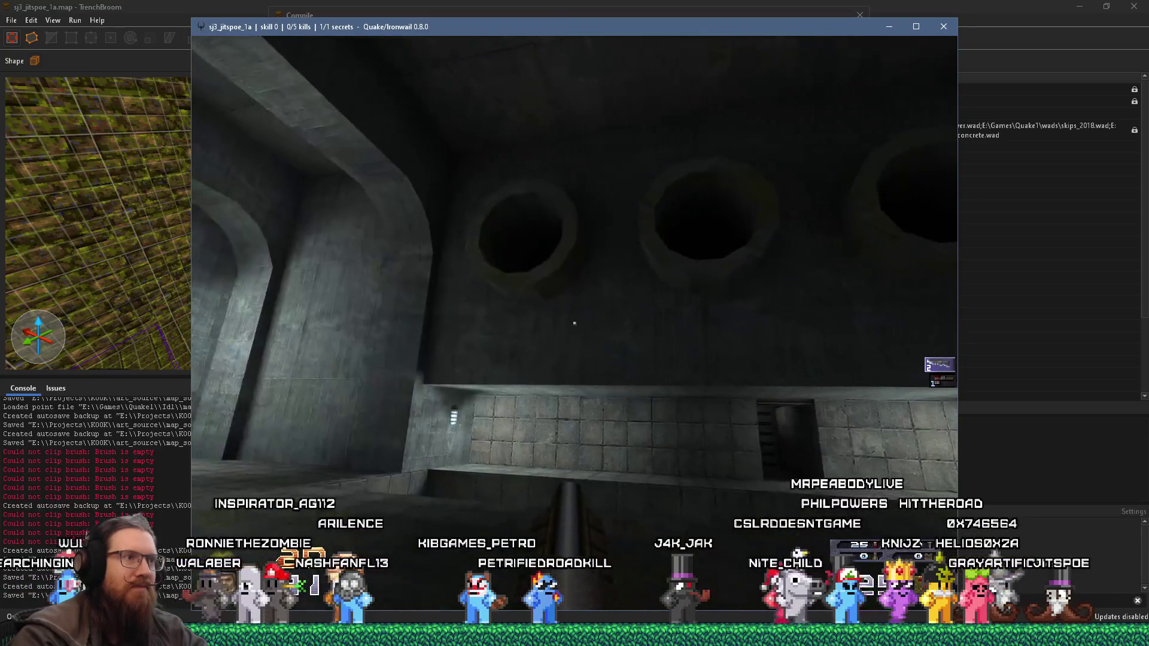
key(w)
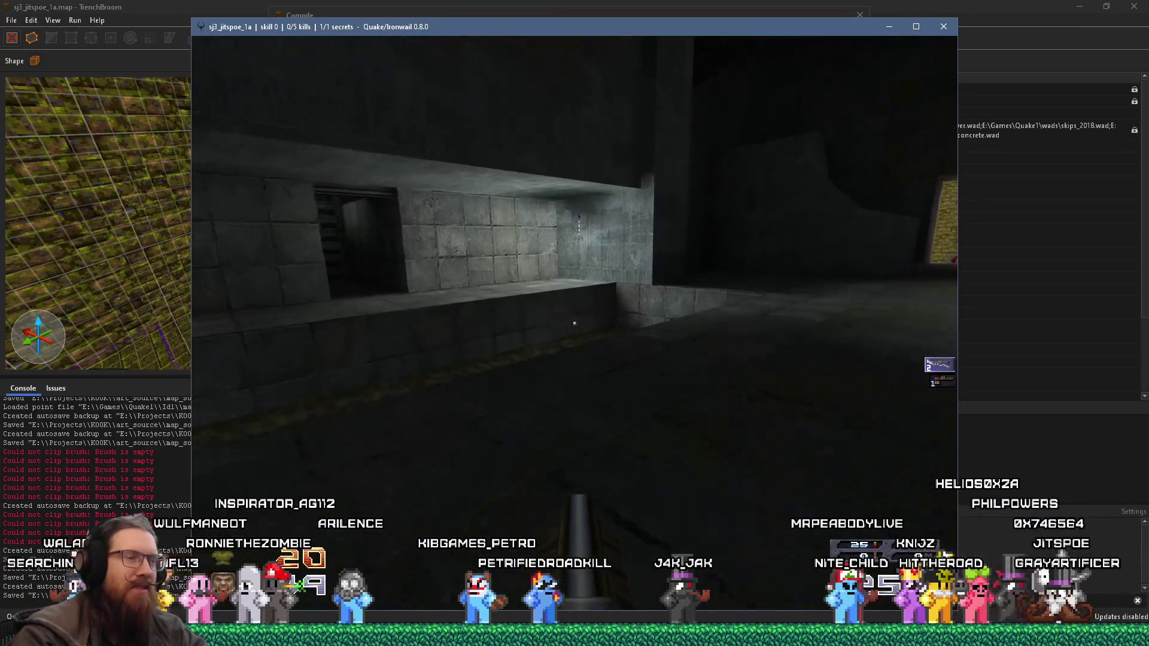
key(grave)
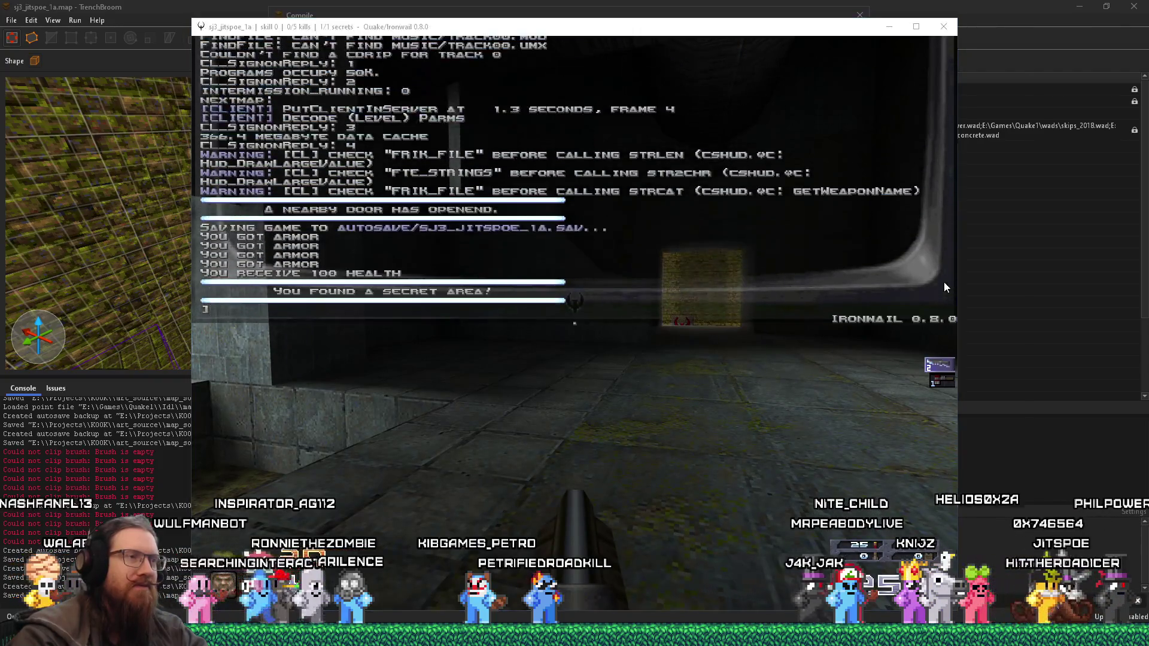
key(alt+Tab)
key(alt+Tab)
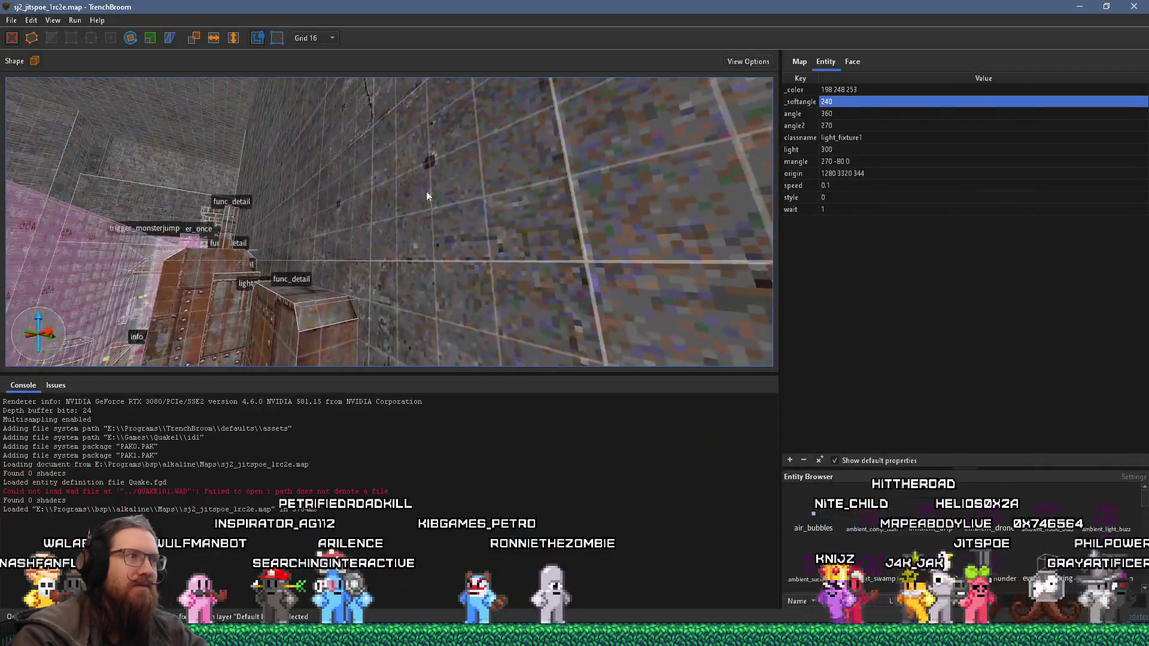
Step: Switch to the sj3_jitspoe_1a window and close the Compile dialog, confirming the stop
drag(426, 191, 496, 195)
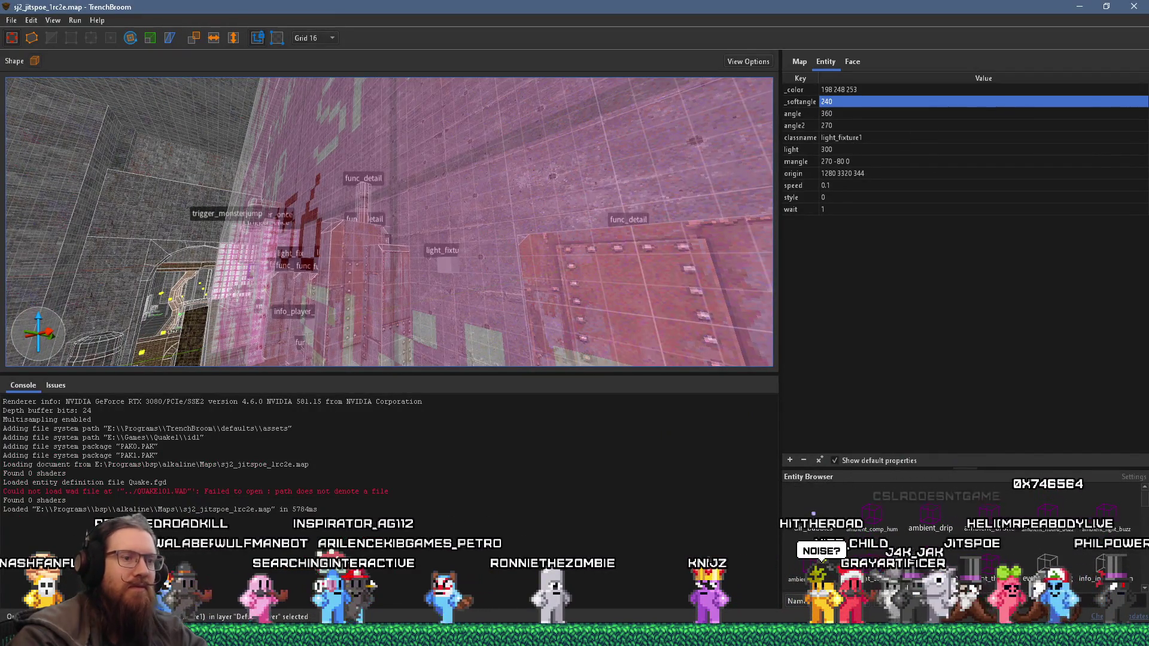
click(682, 613)
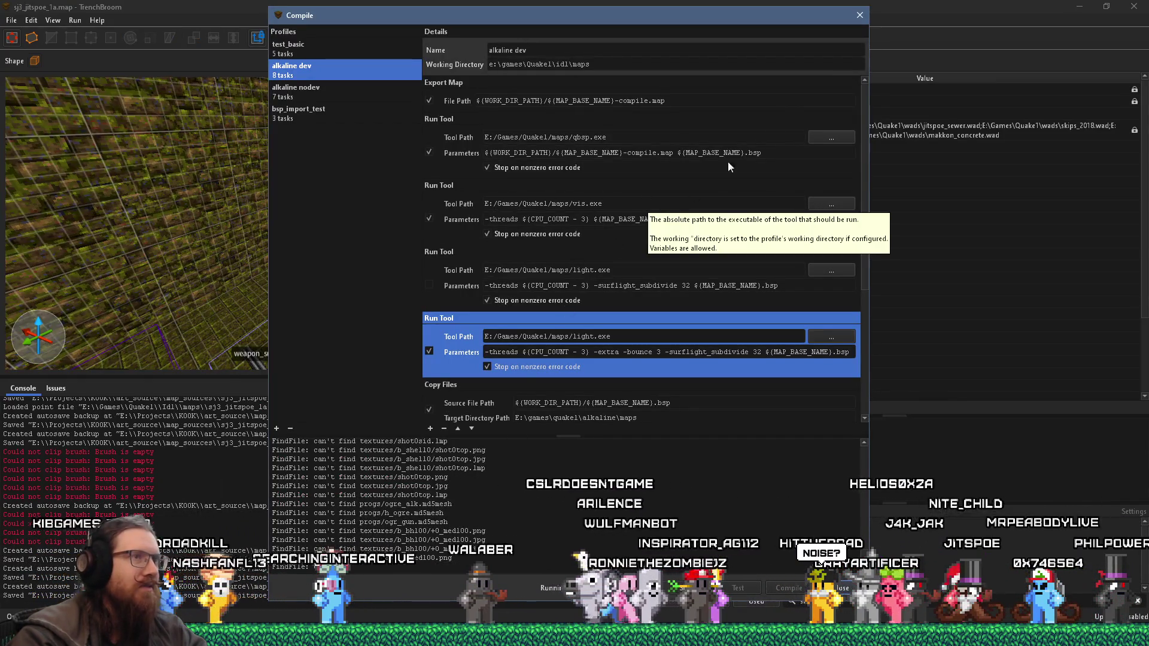
click(860, 15)
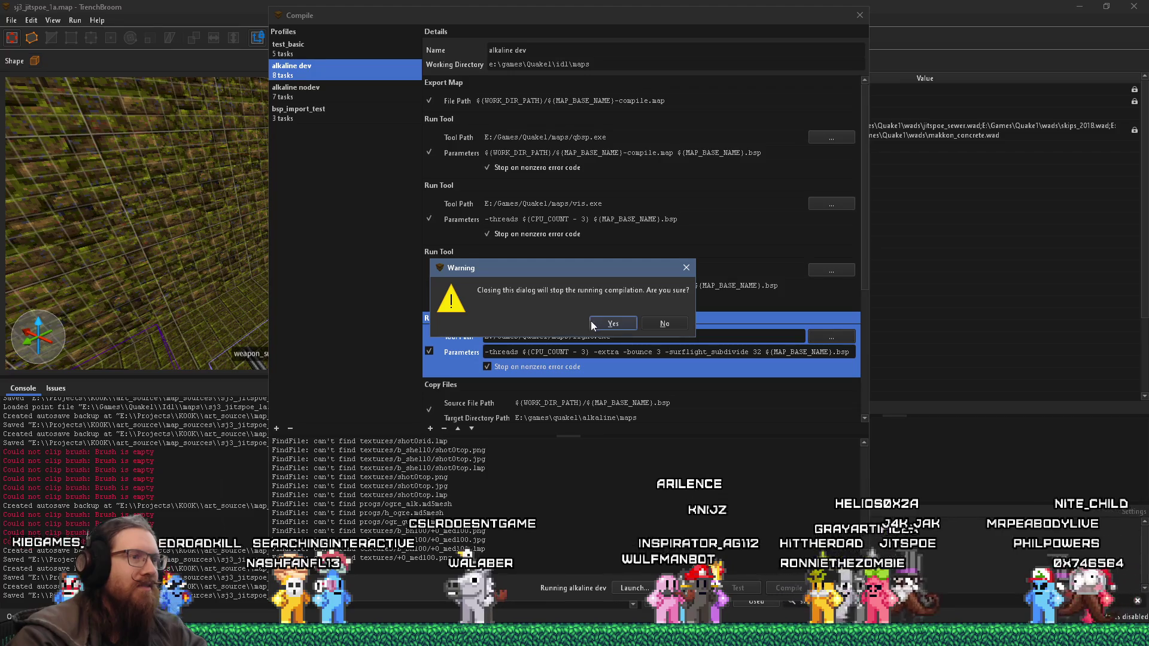
click(610, 324)
Step: Fly to the ladder fence and select its brush with its context options
key(w)
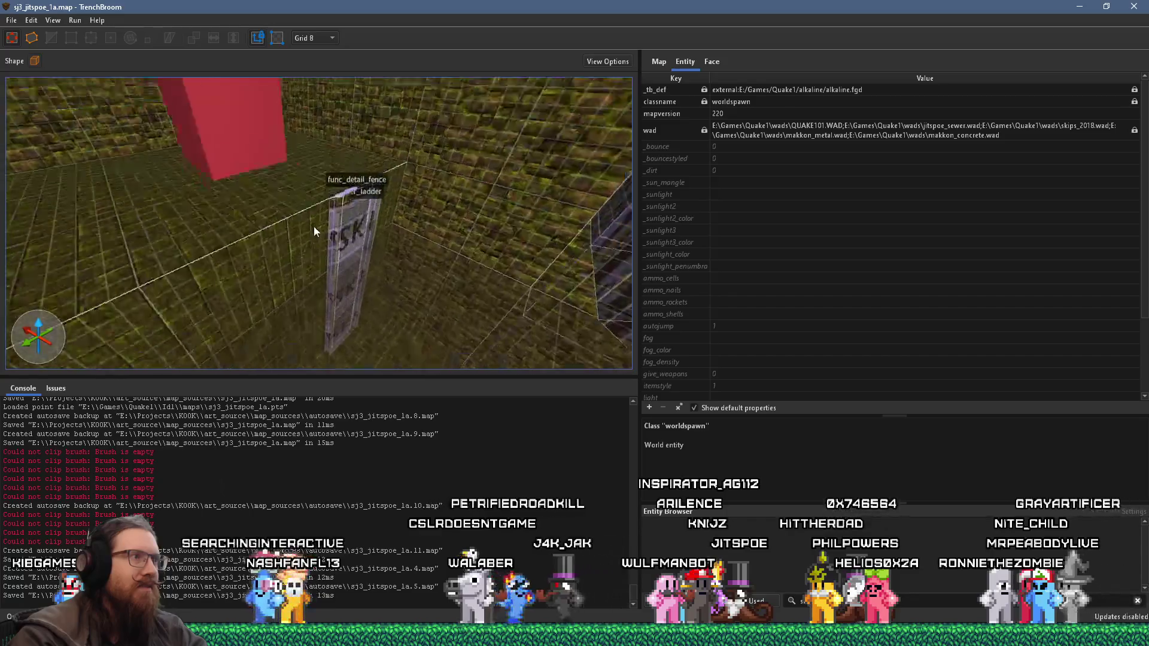
click(371, 217)
right_click(371, 216)
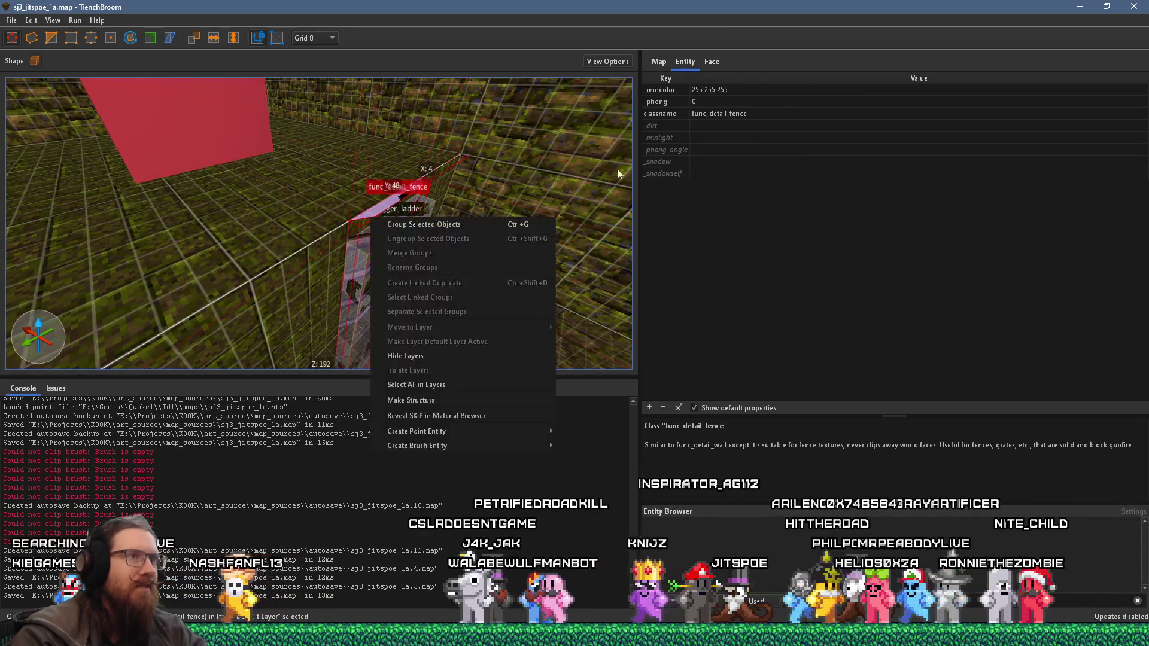
Step: Set the func_detail_fence's _phong value to 1
click(706, 101)
double_click(706, 100)
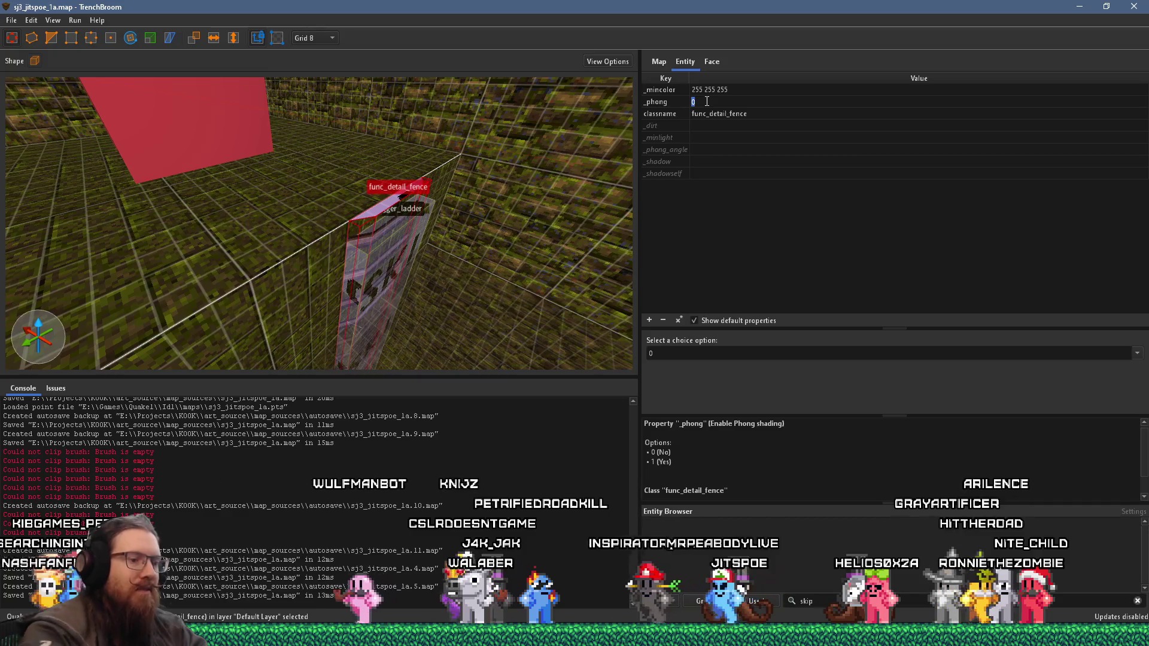
text(1)
key(Return)
Step: Fly down the corridor and select the smaller_pipe_test pipe group for editing
key(w)
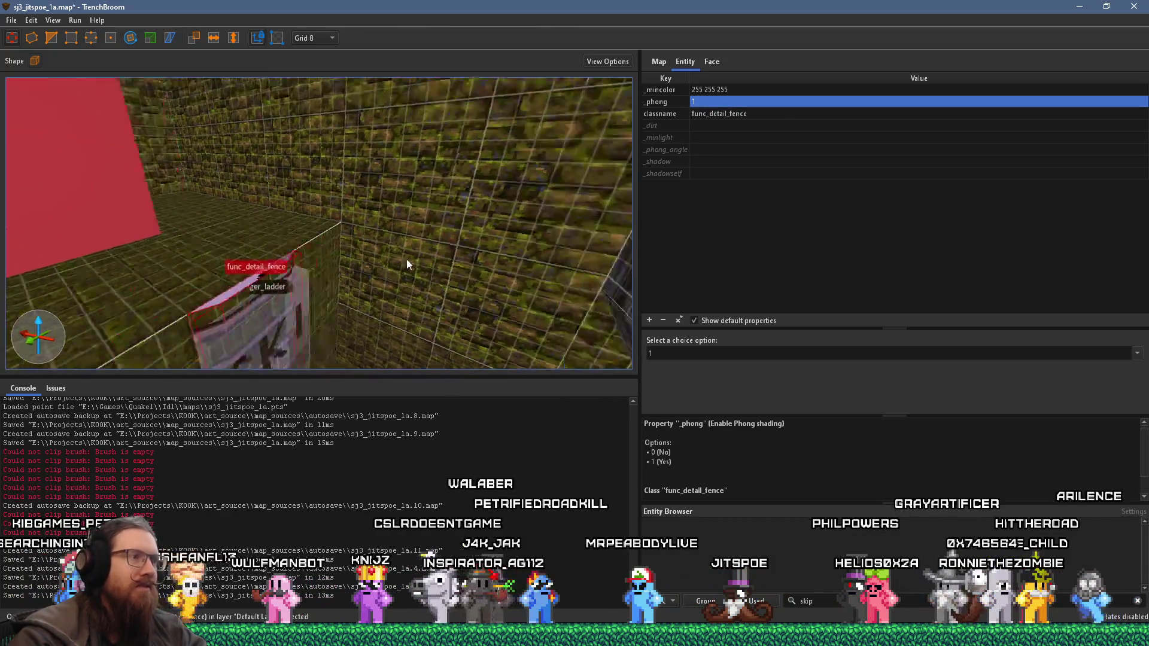
key(w)
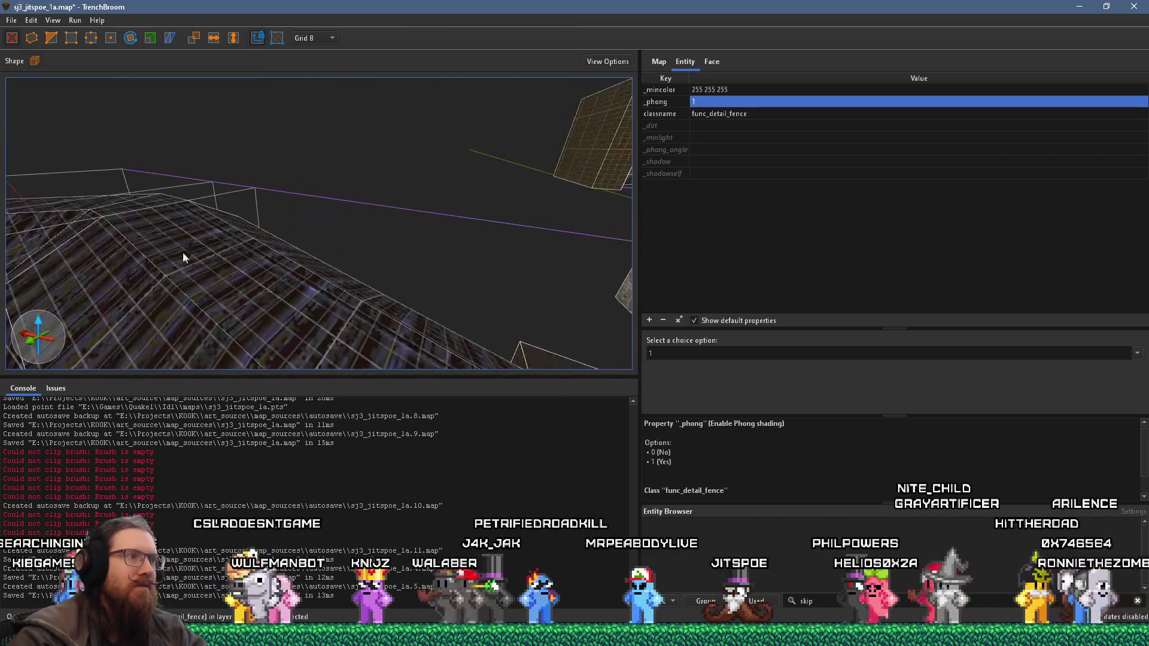
mouse_move(328, 249)
mouse_down()
mouse_move(220, 245)
mouse_move(380, 289)
mouse_up()
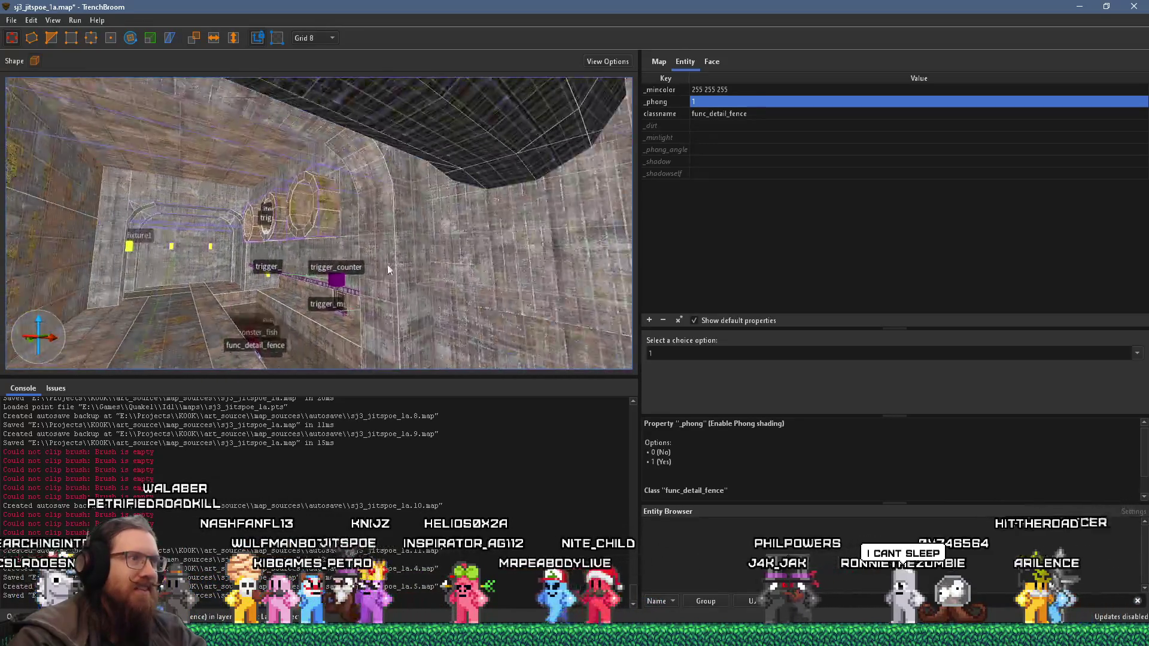
drag(380, 289, 467, 286)
click(468, 286)
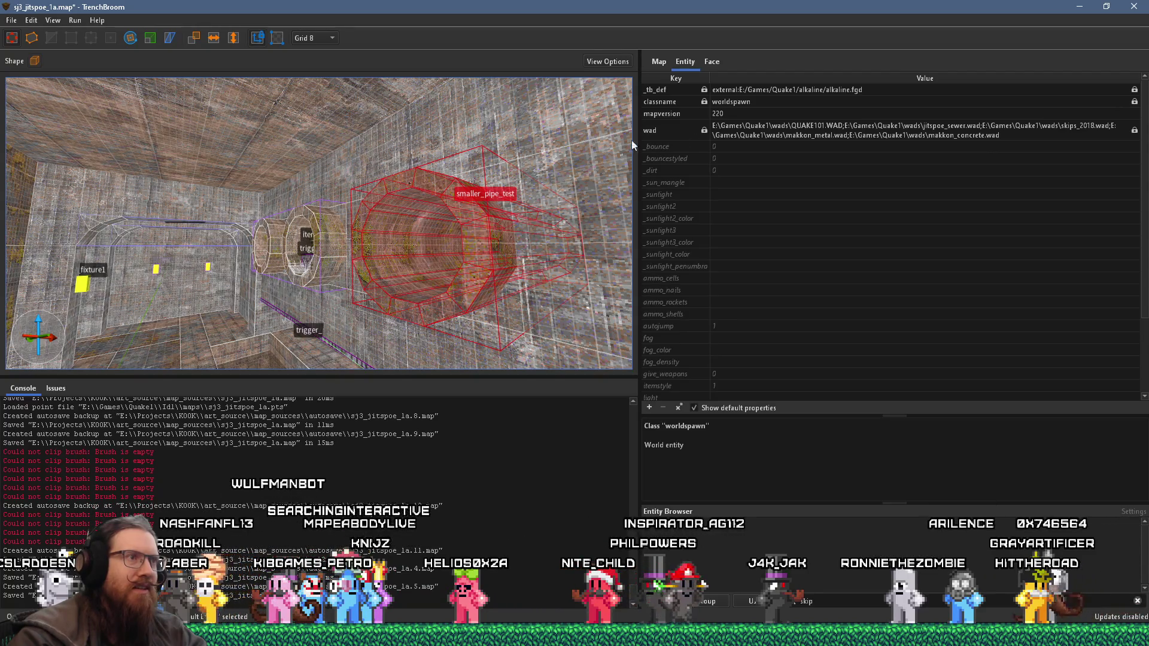
double_click(483, 240)
Step: Turn the pipe brush into a func_group entity with _phong set to 1
click(482, 240)
right_click(483, 239)
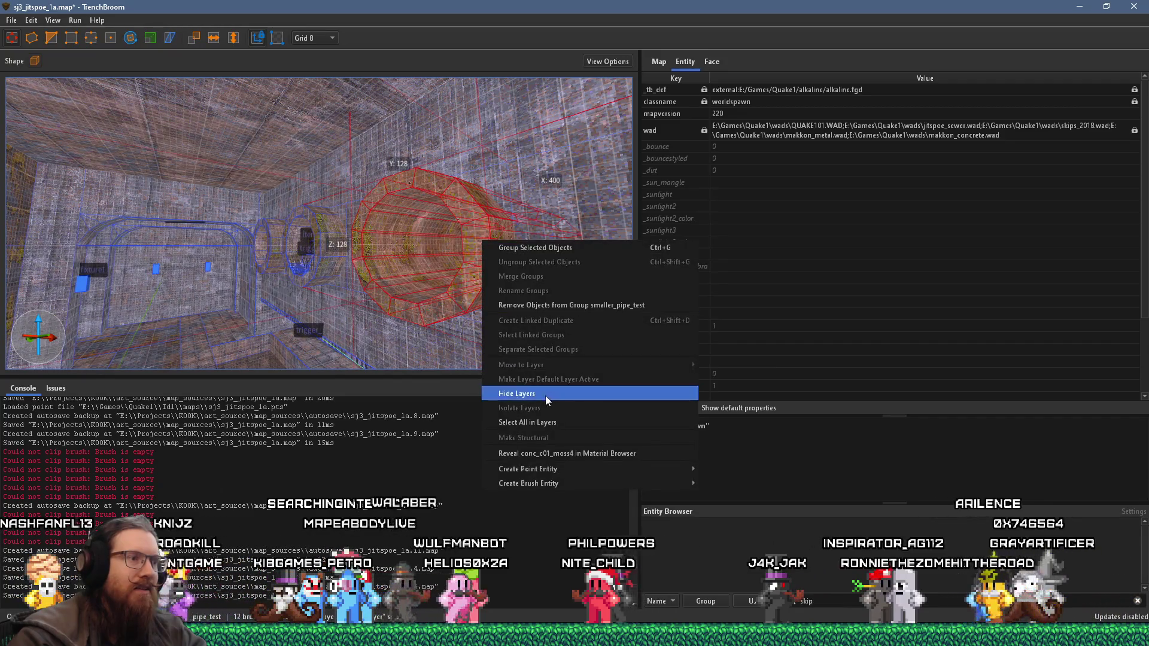
mouse_move(557, 484)
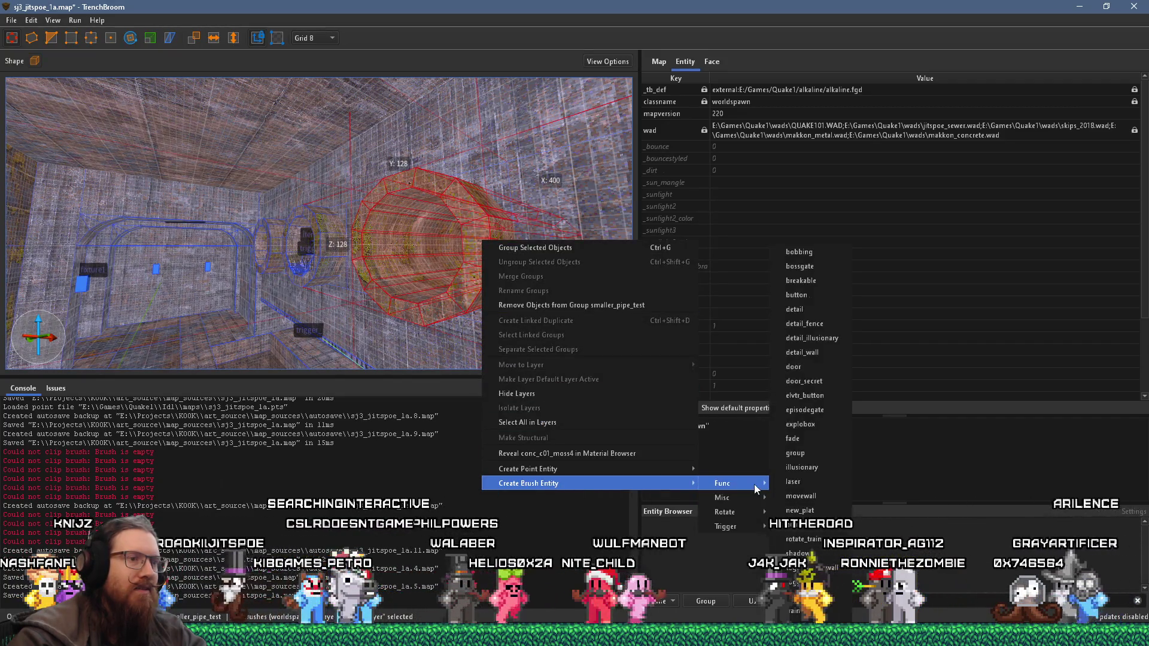
mouse_move(724, 483)
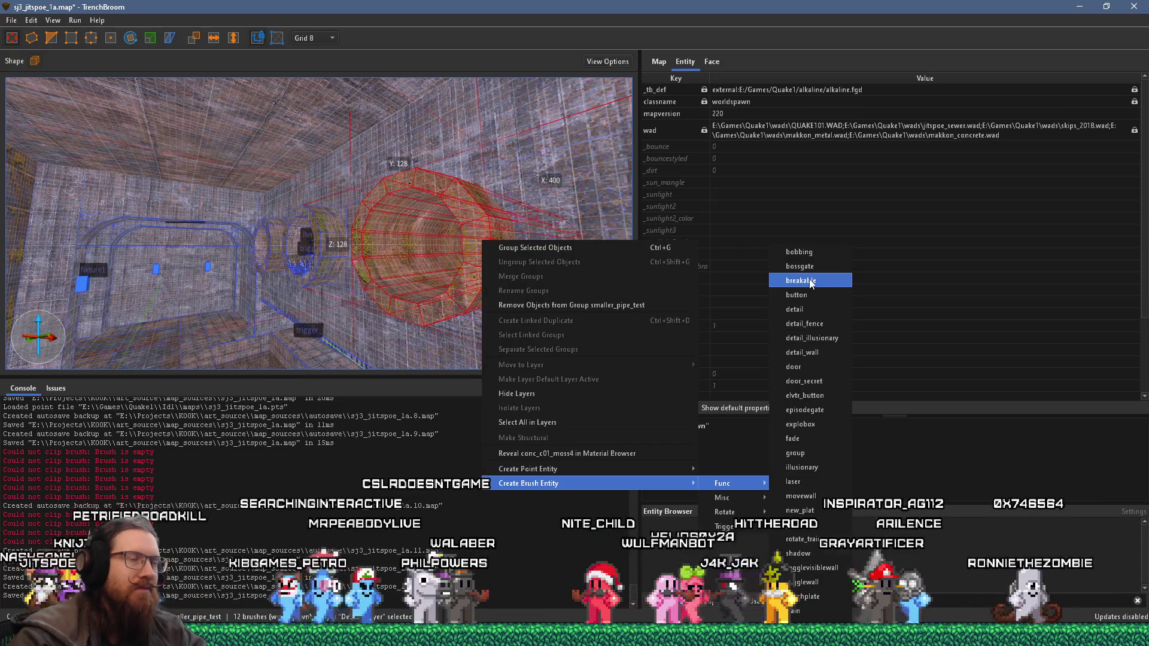
key(Escape)
drag(443, 226, 534, 208)
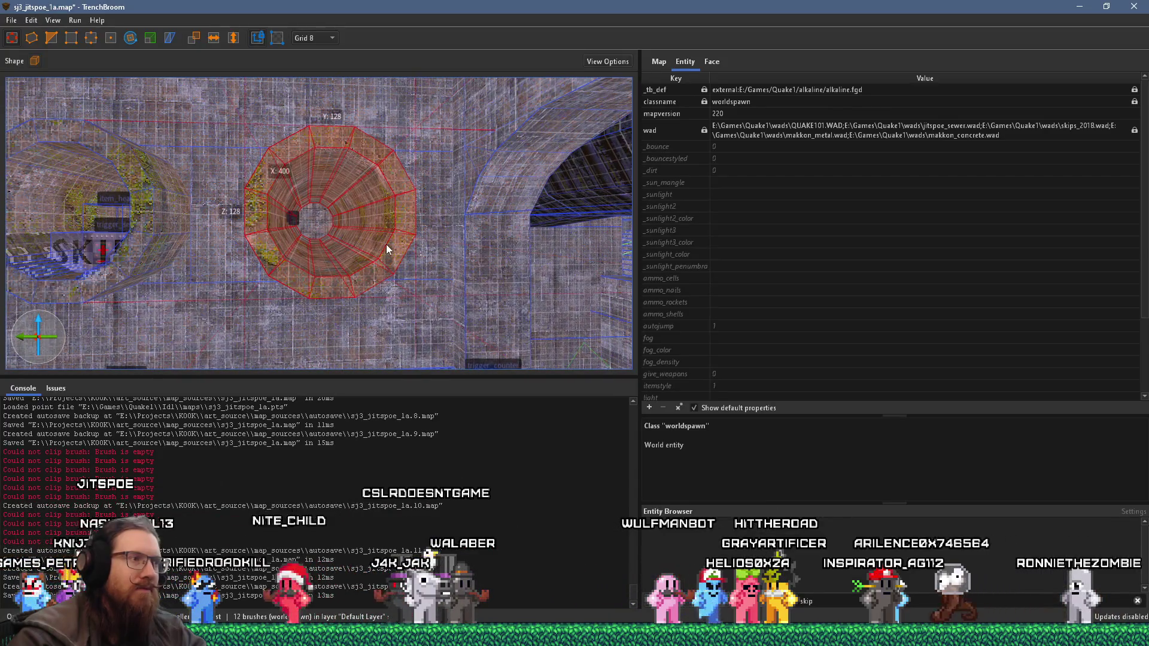
right_click(386, 244)
mouse_move(641, 488)
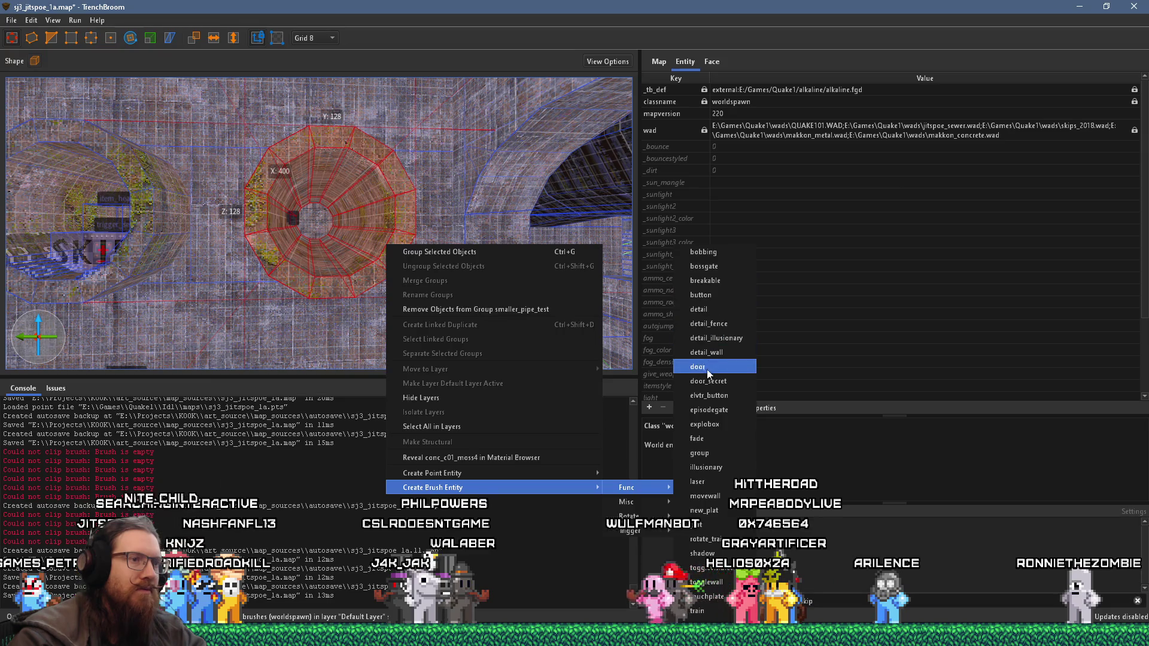
click(707, 453)
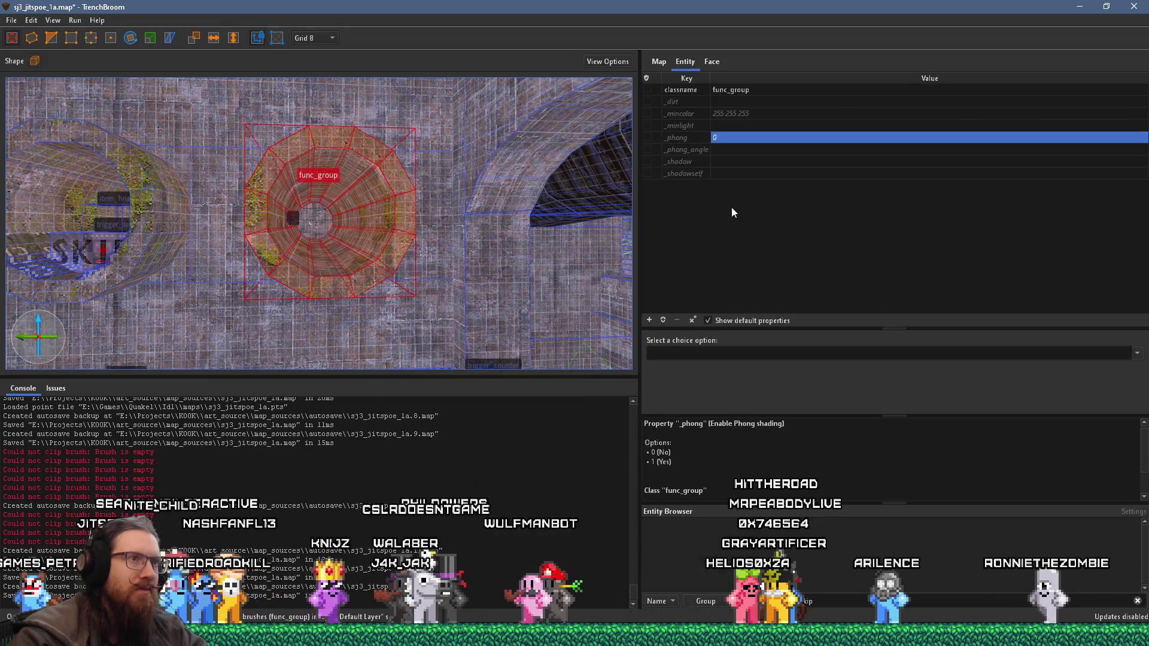
double_click(735, 137)
text(1)
key(Return)
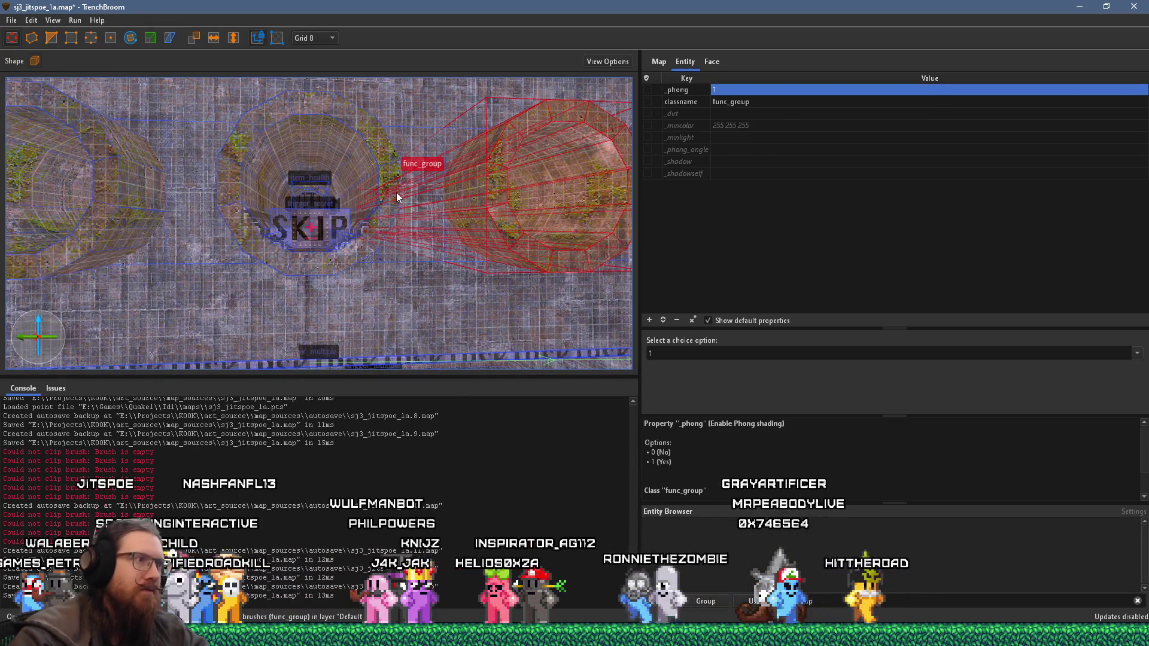
Step: Make the remaining pipe brushes a func_group too, then select the func_detail_fence ladder
key(Escape)
click(396, 197)
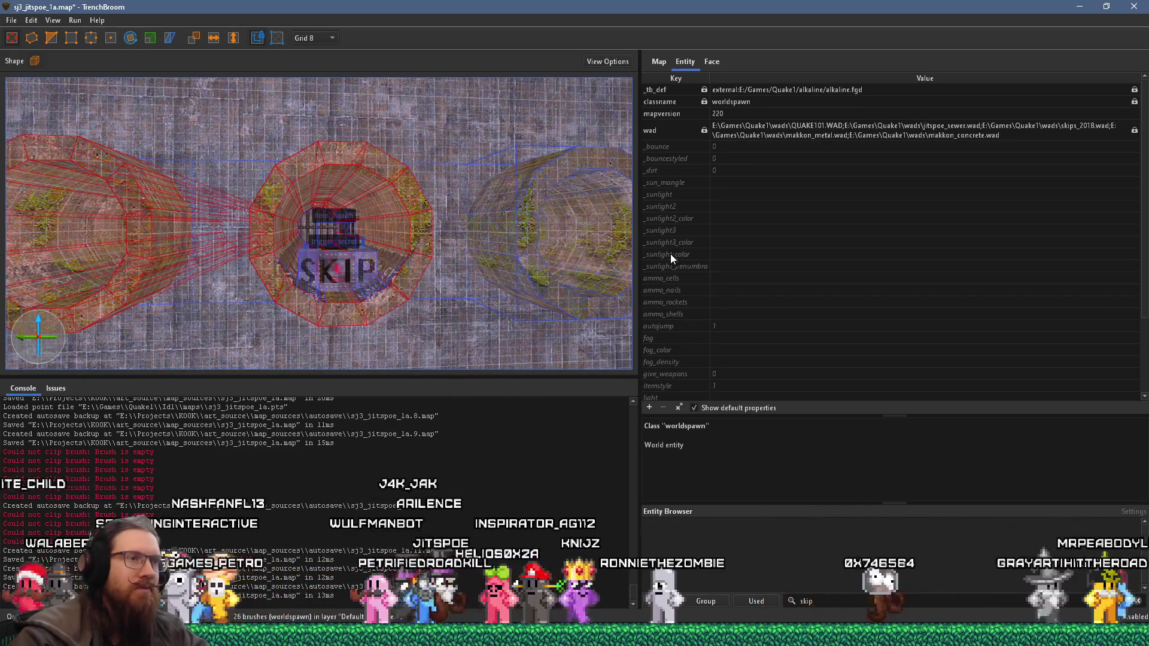
right_click(391, 271)
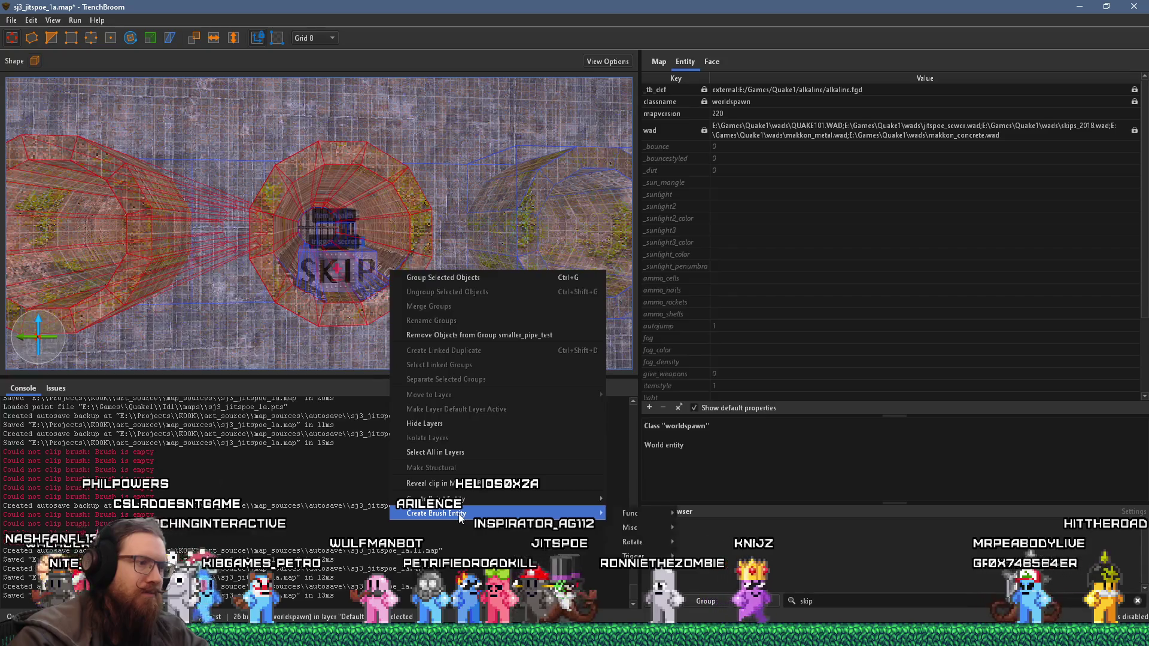
mouse_move(449, 512)
mouse_move(630, 514)
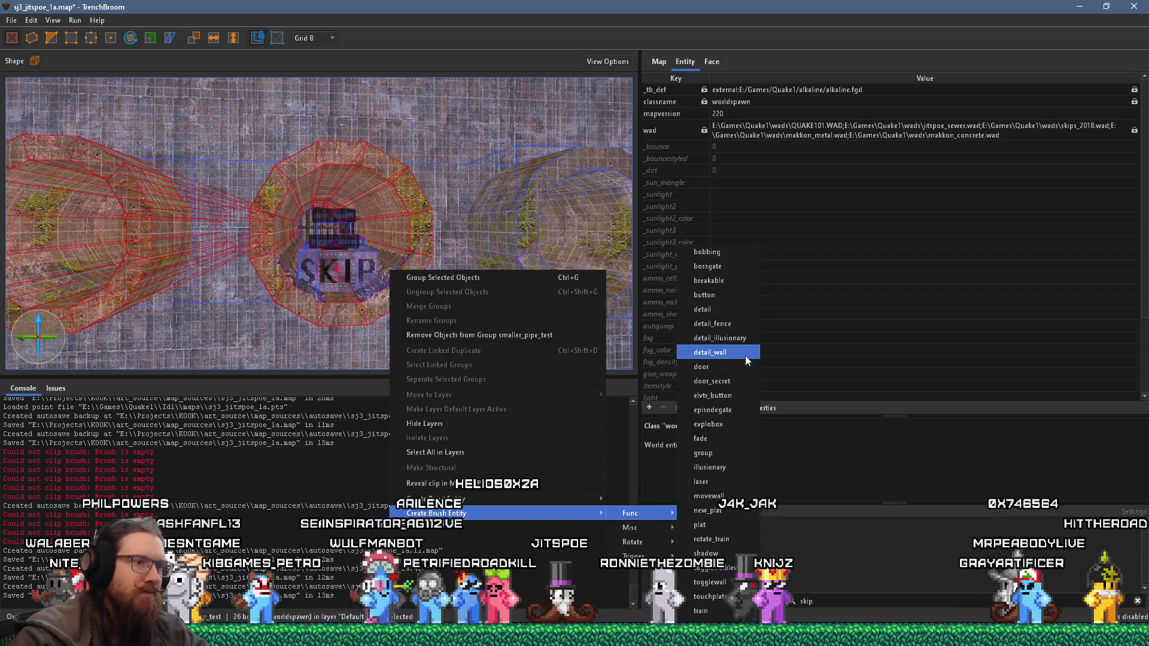
click(716, 453)
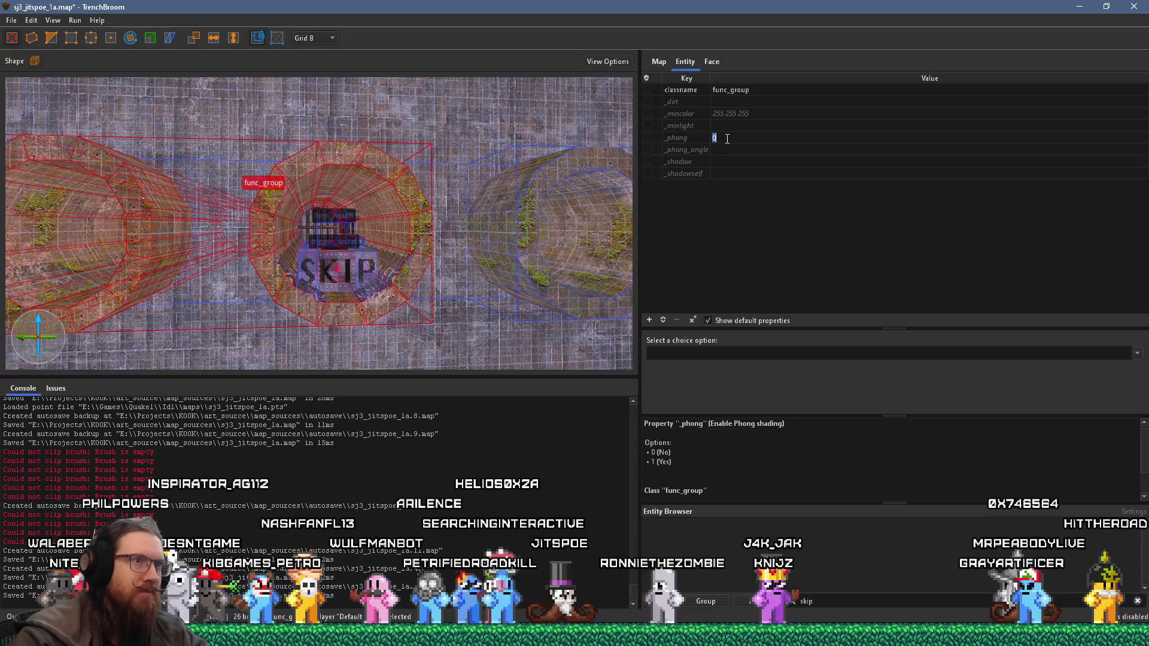
mouse_move(445, 219)
mouse_down()
mouse_move(471, 57)
mouse_move(319, 228)
mouse_move(319, 356)
mouse_move(379, 262)
mouse_move(361, 220)
mouse_move(364, 263)
mouse_up()
click(365, 269)
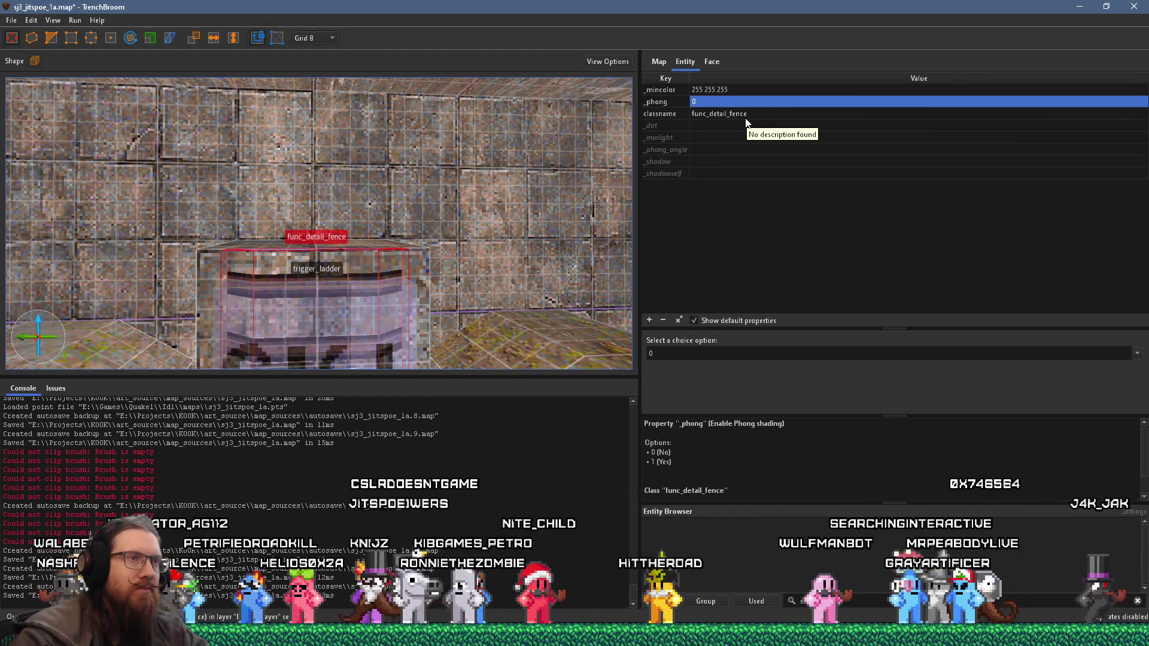
Step: Set the ladder fence's _phong to 1 and orbit down toward the floor
click(709, 101)
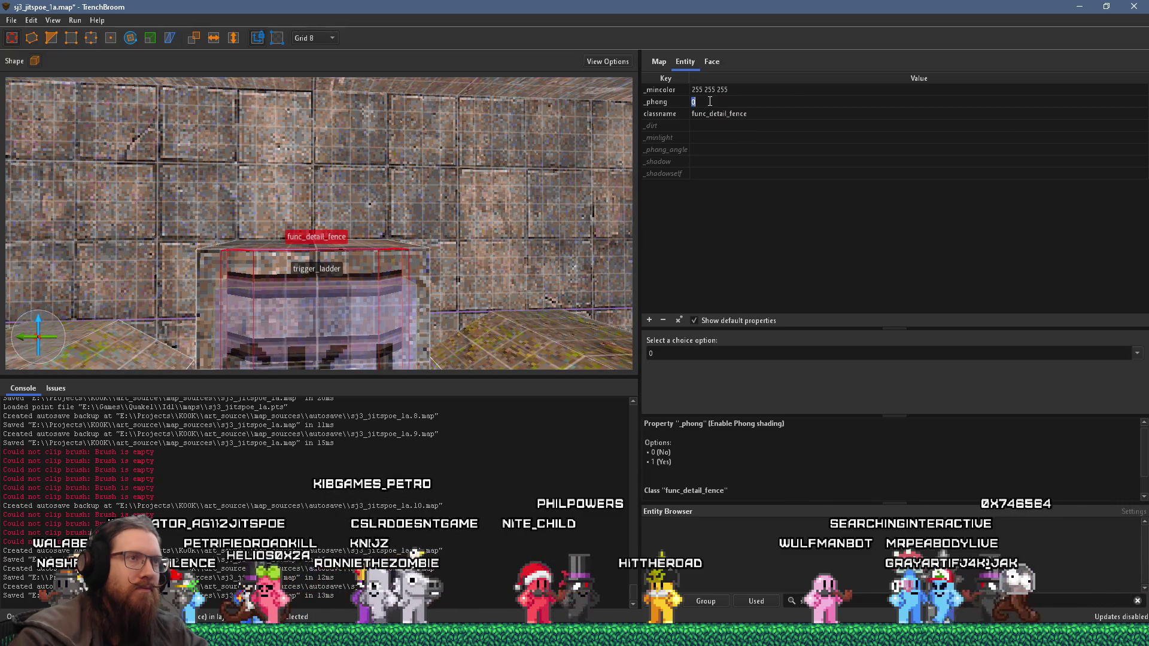
text(1)
key(Return)
drag(503, 225, 421, 237)
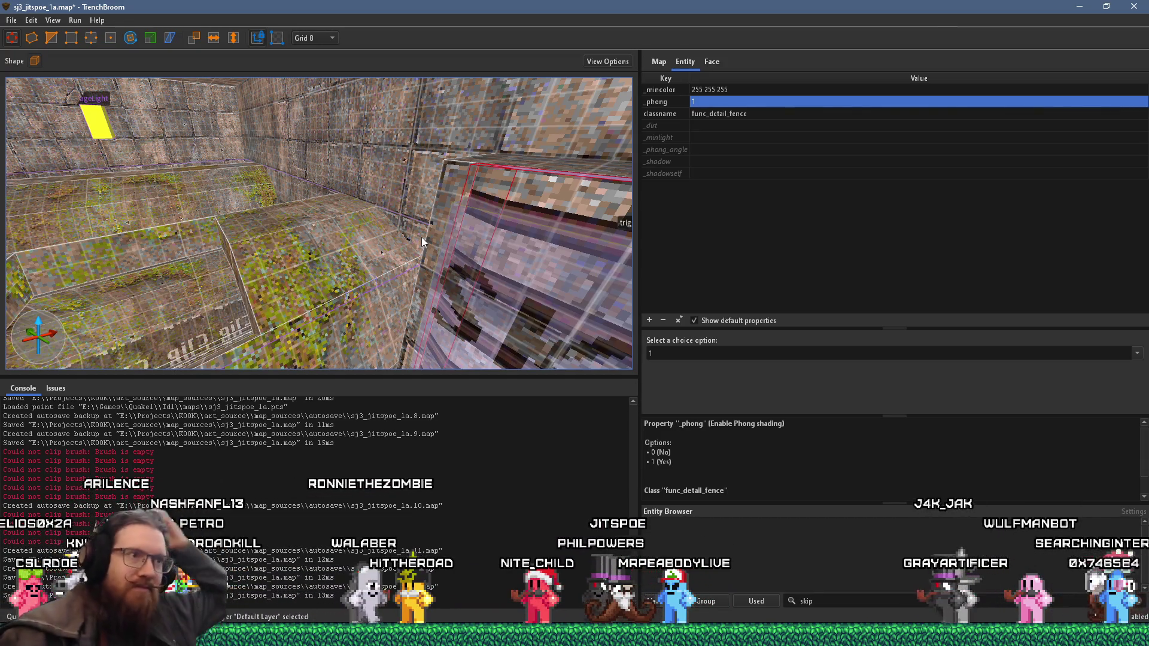
mouse_move(421, 237)
mouse_down()
mouse_move(418, 173)
mouse_move(348, 194)
mouse_move(578, 132)
mouse_move(300, 182)
mouse_move(40, 204)
mouse_move(212, 218)
mouse_up()
Step: Change the mossy wall group's _phong_angle from 40 to 60
click(281, 307)
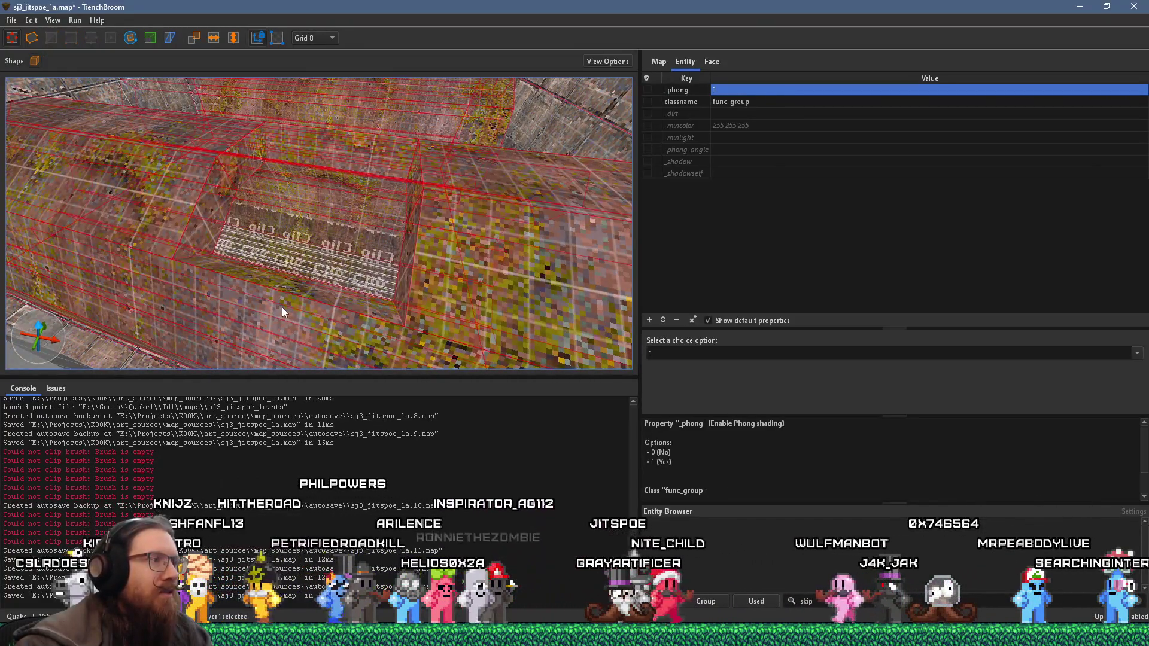
click(728, 154)
text(40)
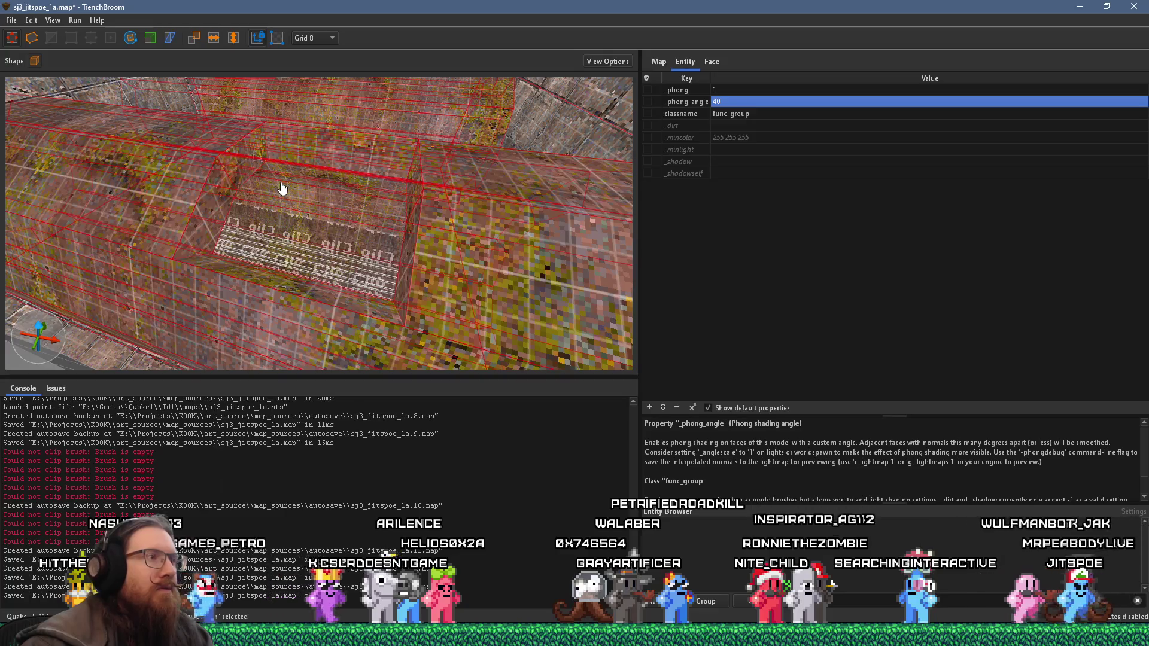
click(735, 101)
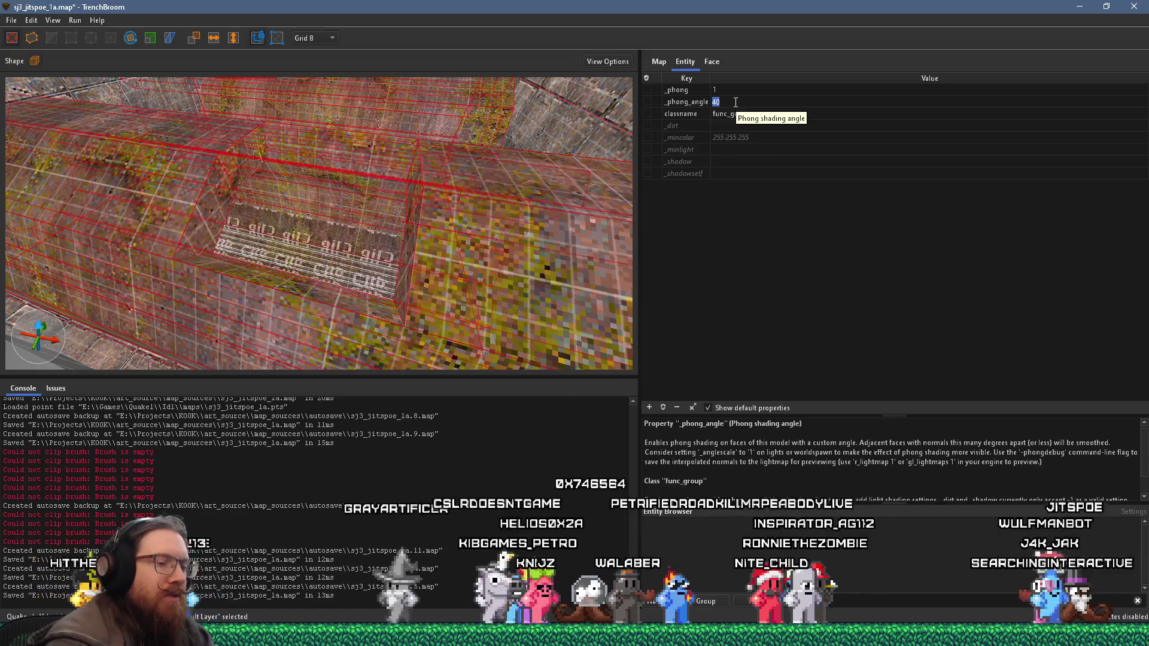
text(60)
key(Return)
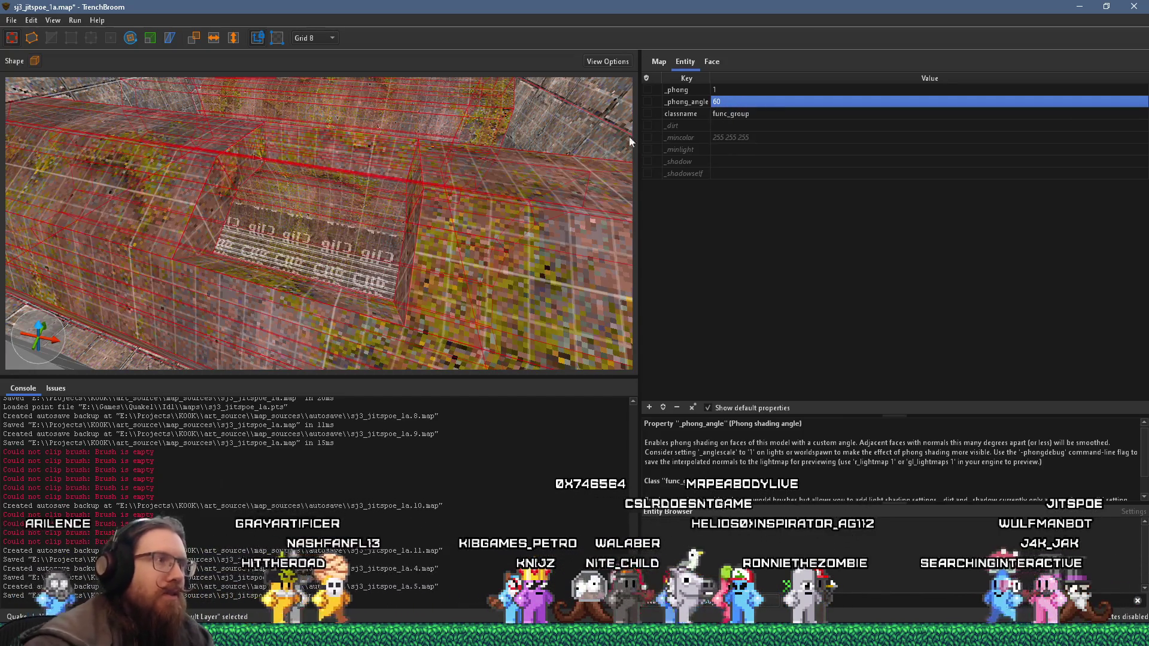
scroll(629, 141, up, 10)
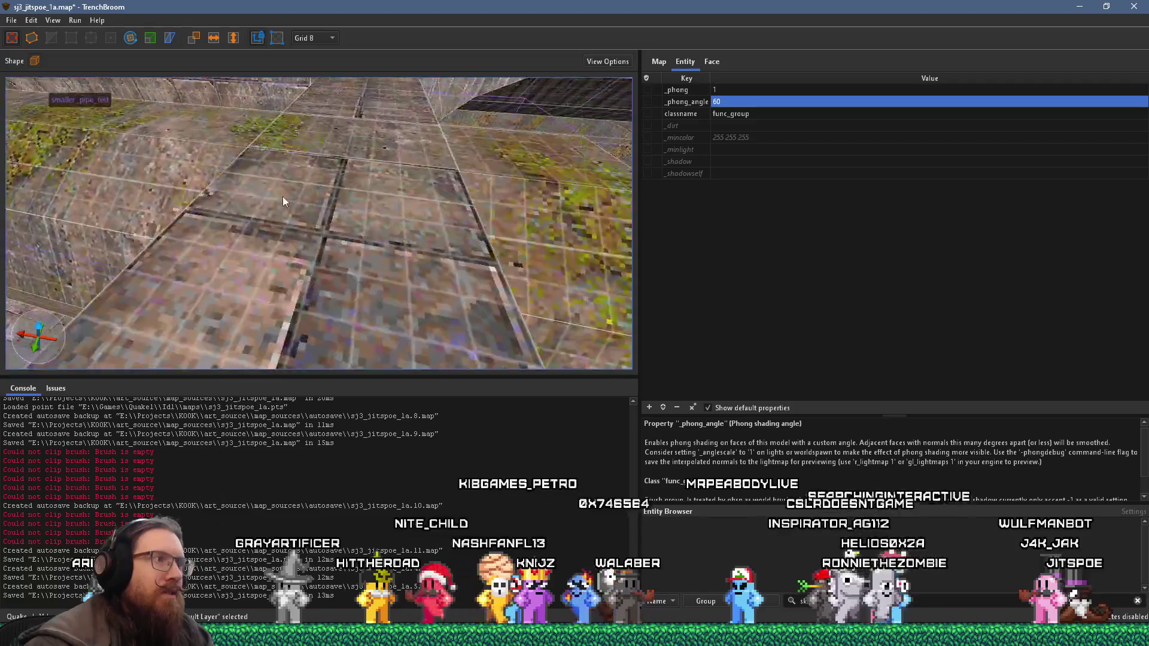
scroll(283, 197, down, 3)
scroll(240, 187, down, 3)
scroll(198, 260, down, 3)
scroll(364, 317, down, 2)
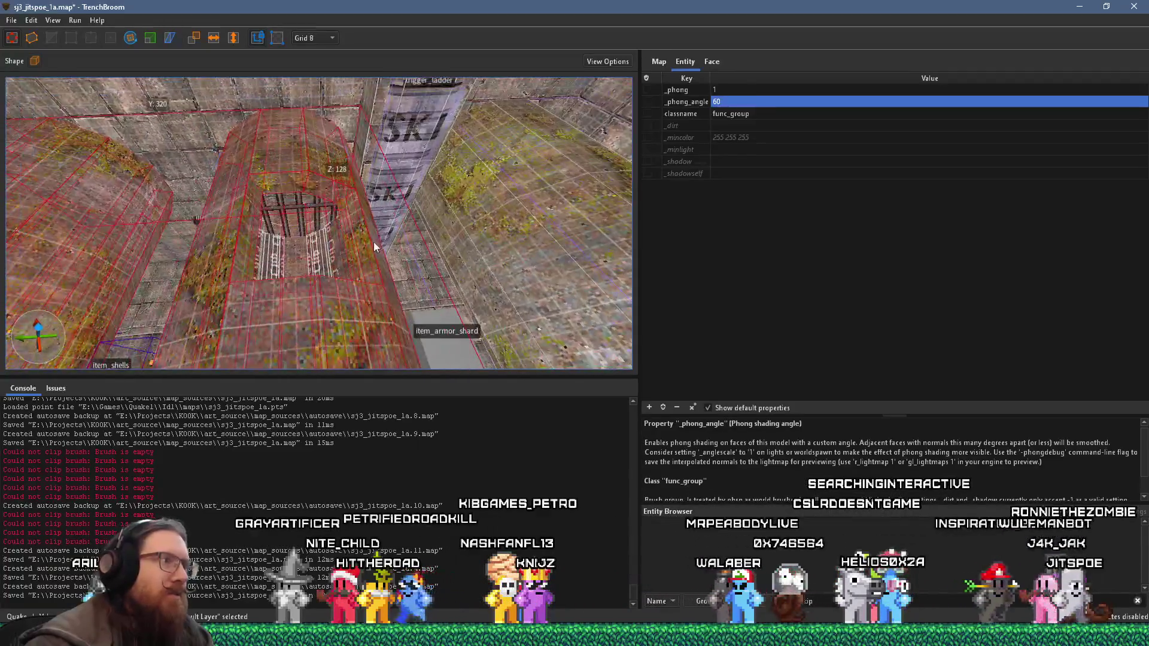
scroll(353, 244, down, 2)
Step: Deselect the wall group, fly through the stairs and corridor, and select the wall light_fixture1
key(Escape)
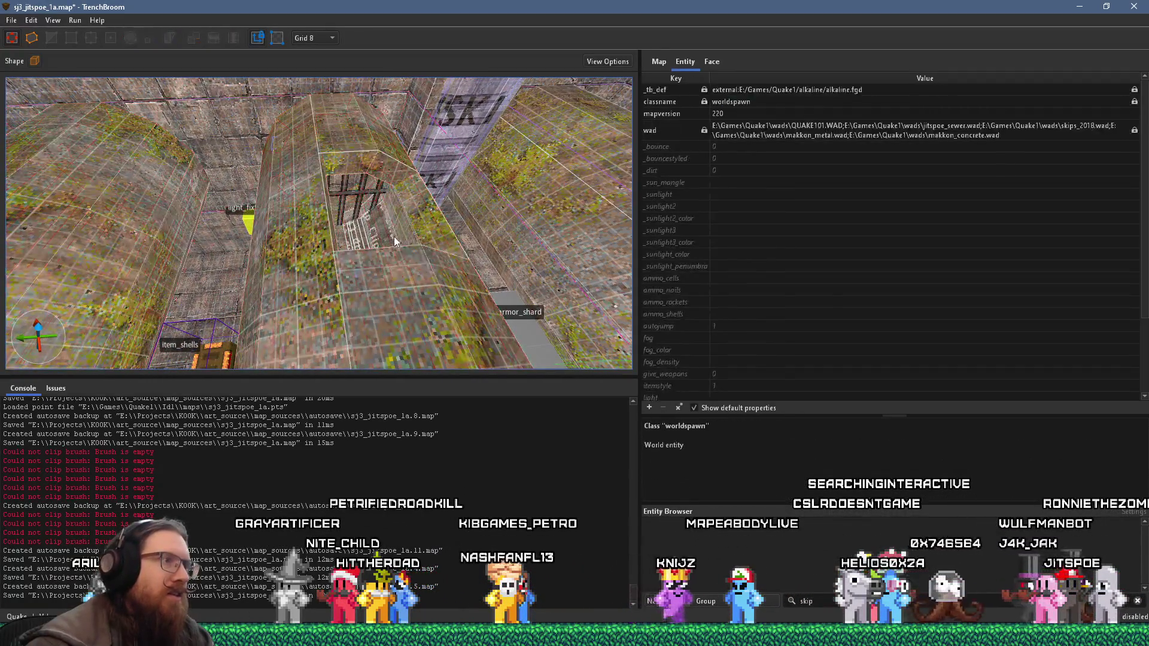
scroll(405, 229, up, 2)
scroll(449, 213, up, 2)
scroll(479, 205, up, 2)
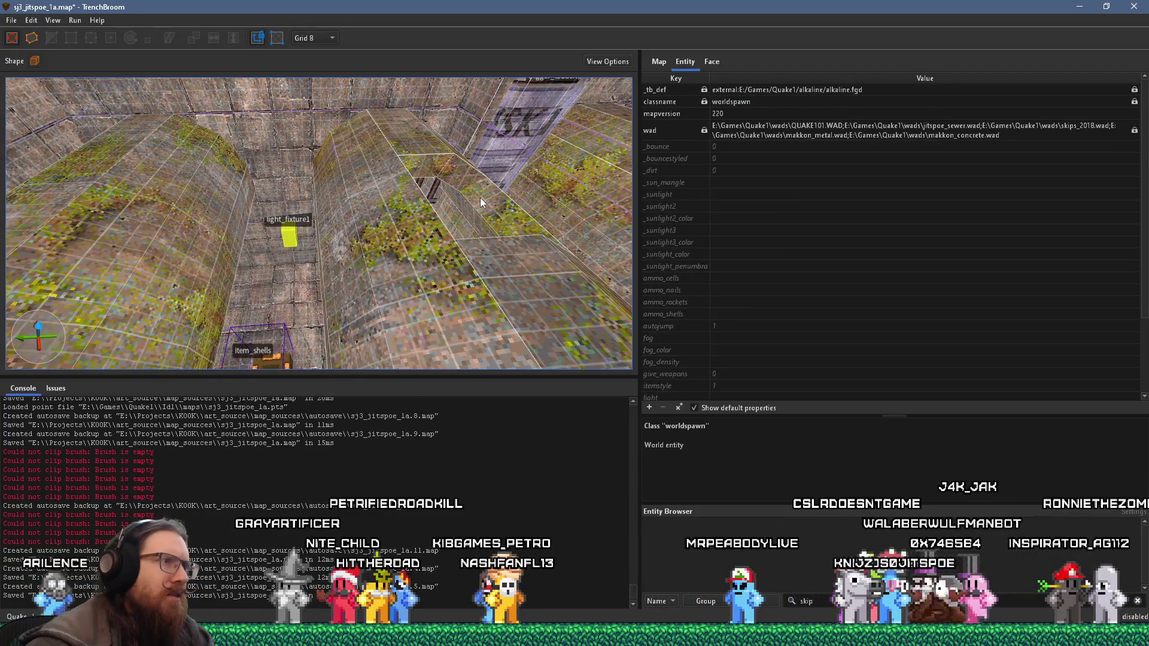
scroll(481, 197, up, 3)
scroll(338, 185, up, 3)
scroll(361, 104, up, 3)
scroll(379, 173, up, 2)
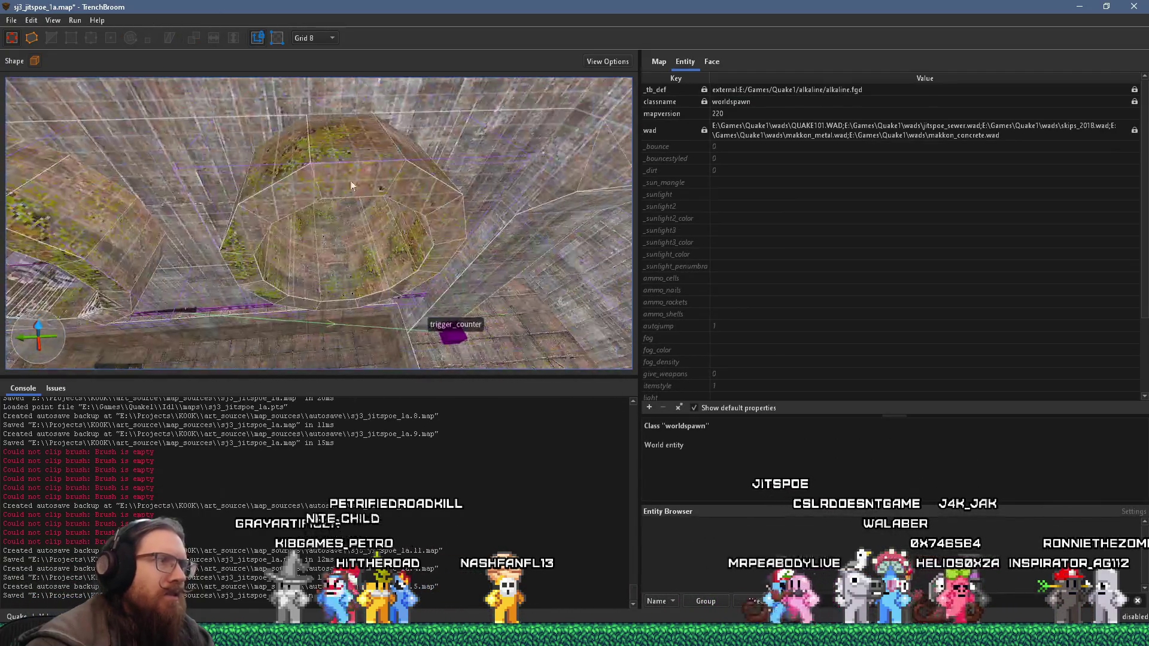
scroll(351, 181, up, 3)
scroll(411, 221, up, 2)
scroll(428, 229, up, 2)
scroll(352, 89, up, 2)
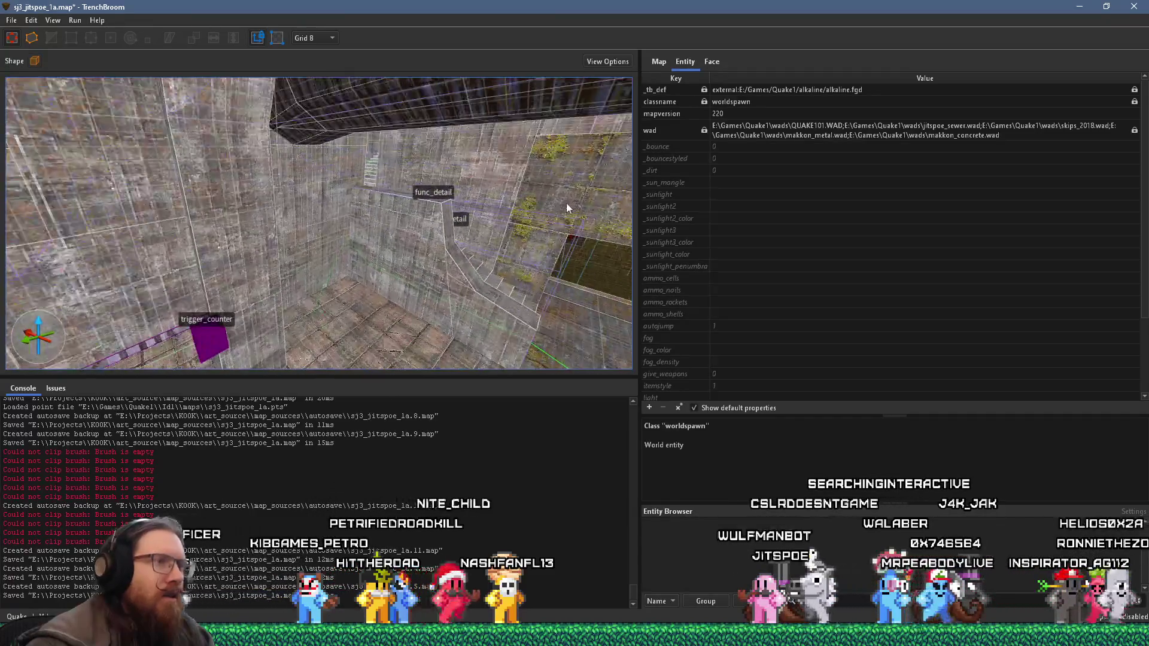
scroll(566, 203, up, 3)
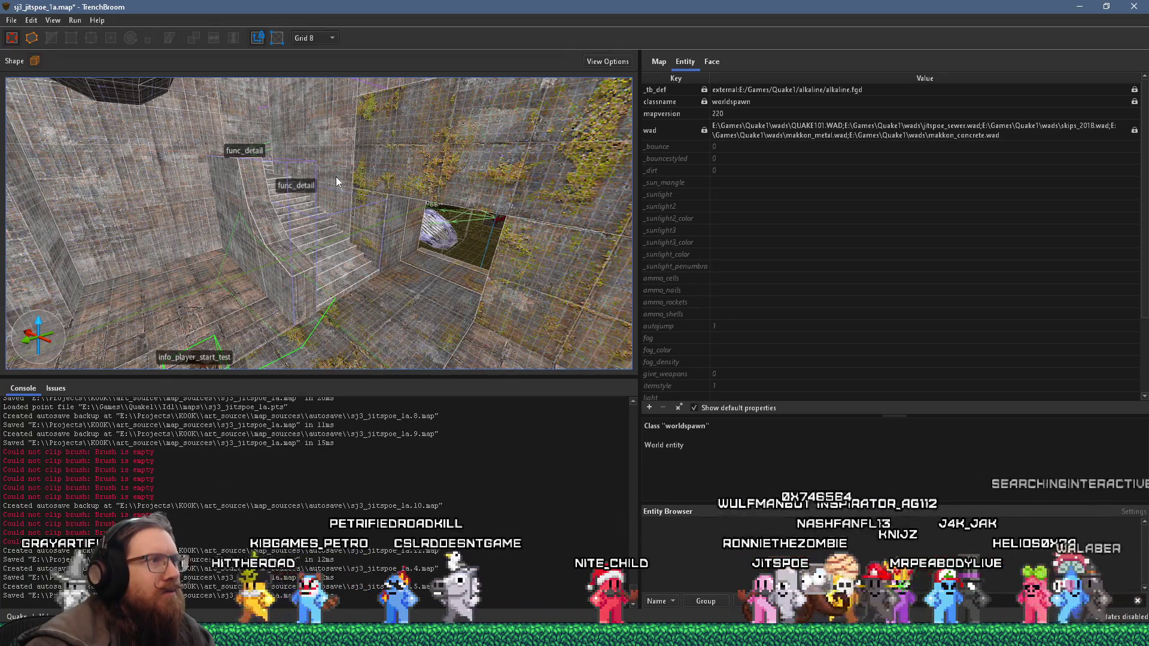
mouse_move(338, 195)
mouse_down()
mouse_move(403, 213)
mouse_move(252, 209)
mouse_up()
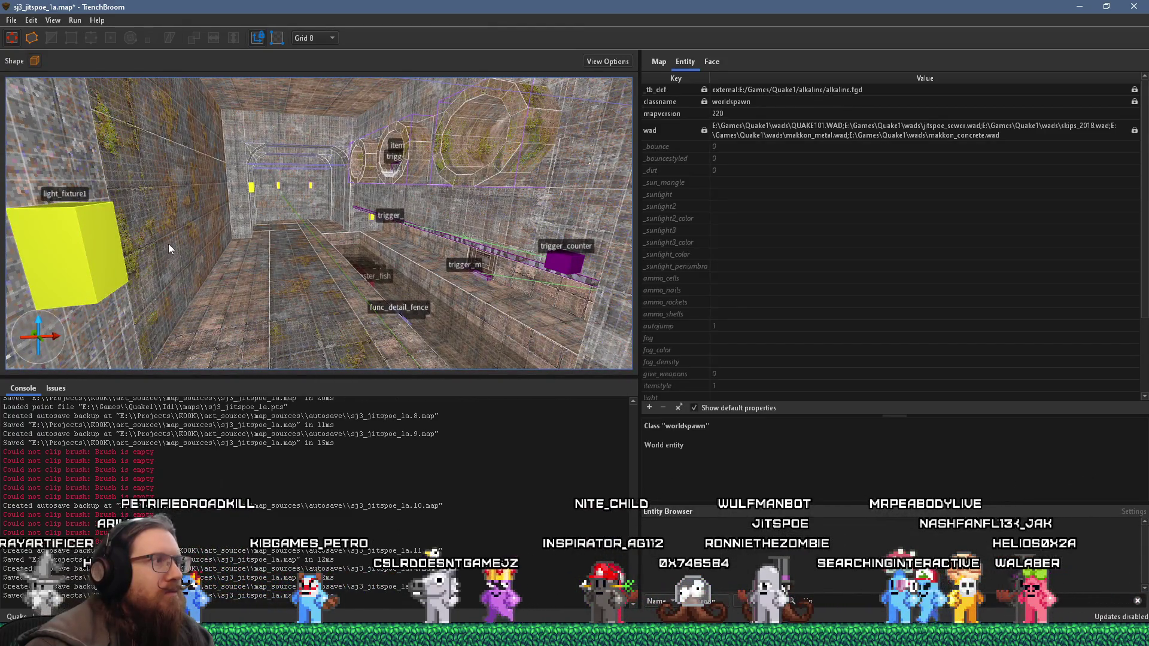
mouse_move(212, 233)
mouse_down()
mouse_move(406, 230)
mouse_move(430, 184)
mouse_move(454, 198)
mouse_move(457, 182)
mouse_move(418, 200)
mouse_move(451, 216)
mouse_move(193, 215)
mouse_move(266, 214)
mouse_move(255, 251)
mouse_move(333, 301)
mouse_move(337, 268)
mouse_move(365, 277)
mouse_move(371, 321)
mouse_move(396, 308)
mouse_up()
click(452, 217)
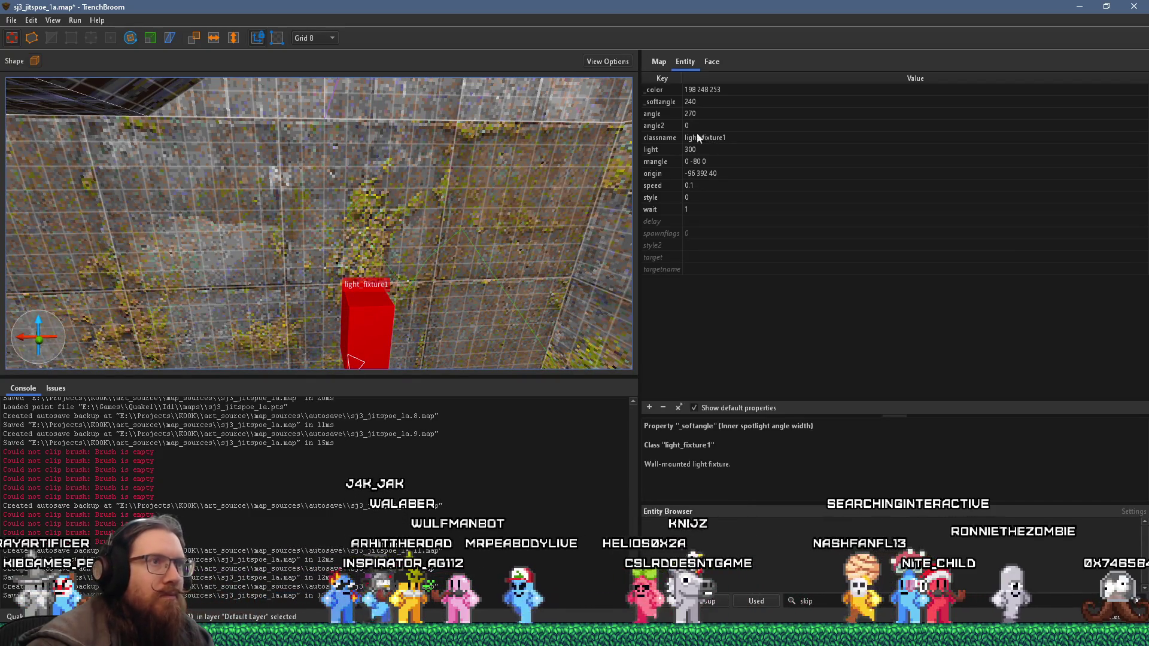
Step: Give the wall light fixture angle2 90 and mangle 90 -80 0
drag(444, 220, 464, 235)
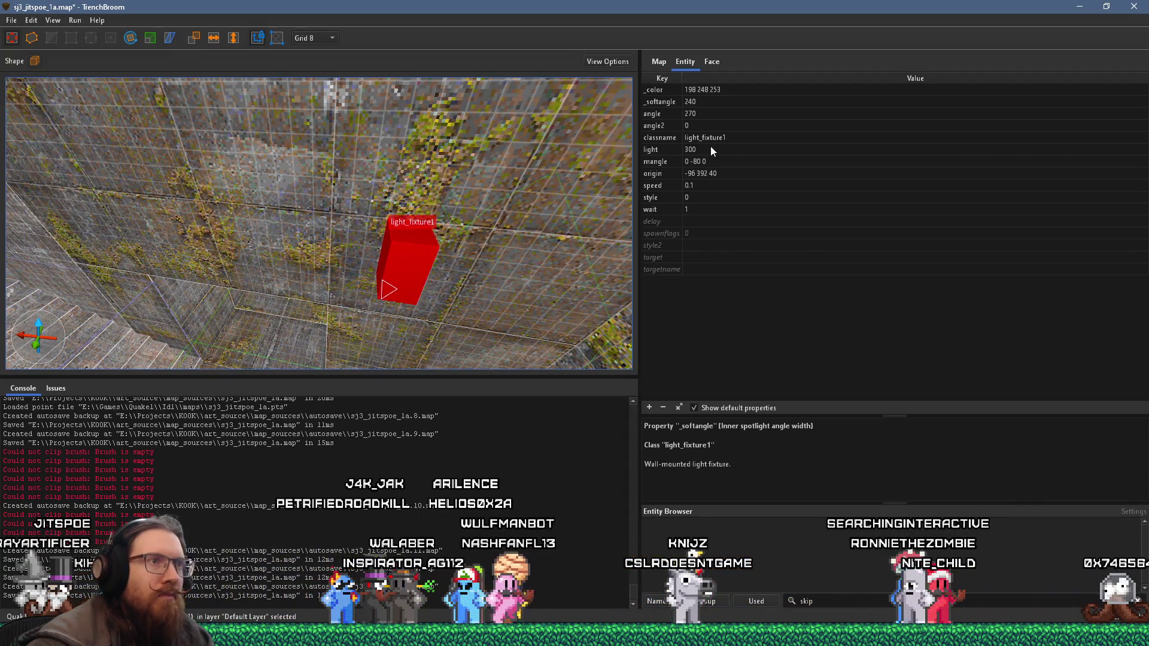
double_click(701, 125)
text(180)
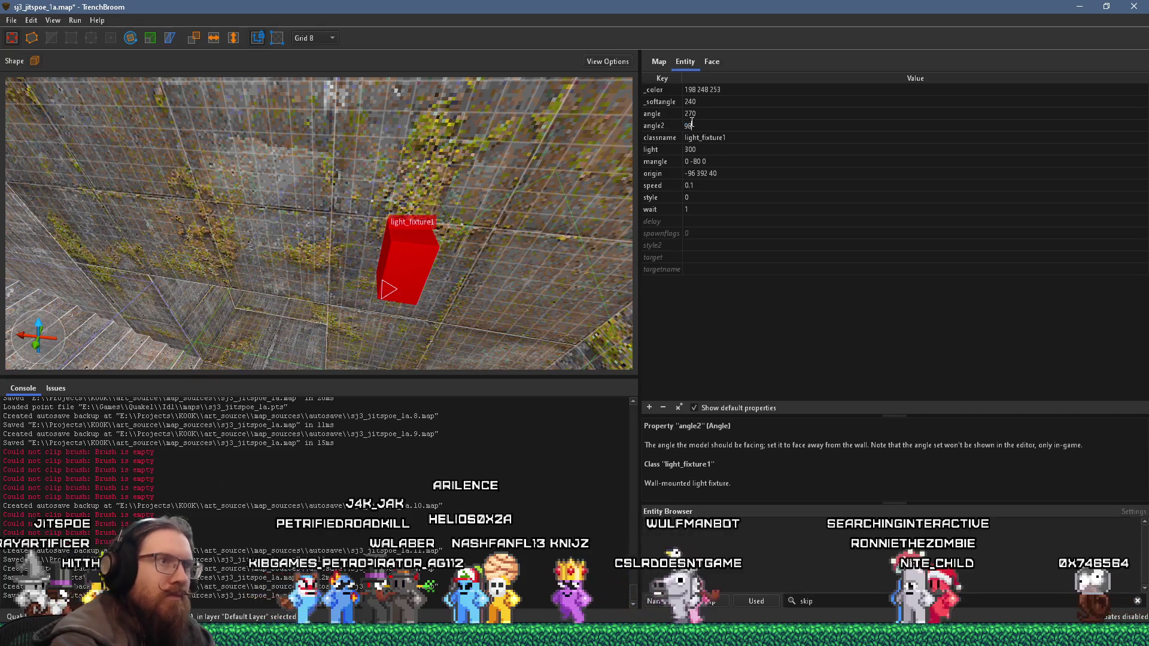
key(Return)
double_click(709, 125)
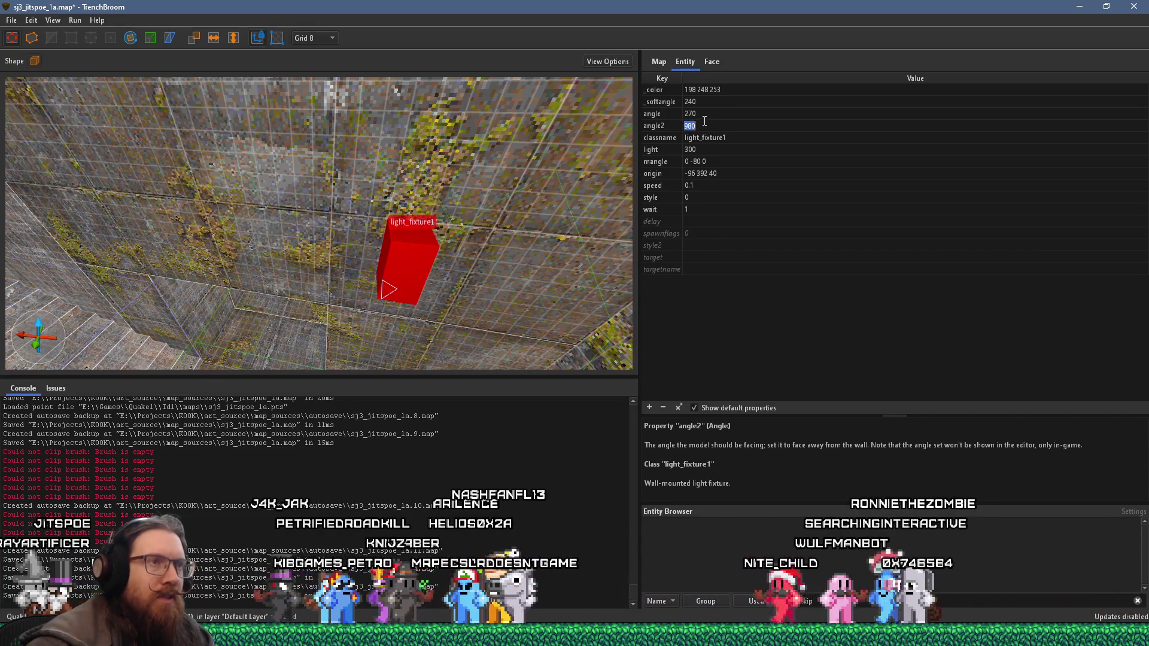
text(90)
key(Return)
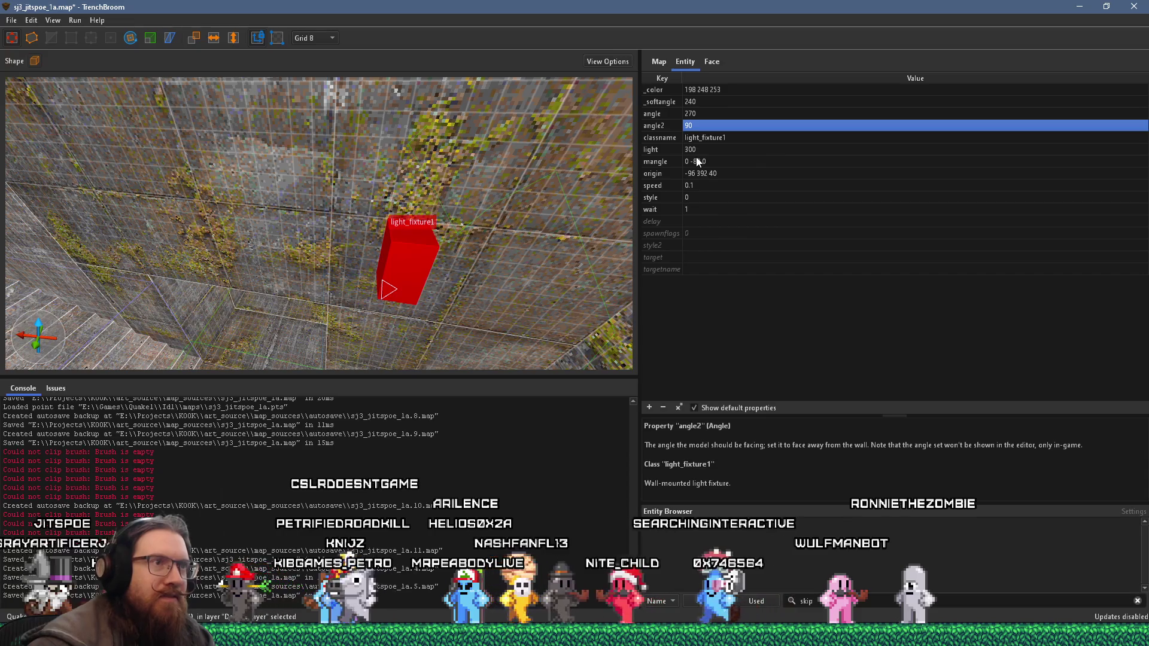
double_click(697, 160)
text(90 -80 0)
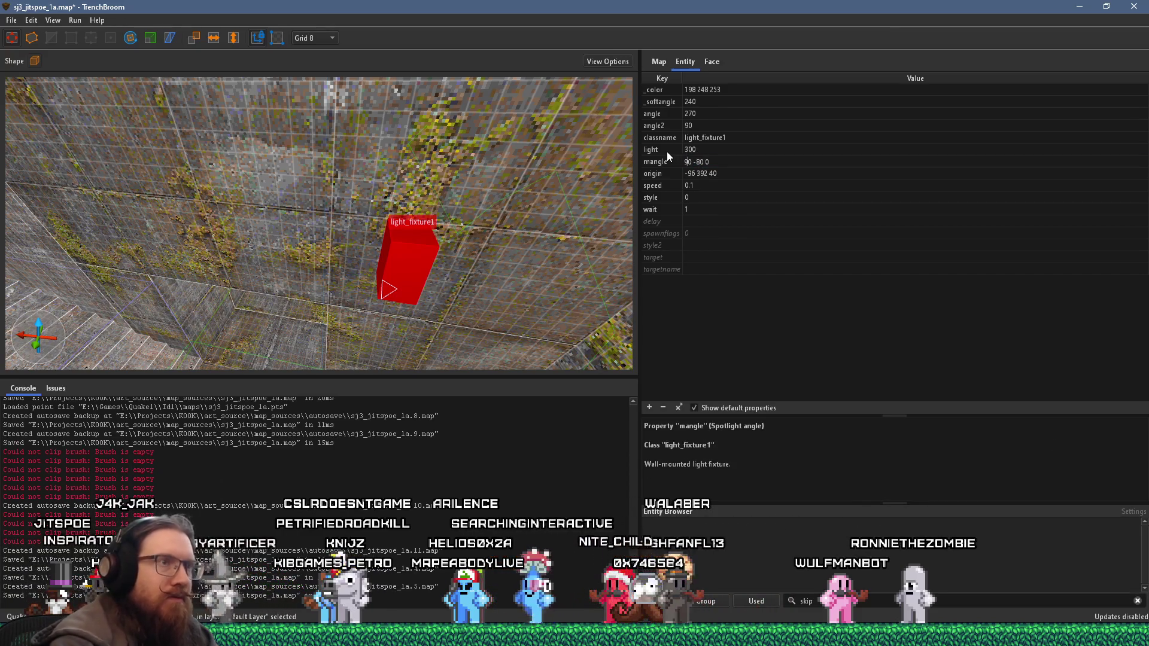
key(Return)
scroll(443, 191, down, 5)
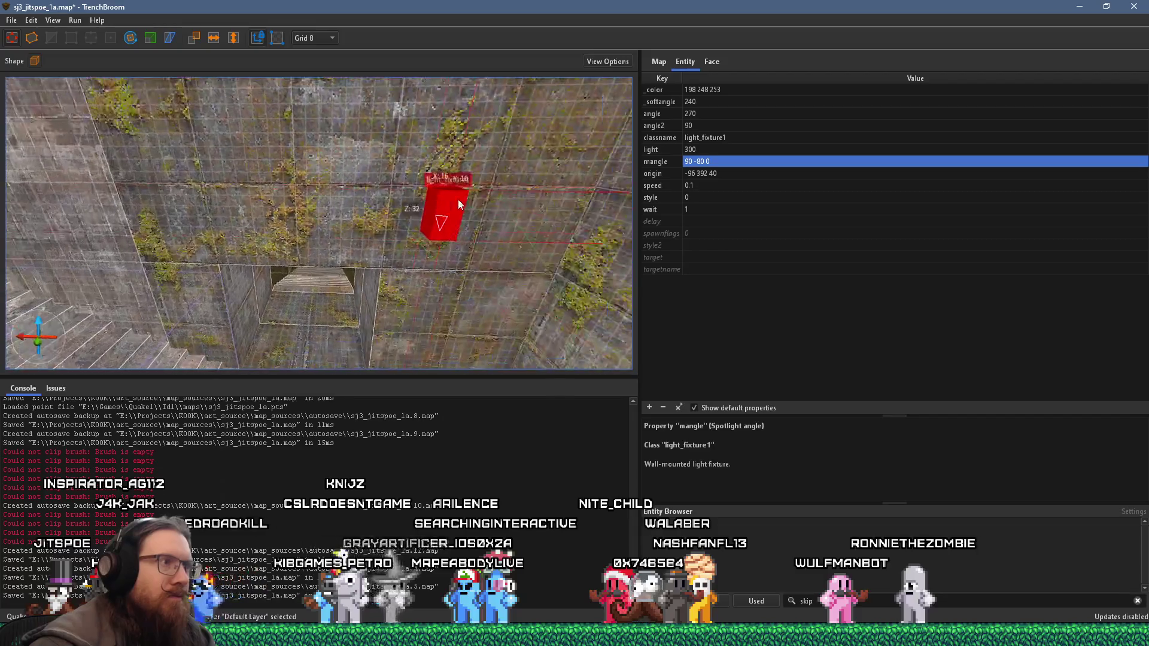
scroll(457, 199, down, 3)
Step: Duplicate the light fixture with Ctrl+D and move the copy along the wall to origin 96 392 40
key(ctrl+d)
mouse_move(489, 200)
mouse_down()
mouse_move(176, 199)
mouse_move(346, 268)
mouse_up()
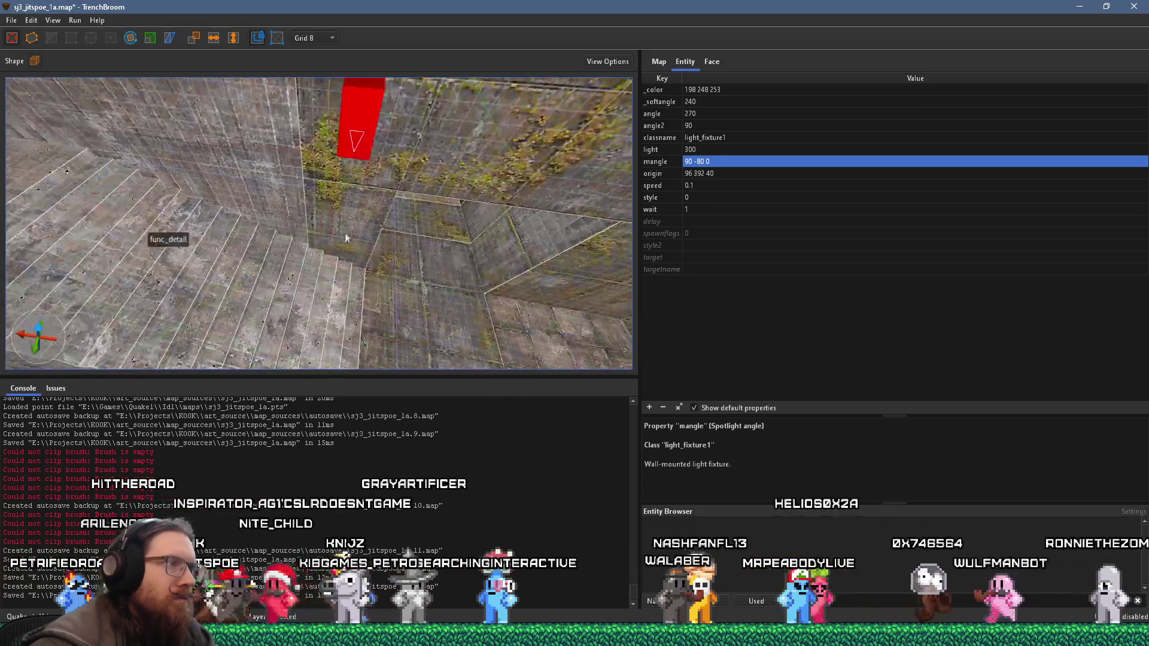
Step: Enable _phong 1 on the curved func_detail ramp beside the stairs and give it a _phong_angle of 50
key(s)
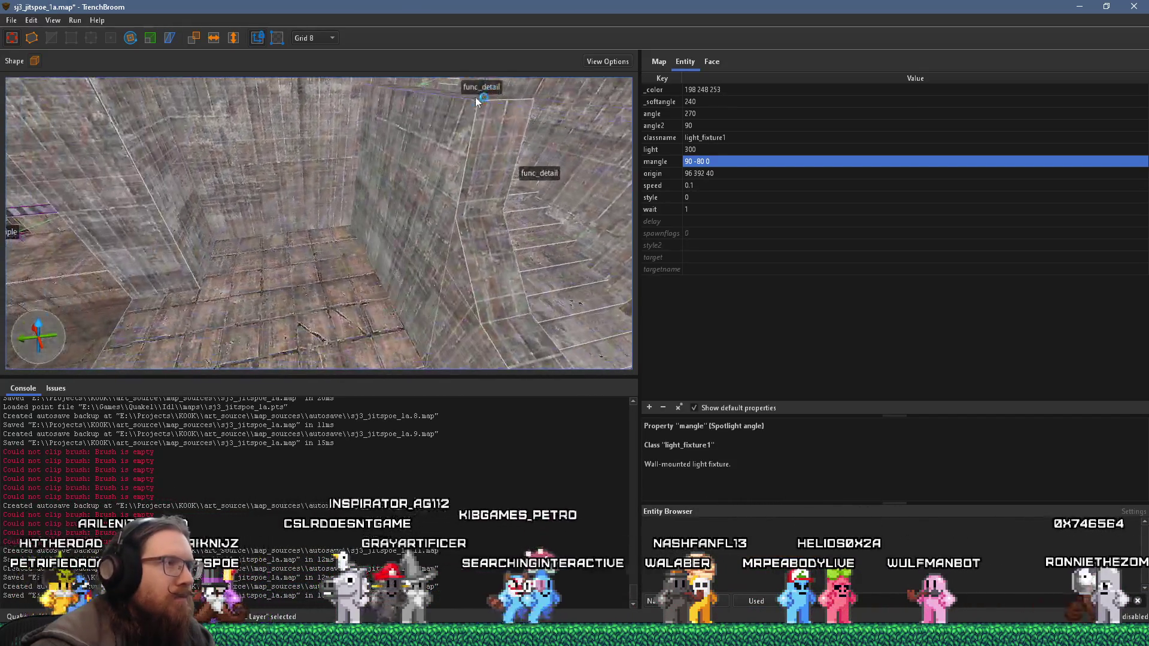
click(386, 171)
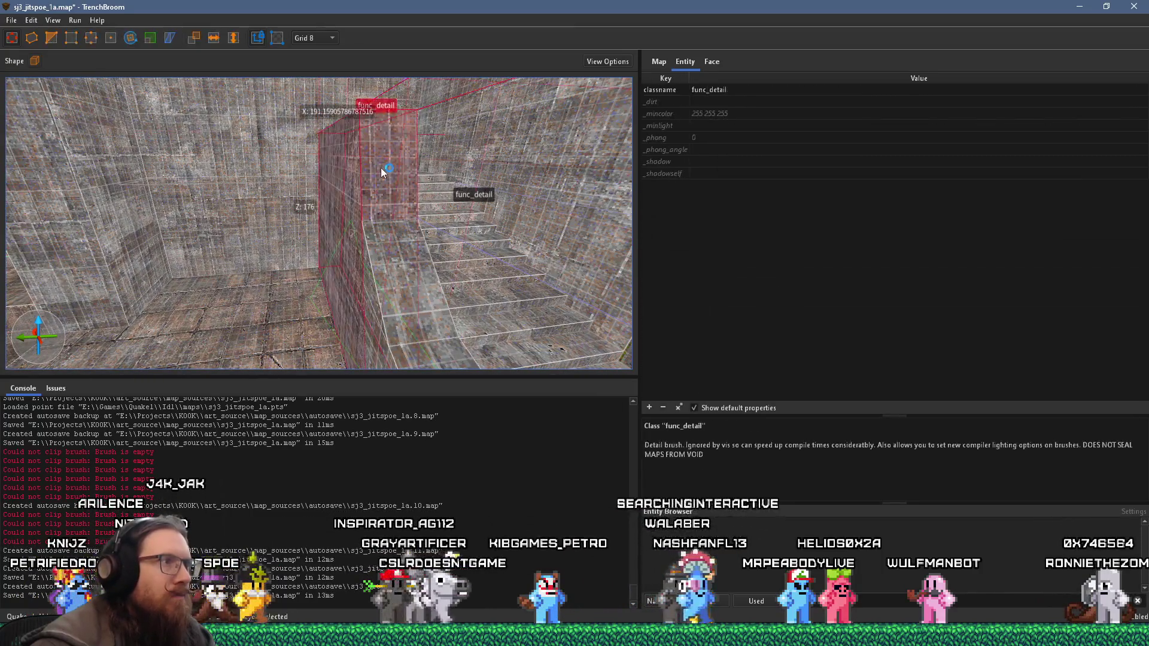
key(d)
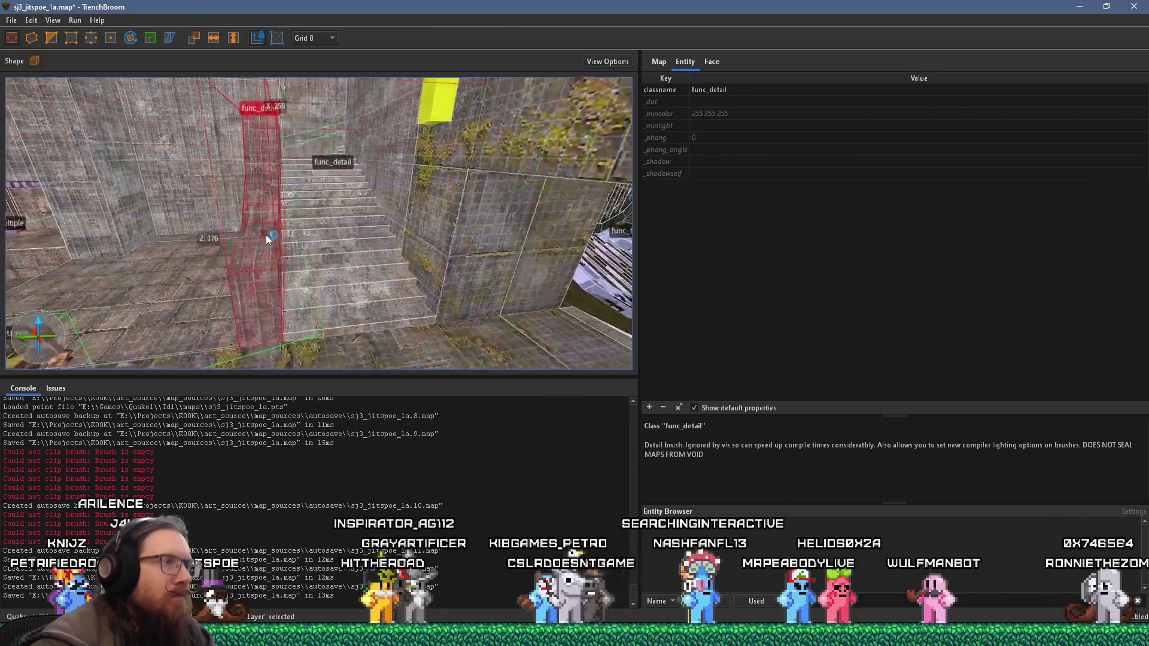
double_click(714, 137)
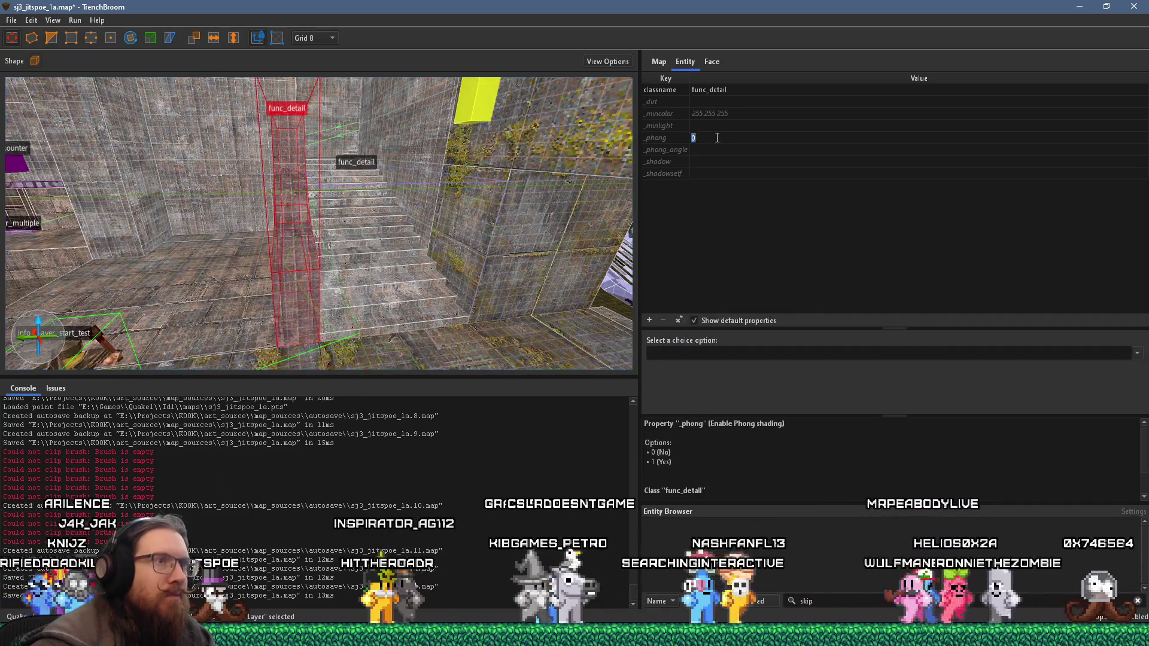
text(1)
key(Return)
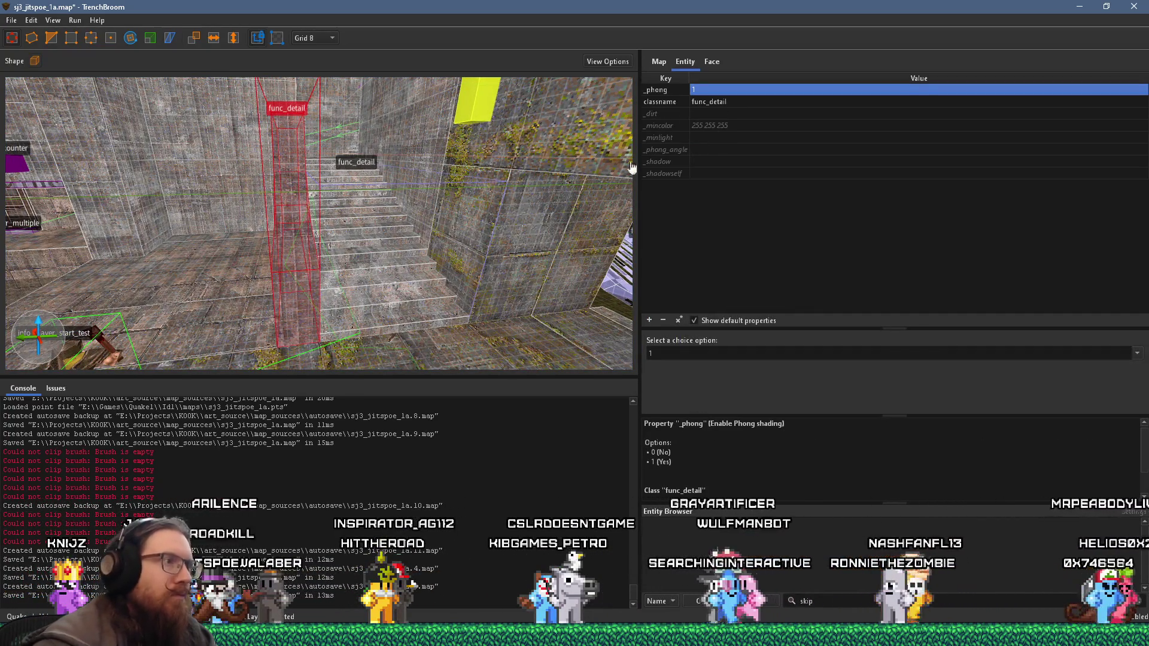
drag(329, 250, 583, 248)
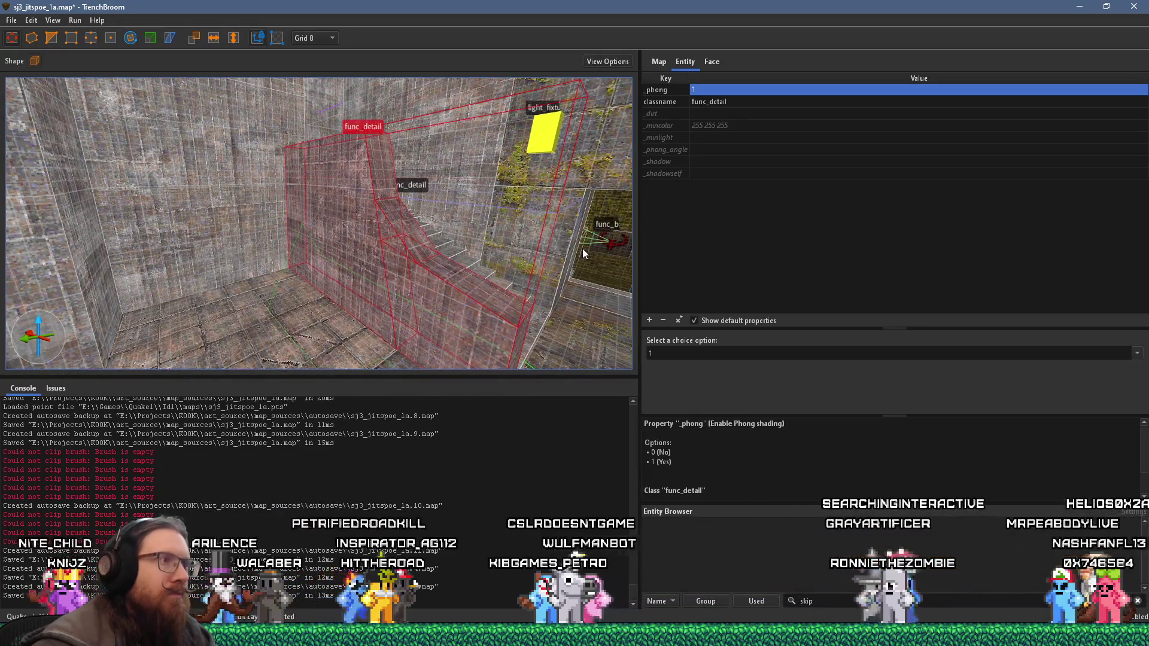
double_click(716, 149)
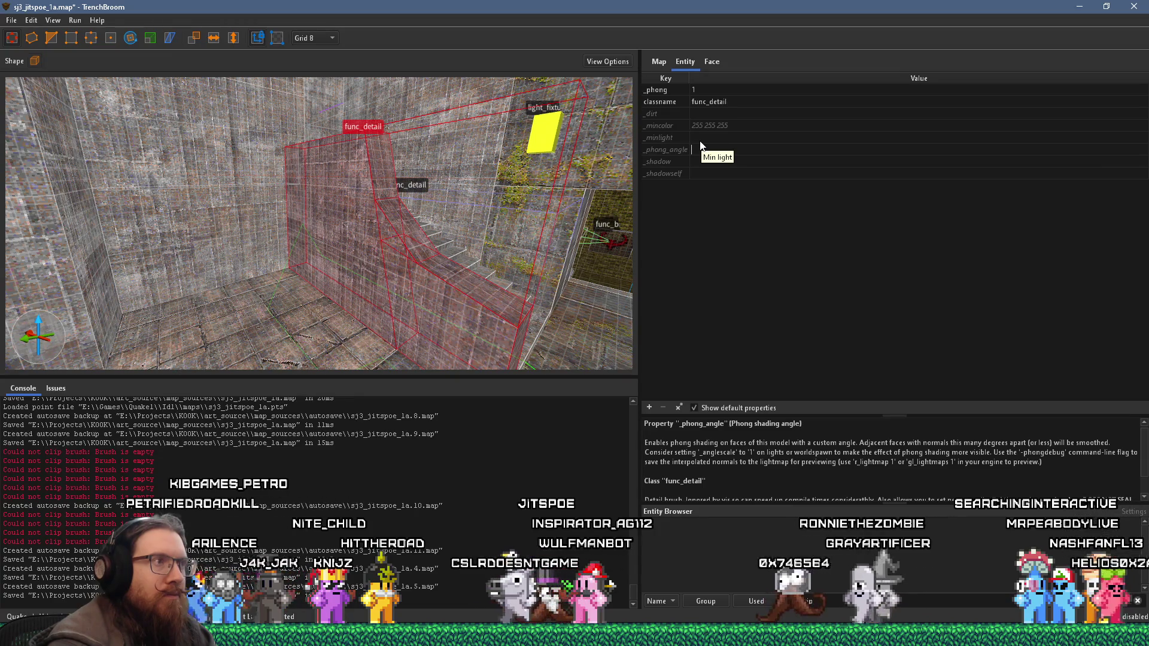
text(55)
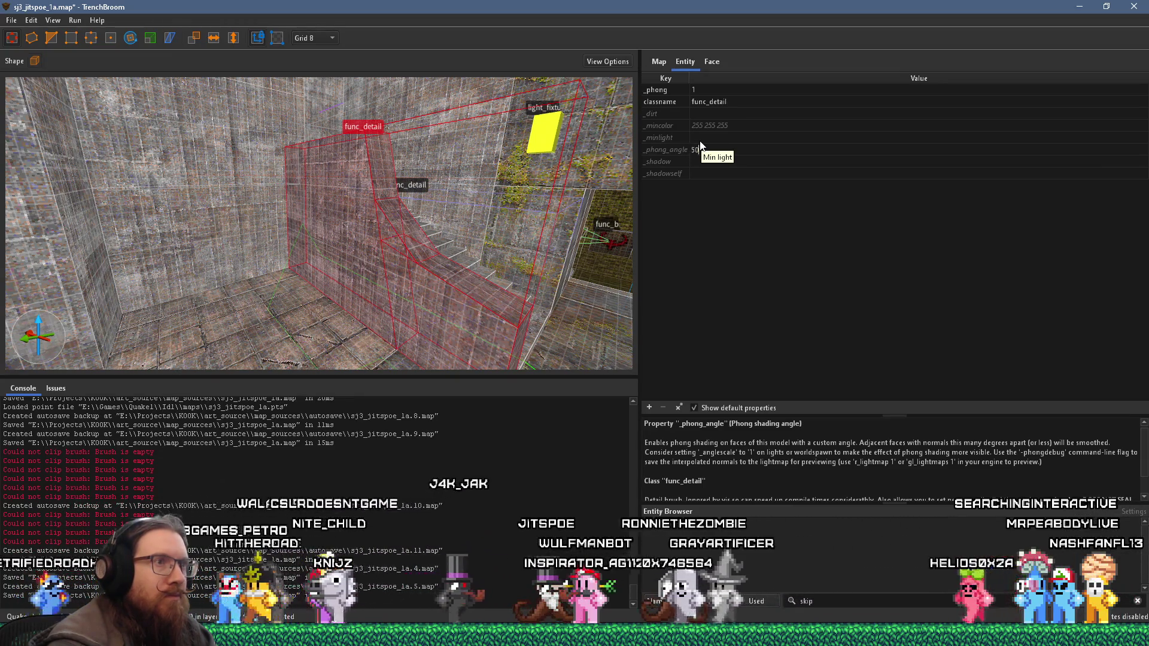
key(Return)
scroll(437, 209, up, 3)
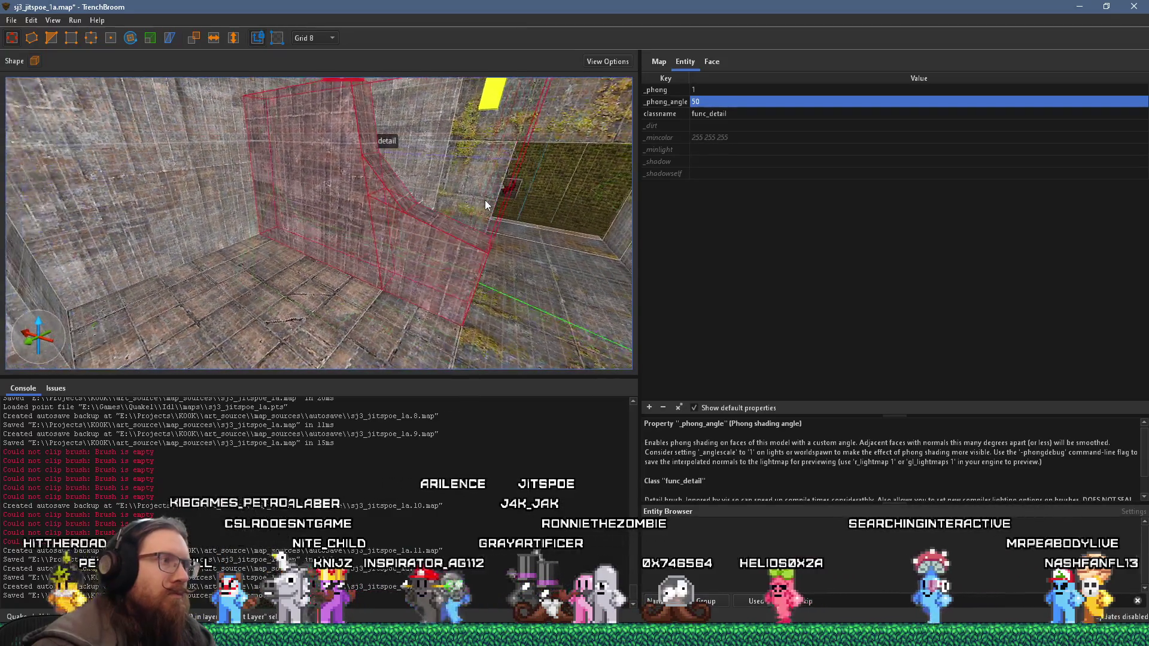
Step: Deselect the ramp, save the map via File > Save Document, and select the pipe brush group
key(Escape)
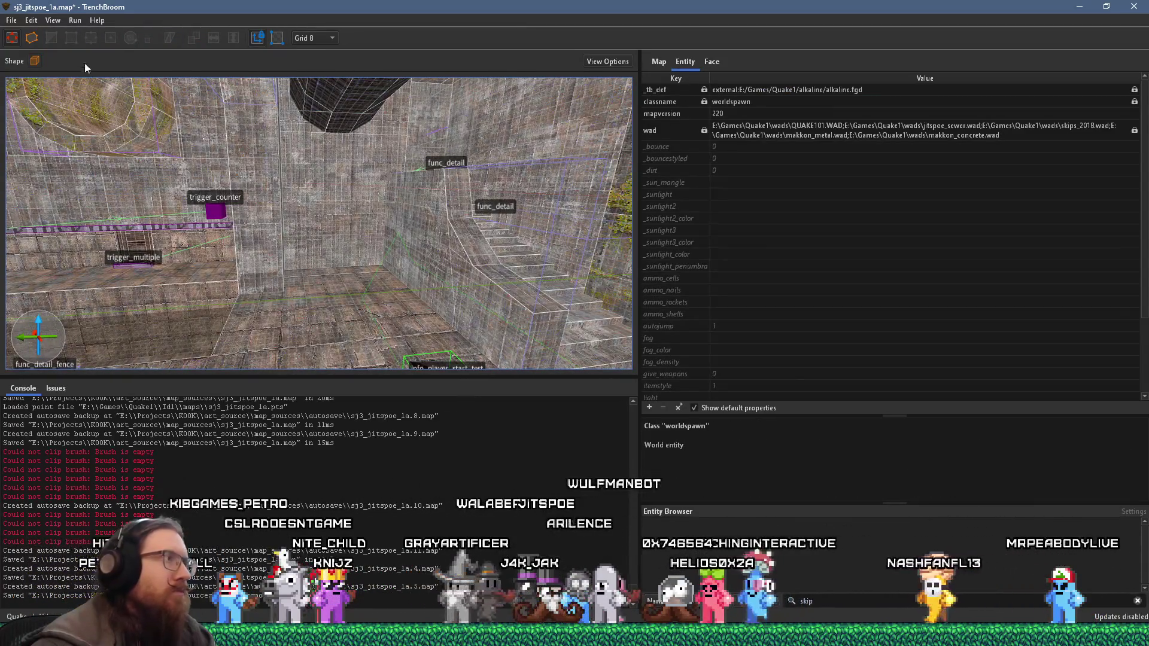
click(11, 20)
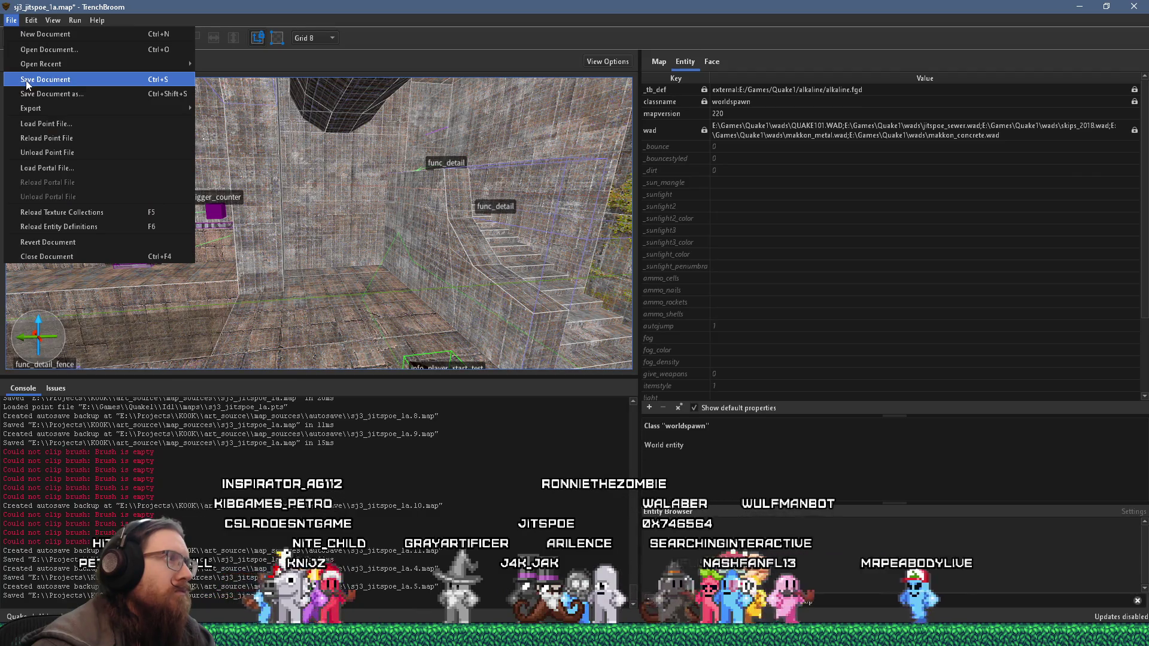
click(27, 83)
click(372, 141)
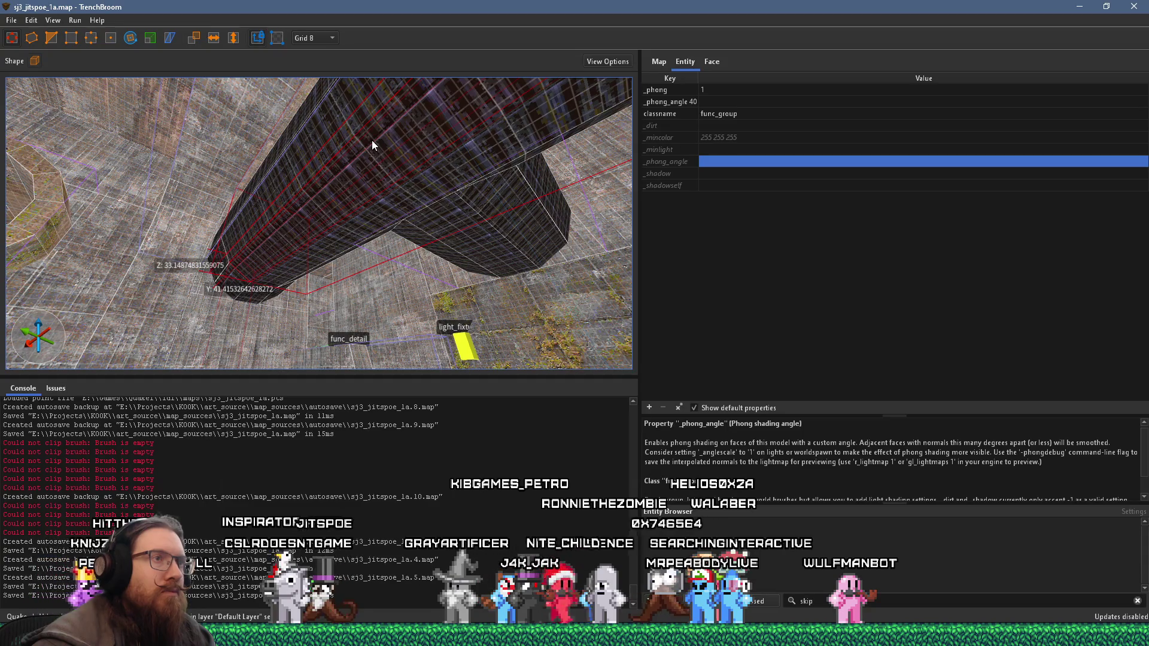
Step: Rename the upper pipe's malformed '_phong_angle 40' key to _phong_angle, accepting the overwrite
click(687, 102)
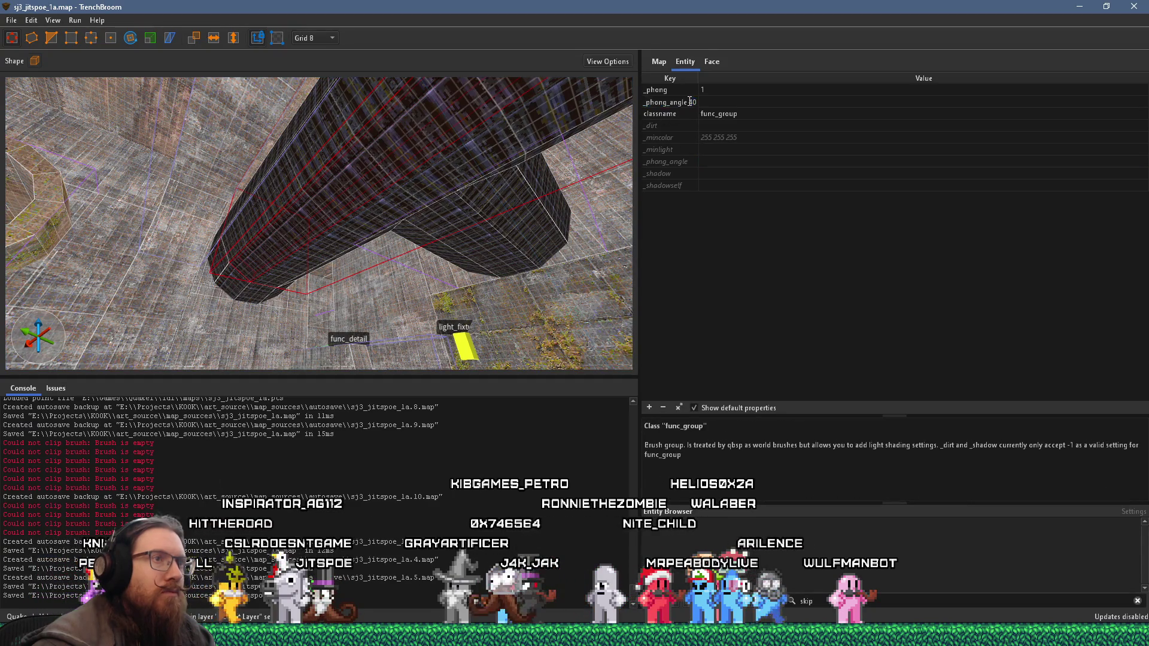
click(416, 174)
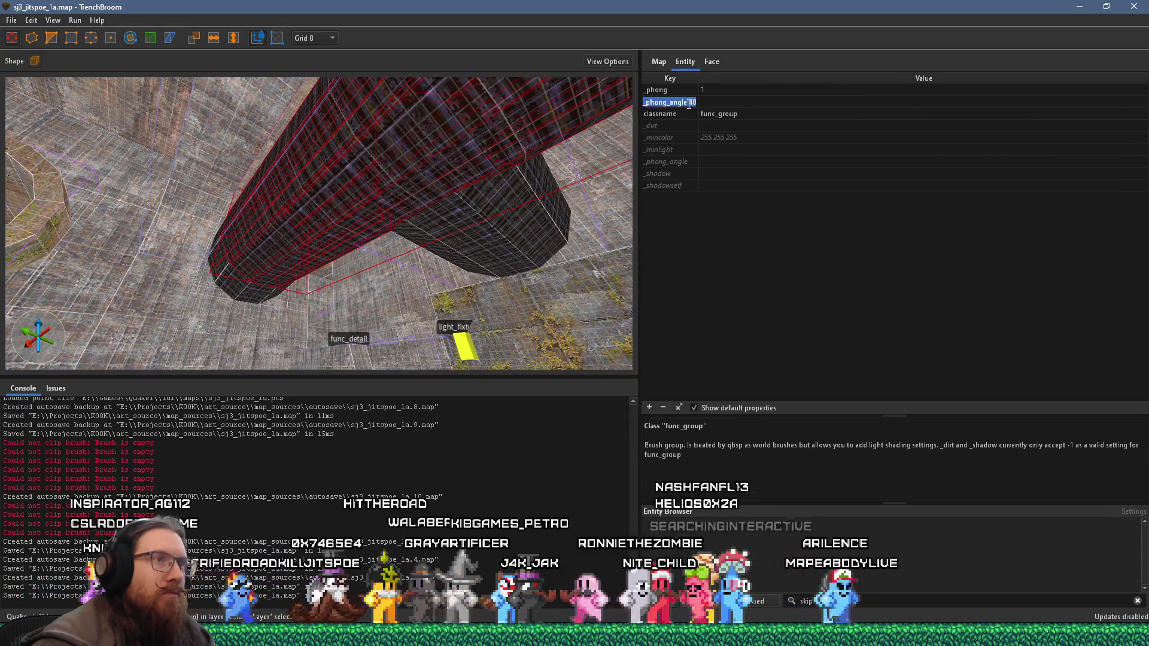
key(BackSpace)
key(Return)
key(Return)
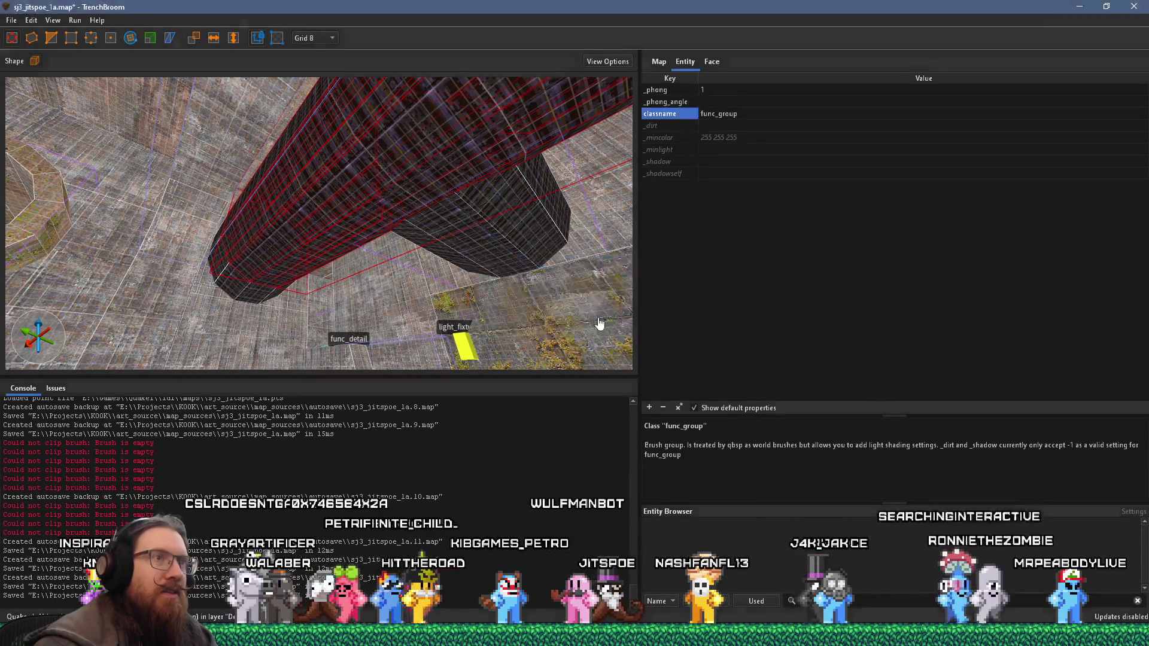
double_click(711, 102)
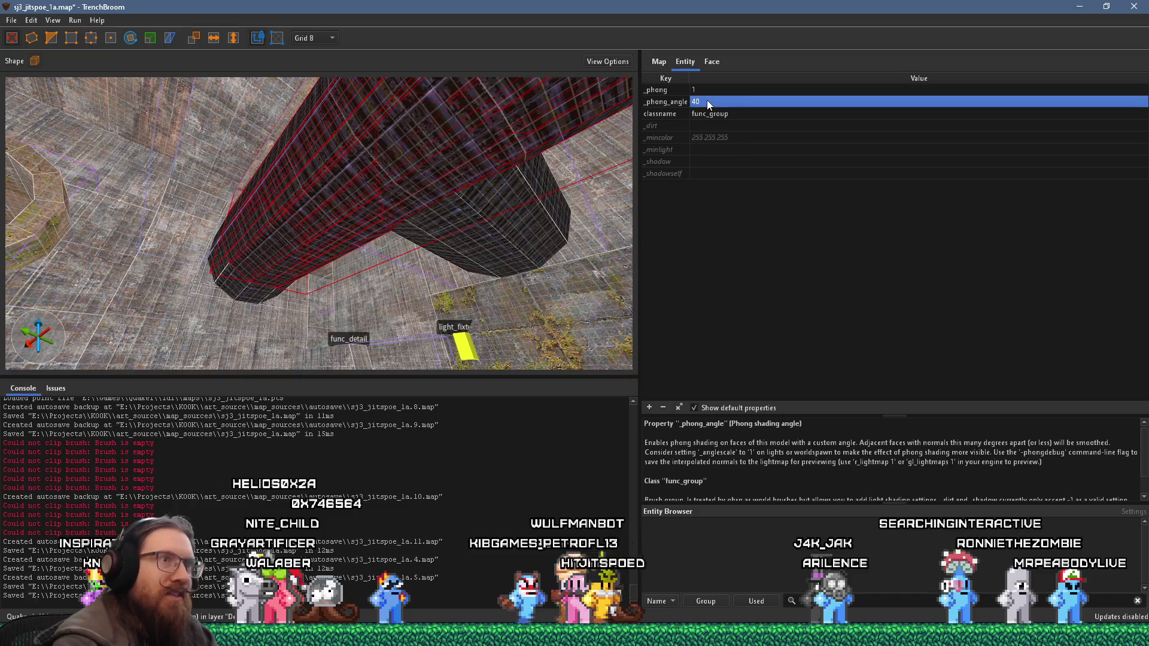
scroll(384, 210, down, 2)
key(Escape)
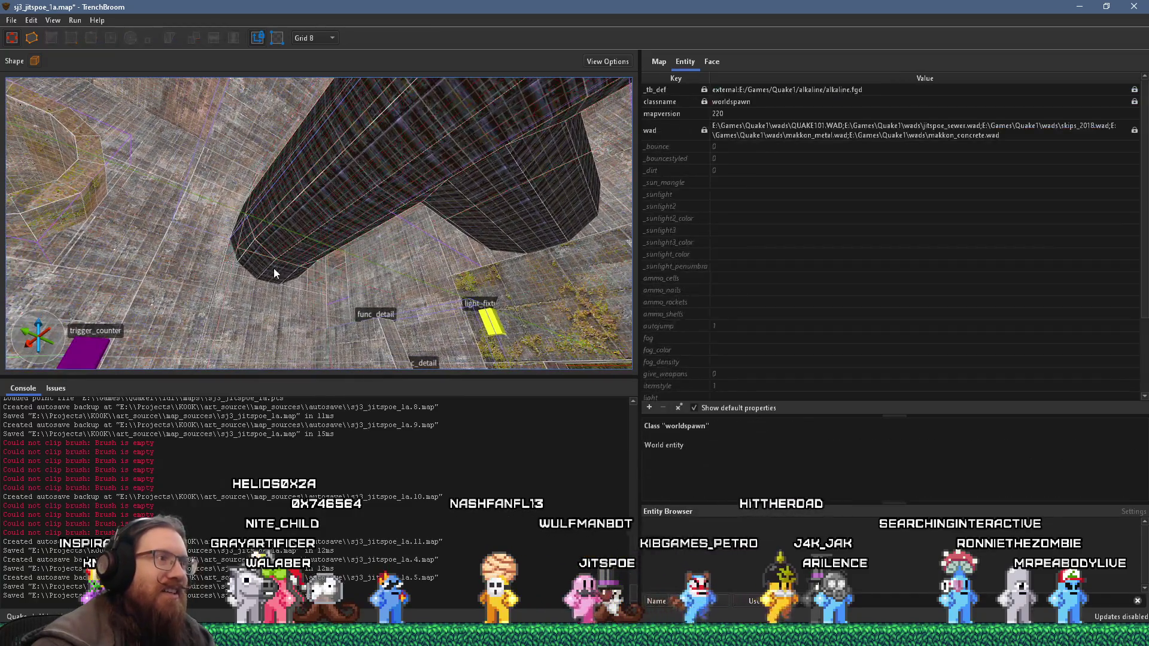
Step: Fix the next pipe func_group the same way and set its _phong_angle value to 40
click(274, 271)
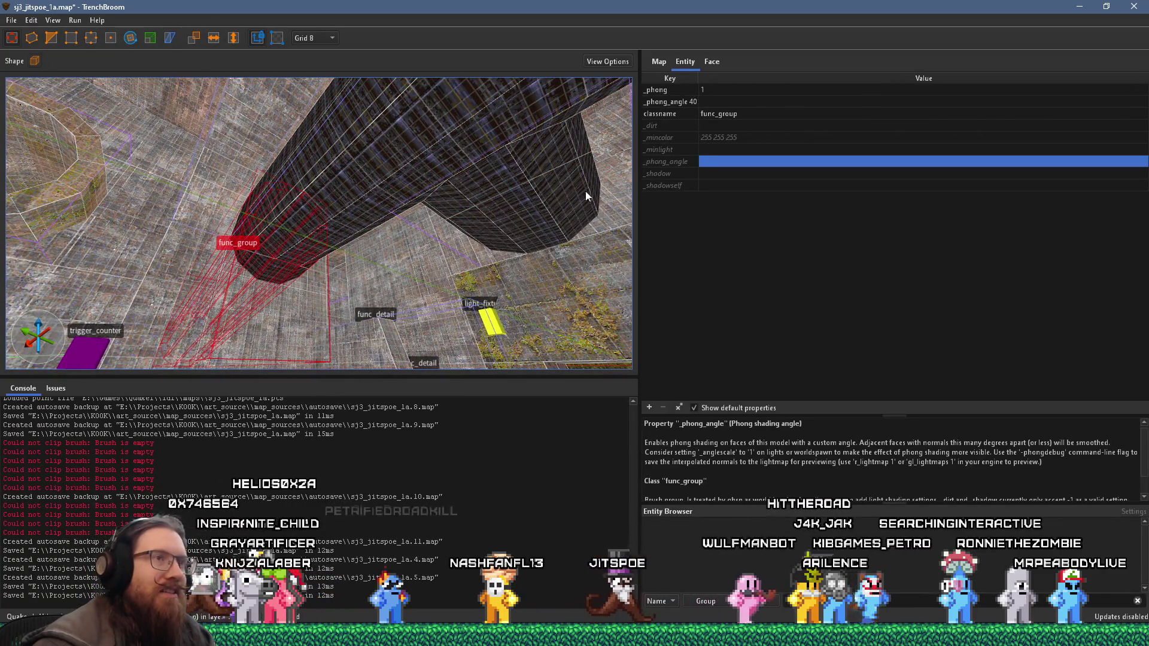
double_click(687, 100)
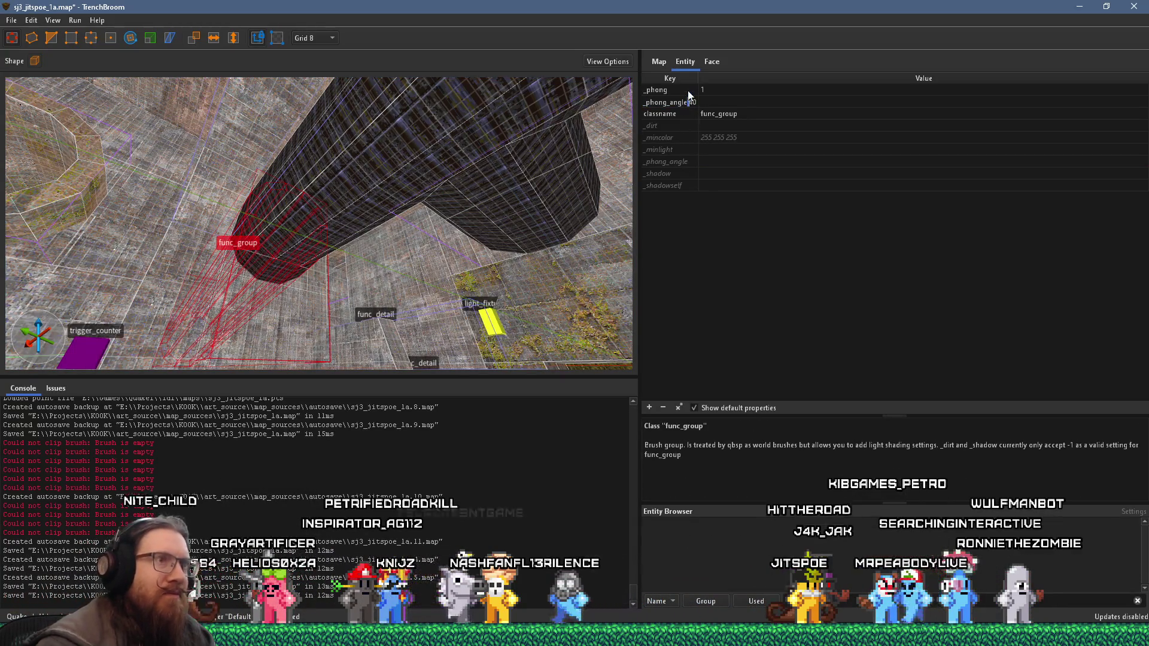
key(Return)
key(Return)
double_click(716, 97)
text(40)
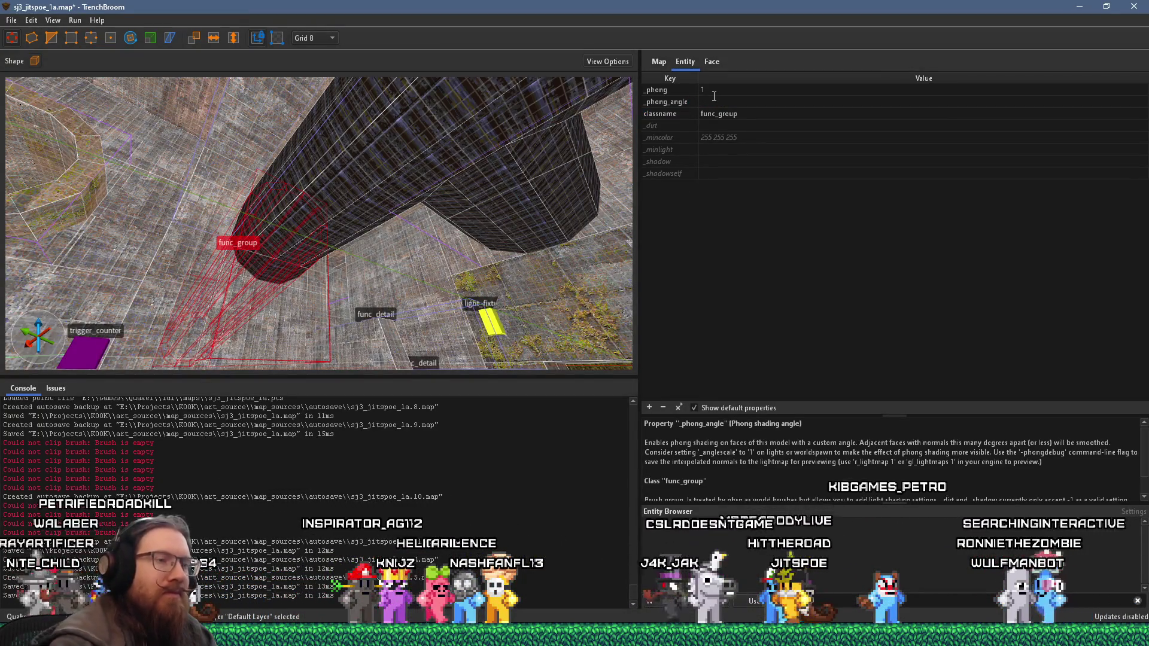
key(Return)
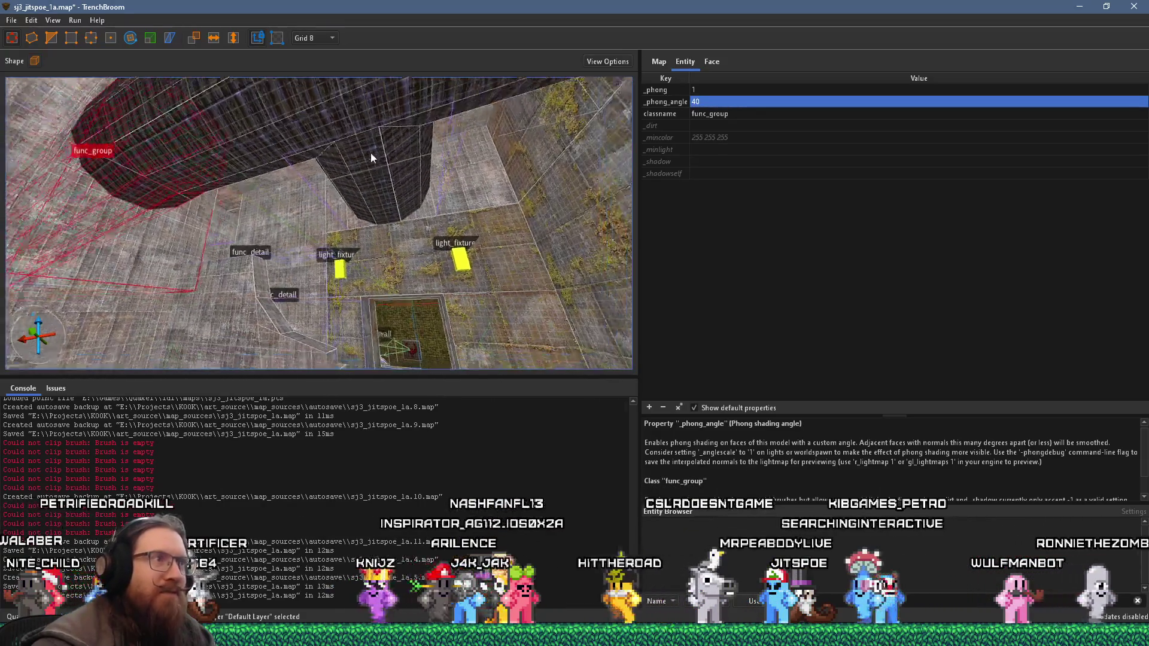
key(Escape)
key(Escape)
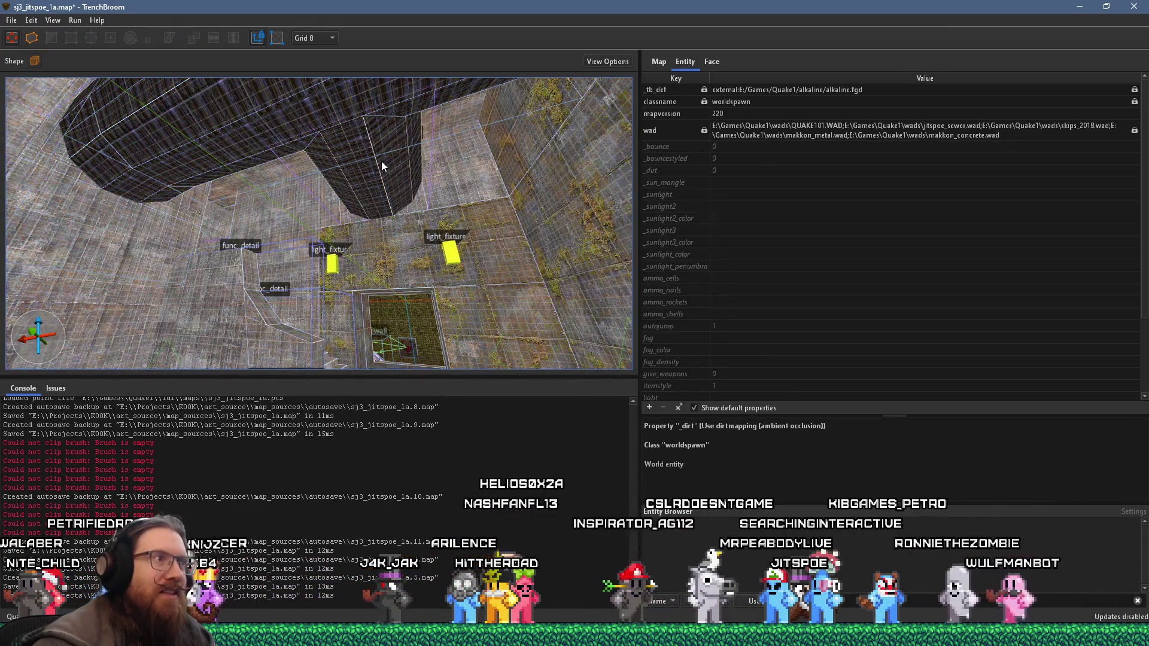
Step: Give the pipe-into-T group _phong_angle 40 and remove its duplicate malformed property
click(381, 168)
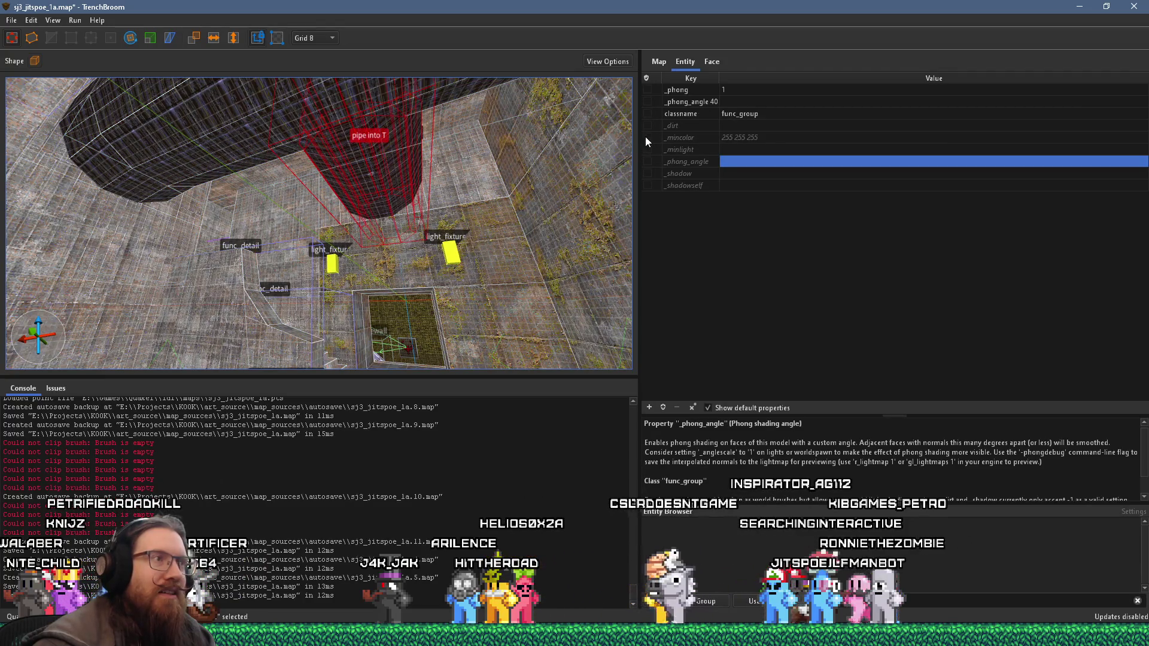
click(705, 102)
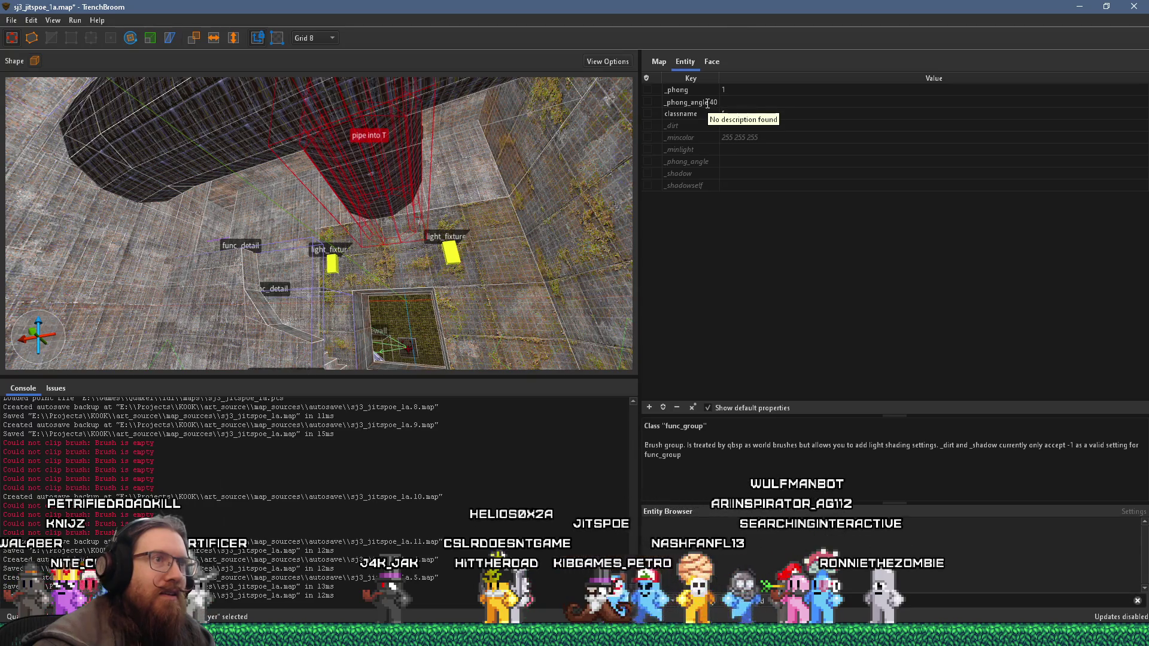
click(722, 160)
double_click(722, 160)
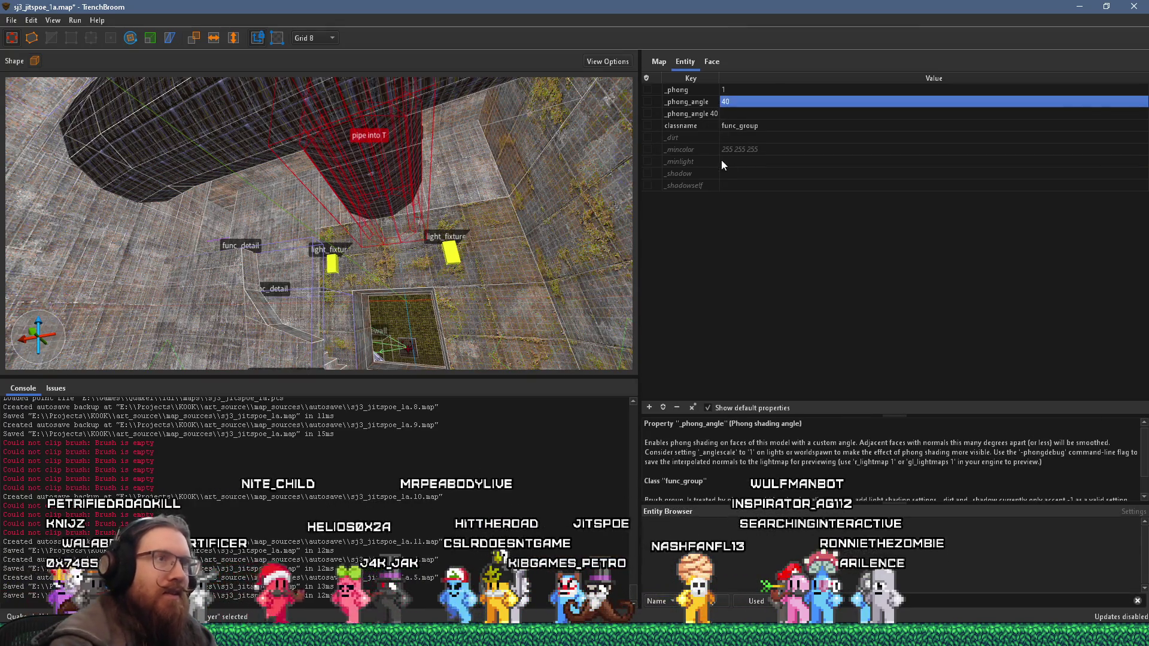
text(40)
key(Return)
click(676, 408)
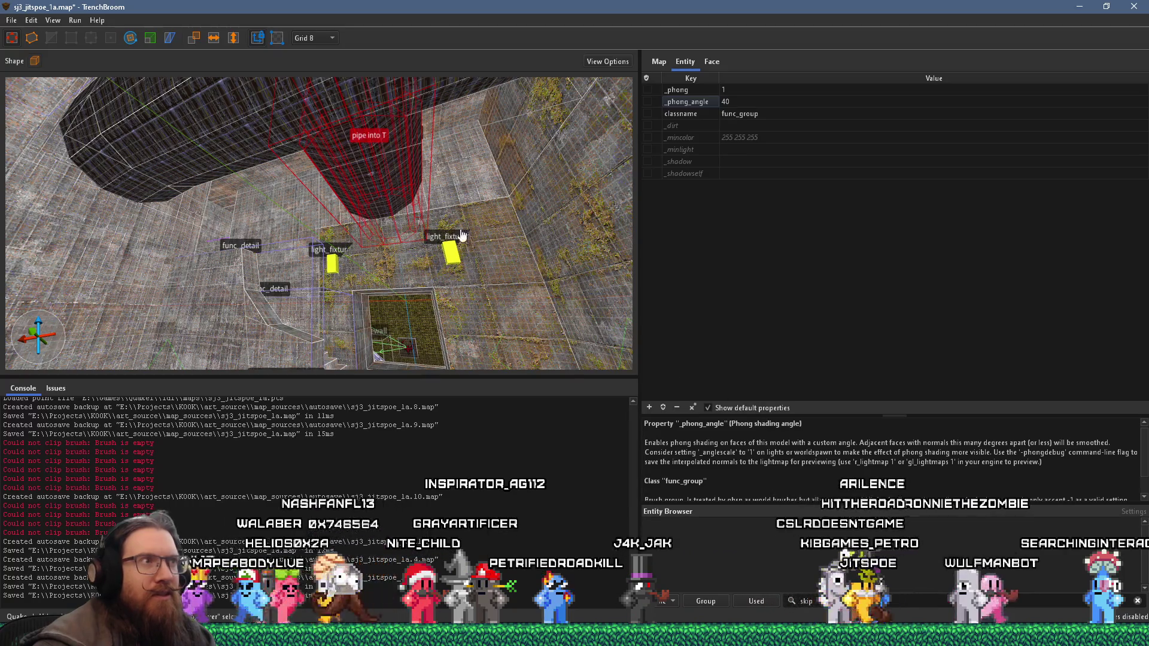
mouse_move(404, 209)
mouse_down()
mouse_move(301, 266)
mouse_move(153, 246)
mouse_move(354, 208)
mouse_move(458, 234)
mouse_move(395, 196)
mouse_up()
Step: Check the func_togglewall brush, then set the low pipe group's _phong_angle to 40
click(11, 20)
key(Escape)
mouse_move(359, 180)
mouse_down()
mouse_move(418, 169)
mouse_move(347, 314)
mouse_up()
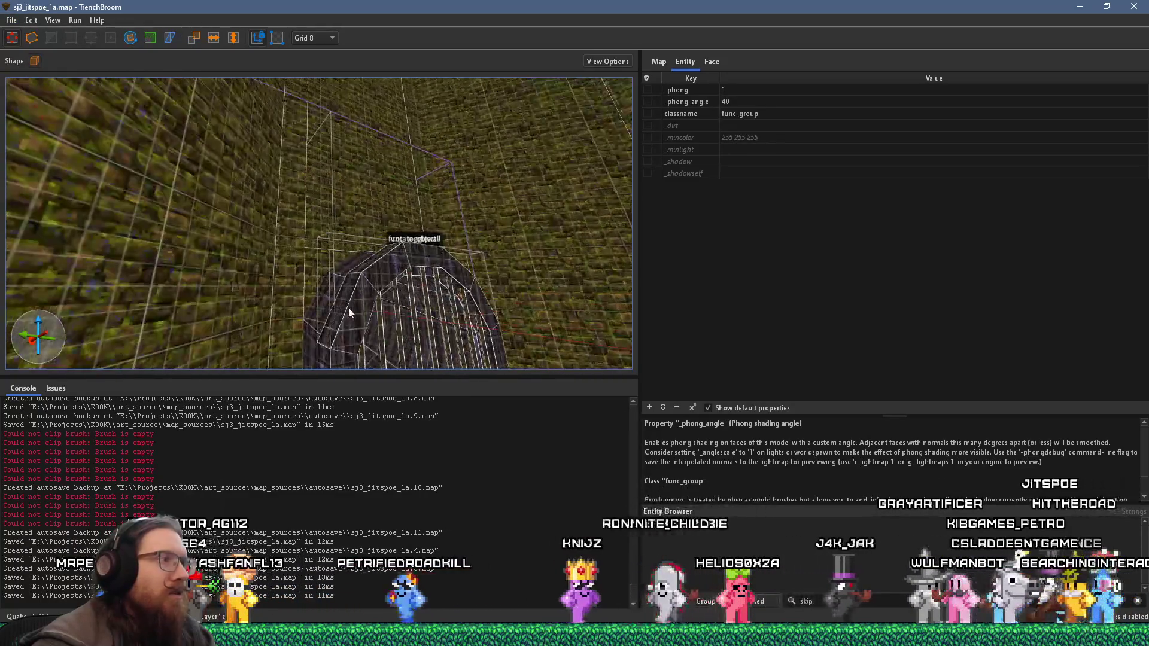
click(349, 311)
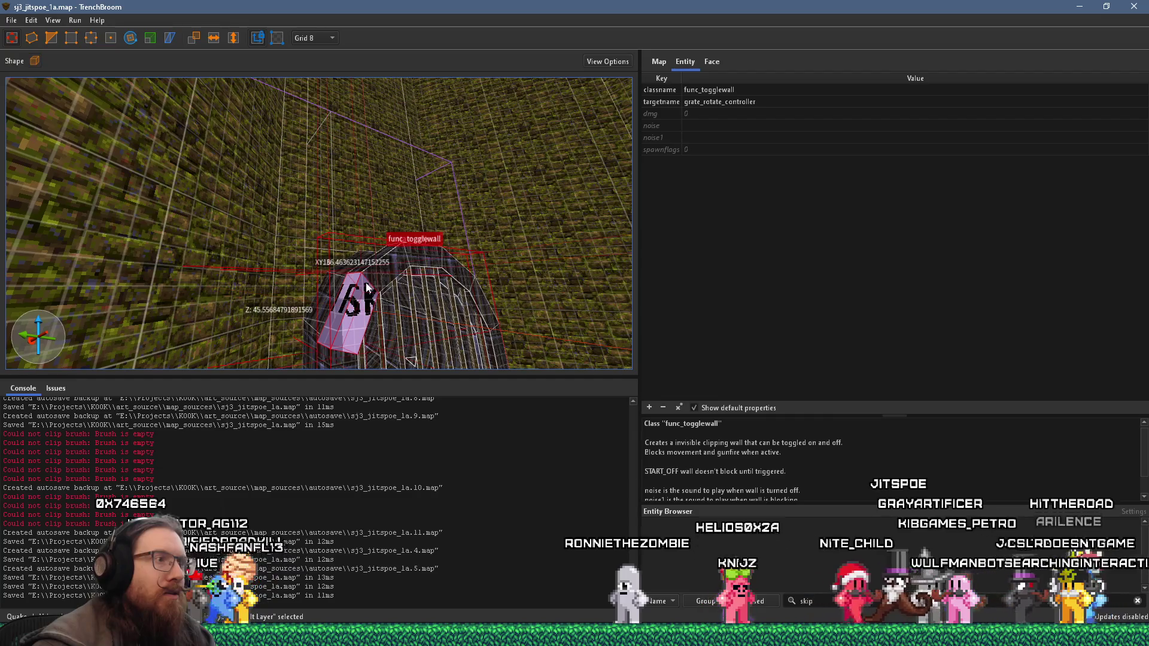
key(Escape)
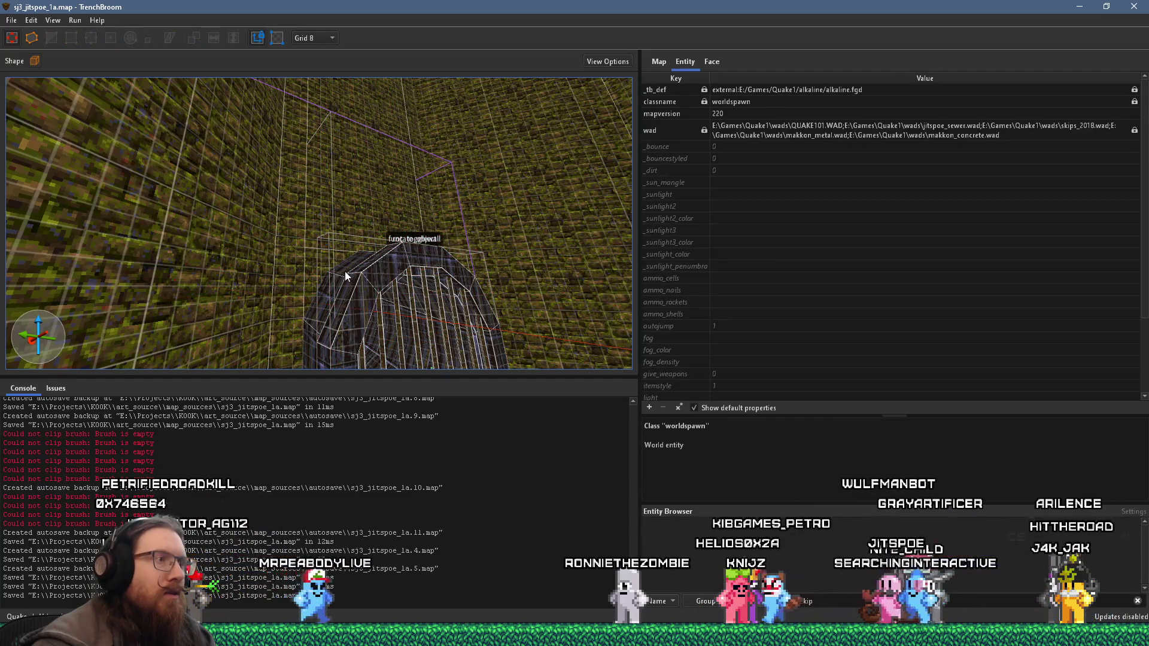
click(345, 271)
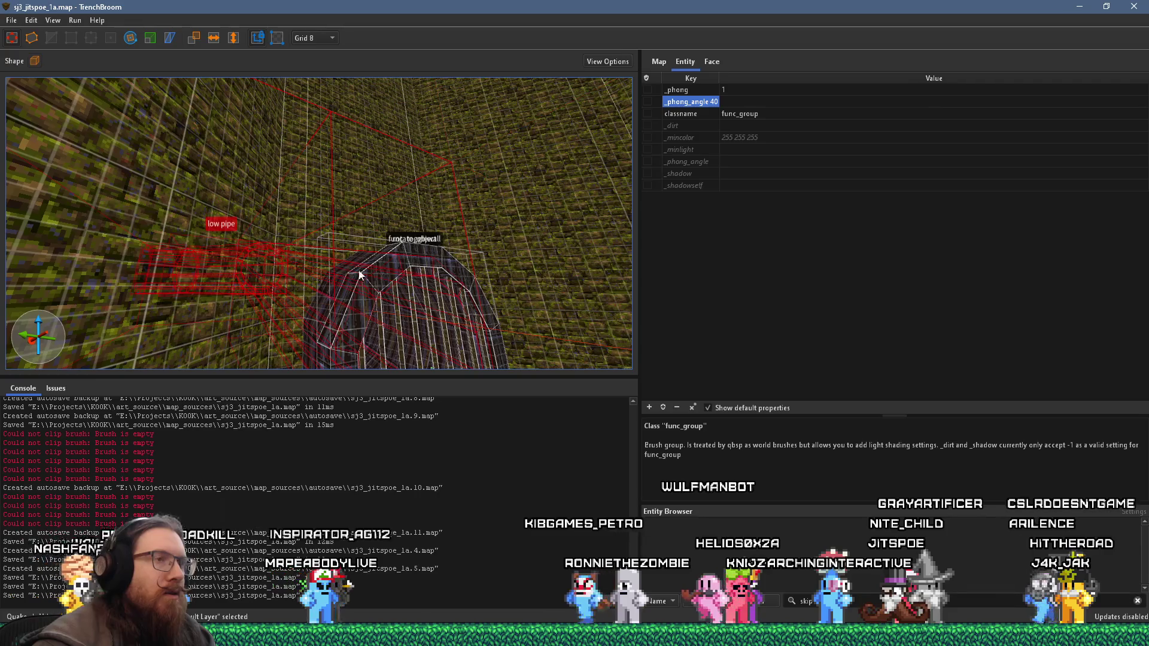
click(733, 163)
text(40)
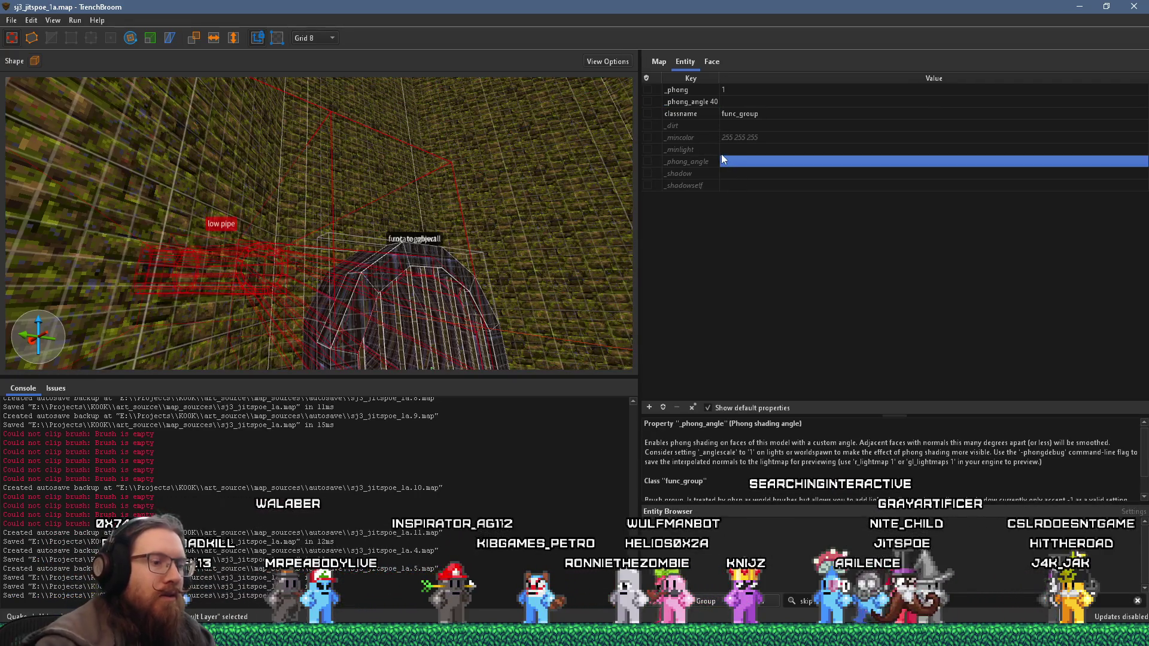
key(Return)
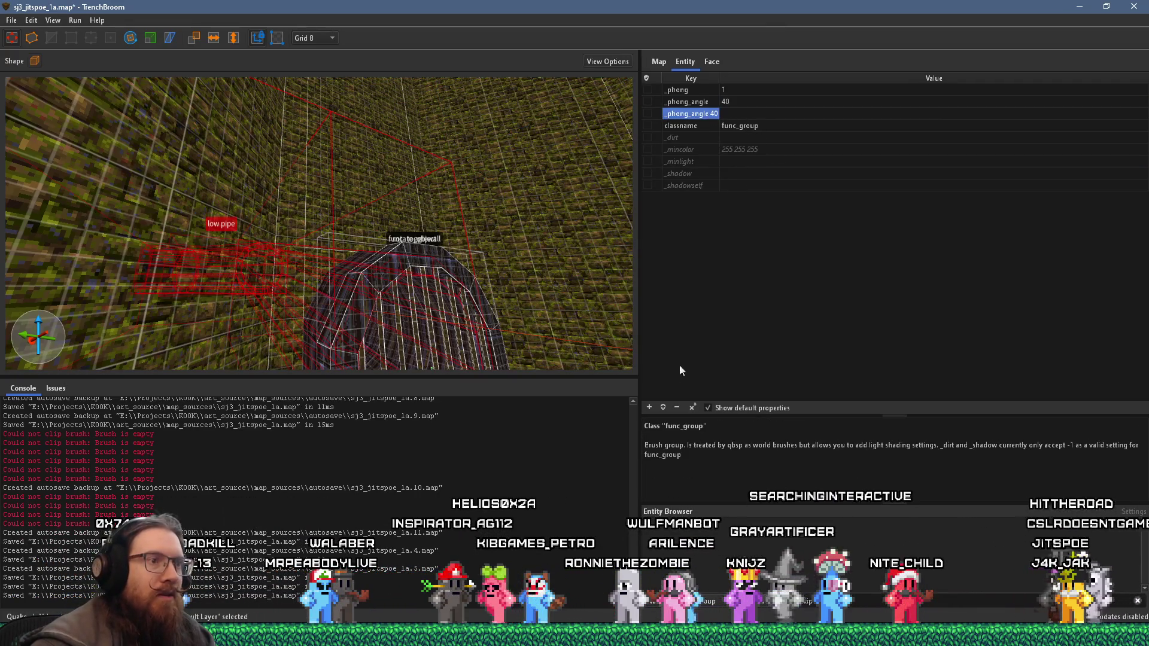
scroll(431, 264, down, 5)
scroll(432, 264, down, 5)
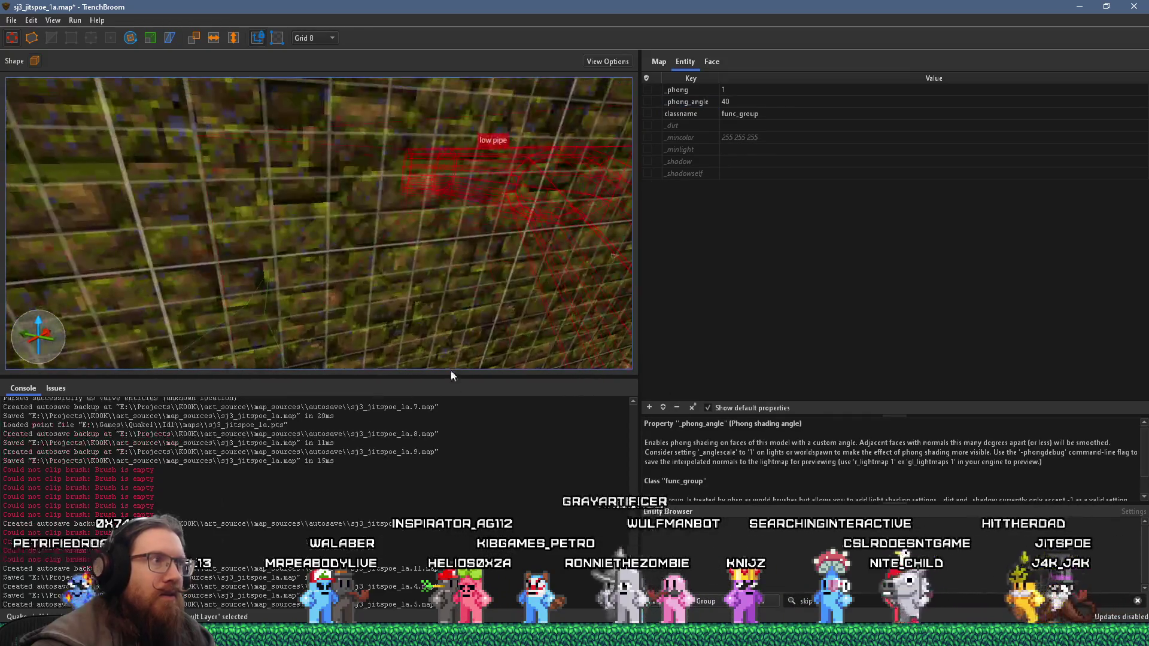
scroll(517, 279, down, 5)
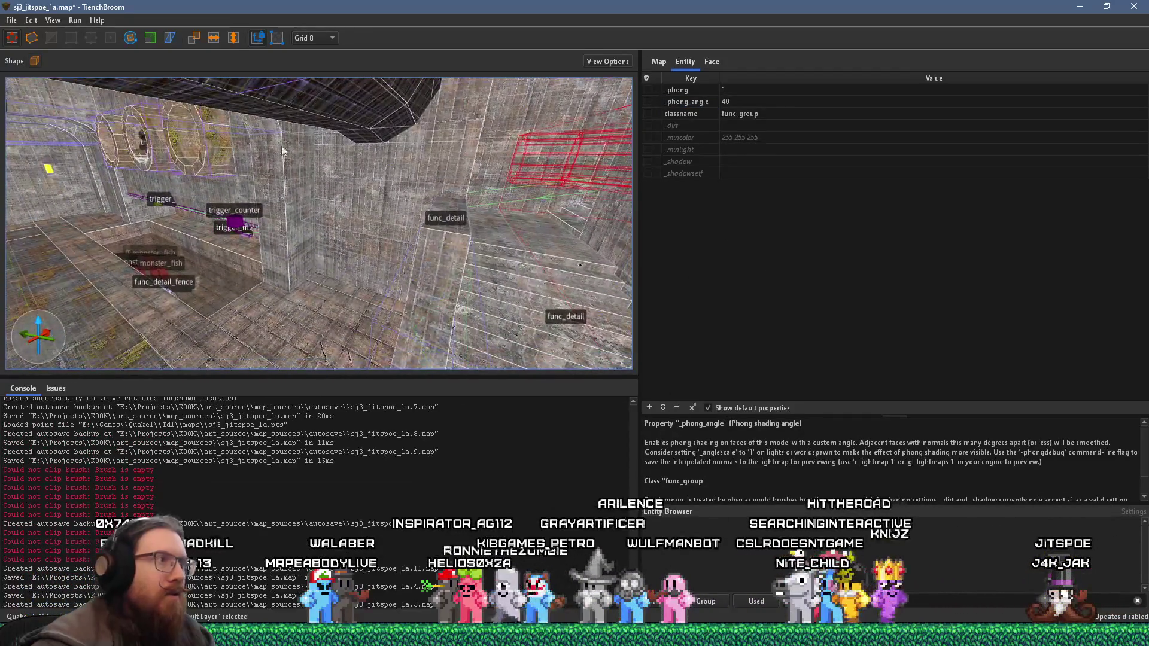
Step: Clear the selection, glance over the File menu, and open the Run menu for compiling
key(ctrl+shift+a)
click(11, 20)
click(37, 79)
click(75, 19)
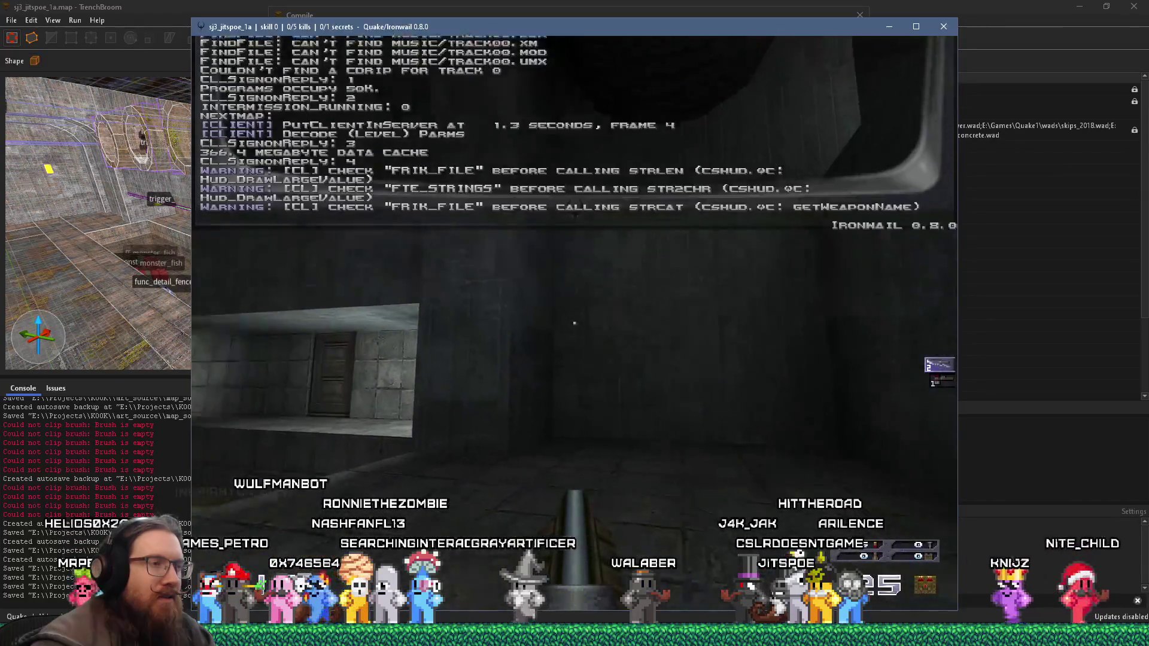
Step: Walk the compiled map in Ironwail from the start corridor through the metal door down into the mossy room
key(w)
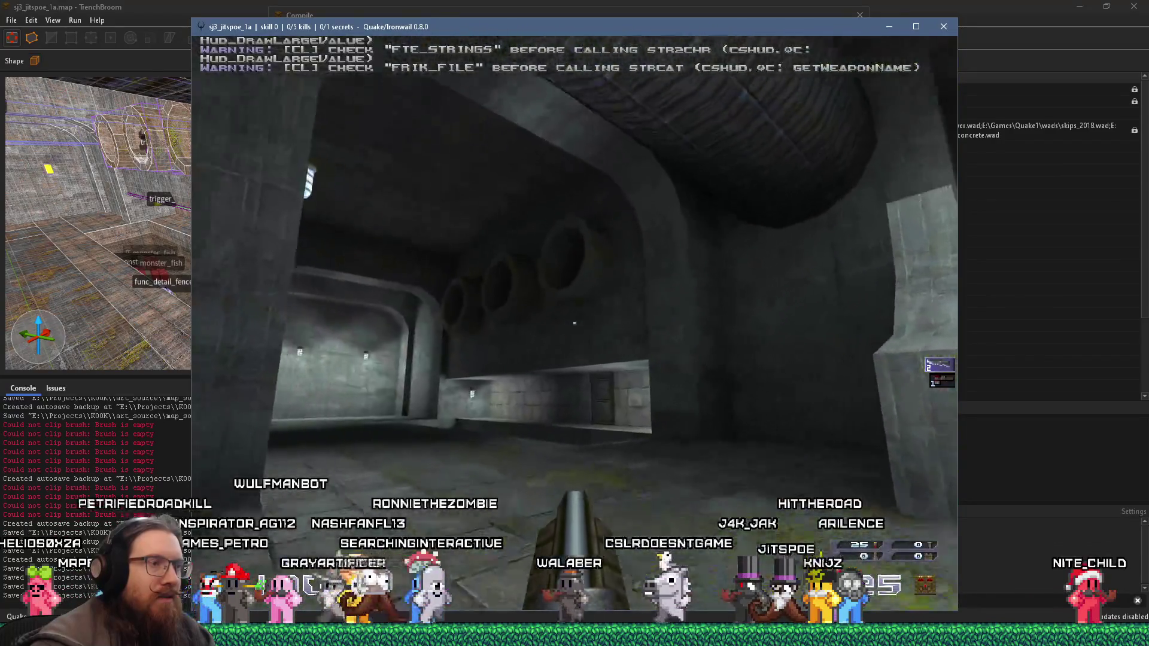
key(w)
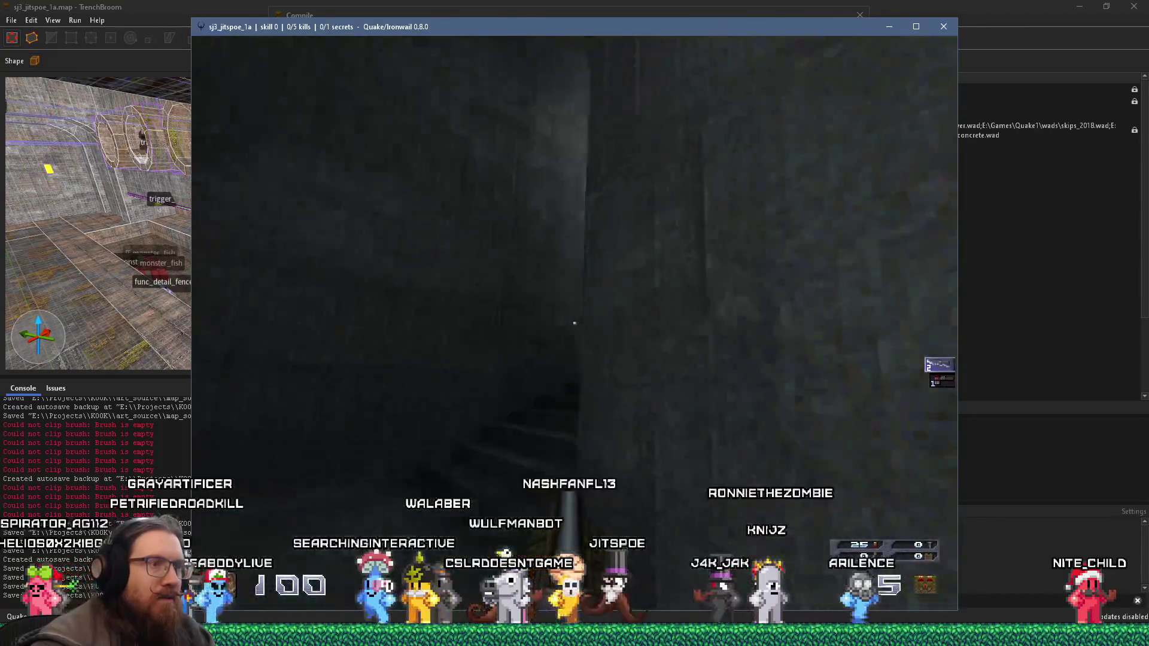
key(w)
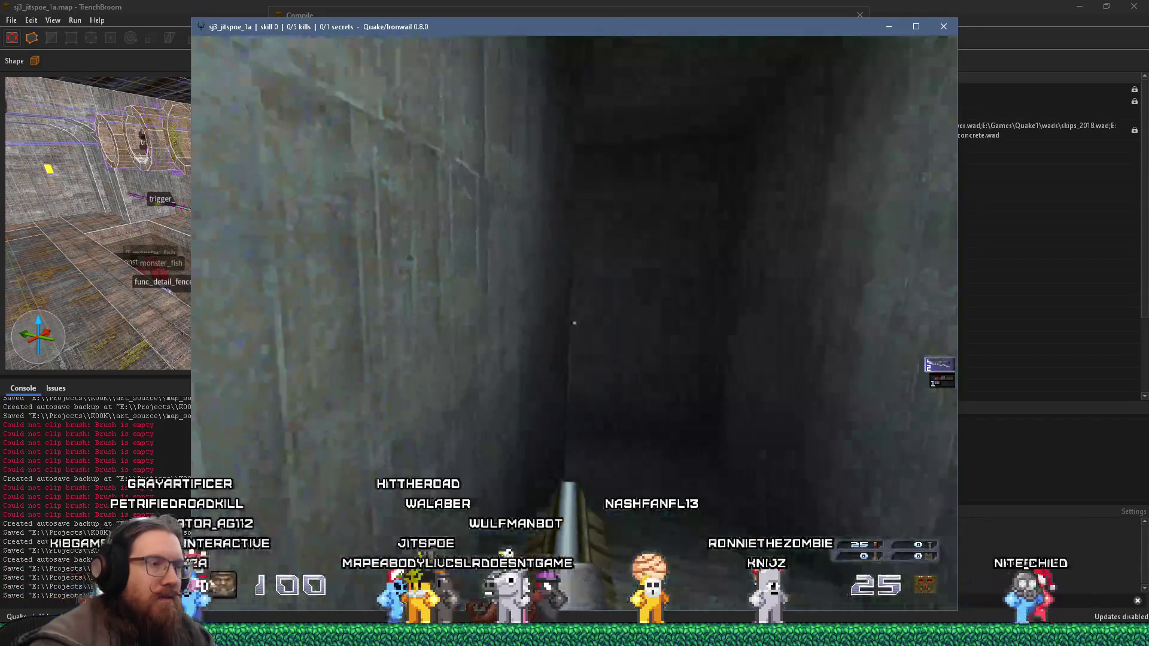
key(w)
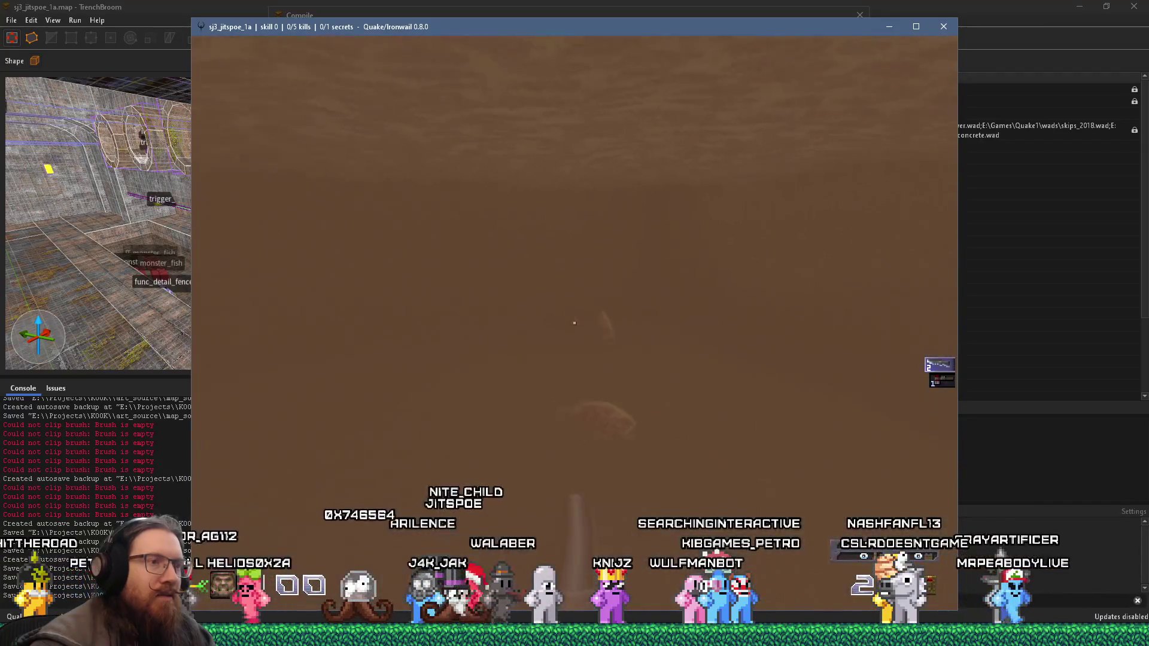
Step: Kill the fish and the ogre, picking up the double-barrelled shotgun, shells and rockets
click(575, 324)
click(574, 324)
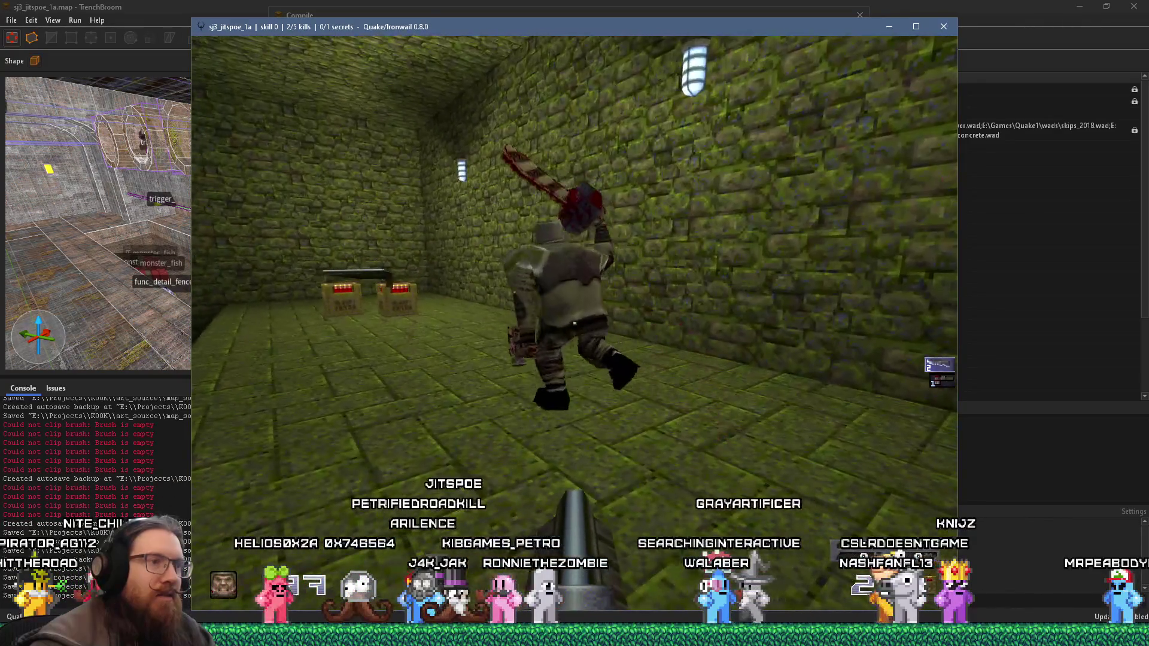
click(575, 323)
key(w)
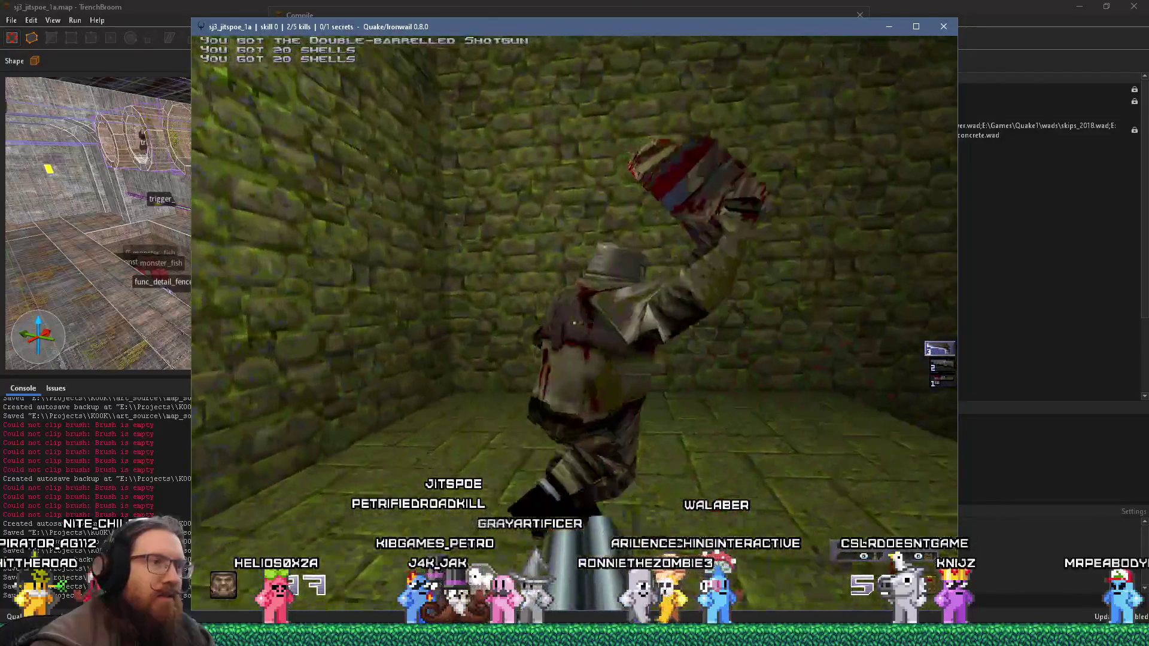
click(575, 323)
key(w)
key(w)
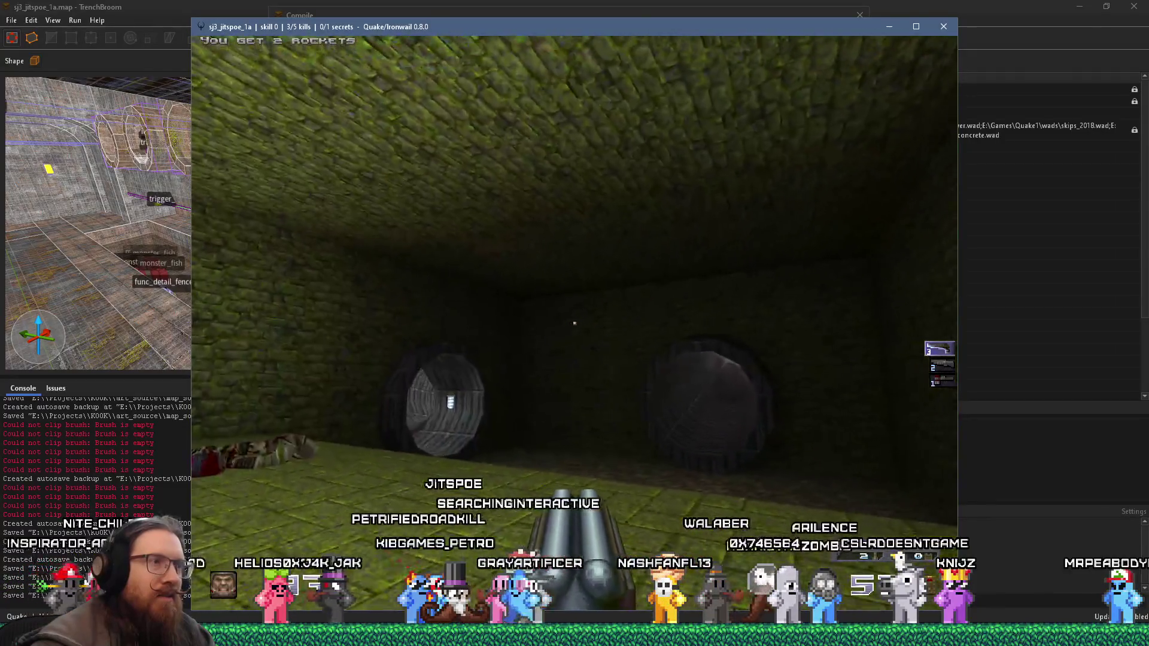
Step: Walk into and along the long round pipe tunnel toward its end
key(w)
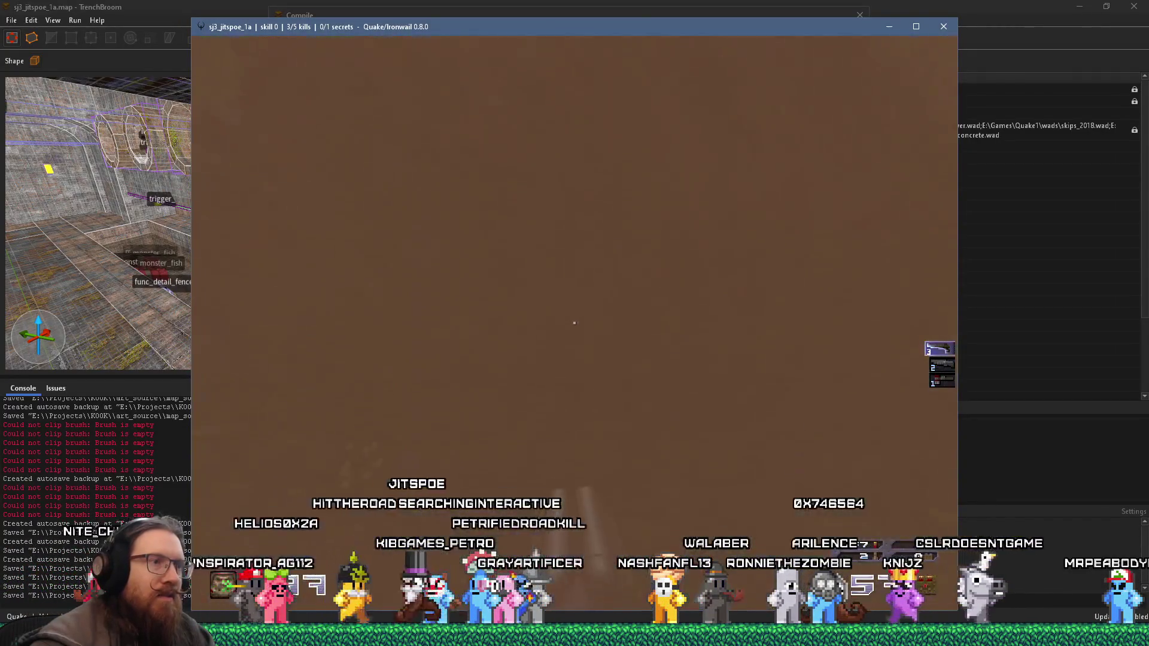
key(w)
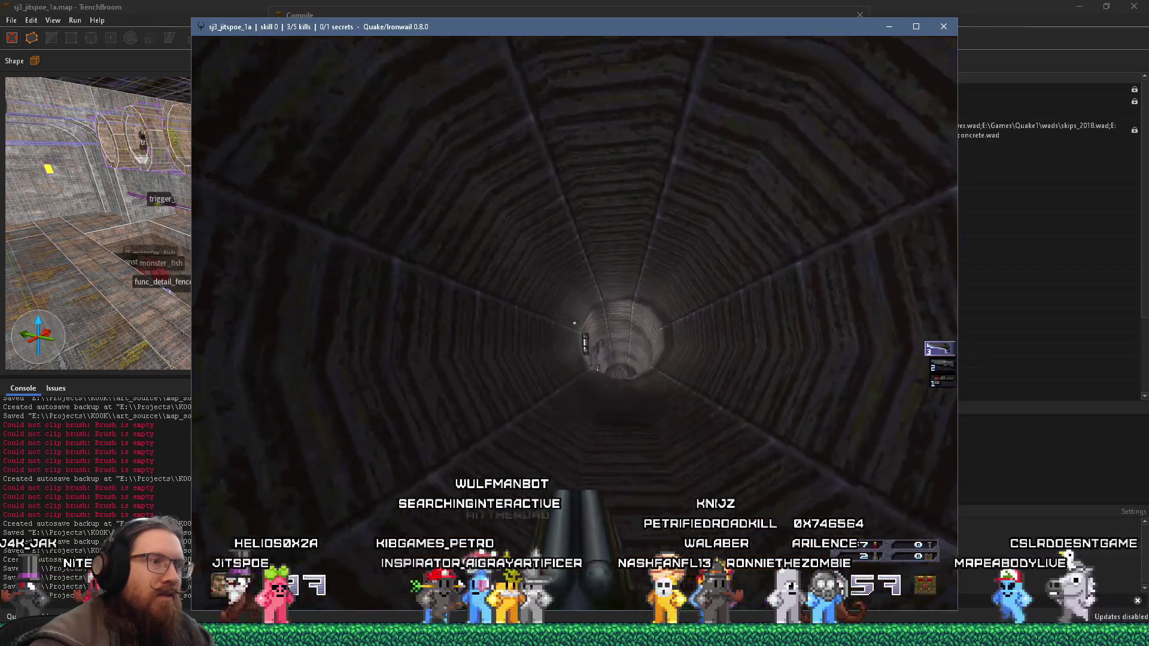
key(w)
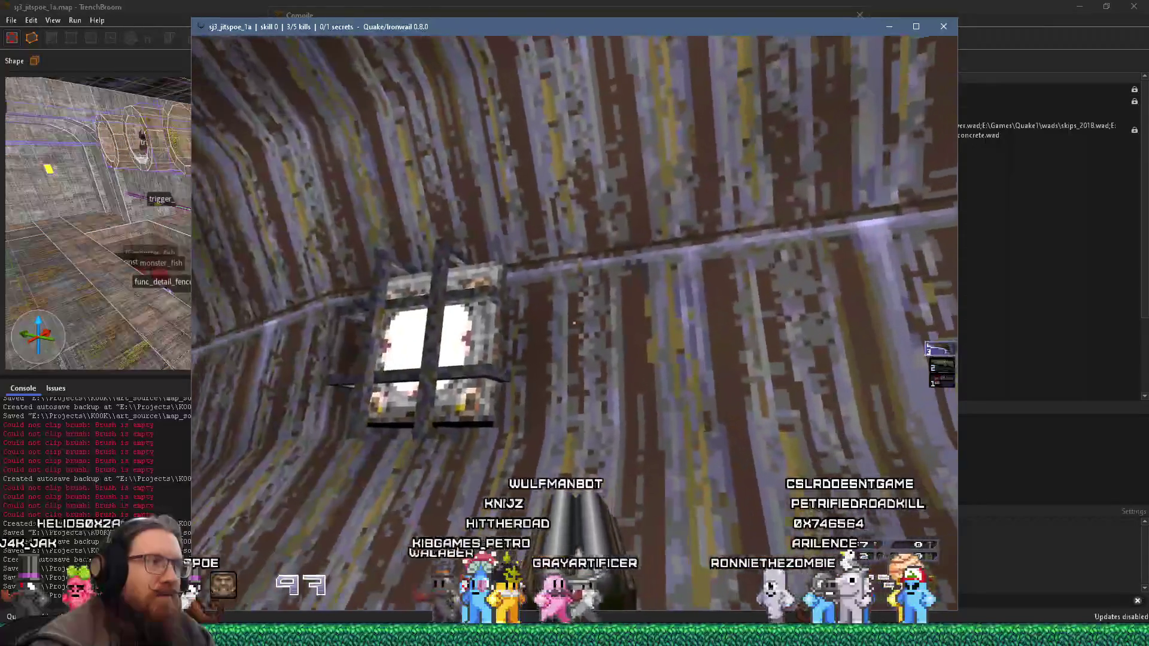
key(w)
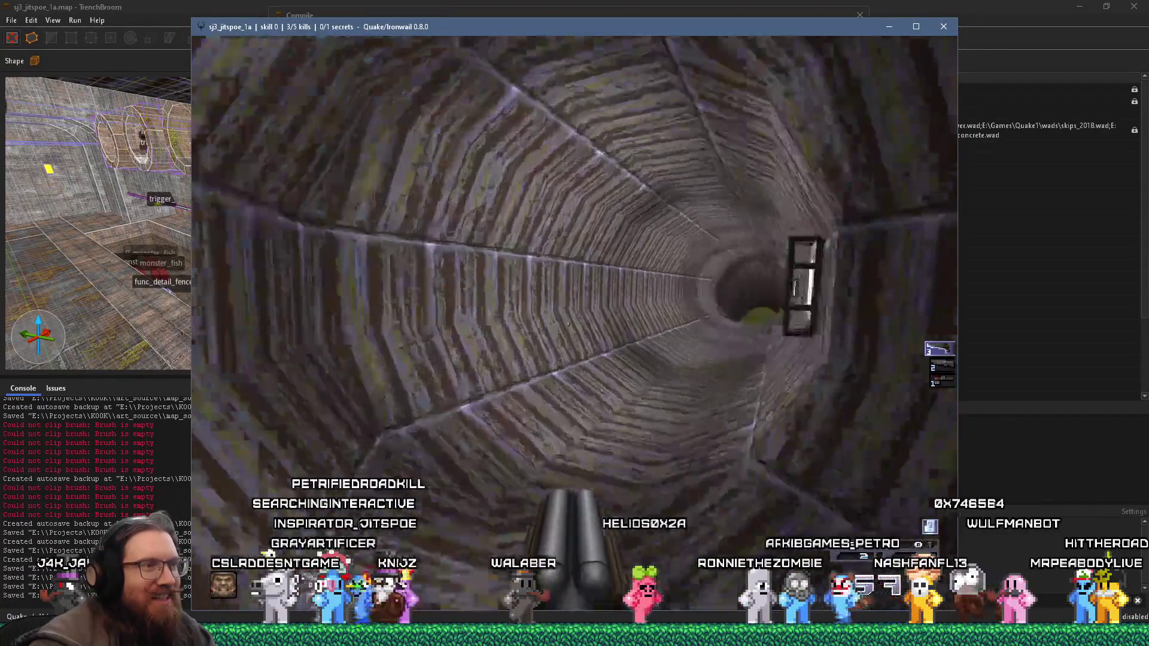
Step: Explore out of the tunnel through the round pipe into the grassy room and face the two pipe openings
key(w)
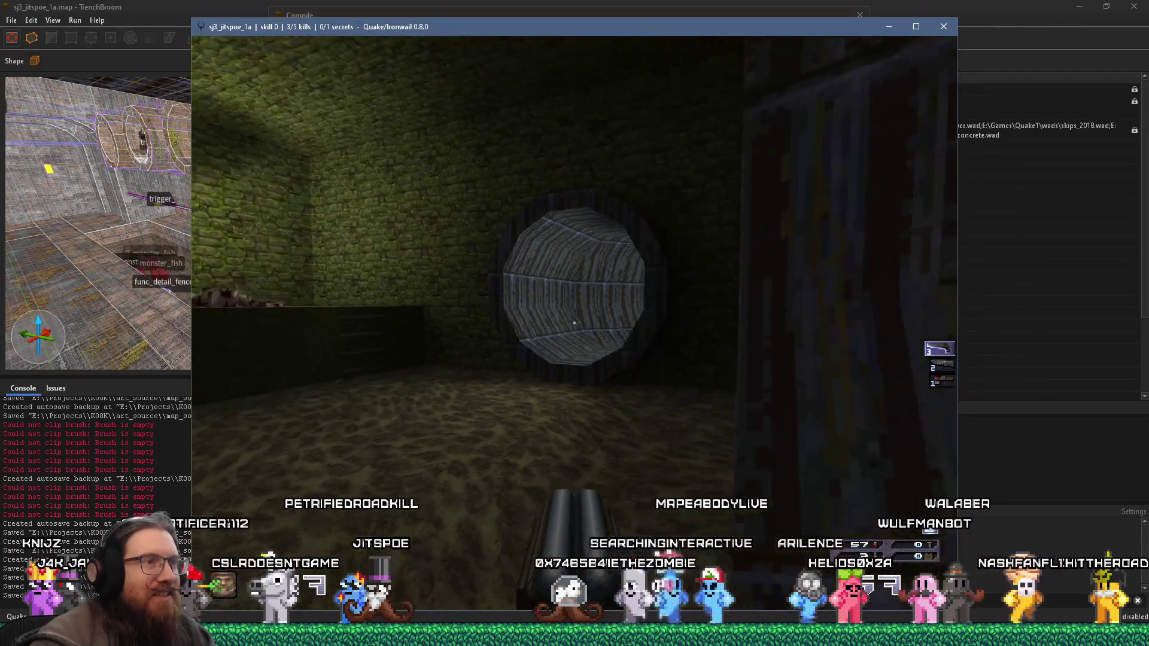
key(s)
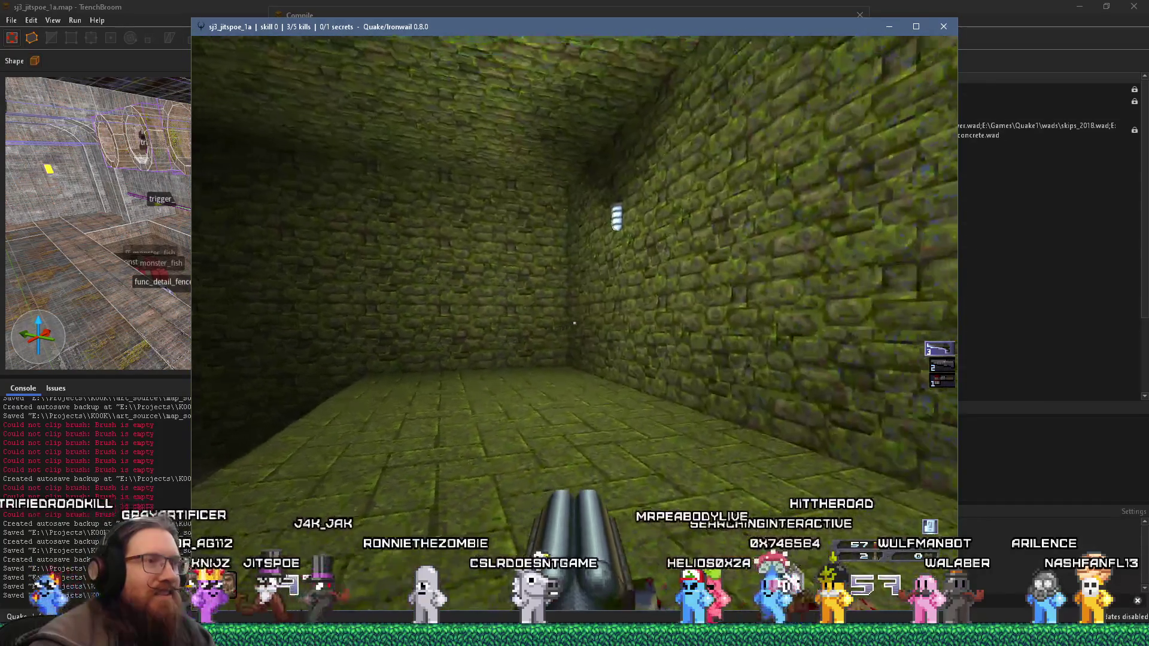
key(w)
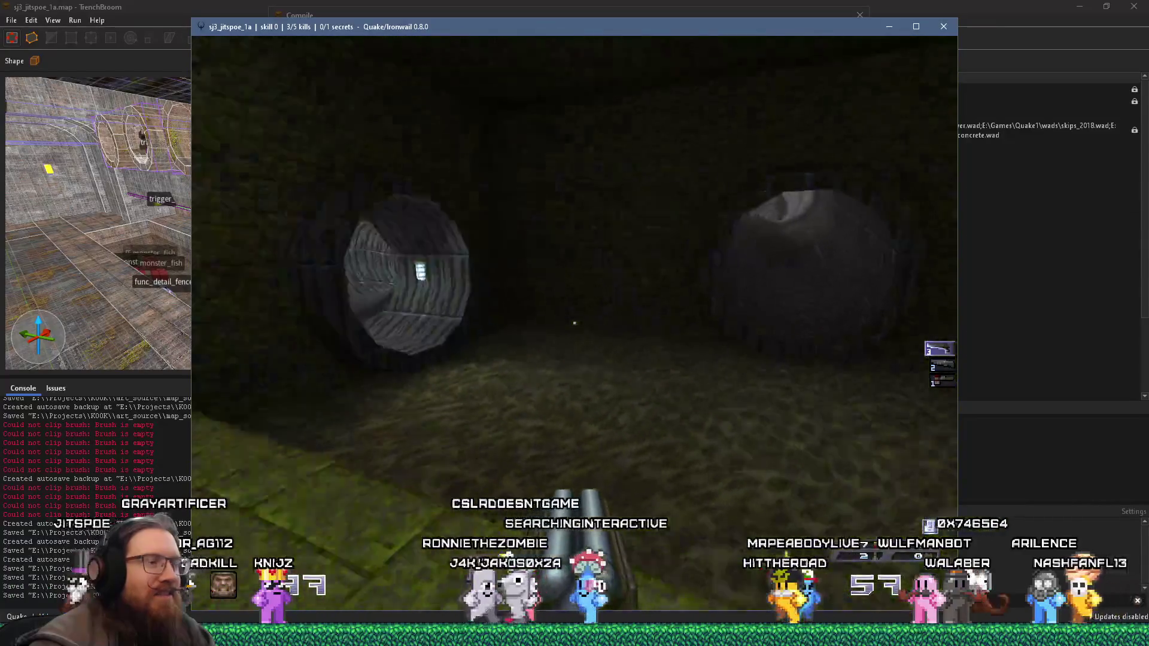
key(w)
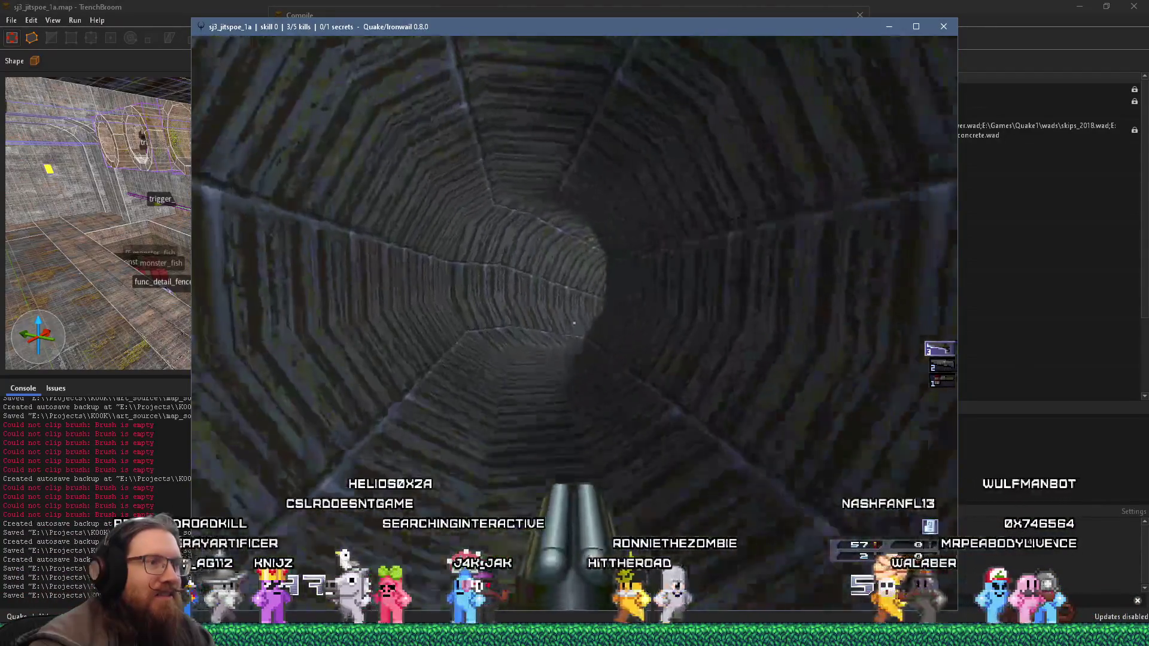
key(w)
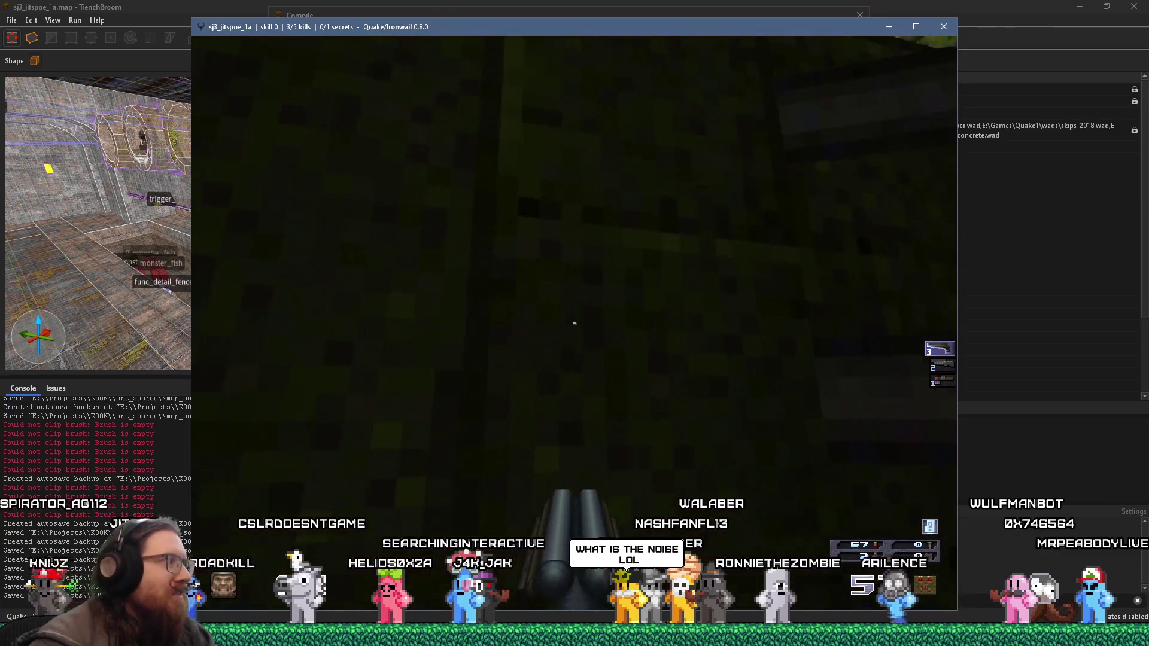
key(w)
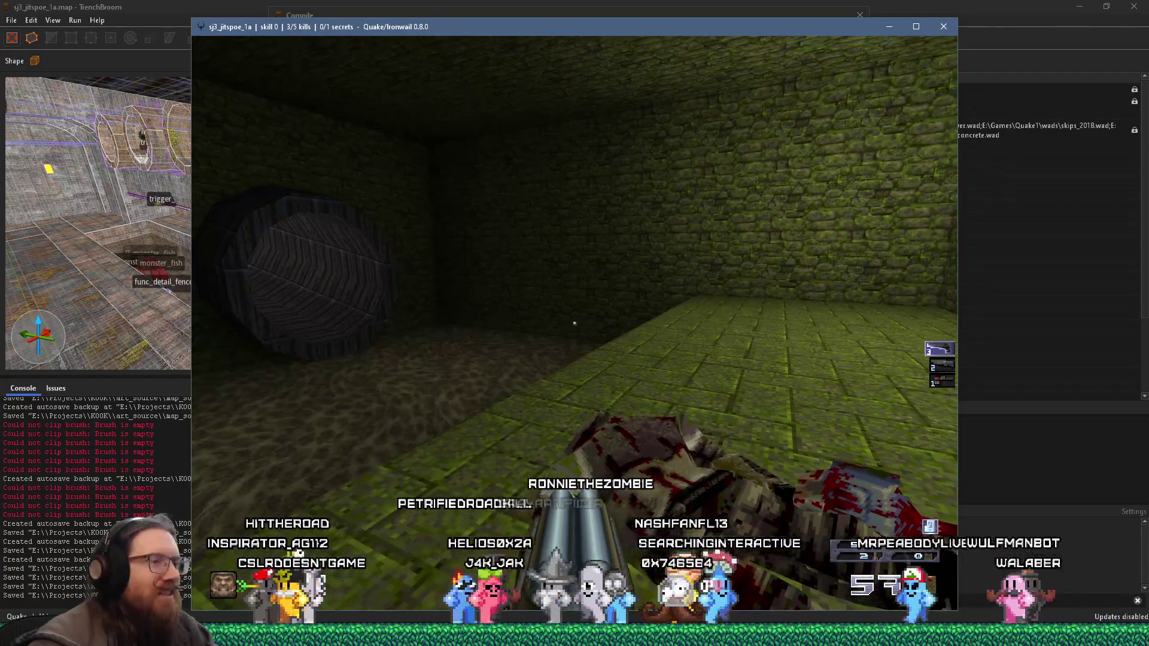
key(w)
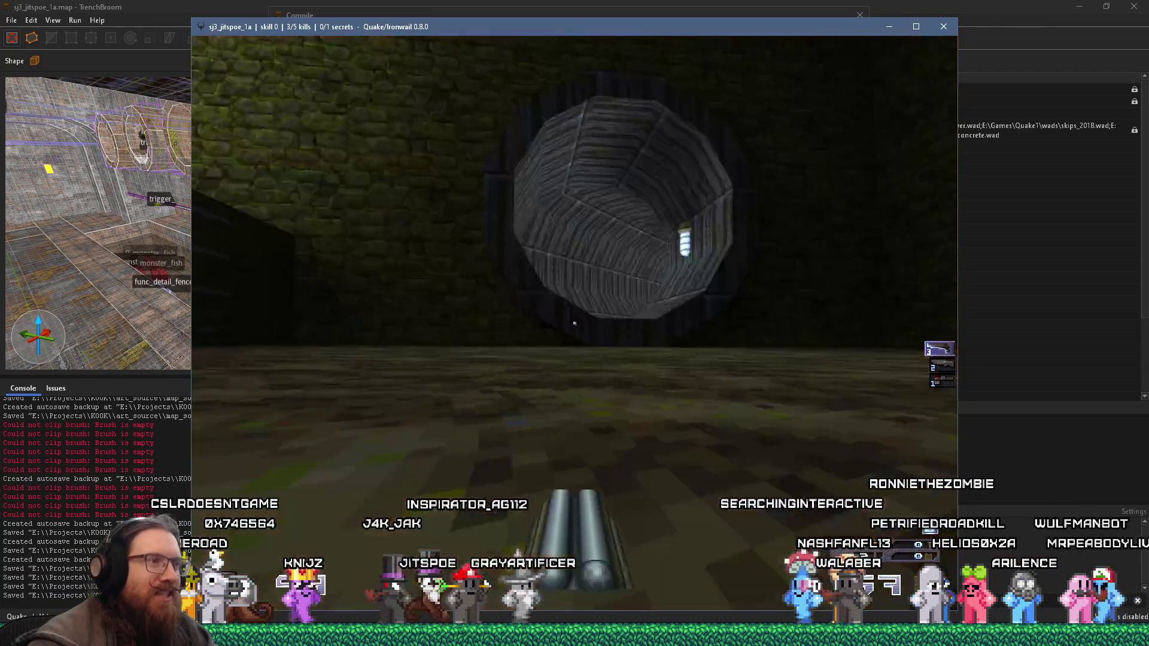
Step: Climb through the octagonal tube, down the concrete corridor, through the water into the concrete room
key(w)
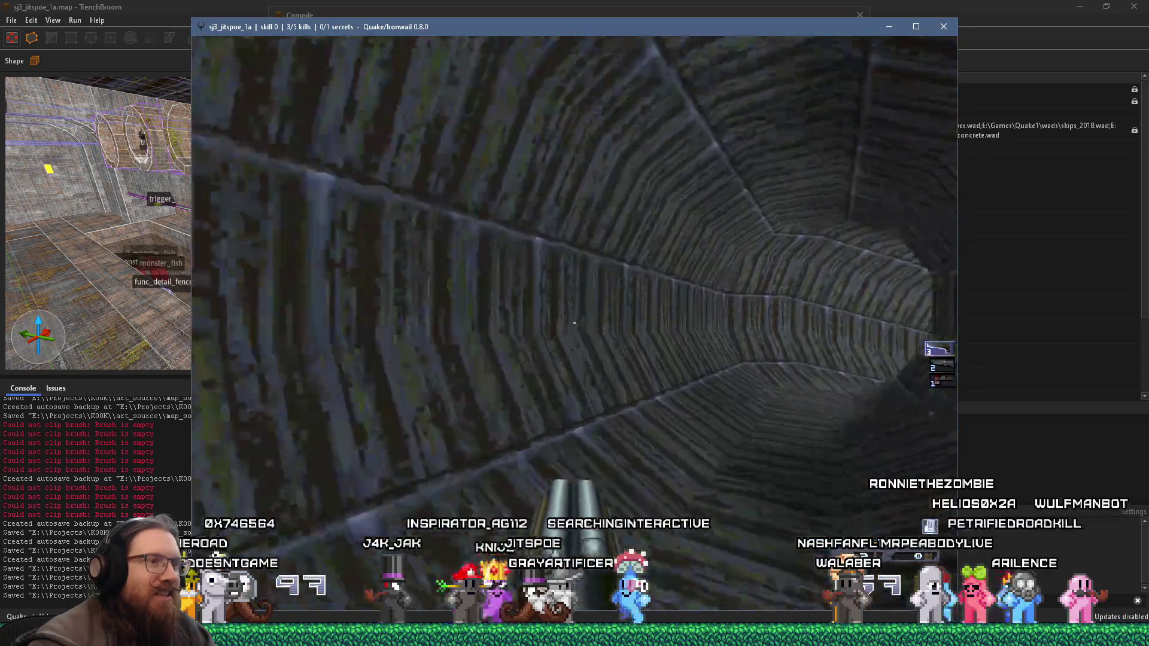
key(w)
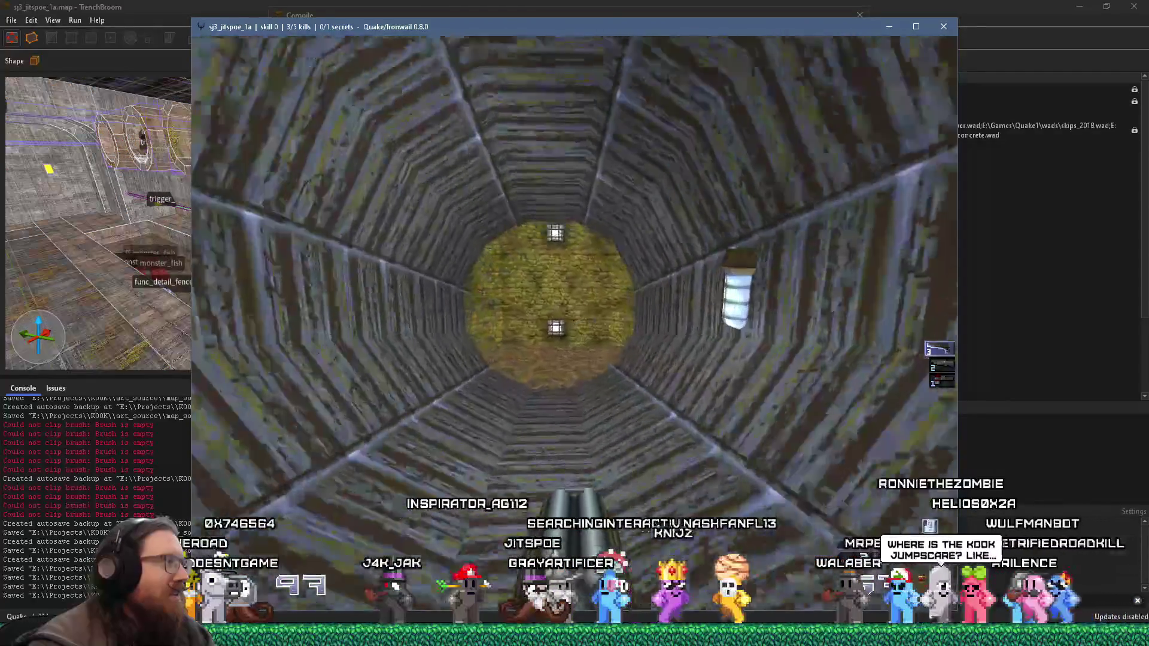
key(w)
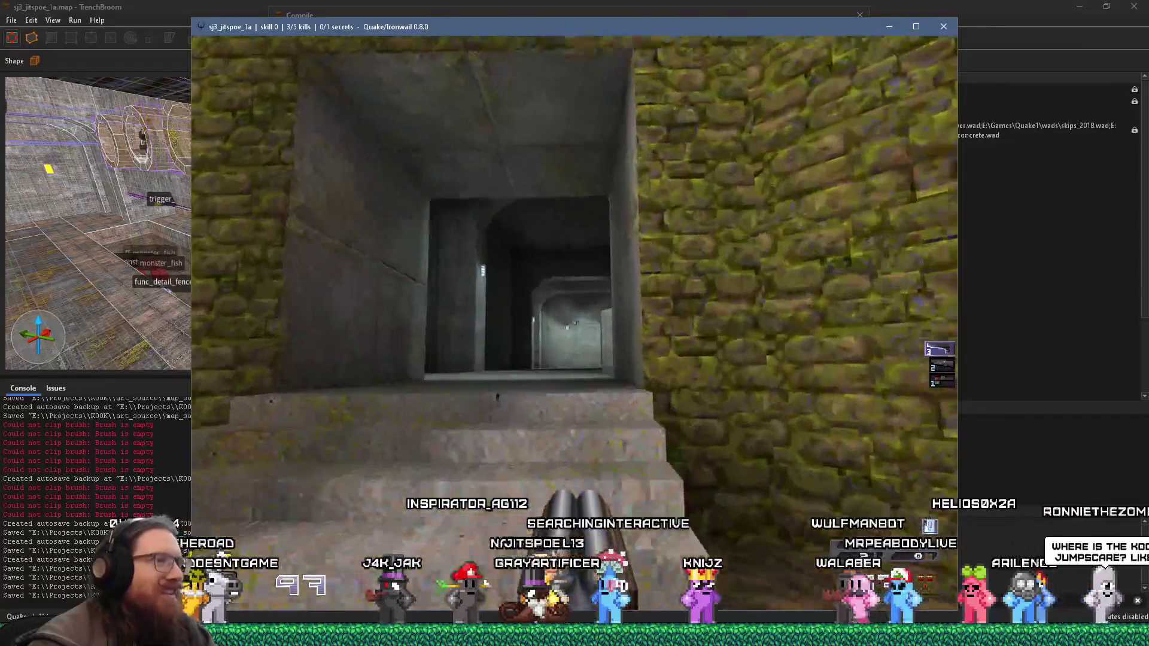
key(w)
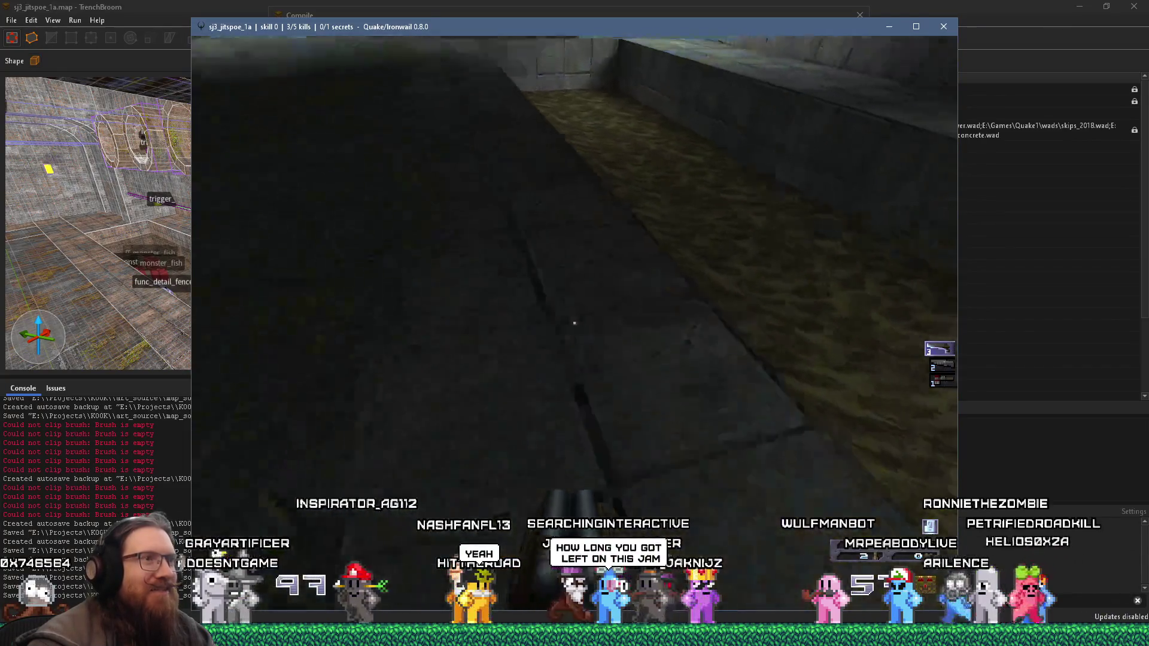
key(w)
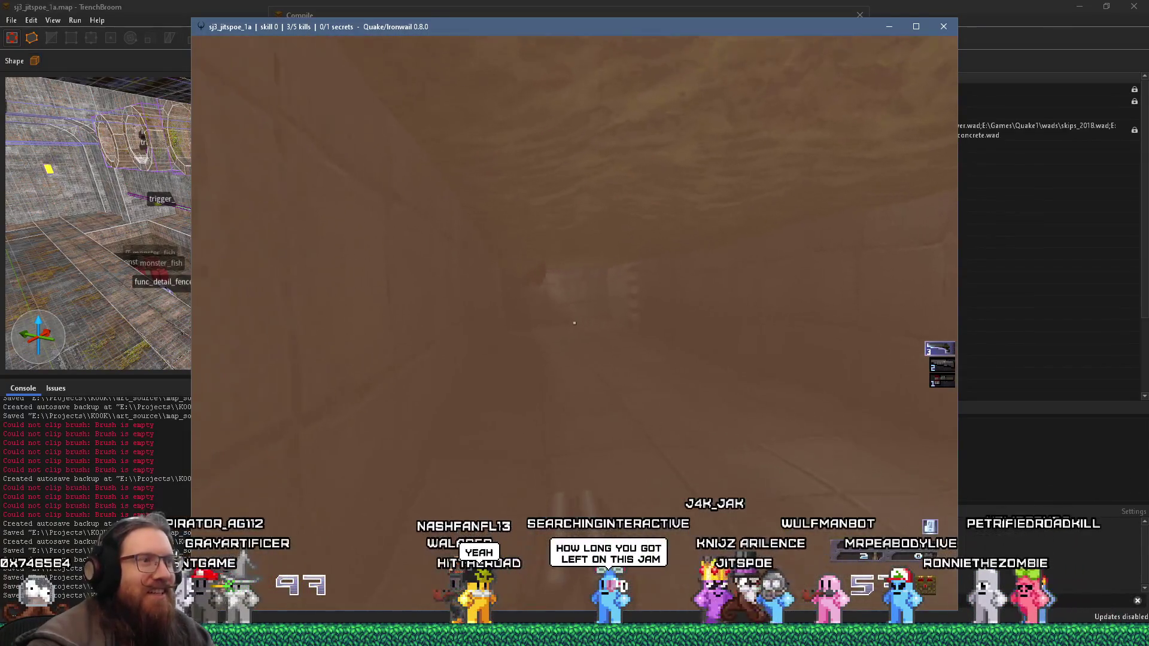
key(w)
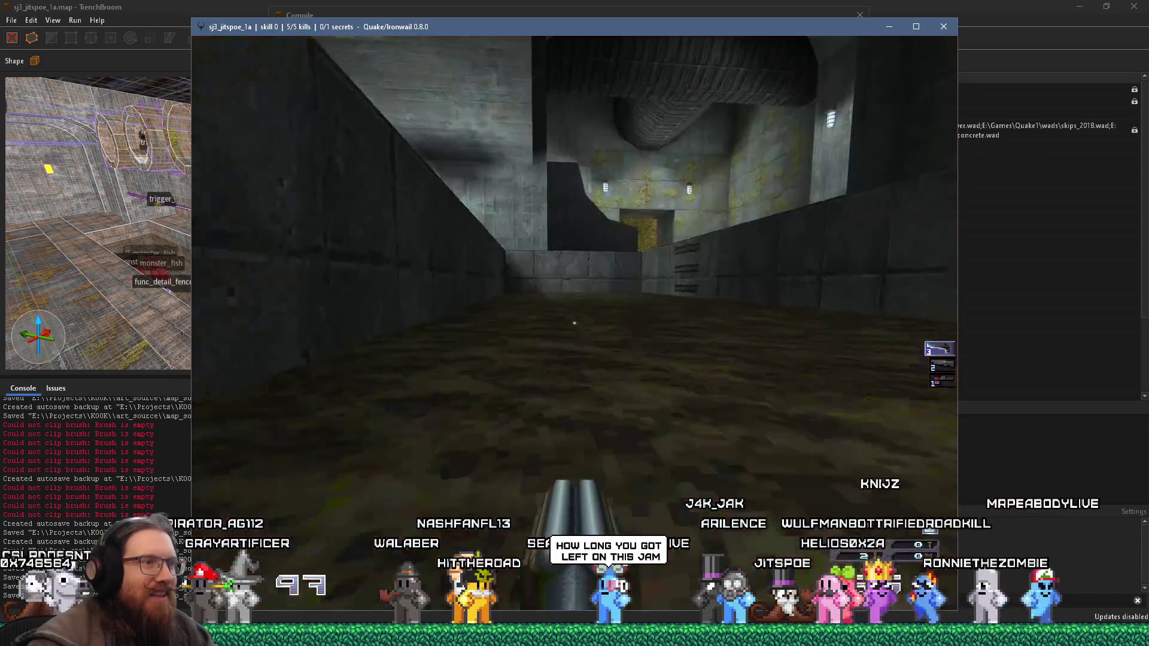
key(w)
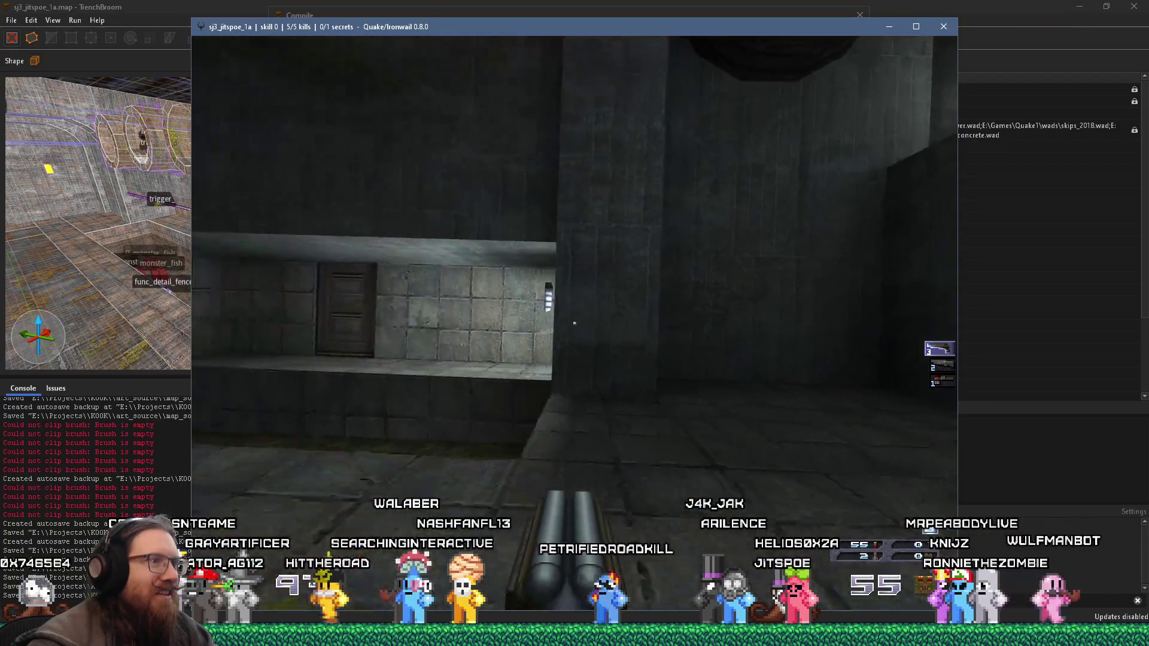
Step: Continue through the arched room and mossy room back into the tunnel, then drop the game console
key(w)
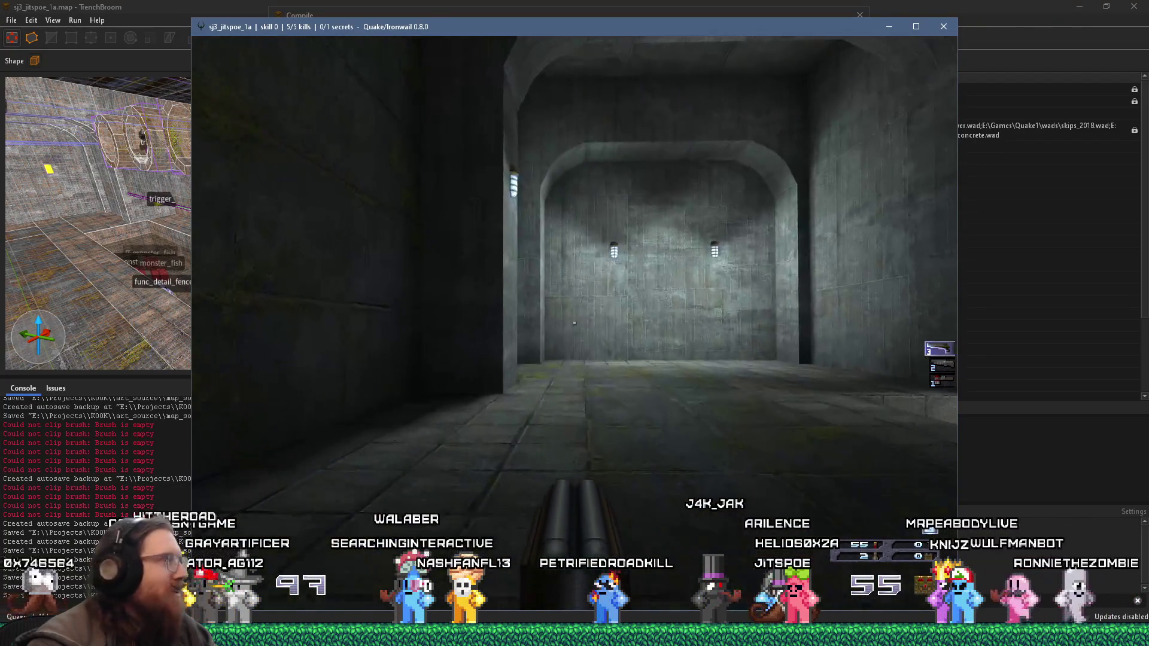
key(w)
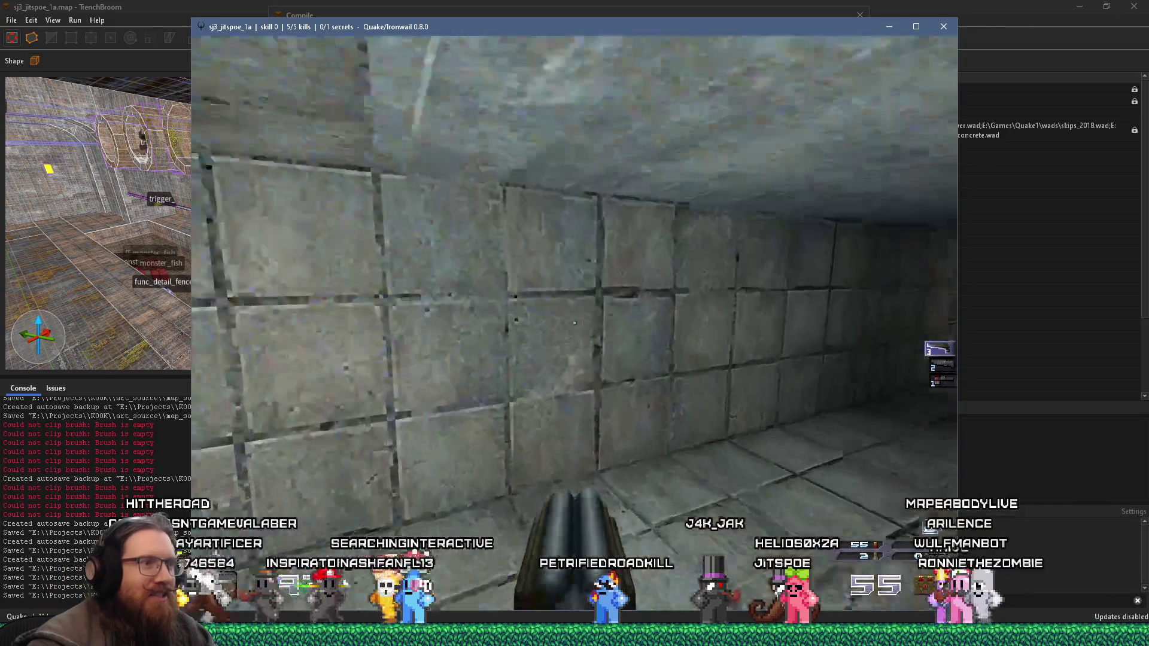
key(w)
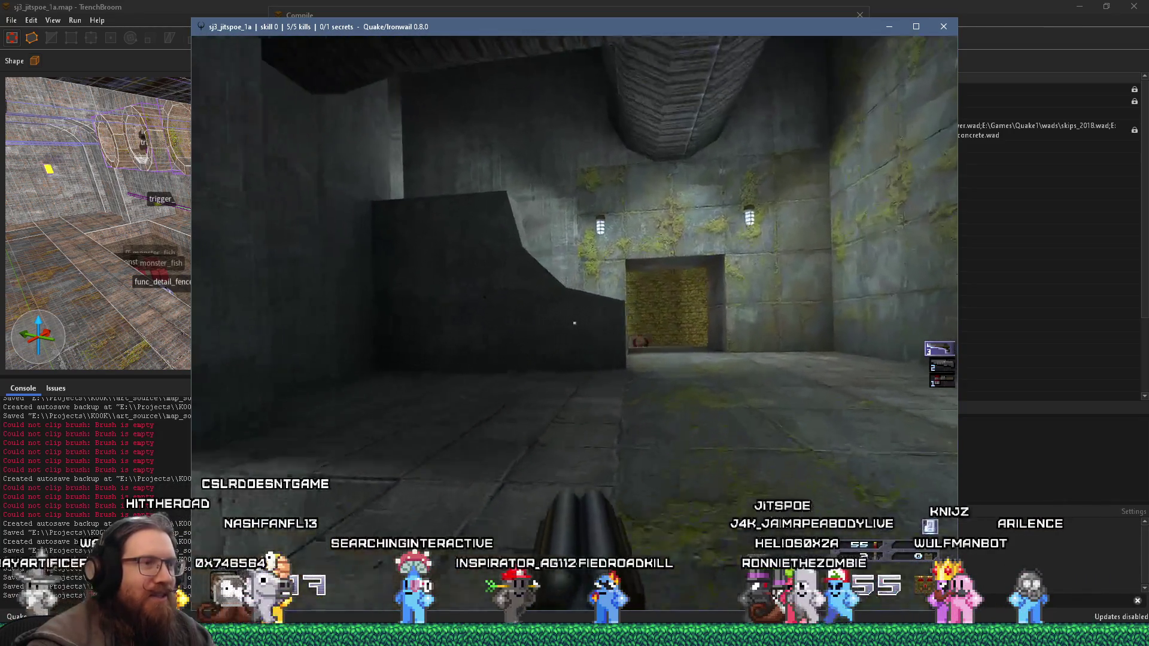
key(w)
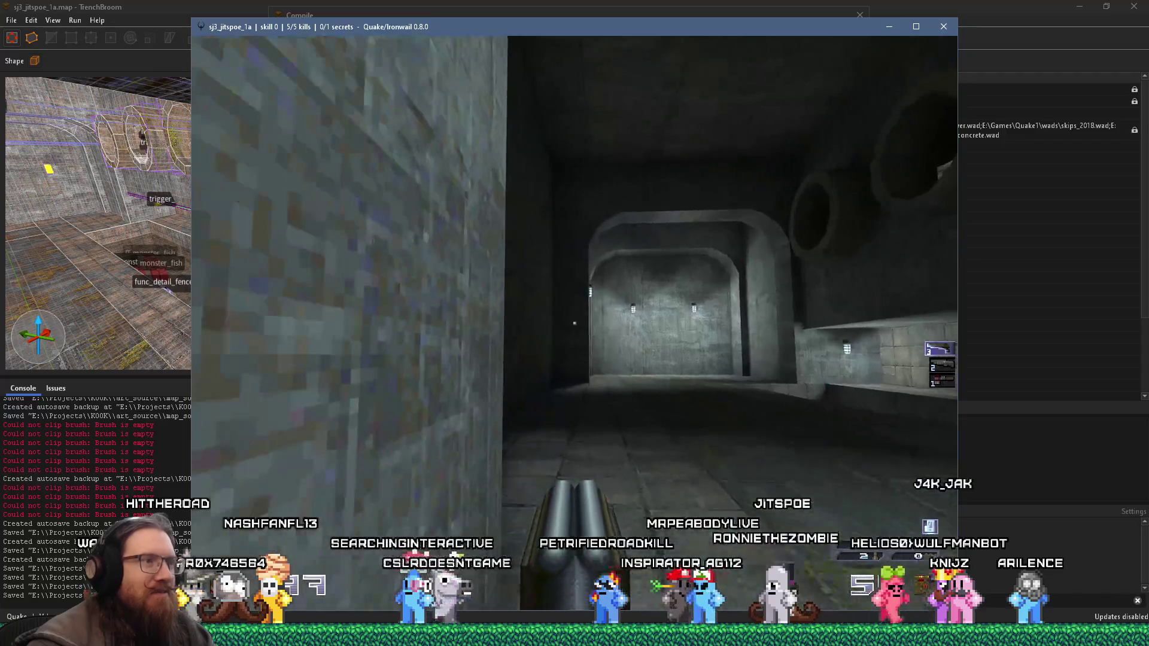
key(grave)
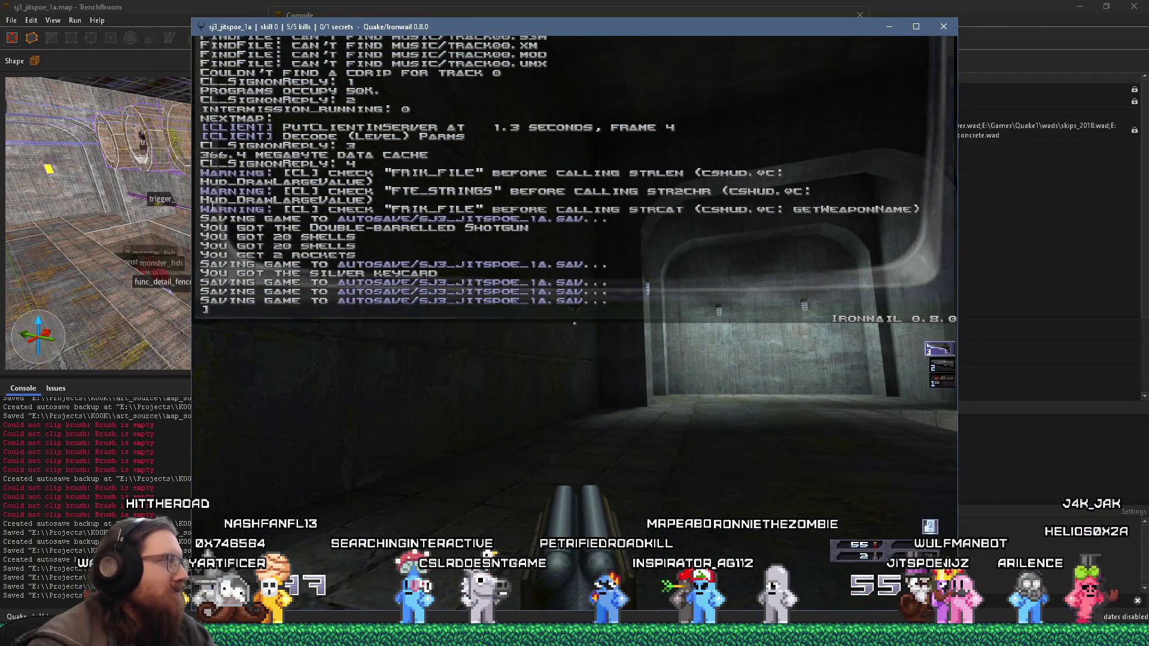
text(QUIT)
Step: Run QUIT in the console to close Ironwail, then switch from TrenchBroom to the Firefox window
key(Return)
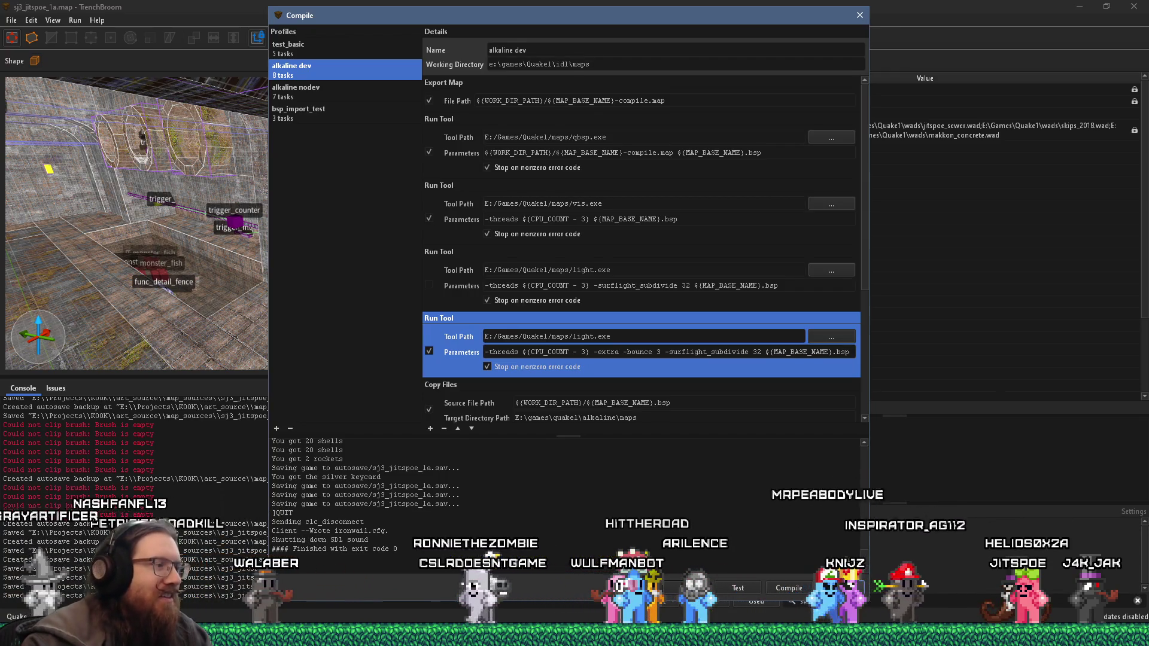
click(575, 636)
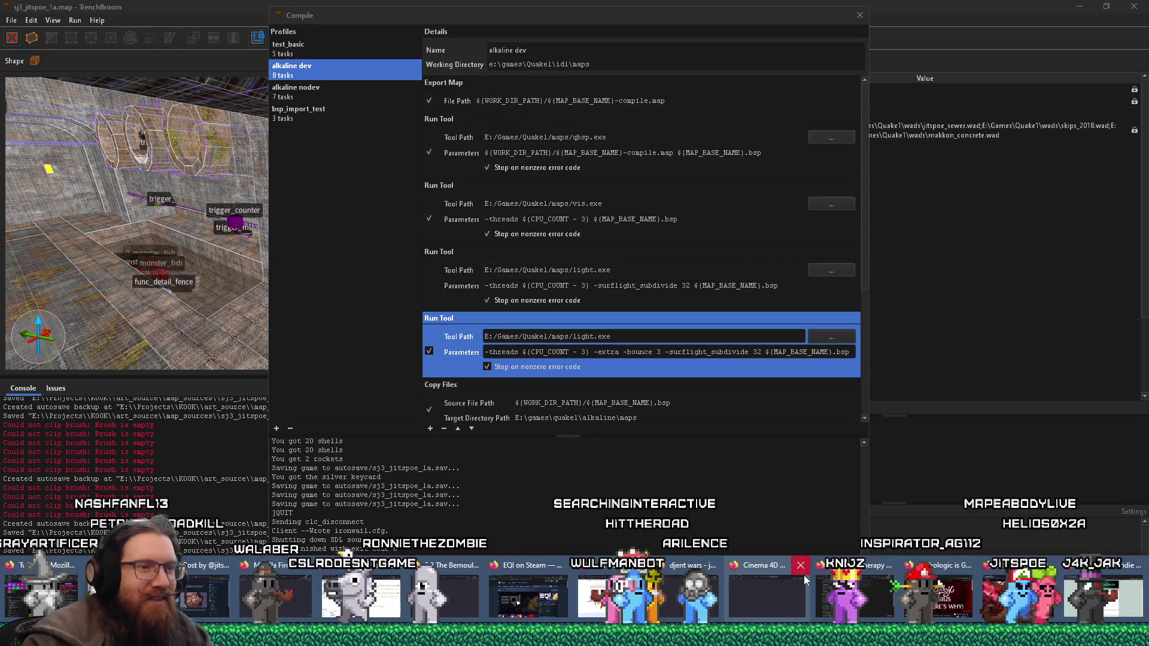
click(849, 588)
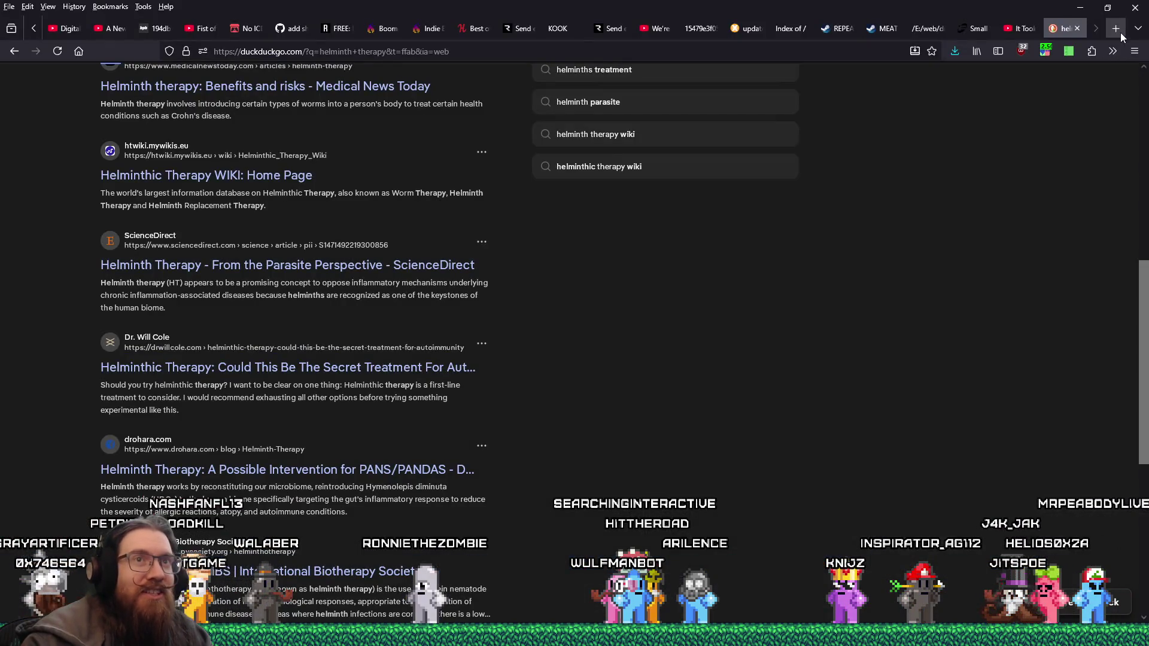
Step: Load the Fab marketplace in a new tab placed before the search-results tab
click(1116, 28)
drag(1017, 31, 1007, 27)
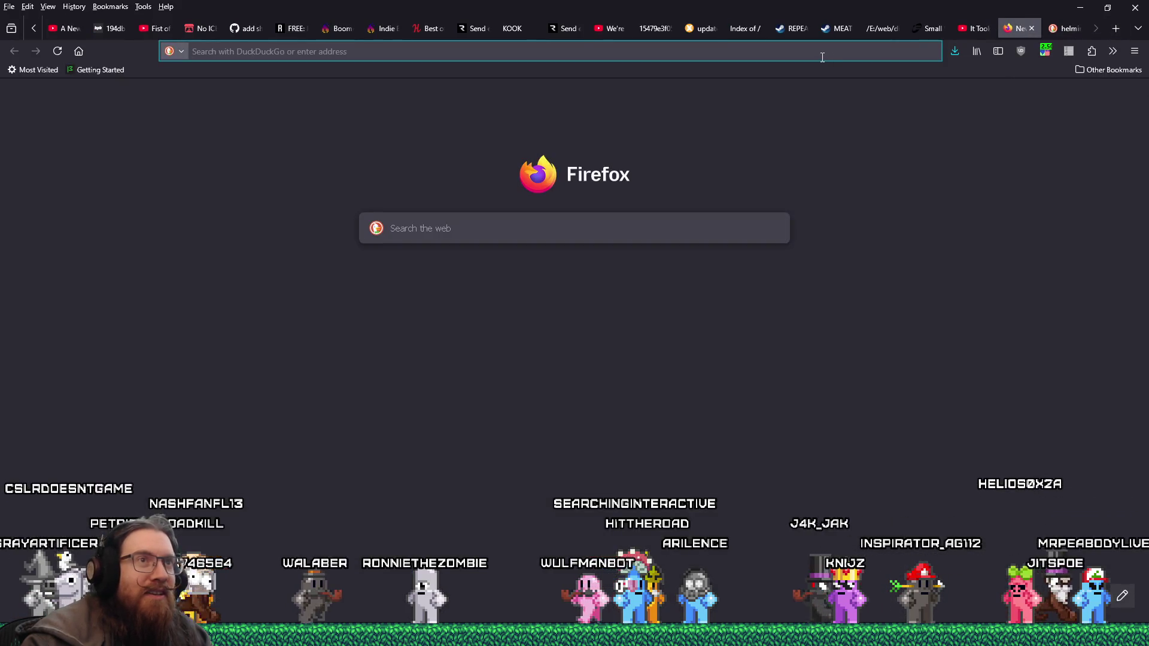
click(821, 56)
text(GF)
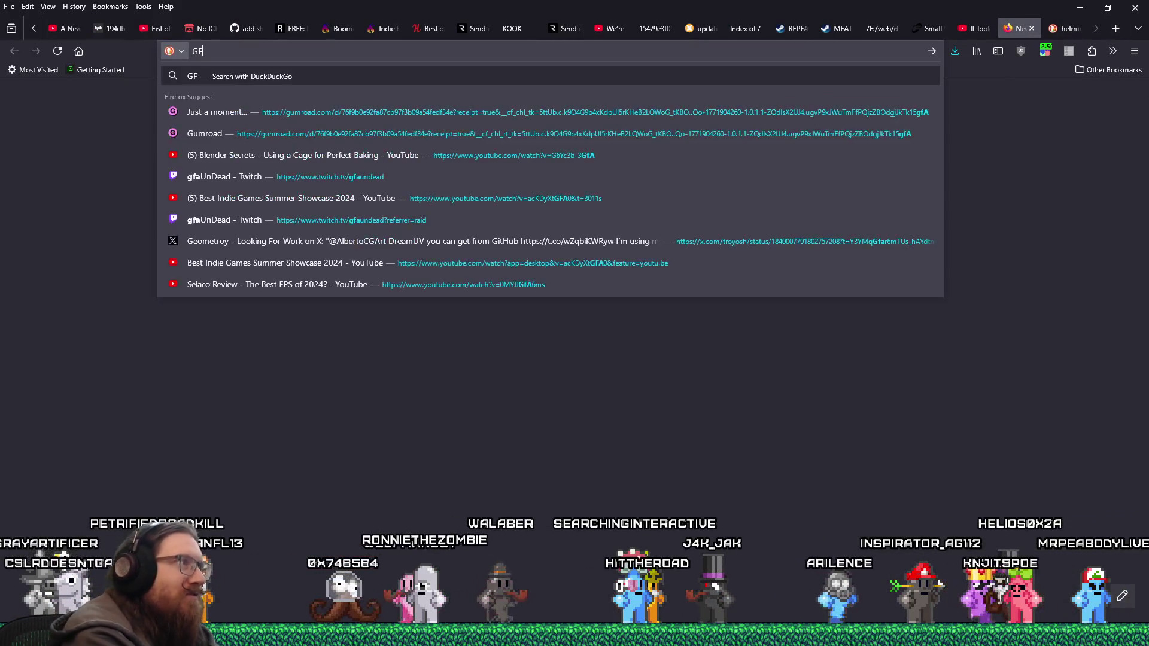
key(BackSpace)
key(BackSpace)
text(fab)
key(Return)
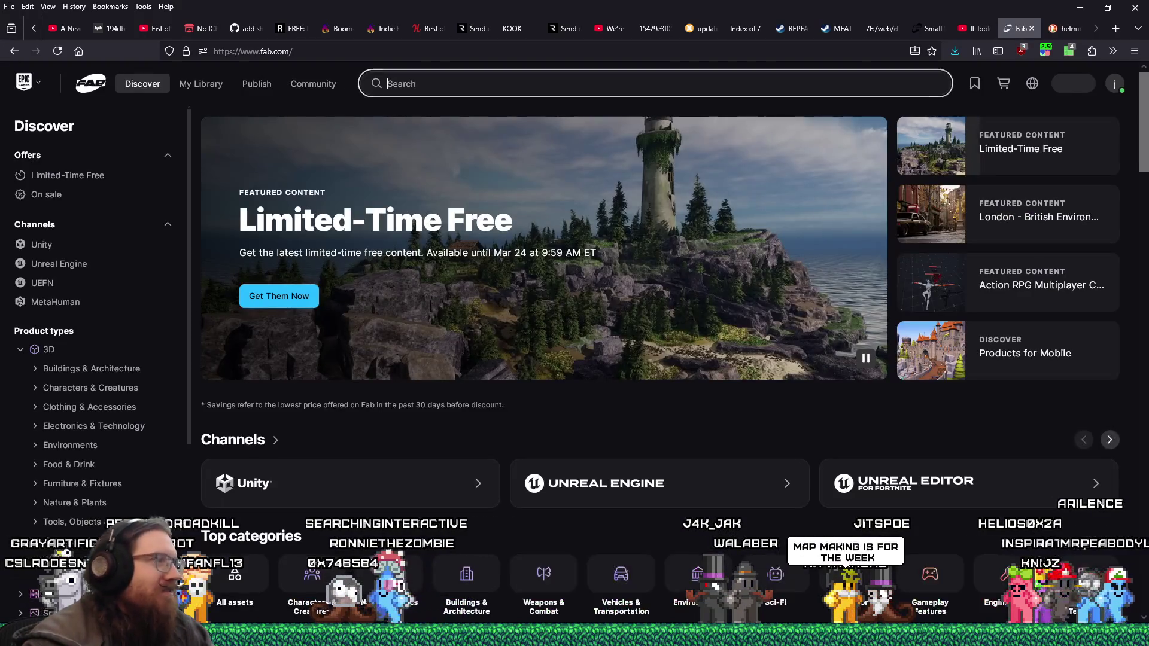
scroll(586, 338, down, 3)
scroll(587, 342, down, 3)
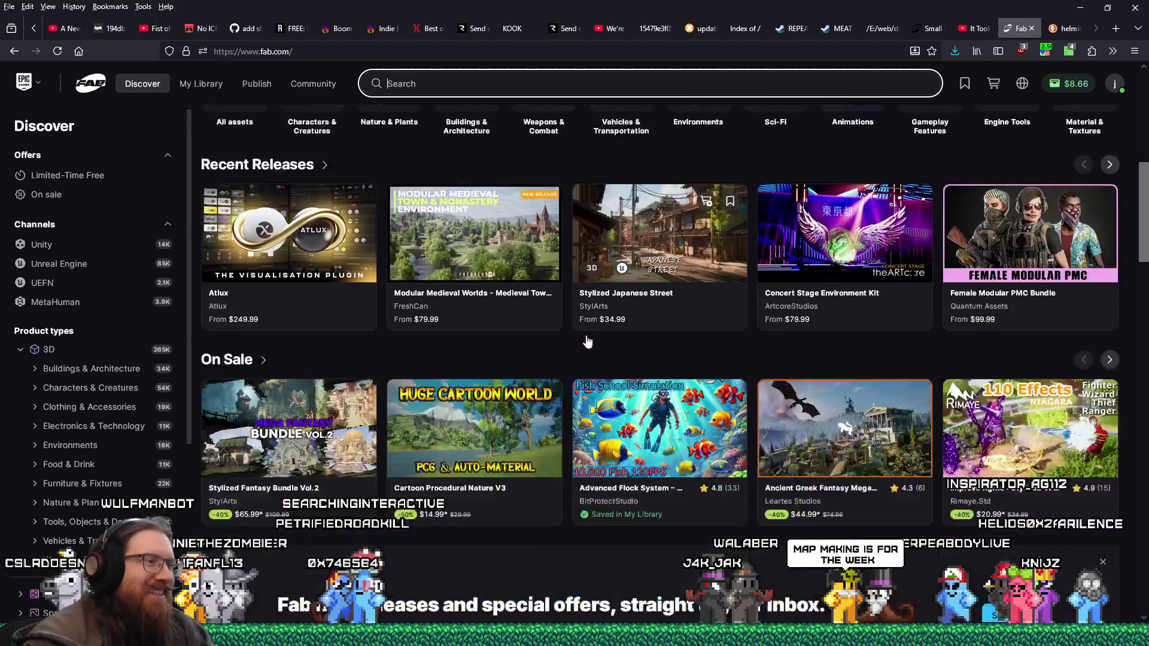
scroll(588, 342, down, 2)
scroll(586, 339, down, 4)
scroll(586, 339, down, 4)
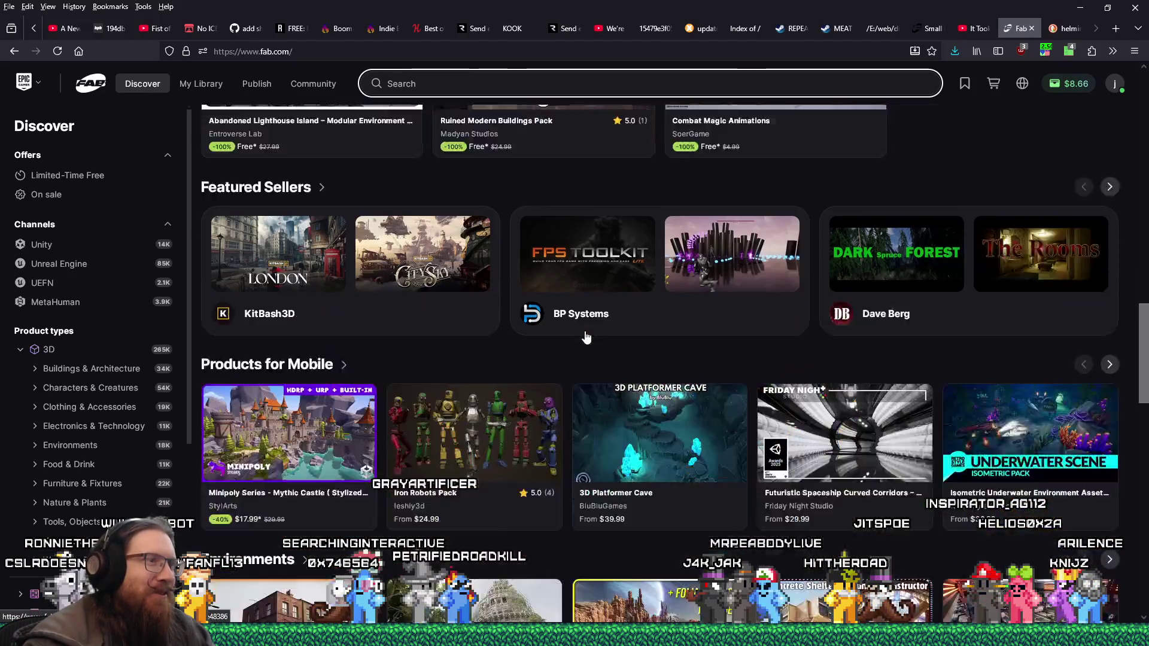
scroll(585, 338, down, 1)
scroll(586, 339, down, 2)
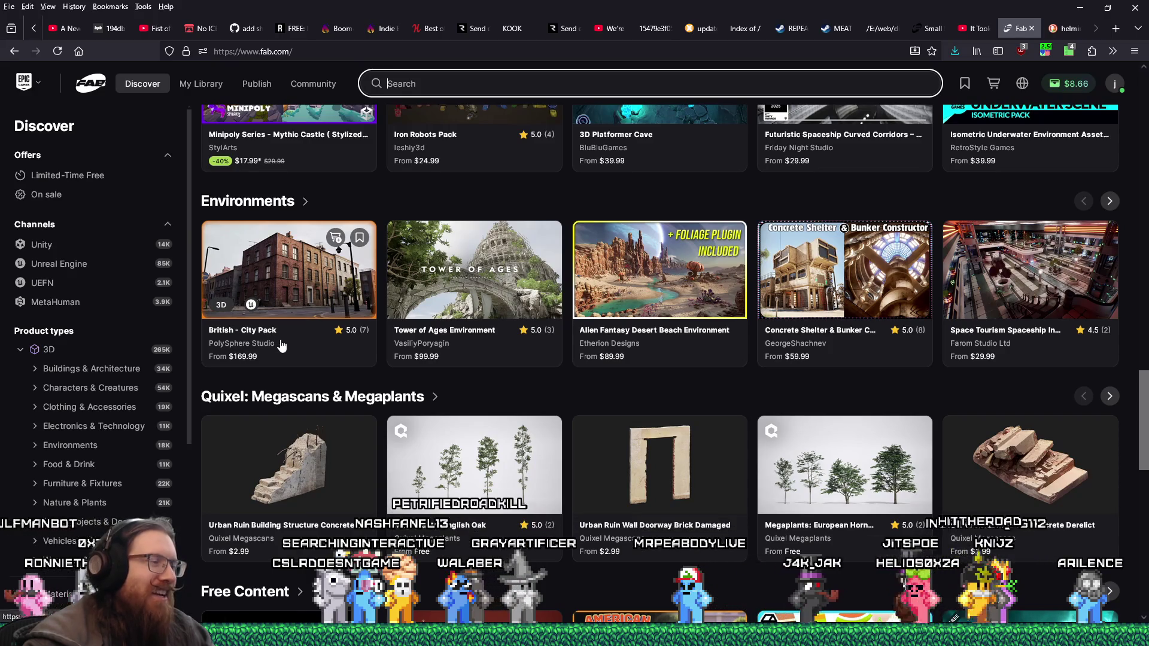
Step: Open the British - City Pack card from the Environments row
click(325, 352)
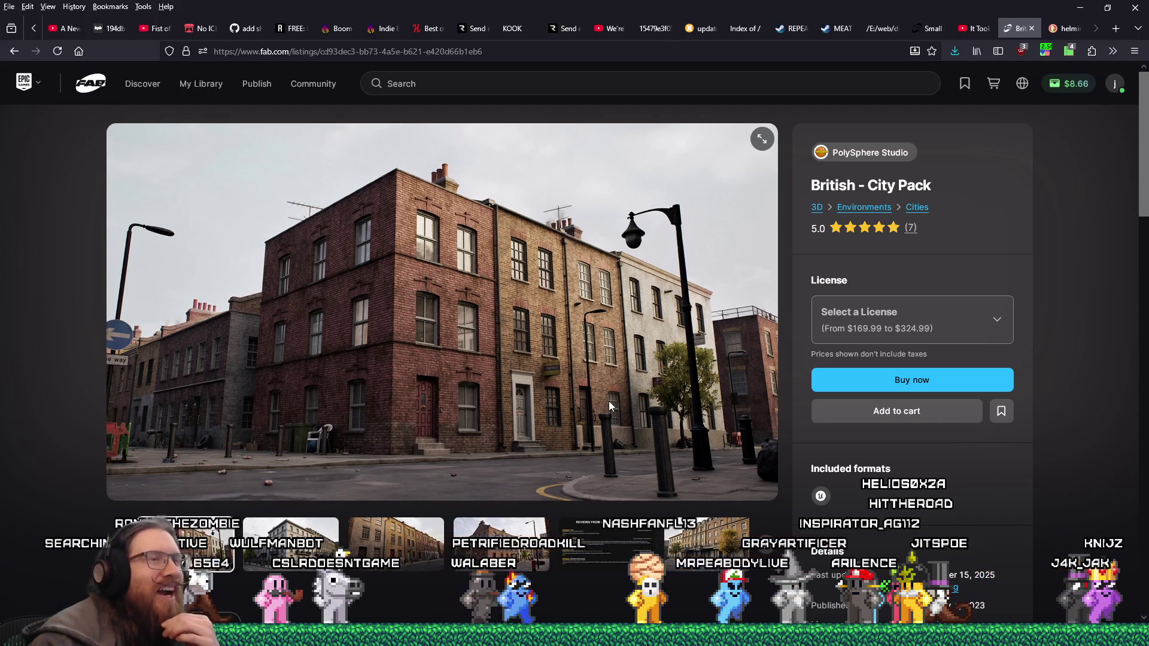
Step: Browse the pack's street, building, blueprint-collage and balcony photos, then go back to Discover
click(395, 542)
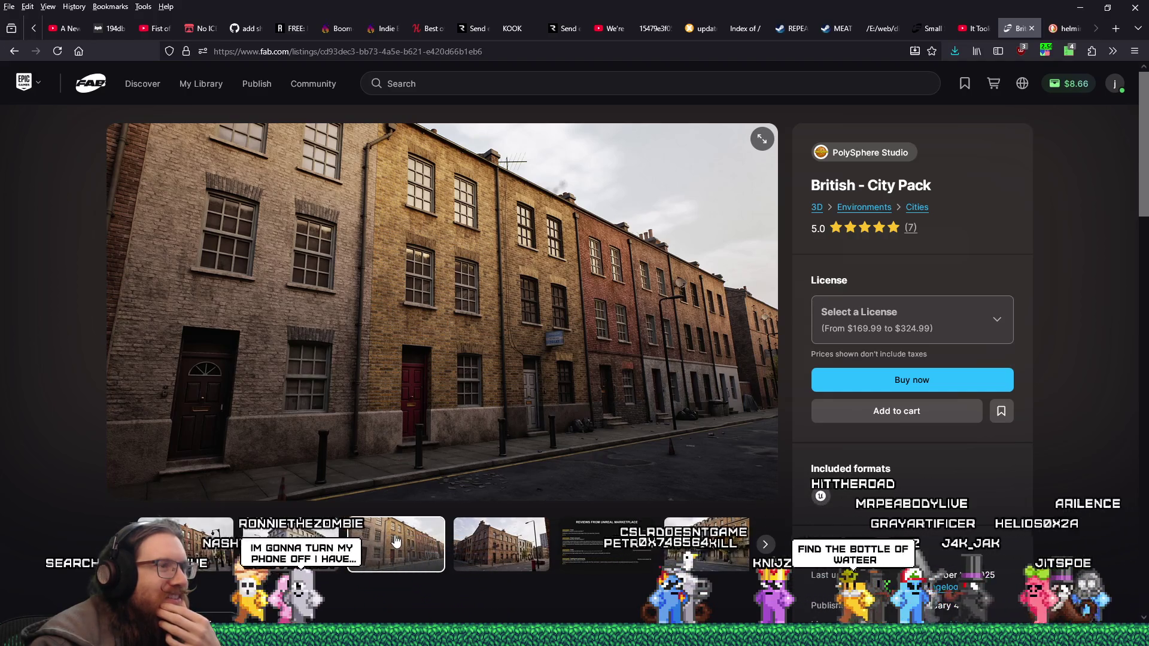
click(531, 542)
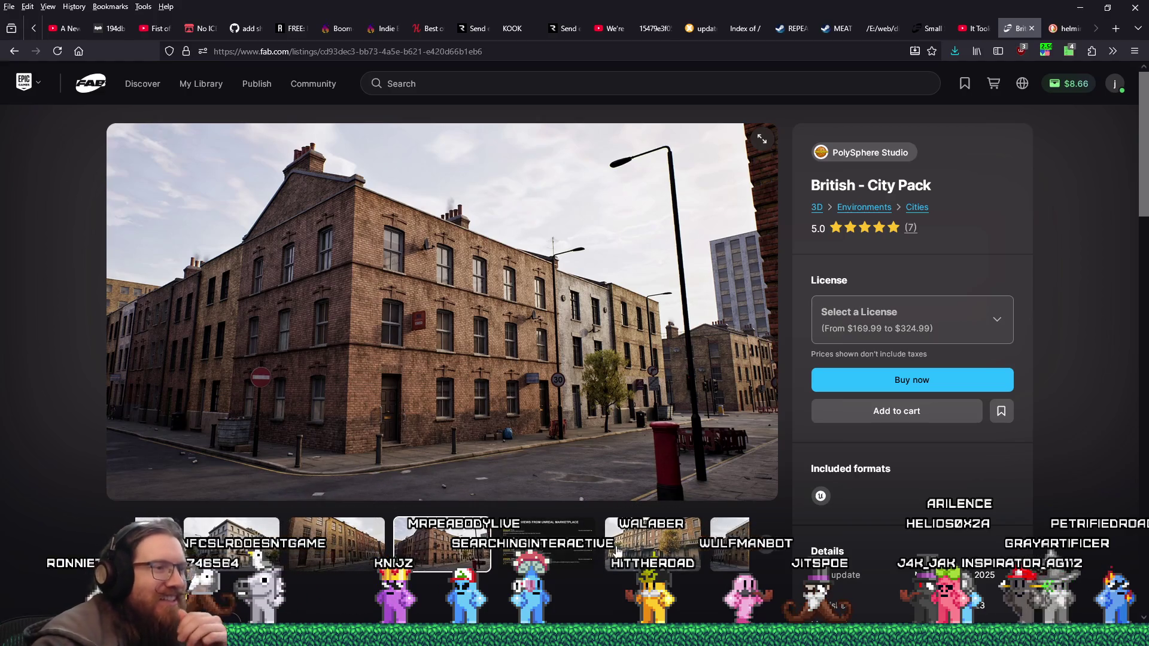
click(636, 549)
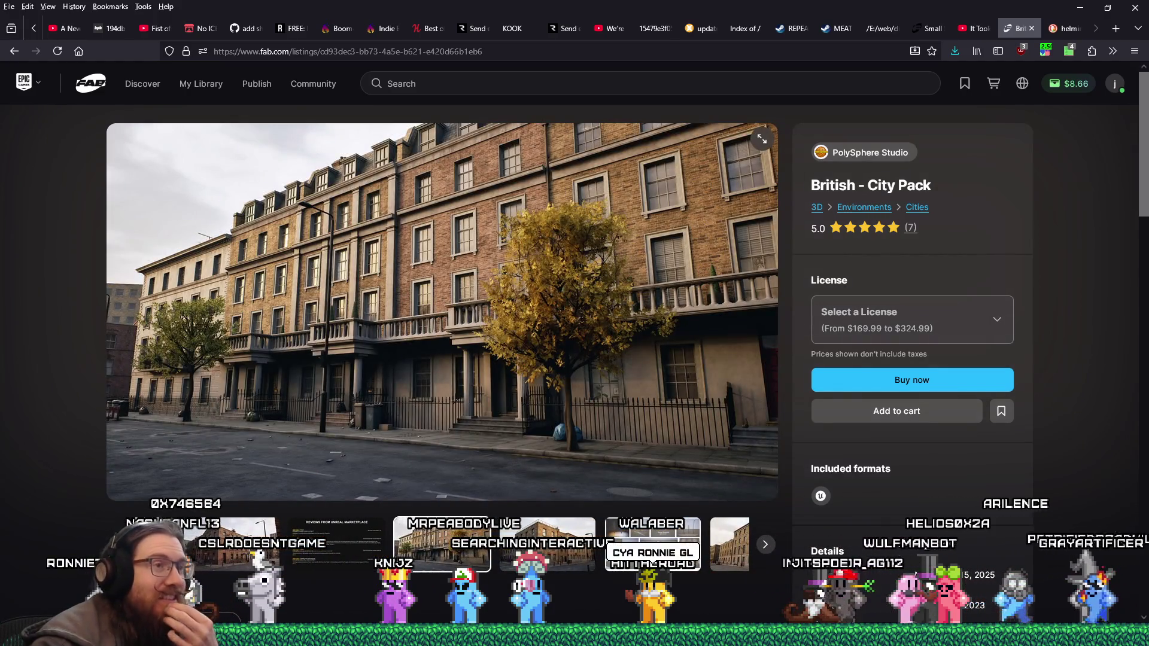
click(556, 558)
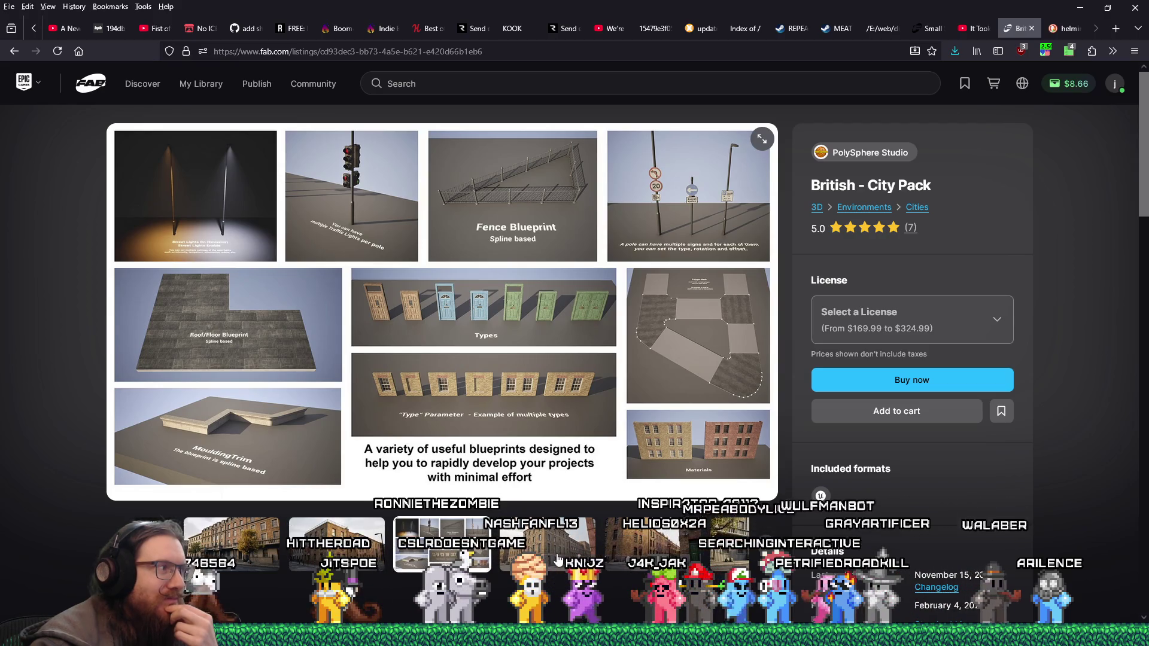
click(559, 560)
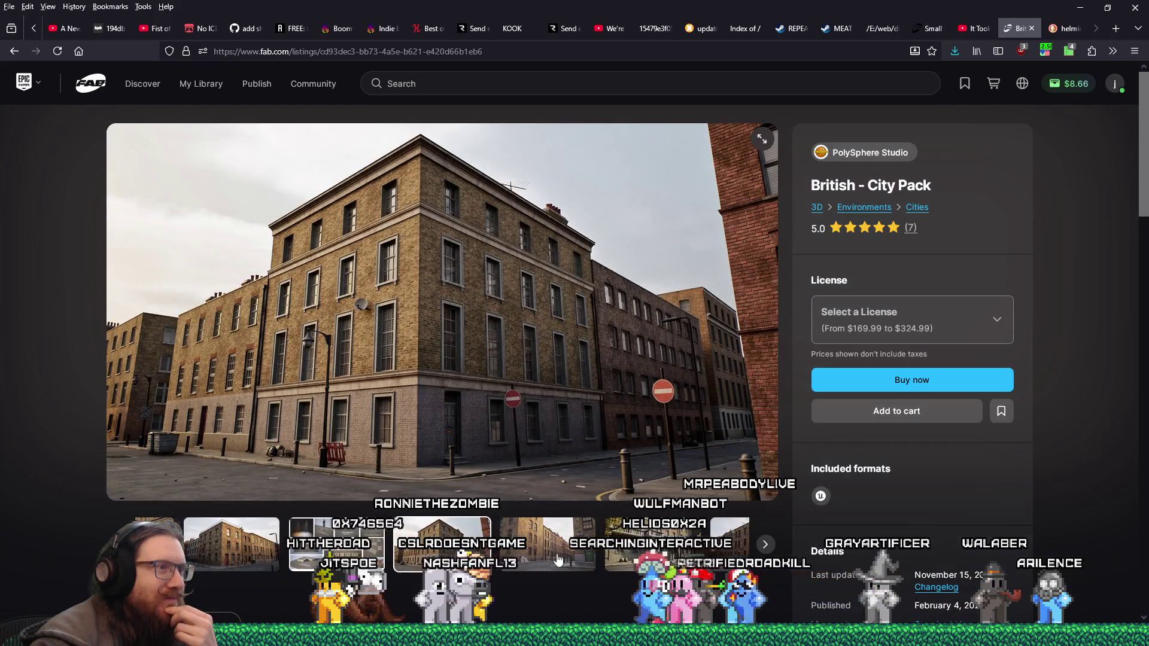
click(559, 560)
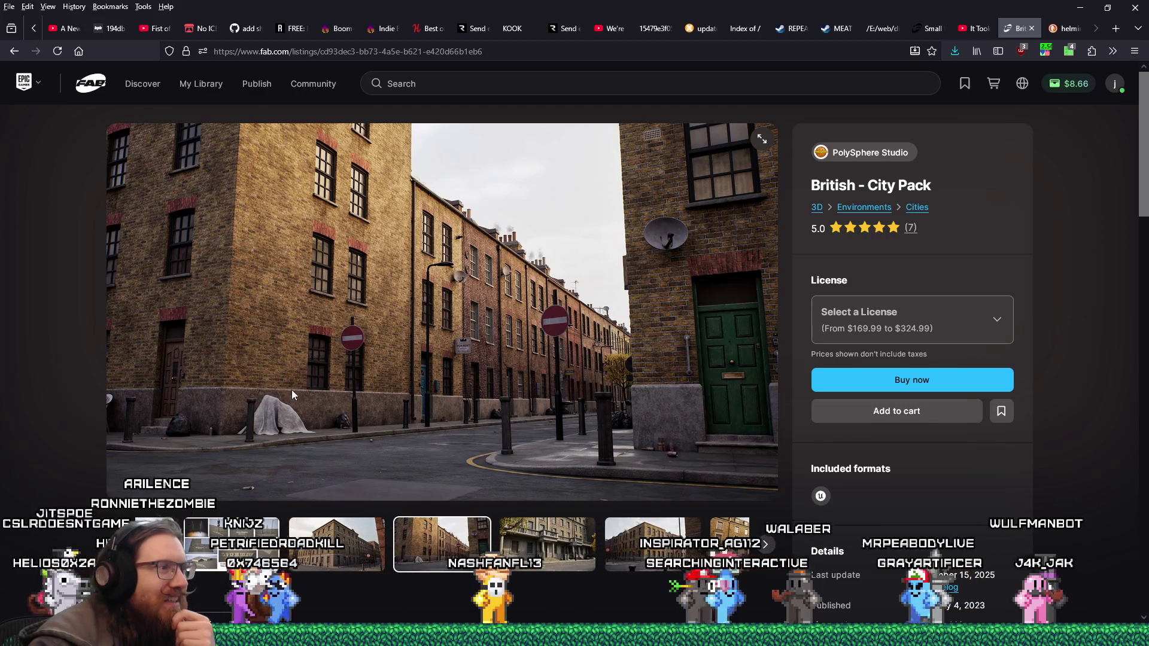
click(517, 536)
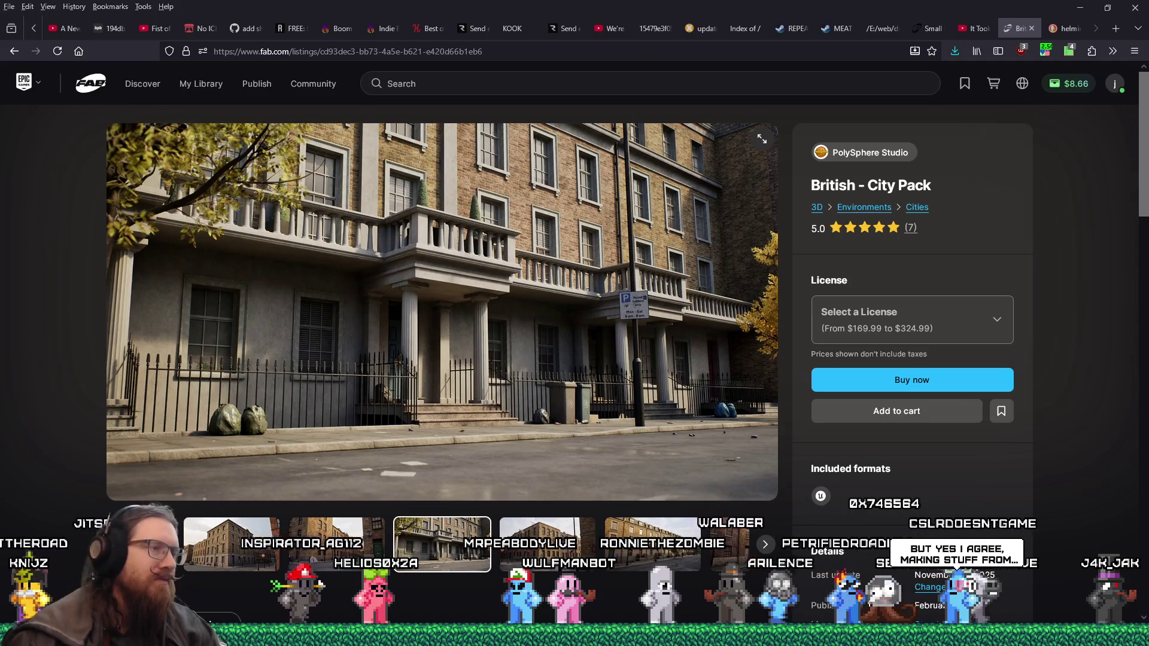
key(Right)
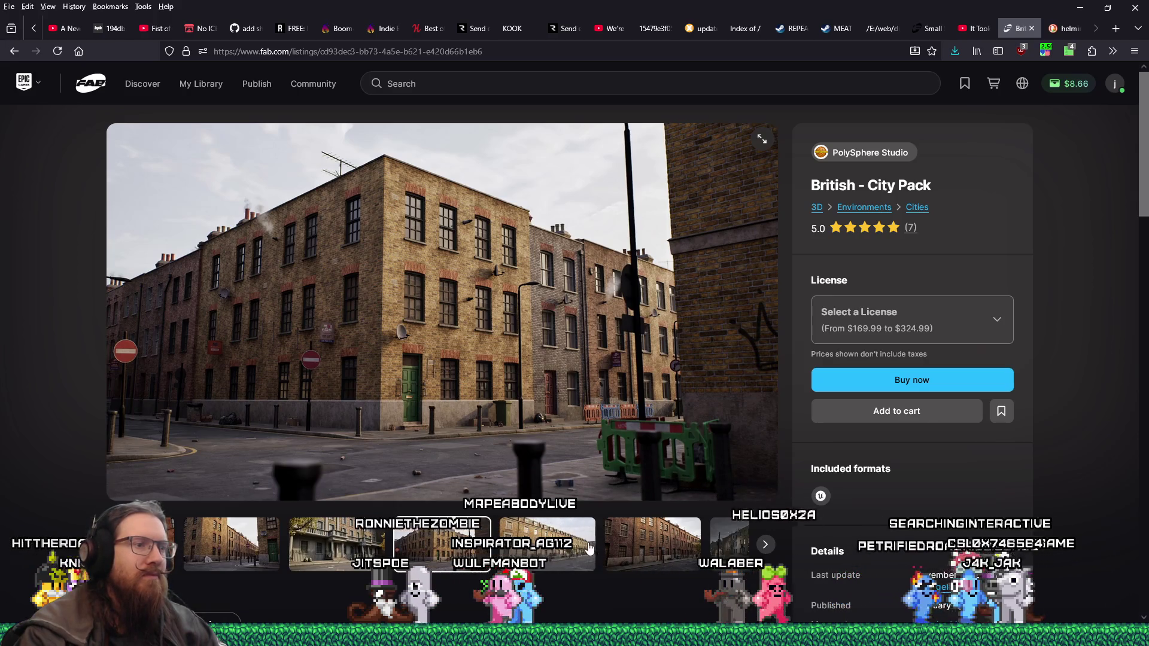
key(Right)
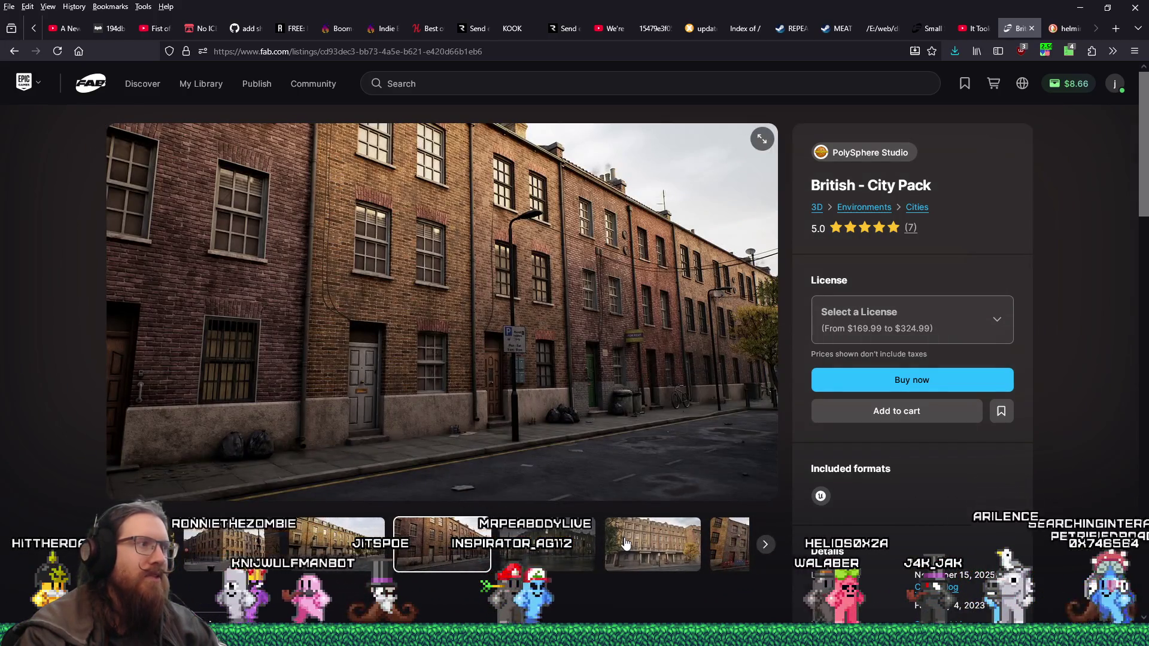
scroll(688, 442, down, 4)
scroll(688, 442, up, 3)
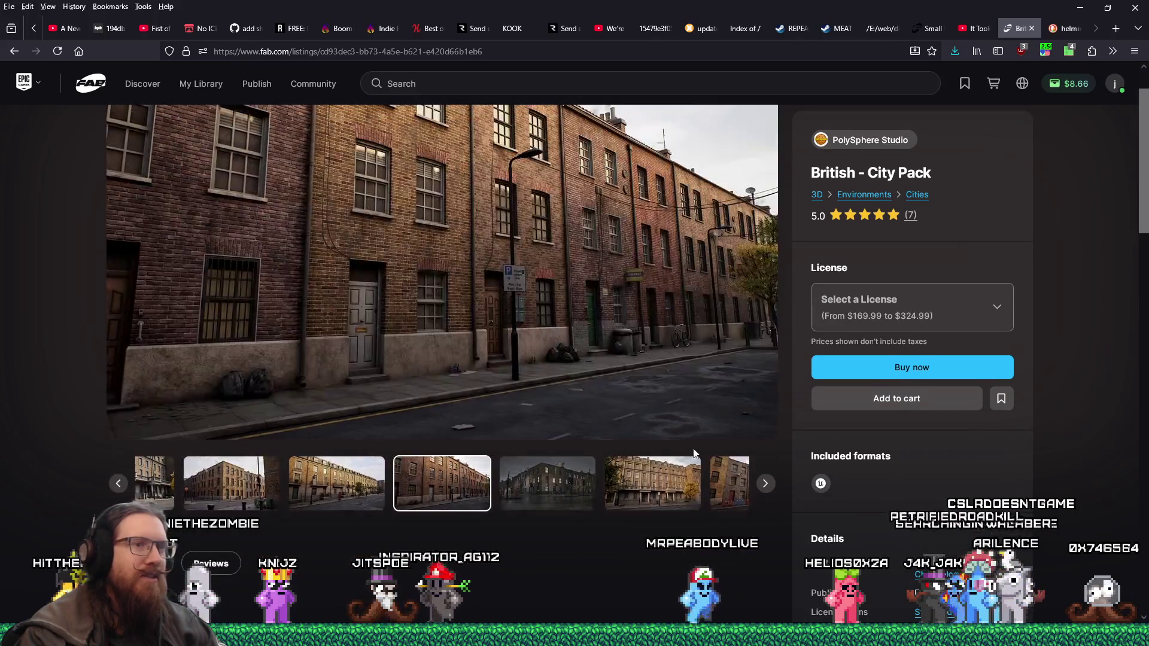
scroll(693, 454, up, 1)
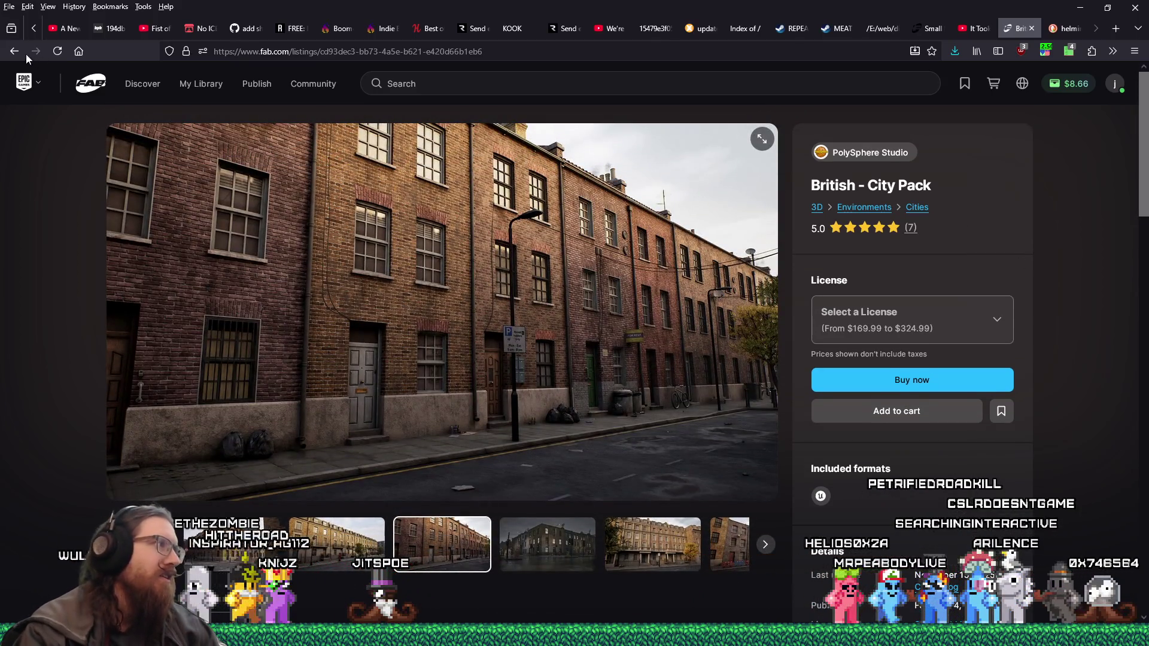
click(14, 51)
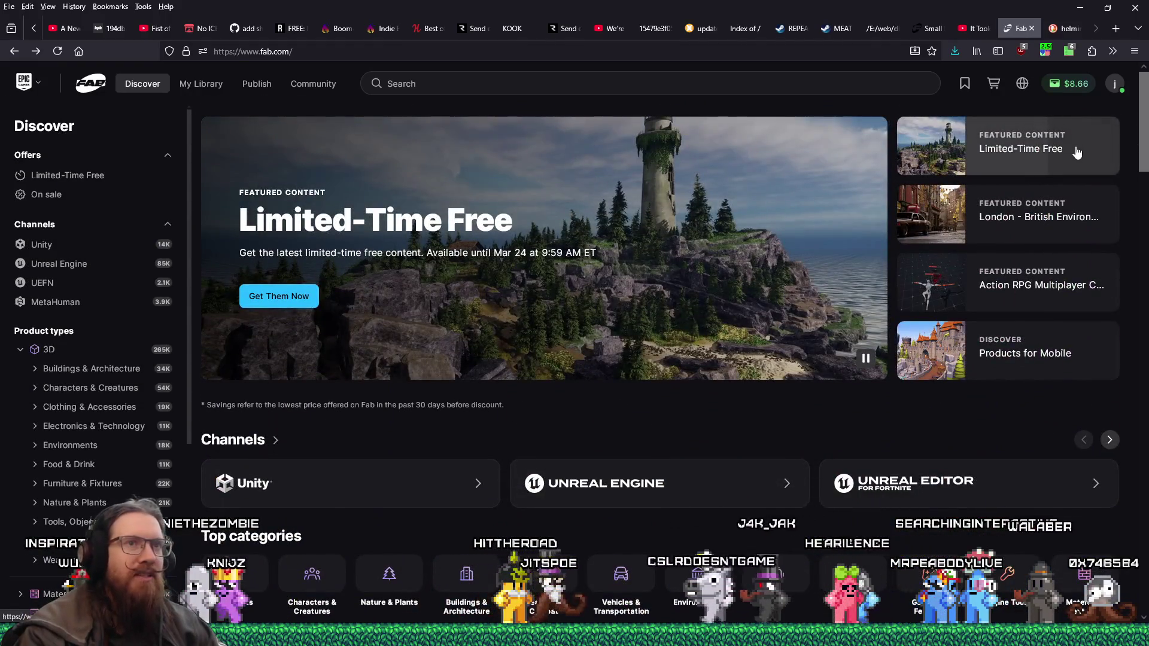
Step: From Limited-Time Free, open Abandoned Lighthouse Island and its license choices
click(1077, 153)
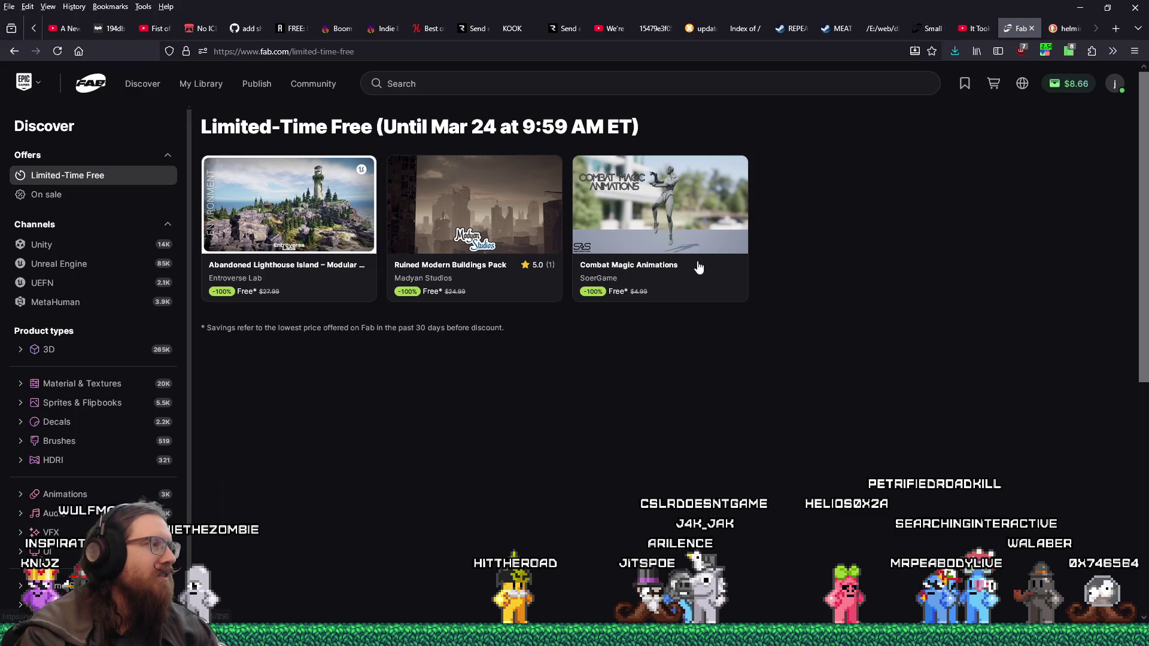
click(269, 193)
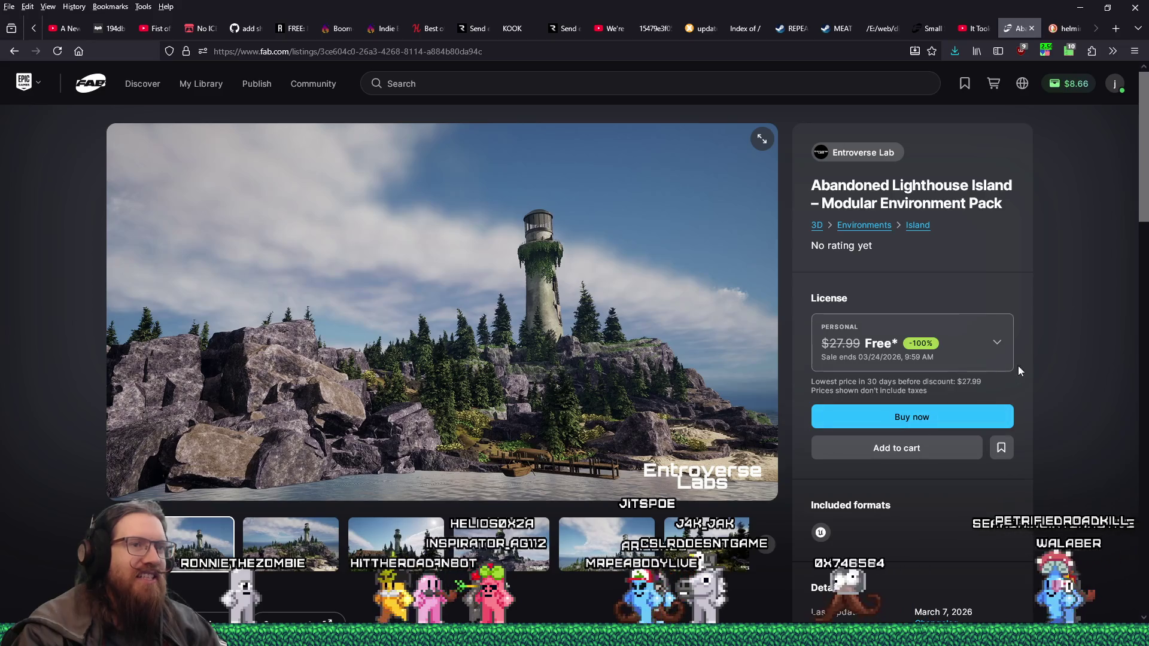
click(997, 343)
Step: Claim the lighthouse pack free under the Professional license by placing the order
click(880, 503)
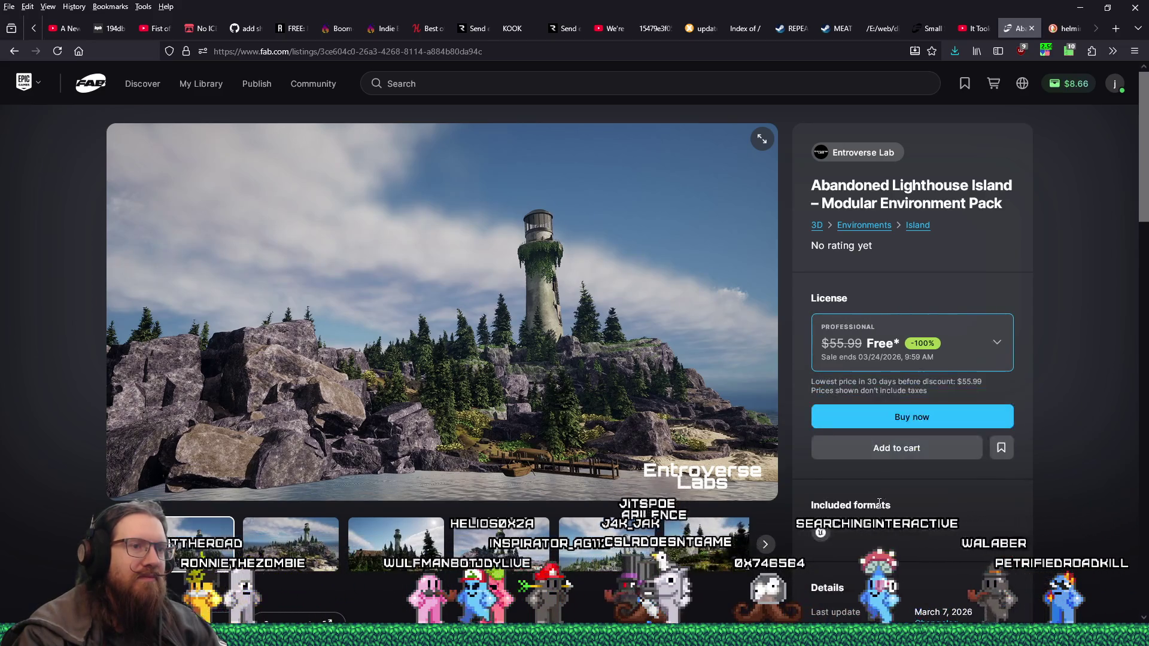
click(901, 419)
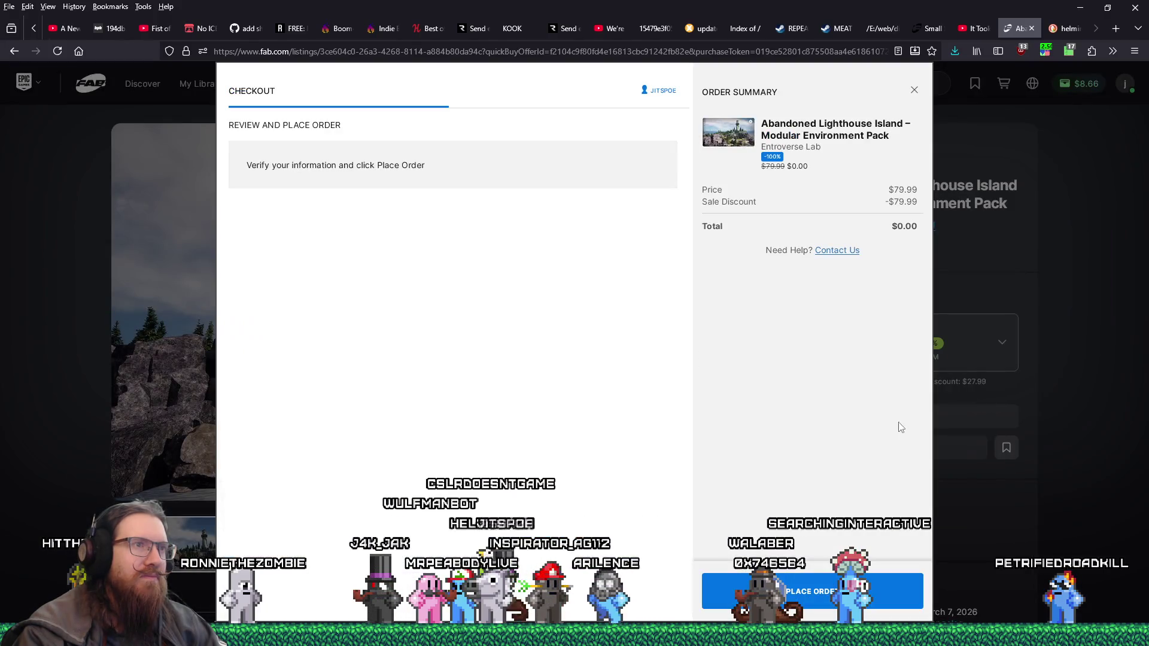
click(835, 589)
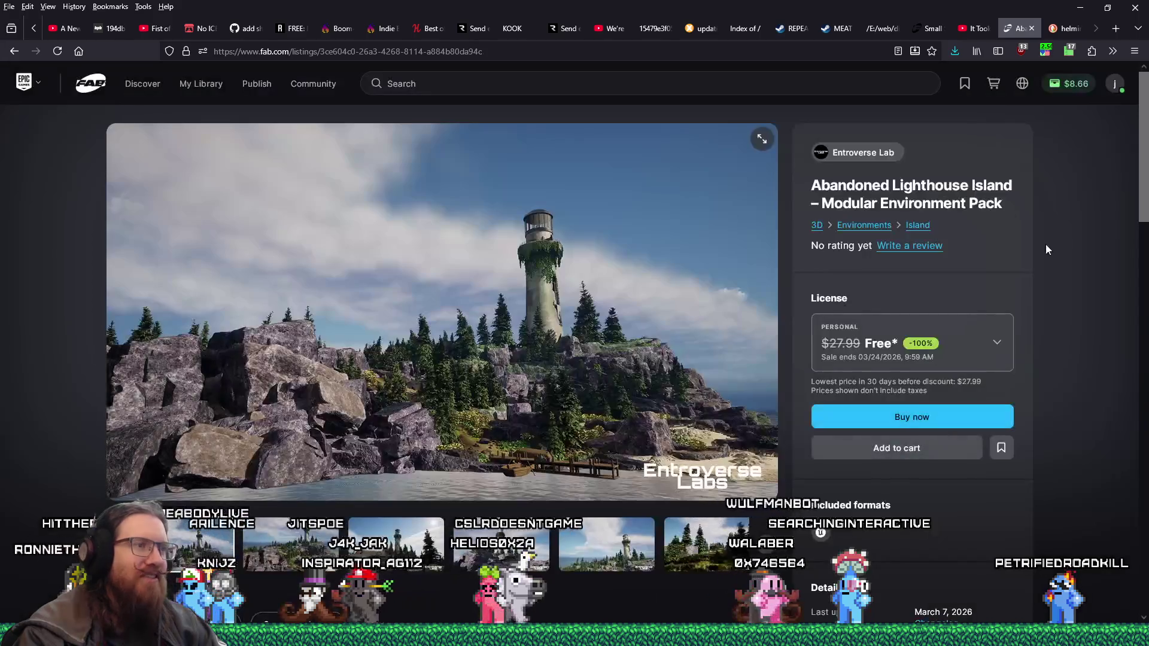
Step: Step through the lighthouse pack's preview images, then return to the Limited-Time Free list
click(506, 548)
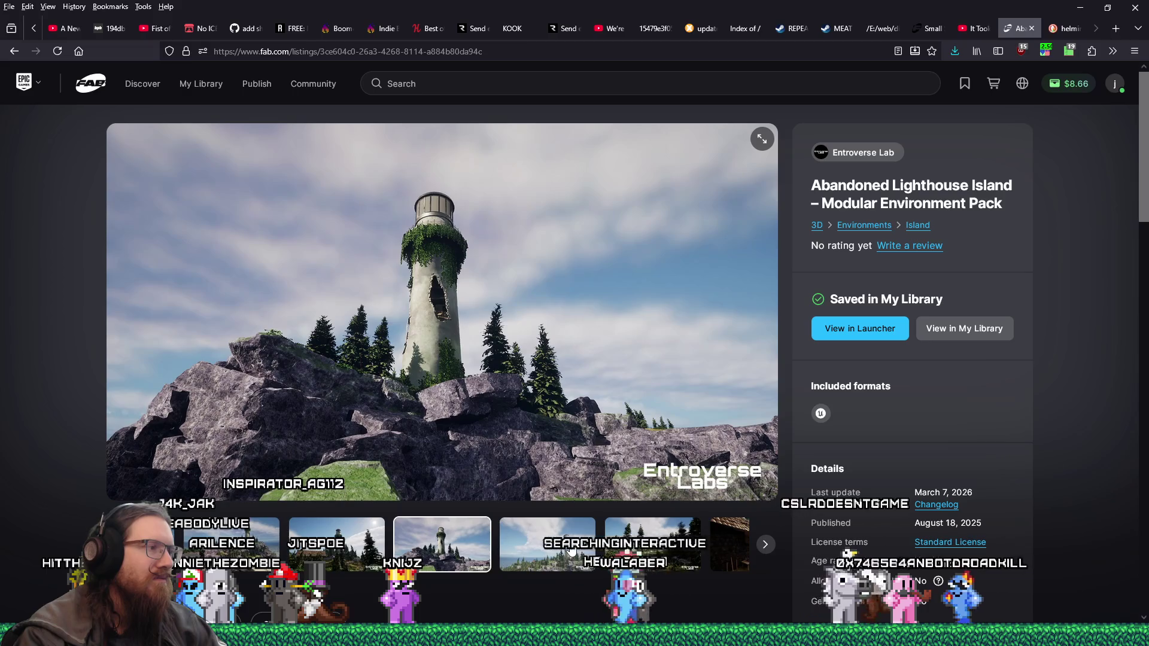
click(566, 550)
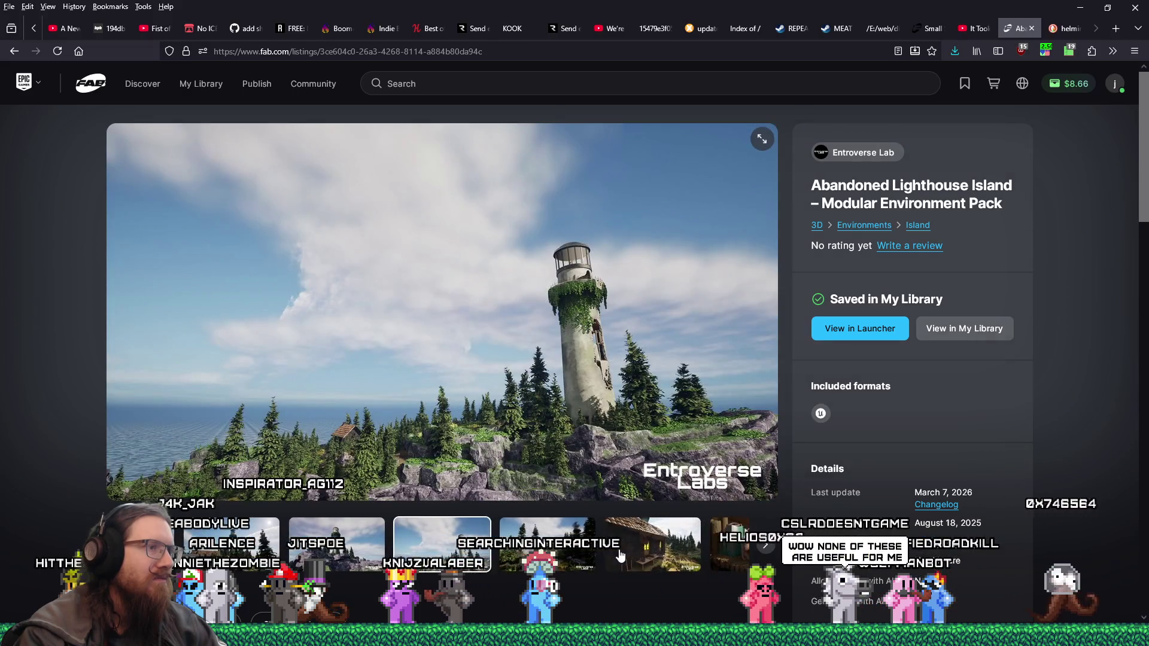
click(620, 557)
click(652, 560)
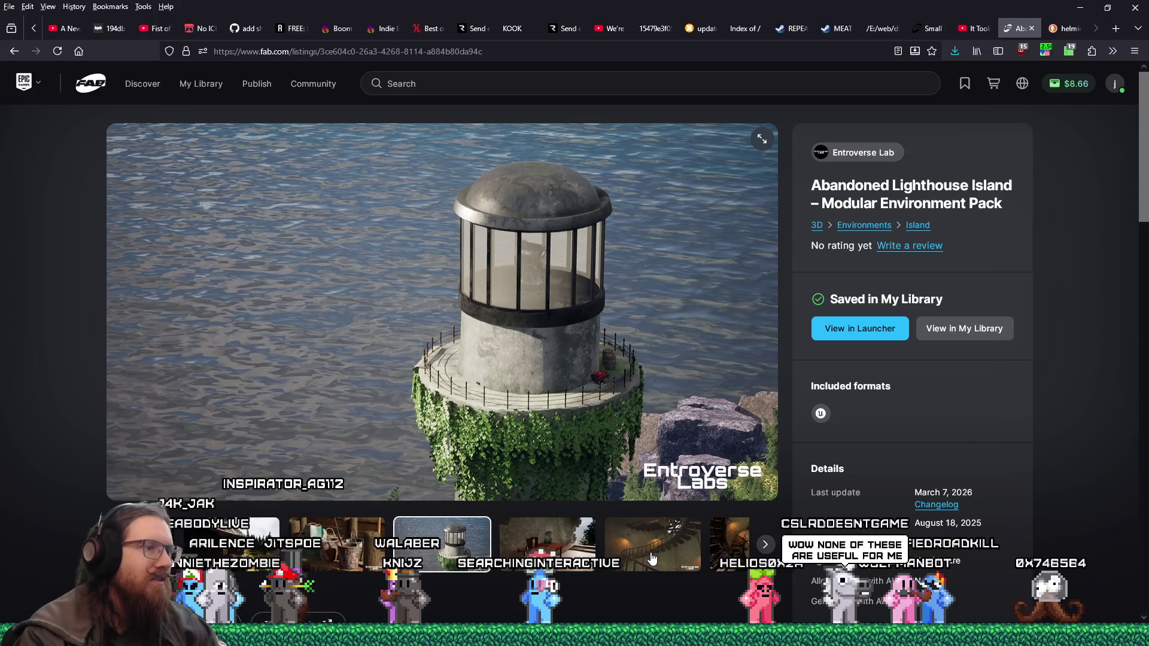
click(653, 560)
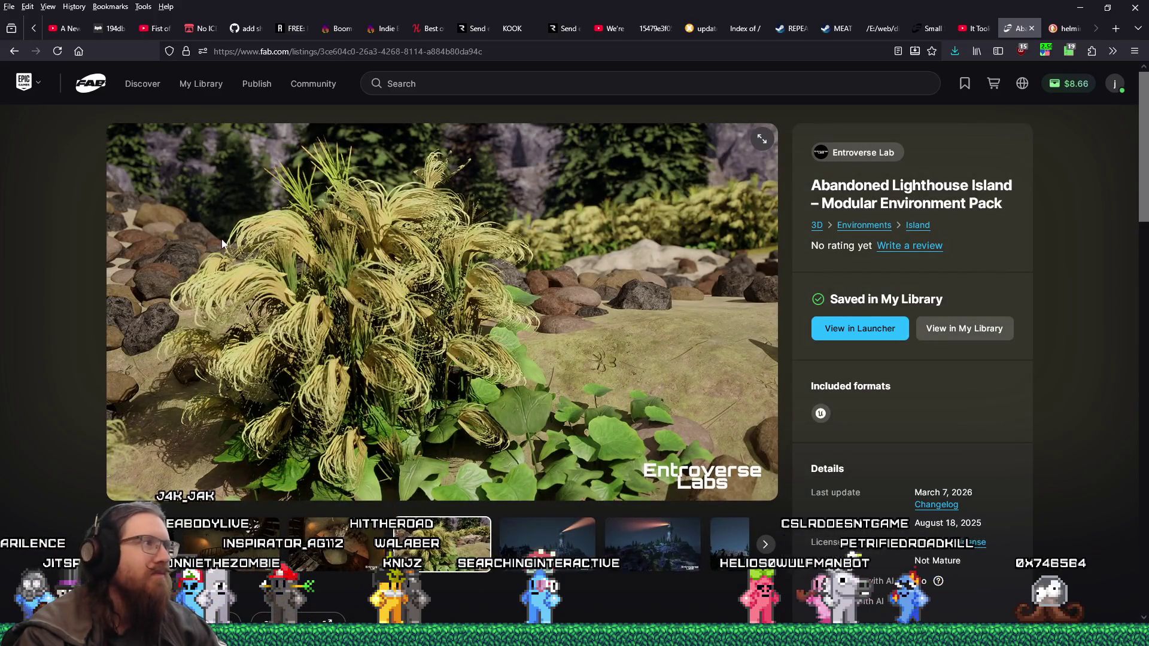
click(12, 51)
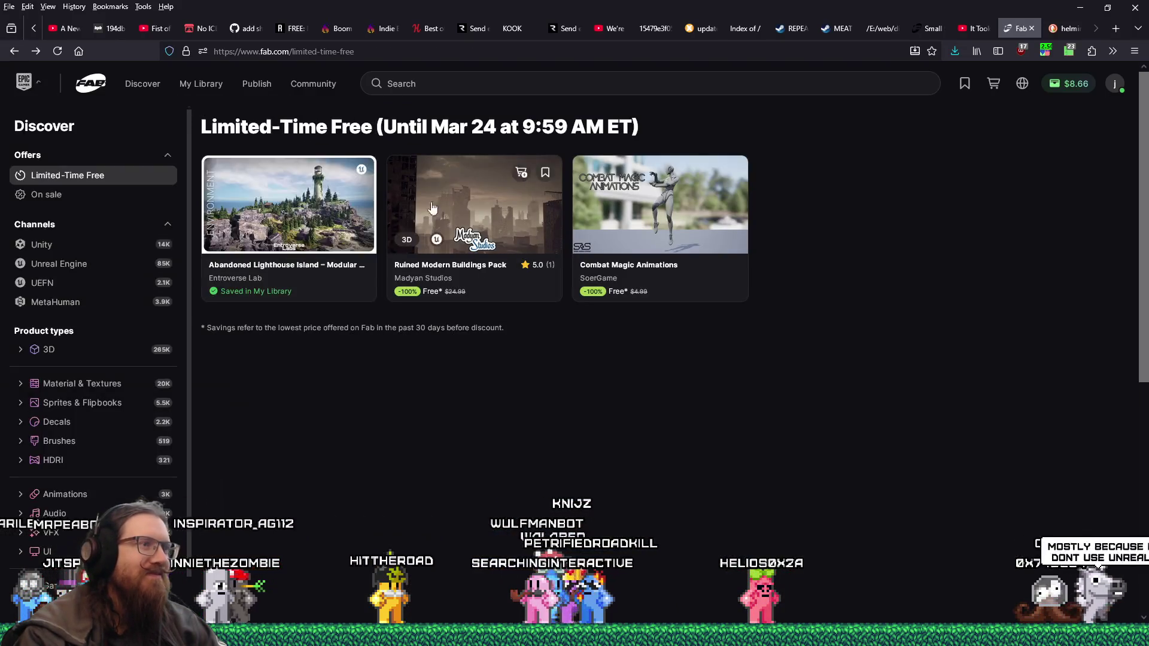
Step: Open Ruined Modern Buildings Pack and browse its ruins, building and 18 SKYSCRAPERS images
click(432, 209)
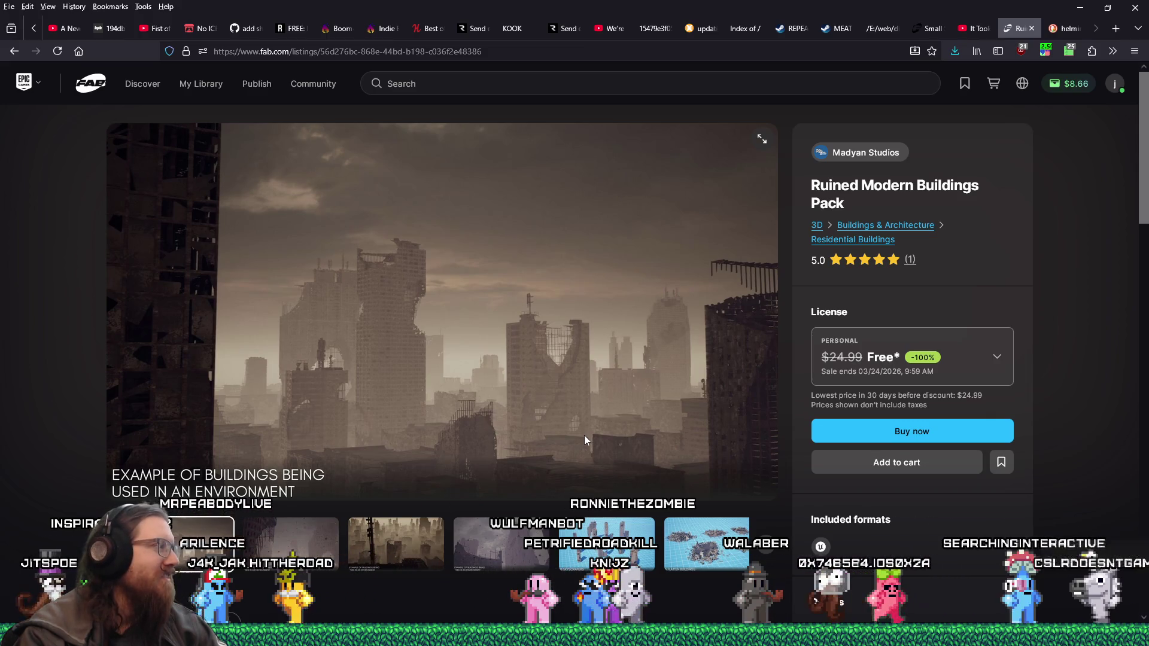
click(306, 561)
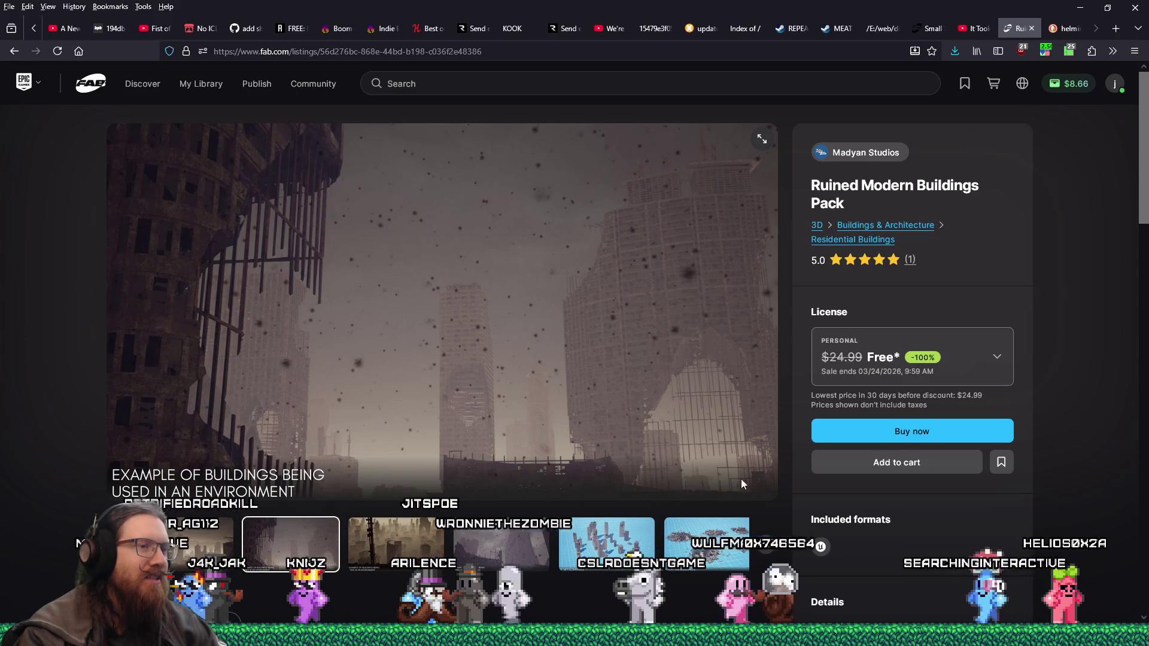
mouse_move(677, 538)
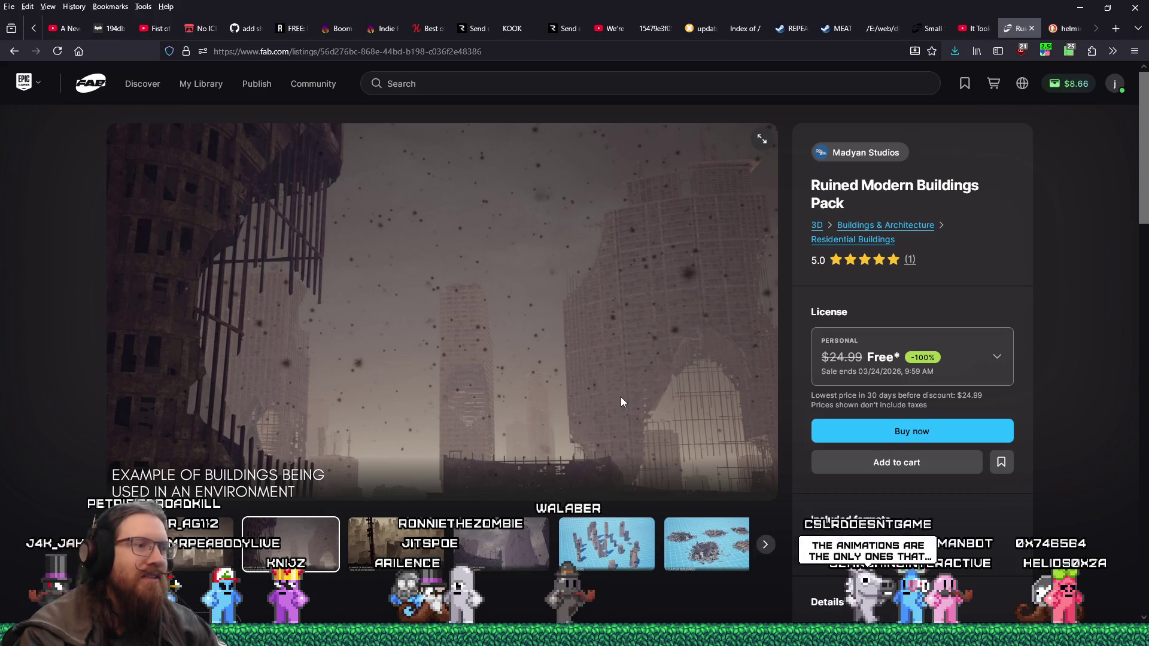
click(497, 547)
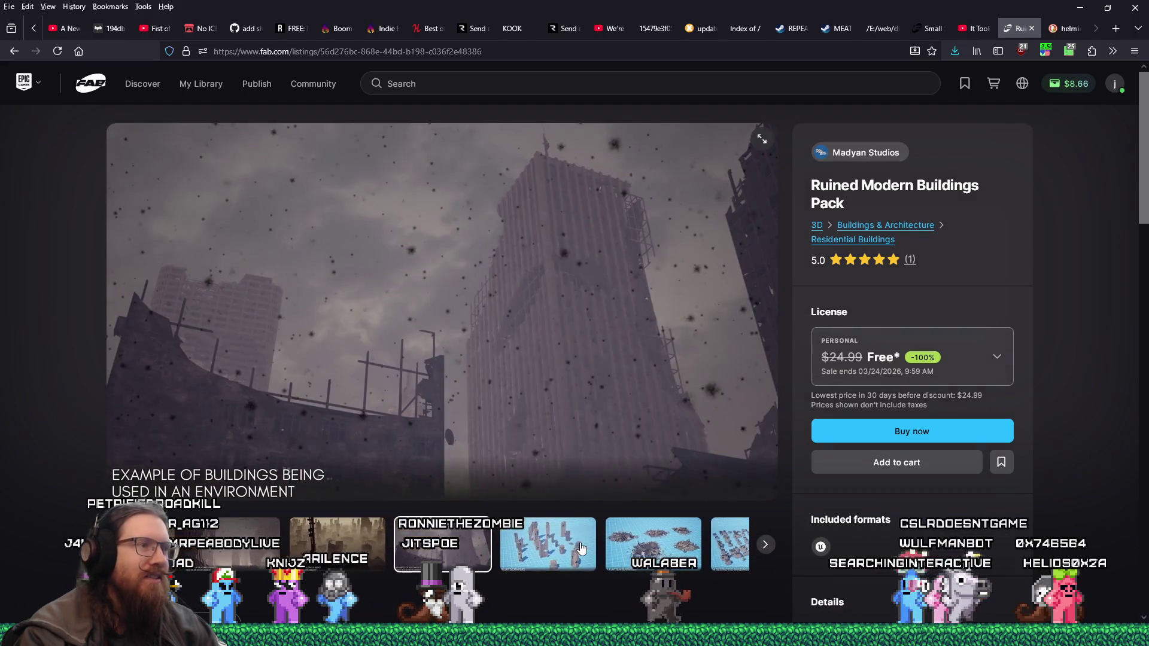
click(539, 548)
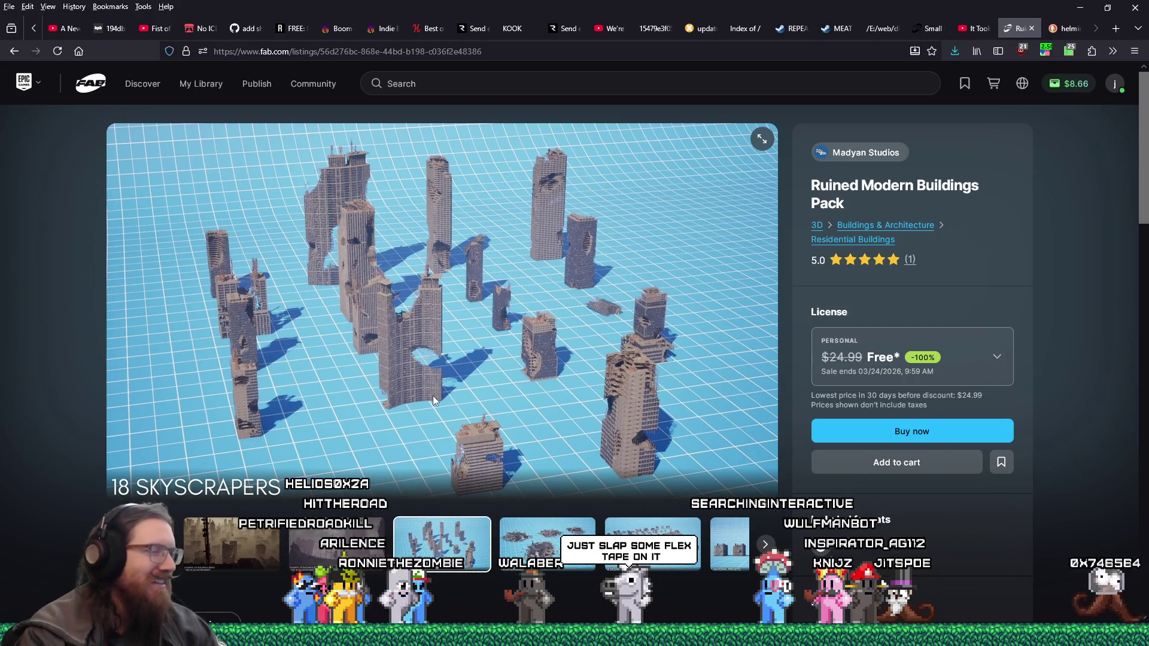
key(Right)
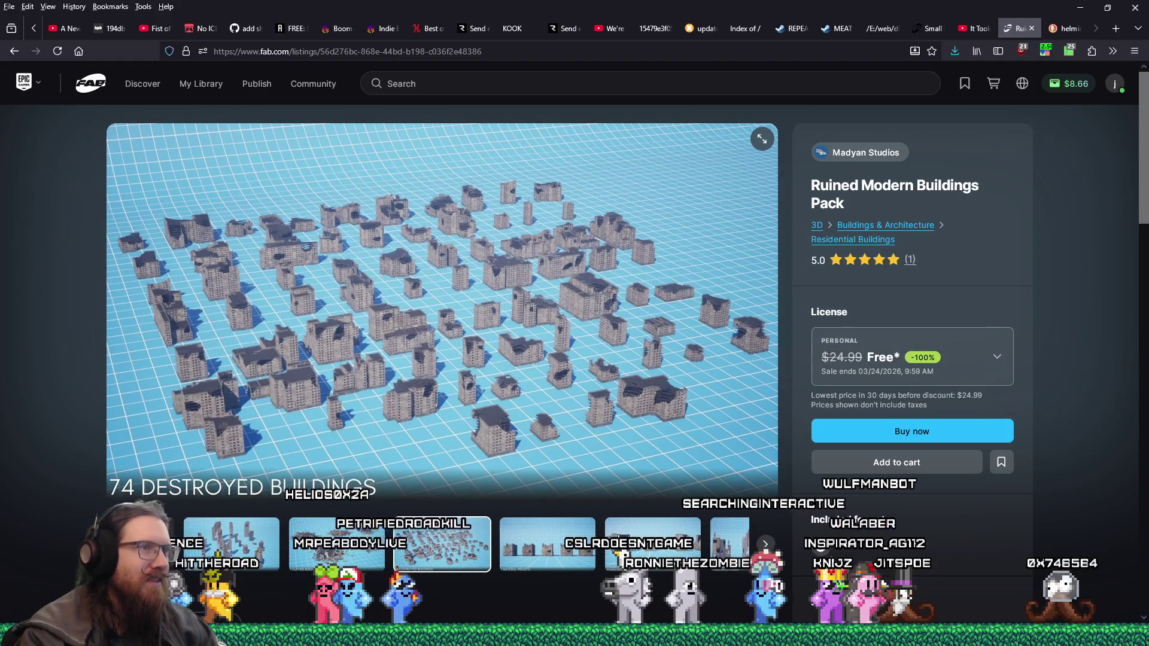
key(Right)
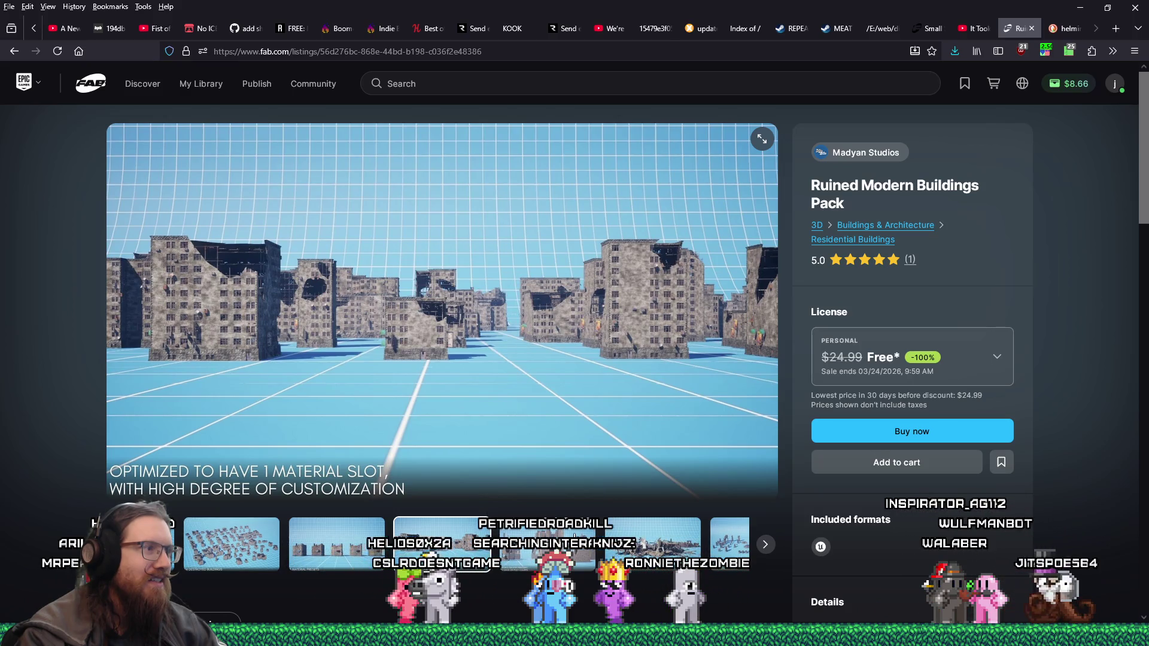
key(Right)
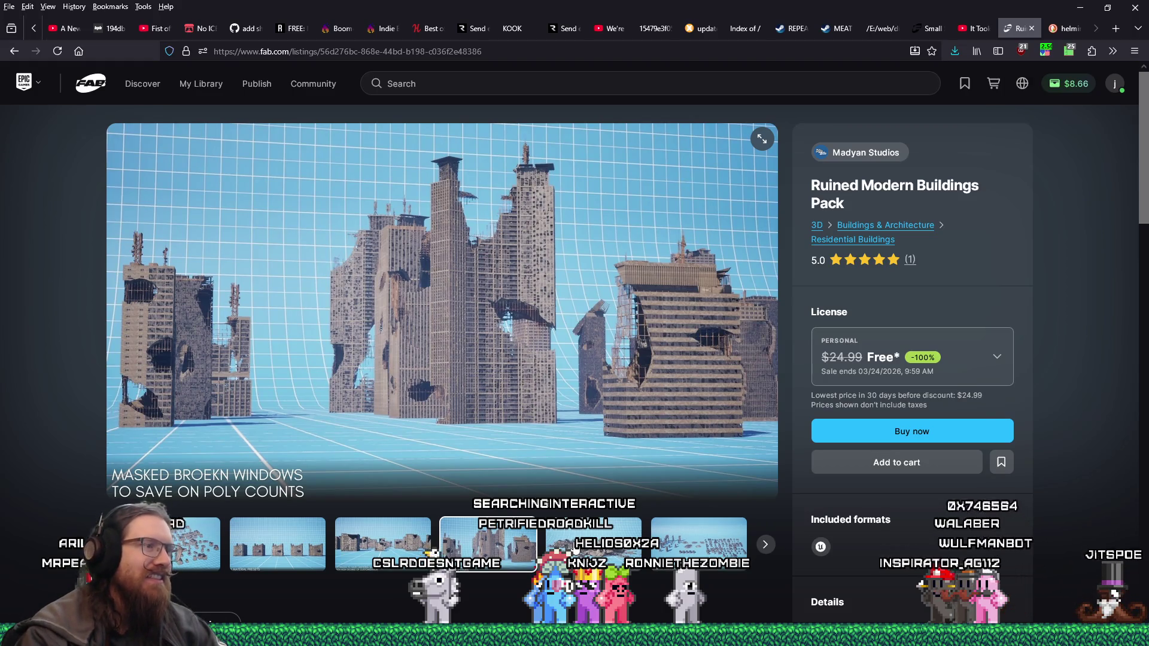
key(Right)
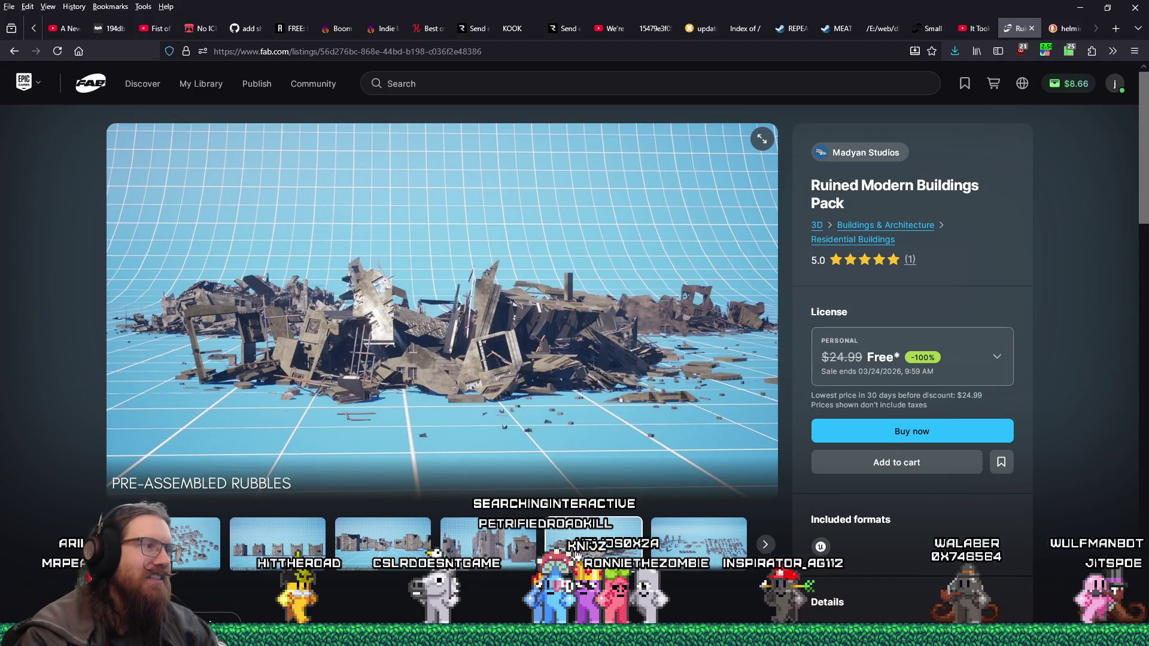
Step: View the NANITE AND LUMEN READY, 5 MATERIAL PRESETS, 74 DESTROYED BUILDINGS and environment-example images
click(679, 546)
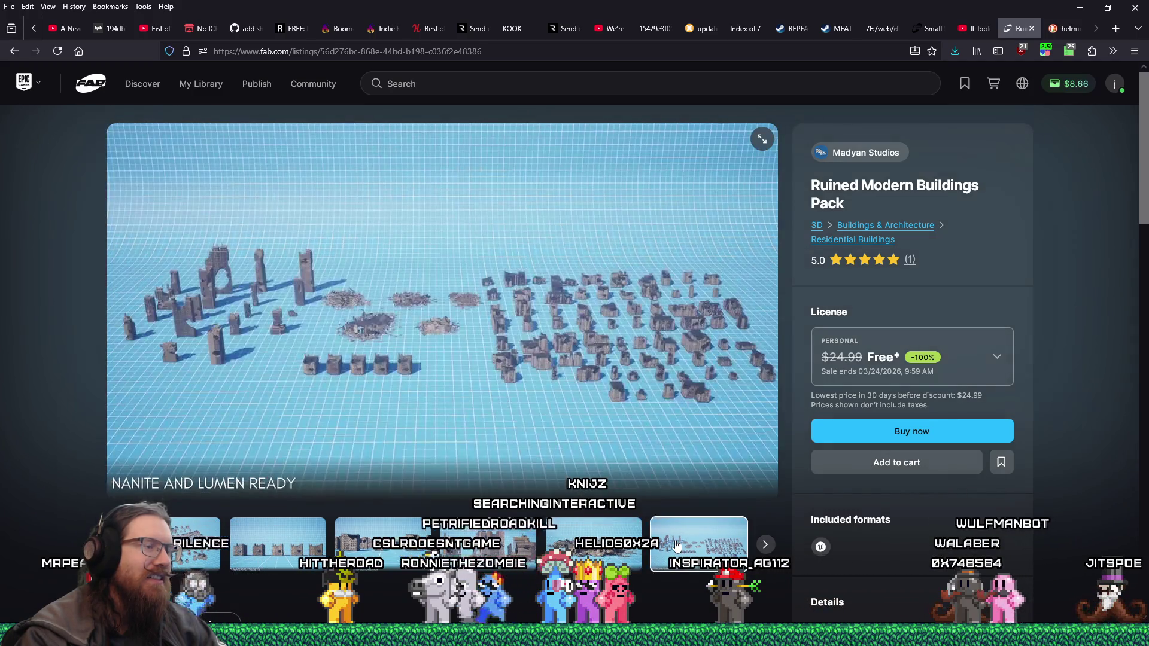
key(Left)
key(Left)
key(Left)
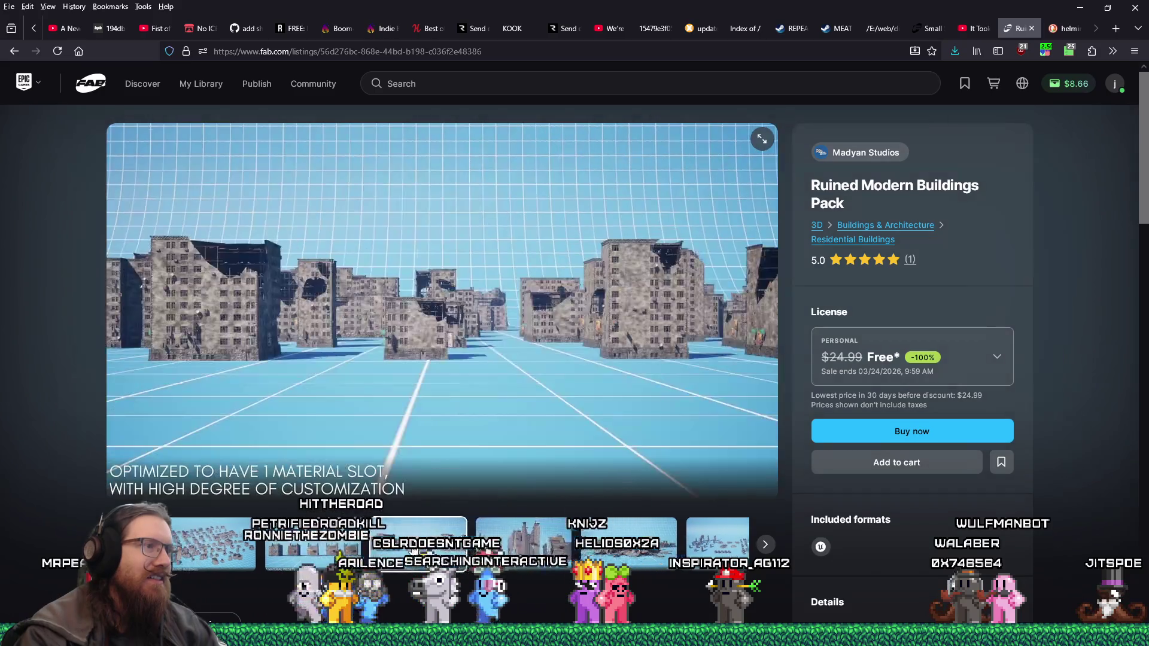
key(Left)
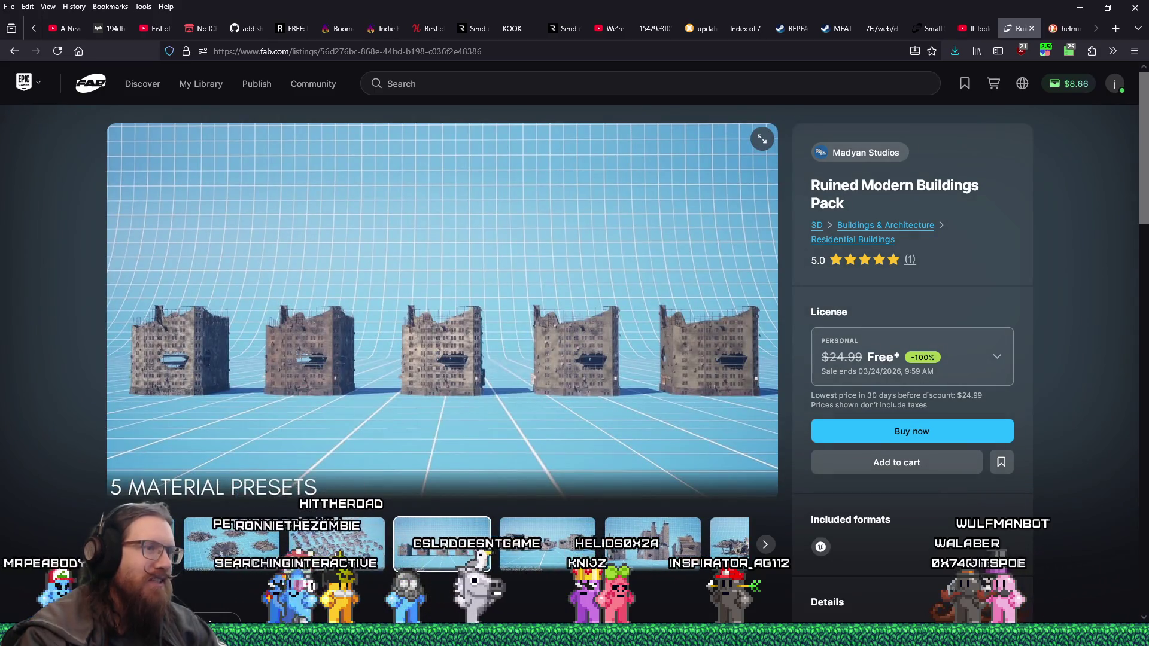
key(Left)
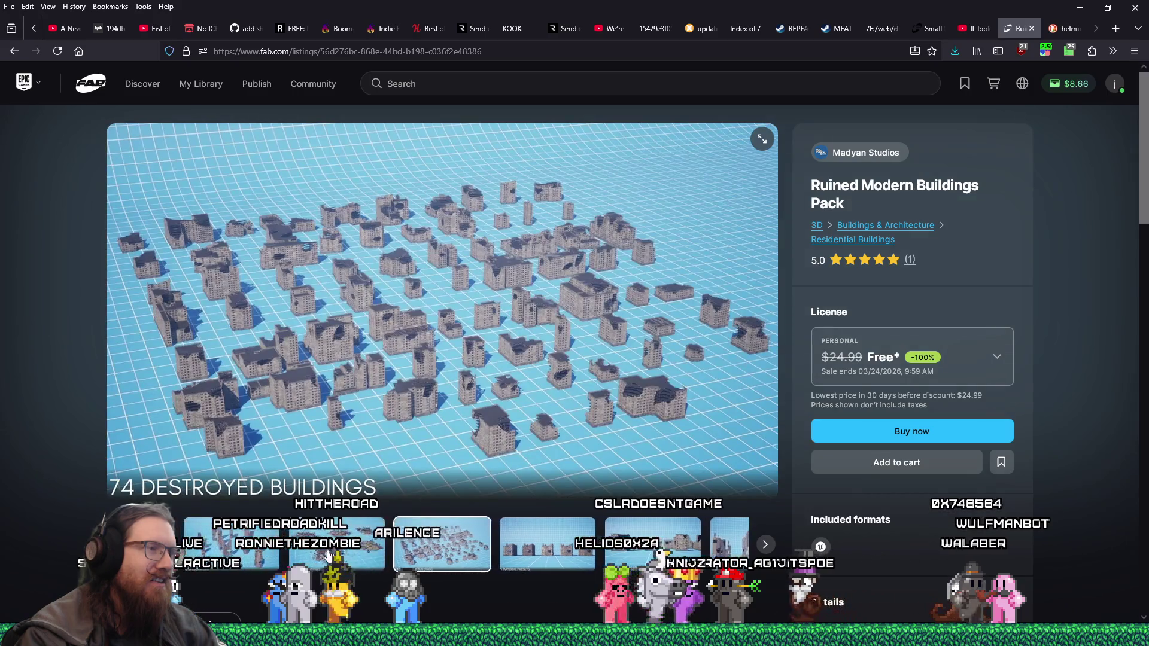
key(Left)
key(Left)
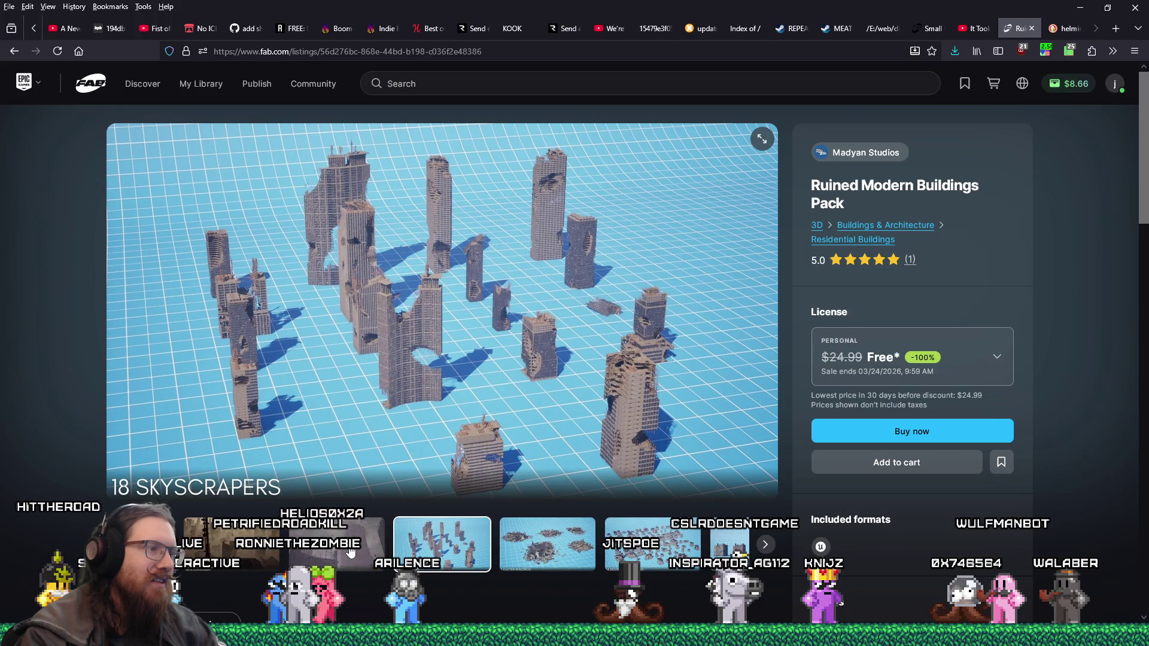
click(351, 554)
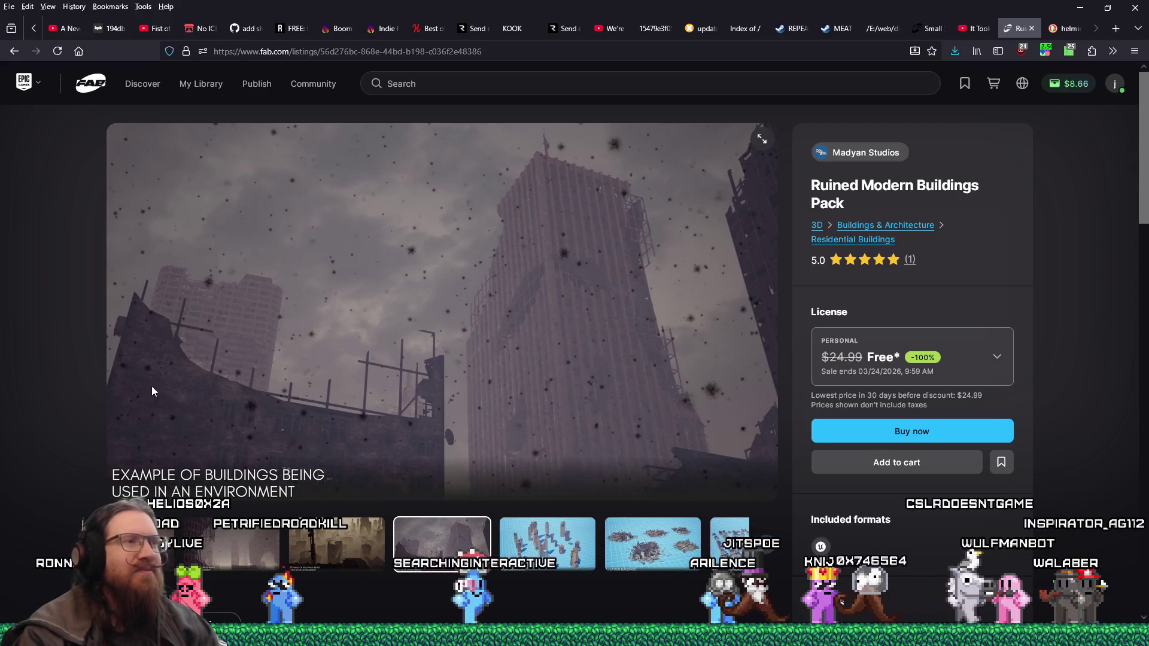
Step: Claim the buildings pack free under the Professional license by placing the order
click(846, 351)
click(872, 516)
click(904, 433)
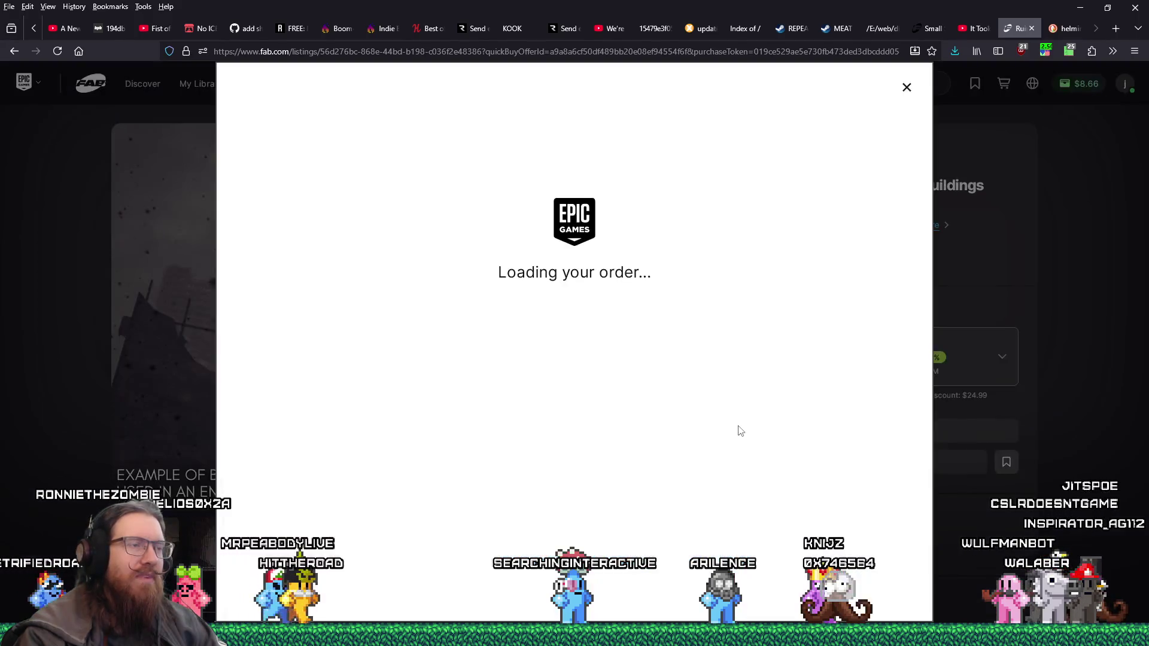
click(796, 589)
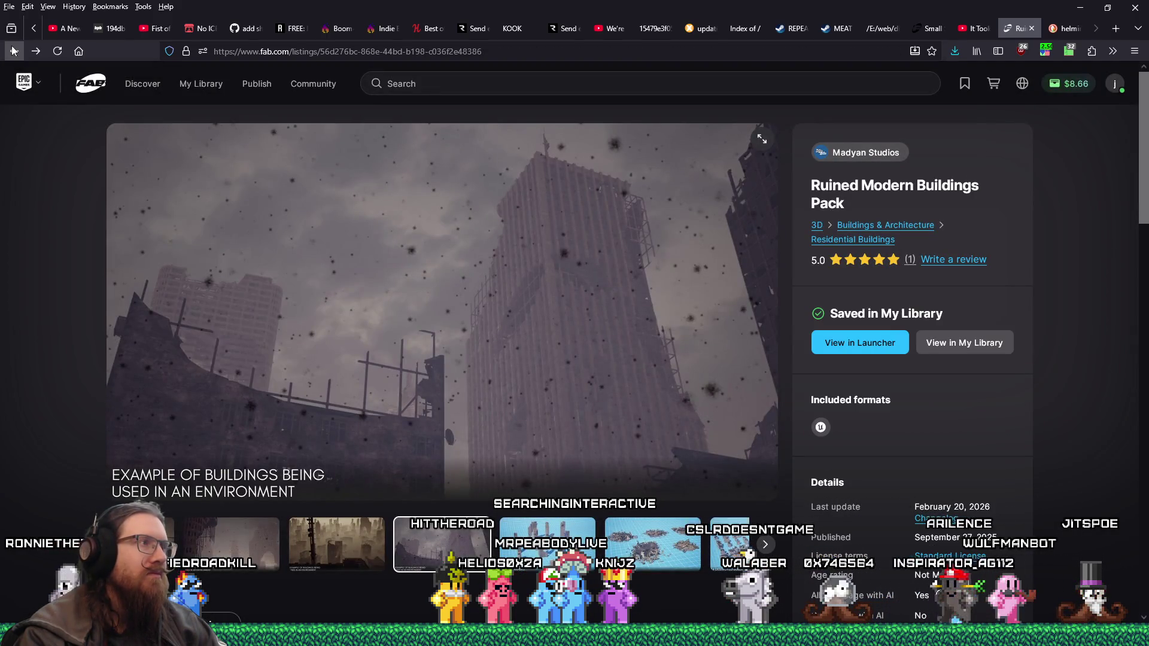
Step: Go back via history to the free list and open the Combat Magic Animations listing
right_click(14, 51)
click(23, 109)
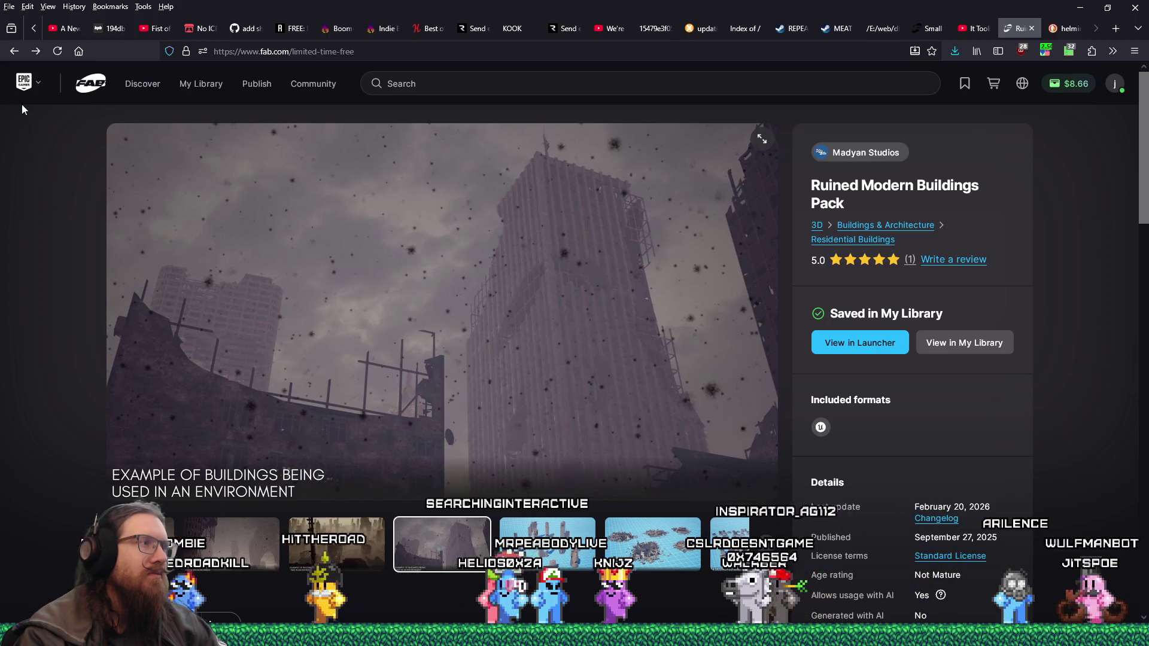
click(658, 234)
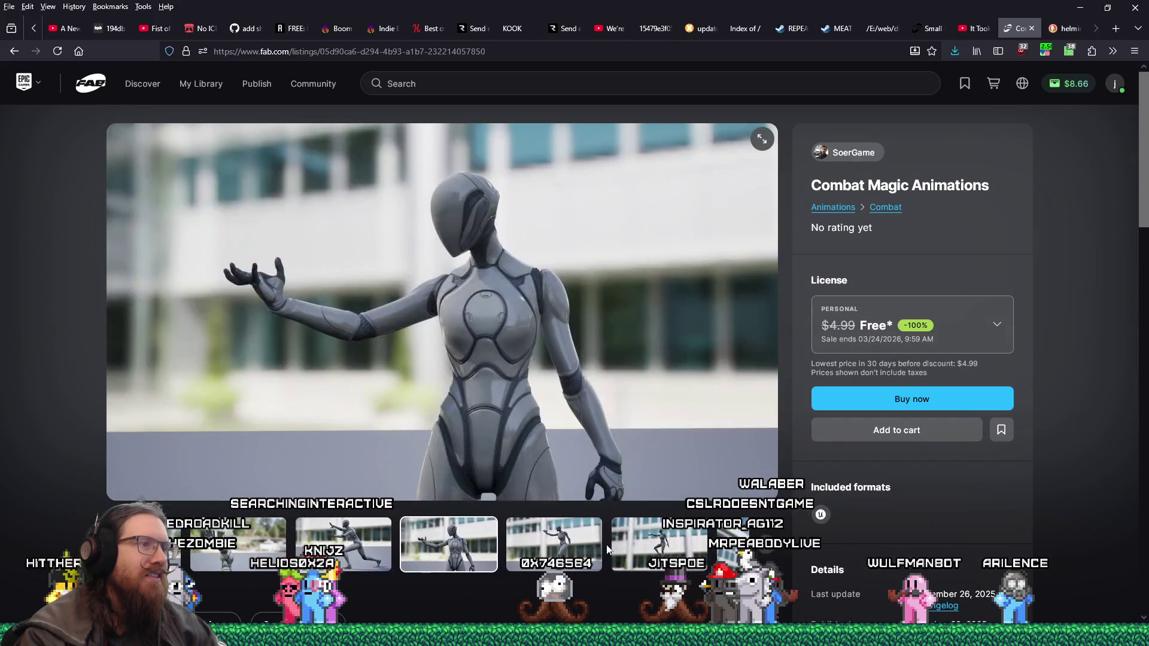
scroll(626, 550, down, 5)
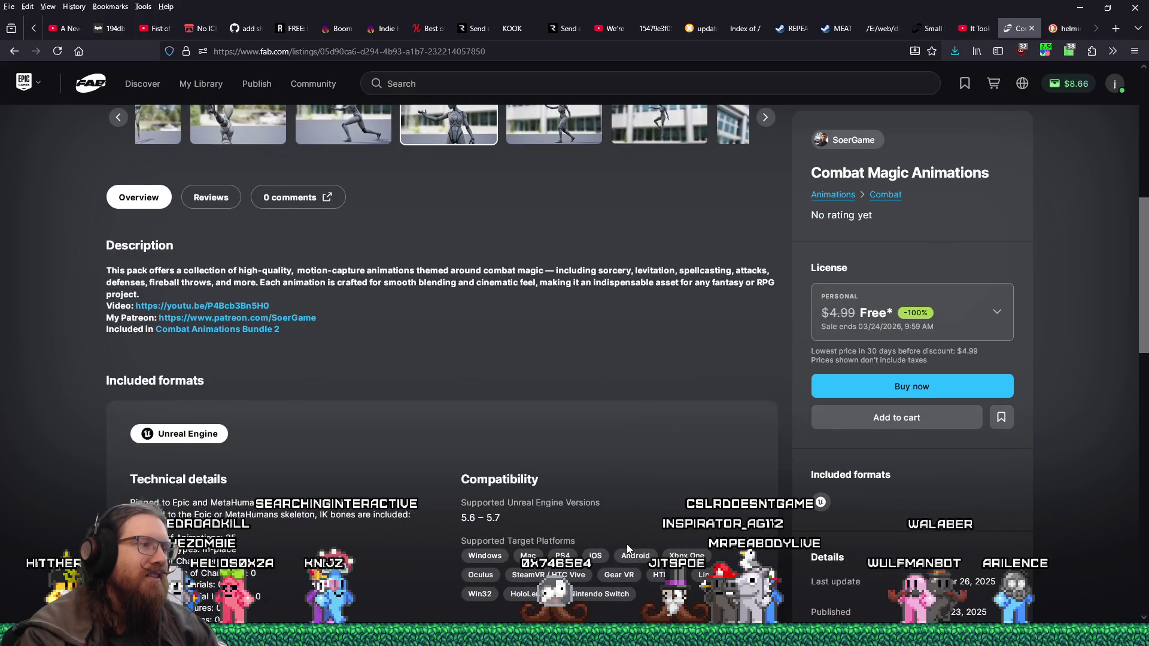
scroll(627, 550, up, 3)
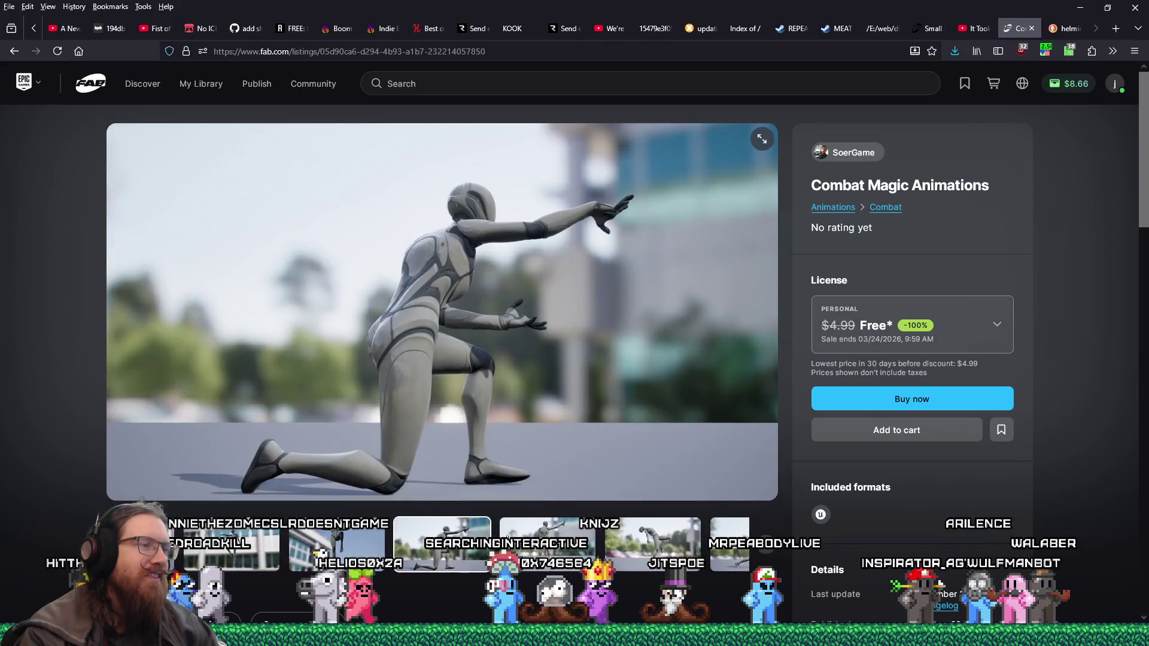
Step: Preview the animation clips, claim the pack free under the Professional license, and return to Discover
click(627, 536)
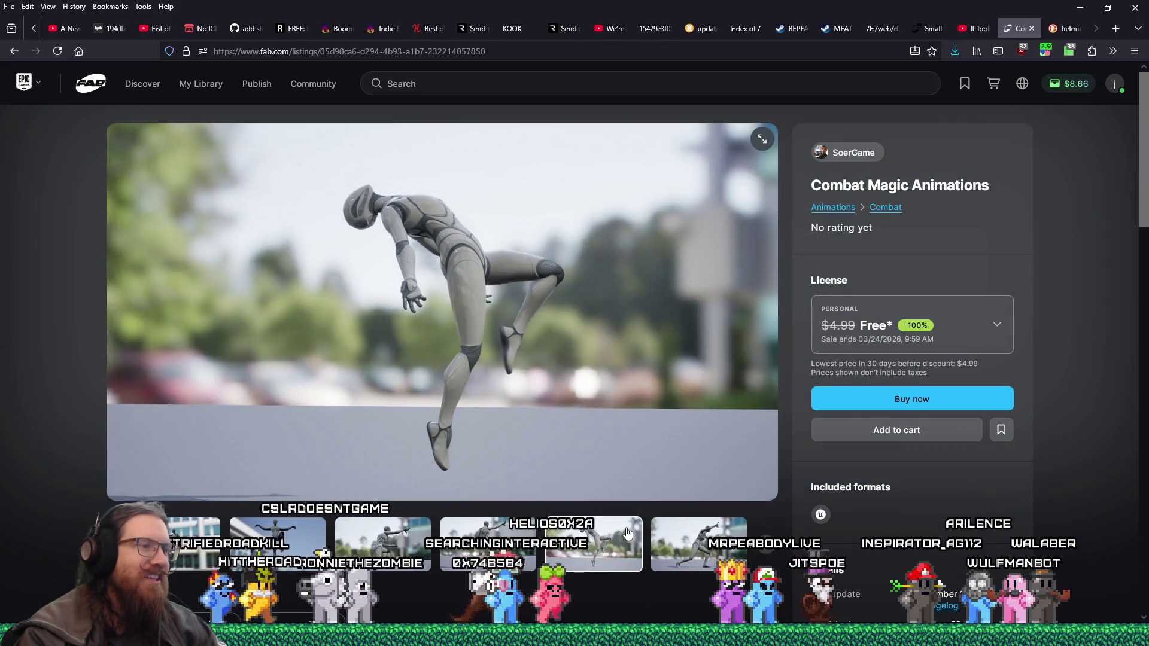
click(673, 538)
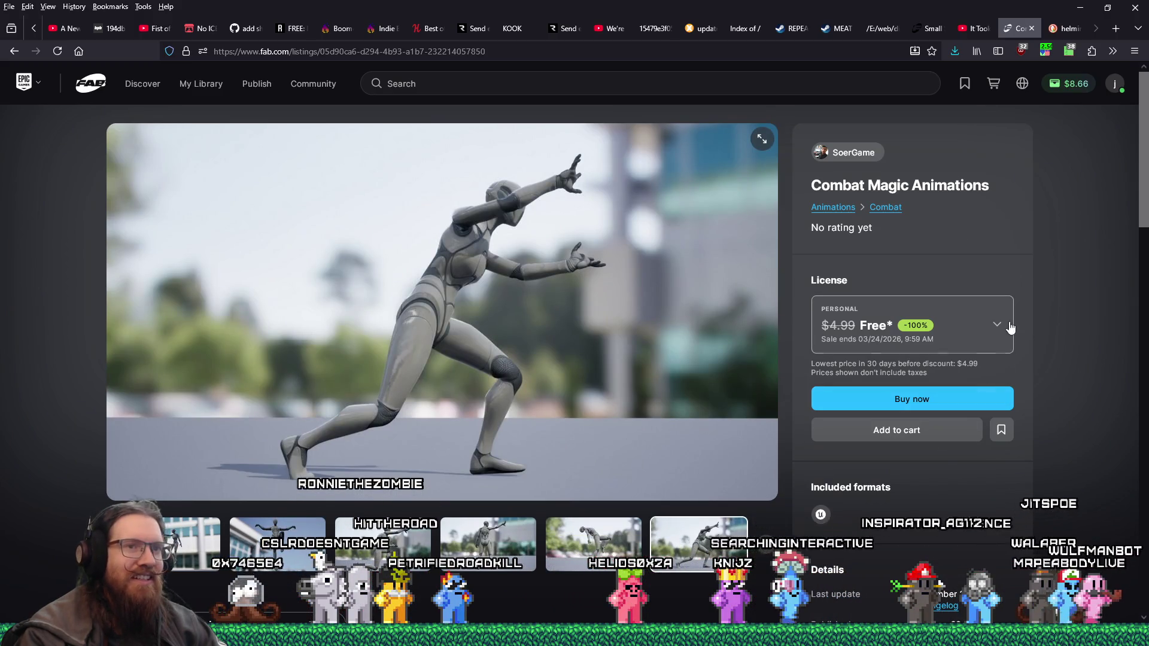
click(912, 325)
click(887, 476)
click(891, 400)
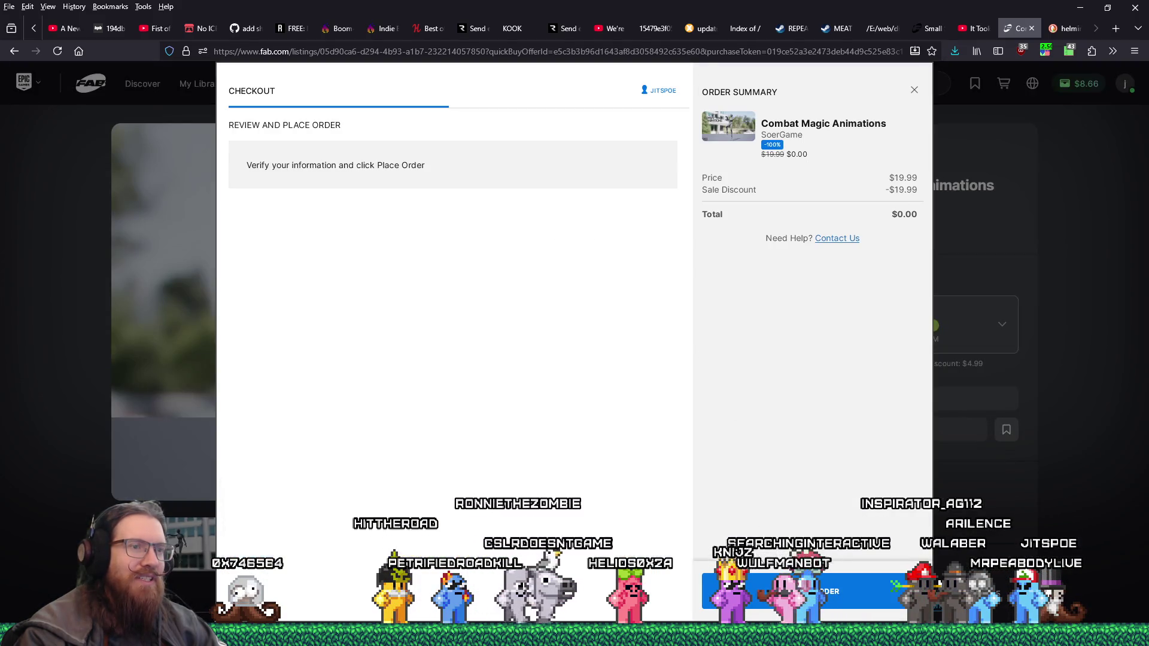
click(775, 582)
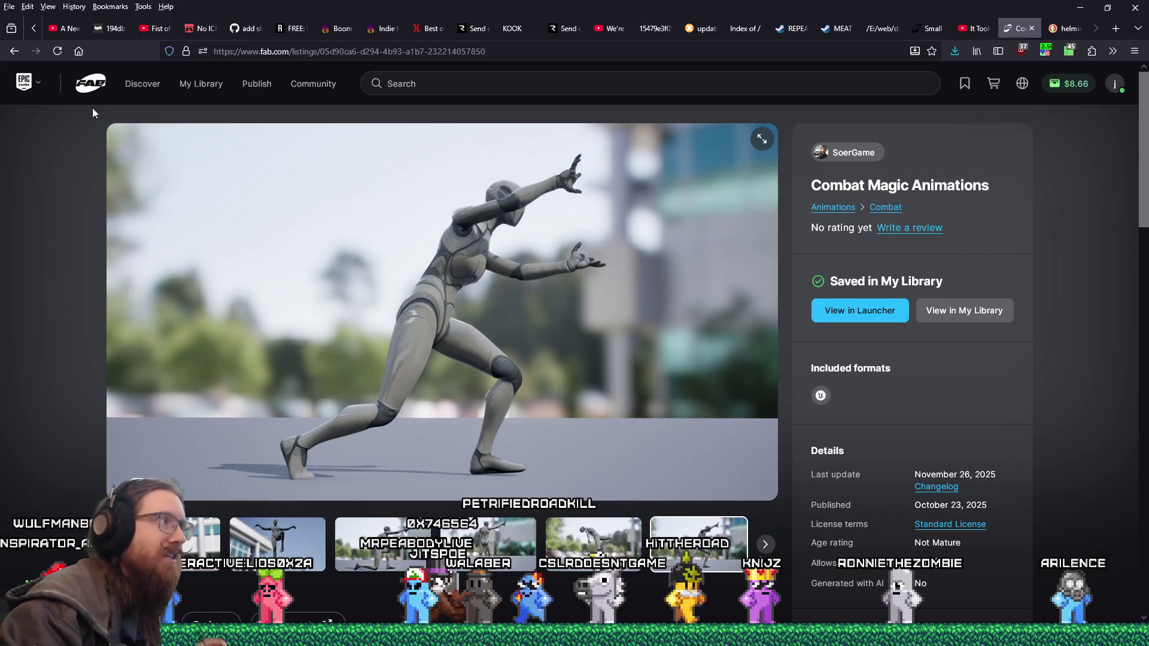
click(89, 83)
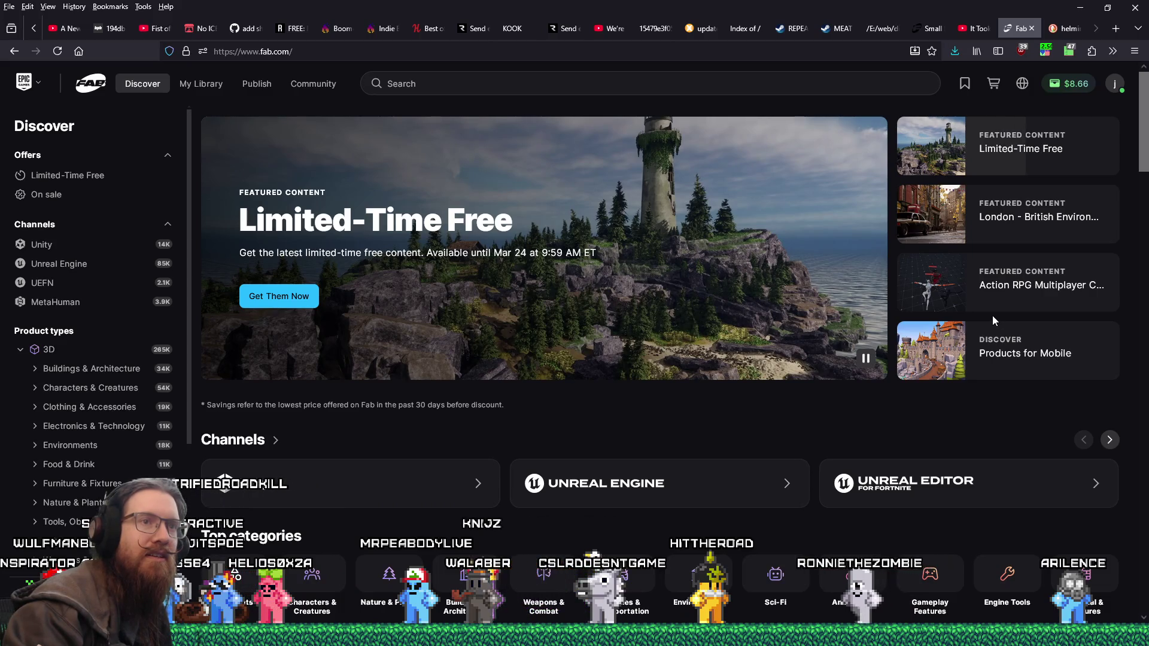
Step: Open London - British Environment, view its Seven Dials and telephone-box images, then close the tab
click(968, 237)
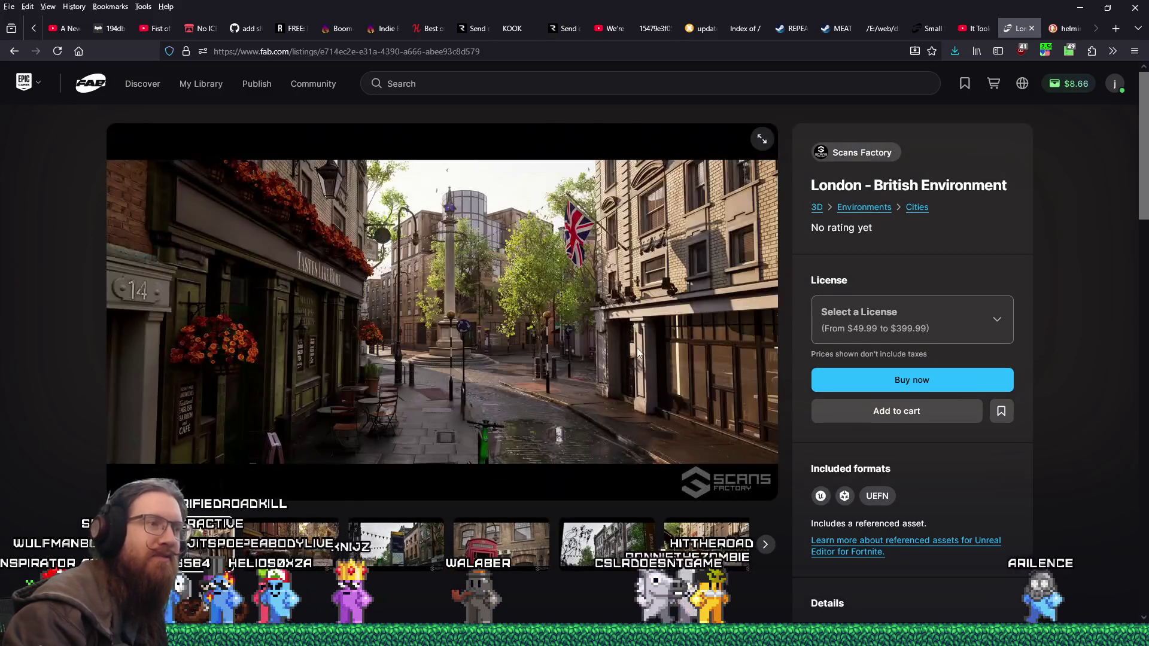
click(281, 551)
click(395, 548)
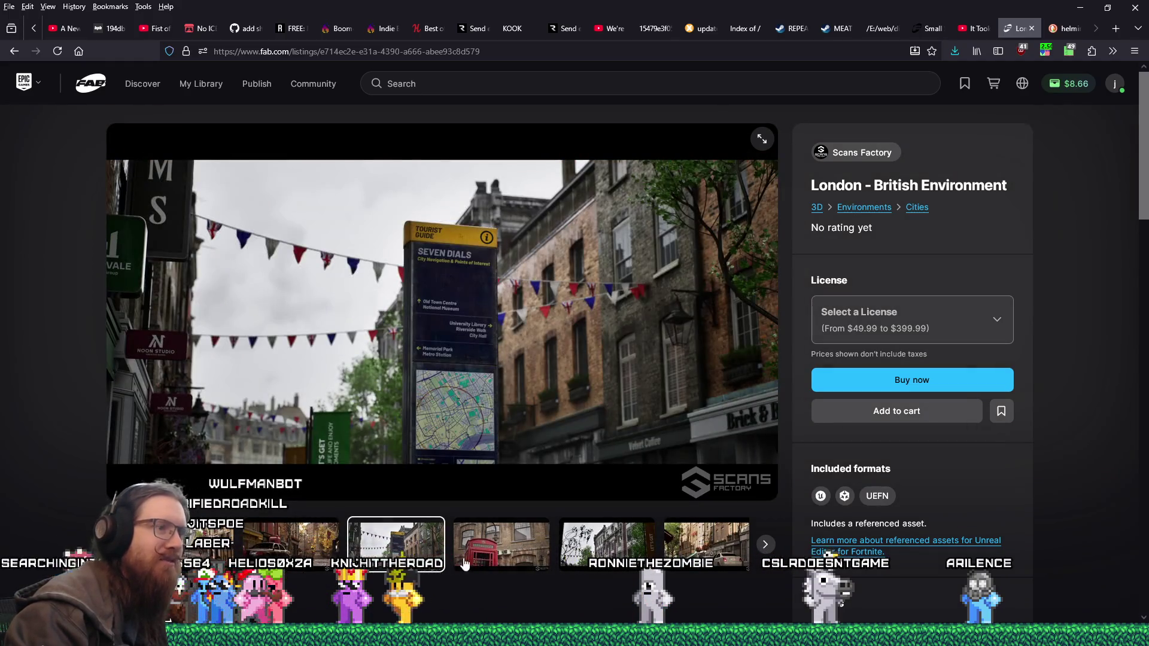
click(502, 555)
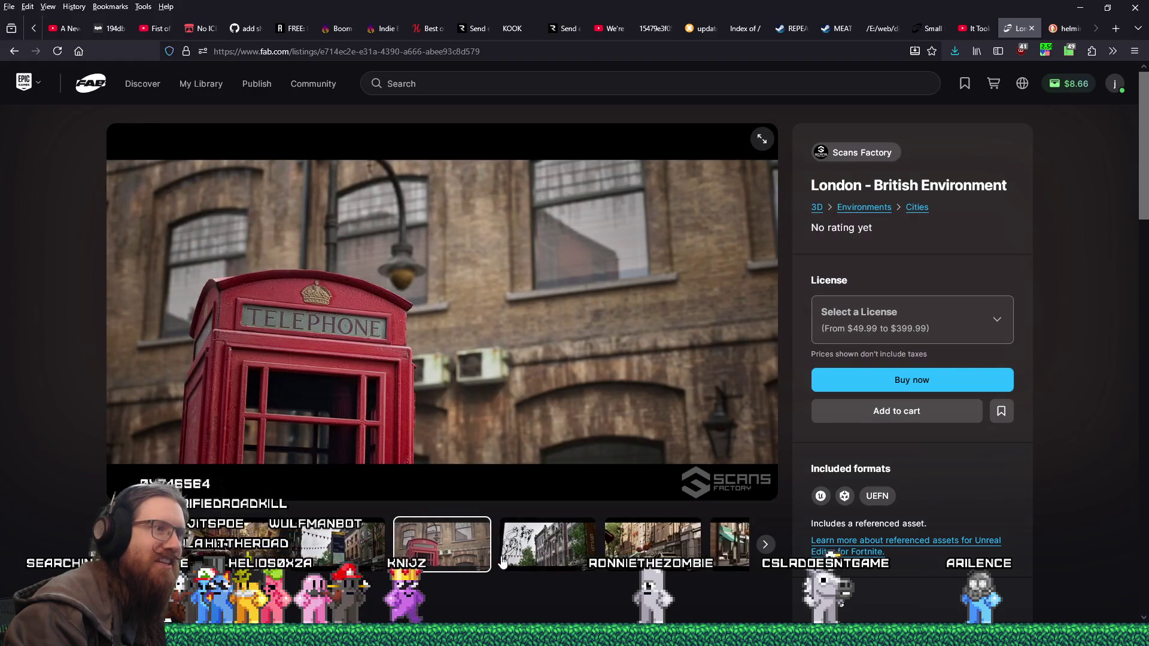
click(579, 560)
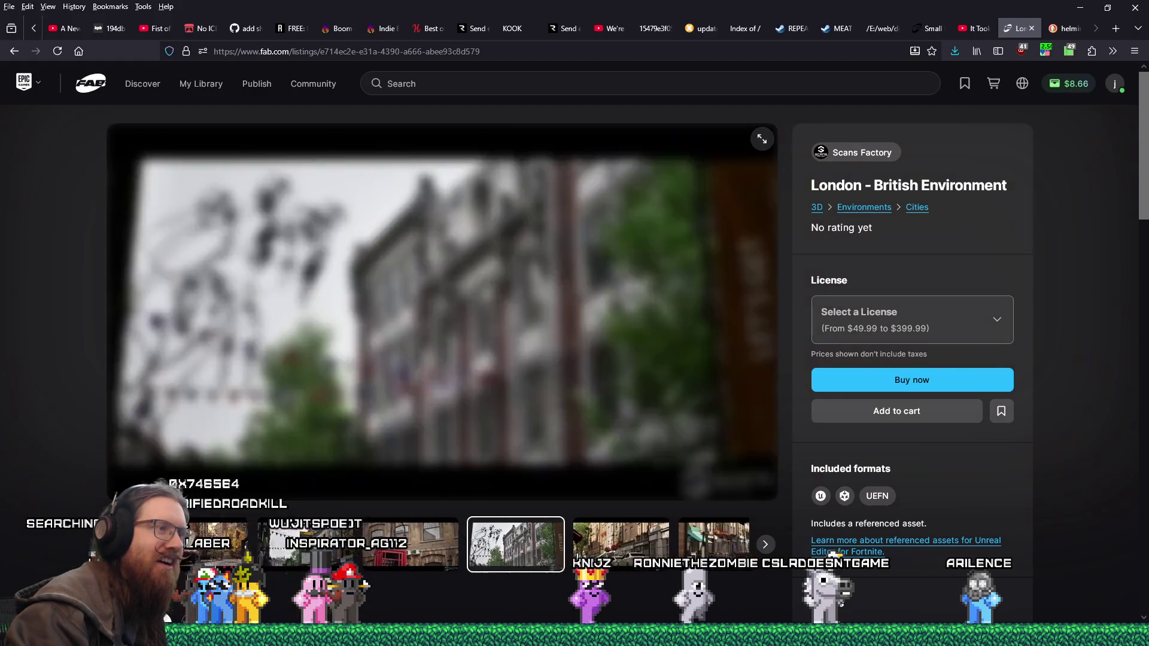
click(442, 556)
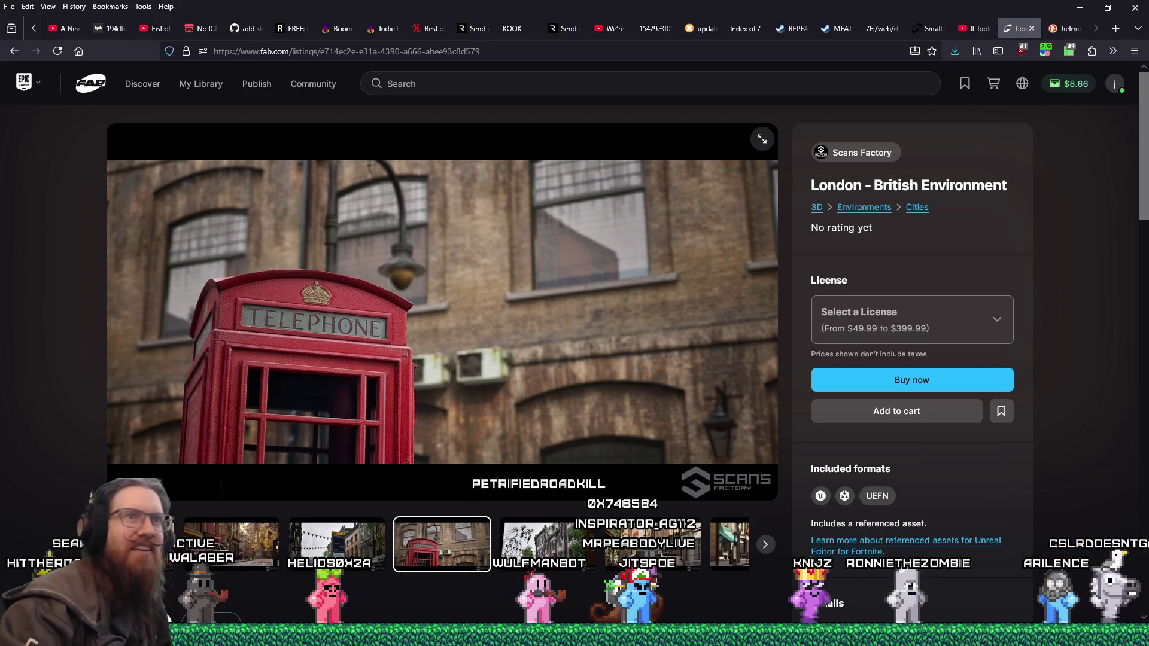
click(1031, 28)
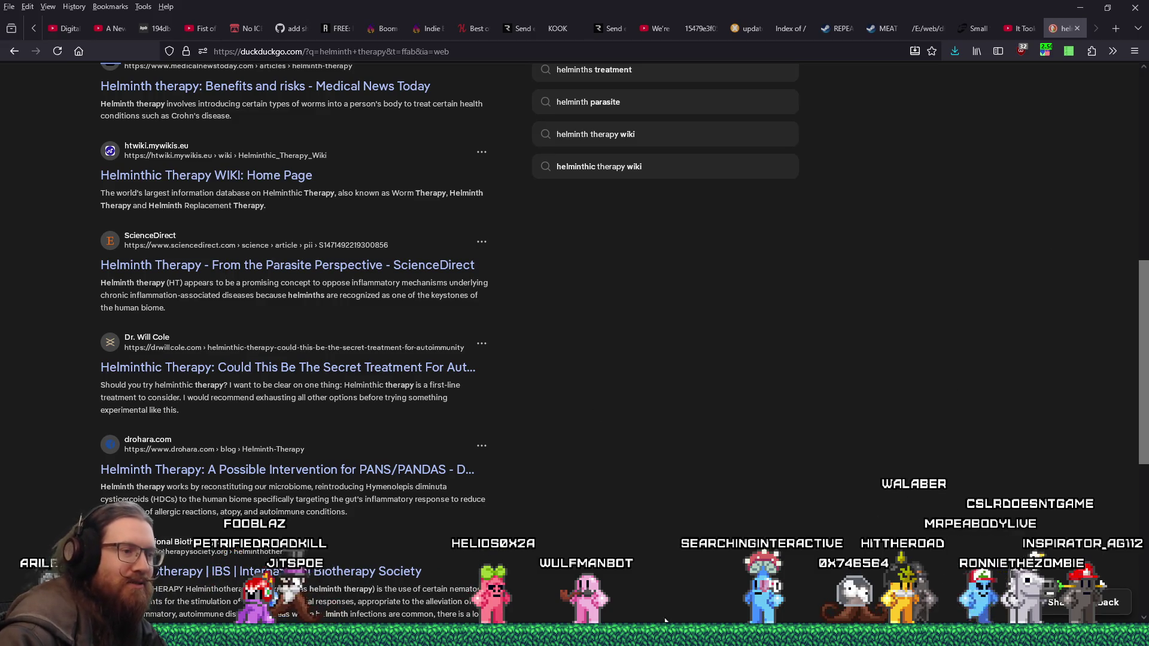
key(alt+Tab)
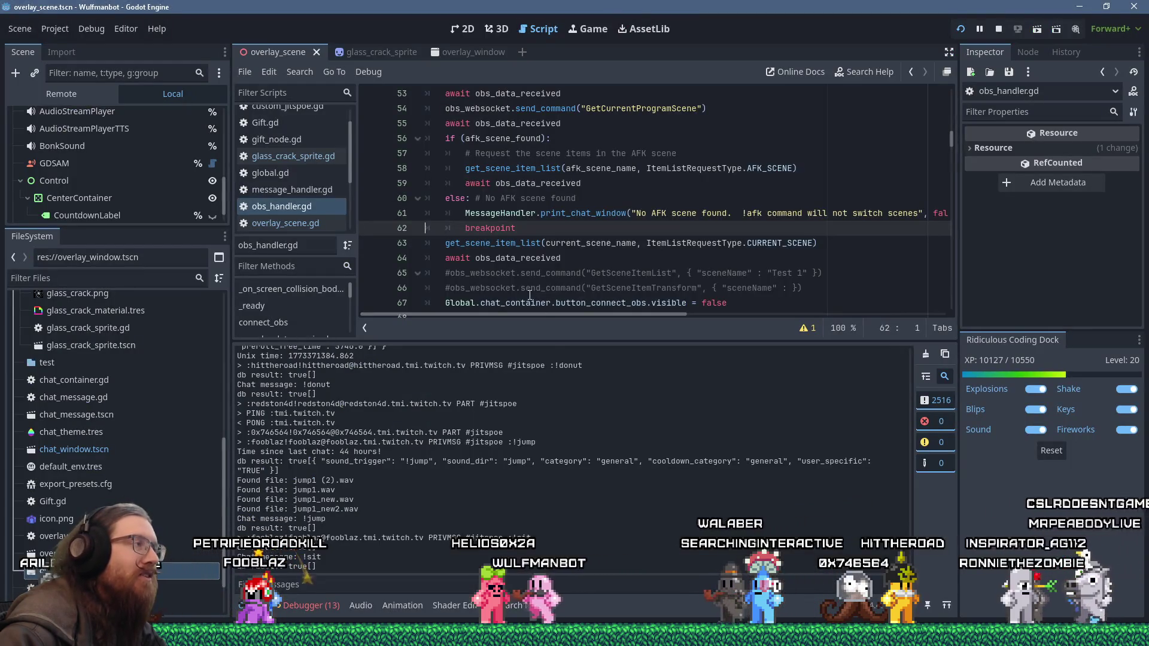
Step: Switch to the KOOK Godot project, run it with F5 and pause into its menu
key(alt+Tab)
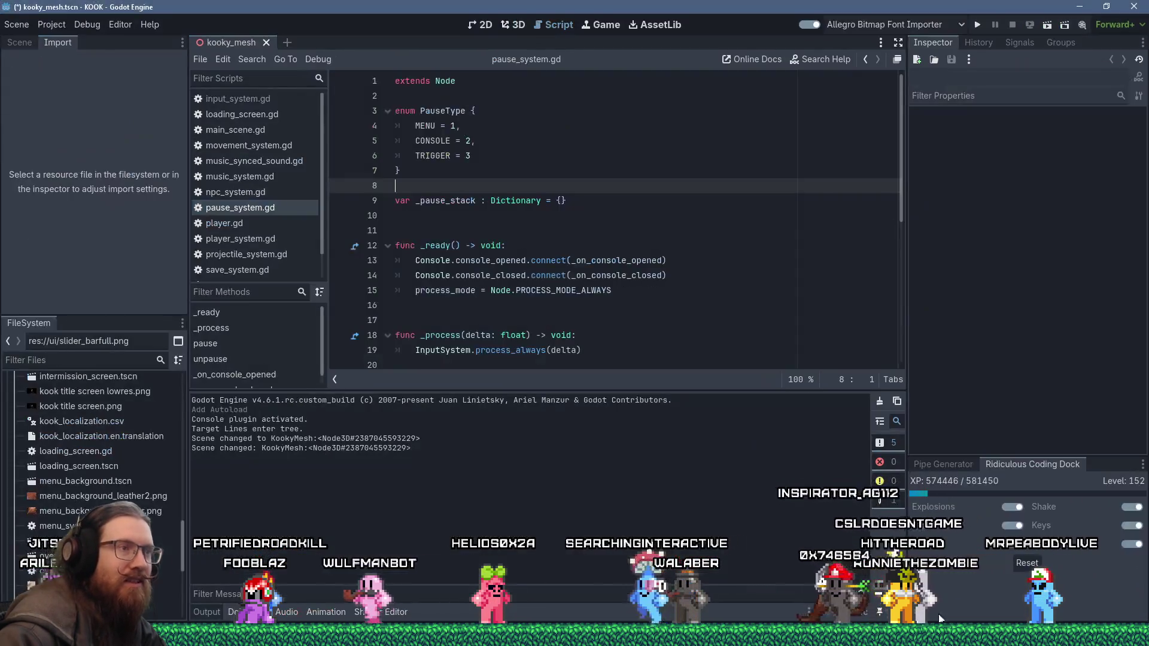
key(F5)
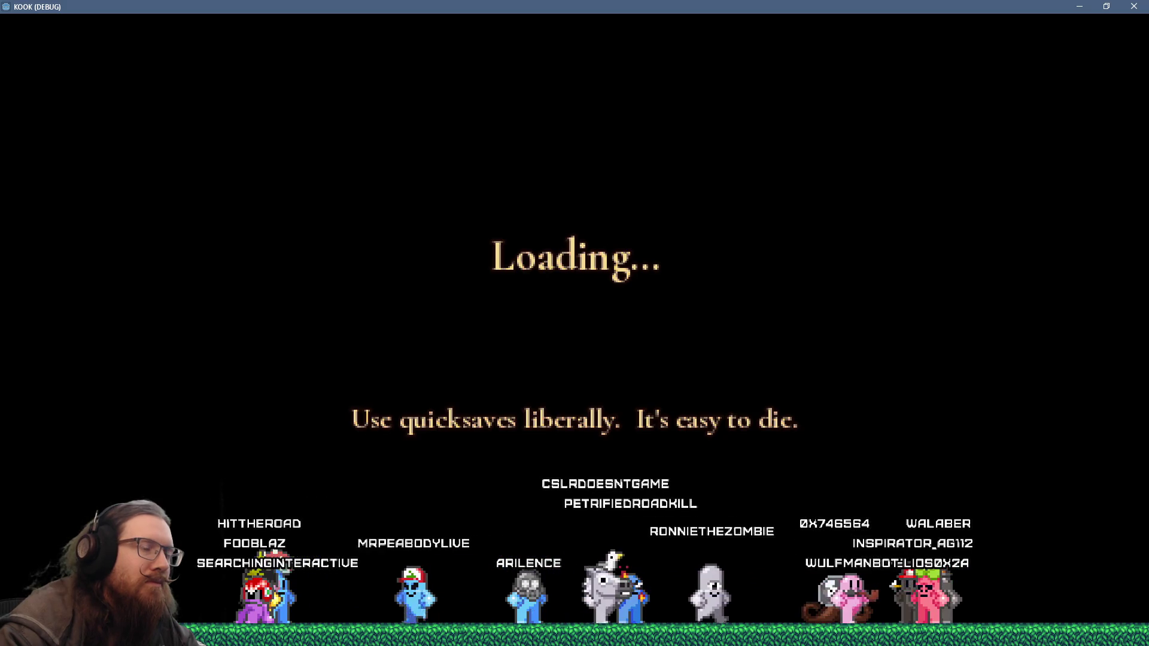
key(Escape)
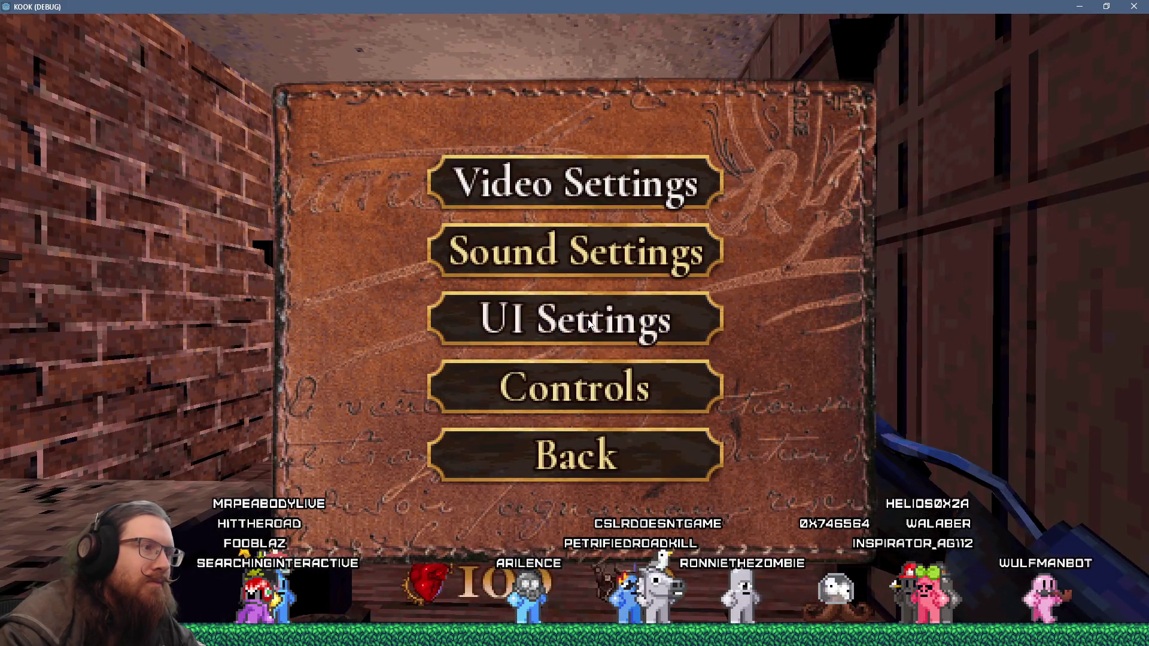
Step: Show the Sound Settings volume page for the screenshot, then back out to the pause menu
click(603, 269)
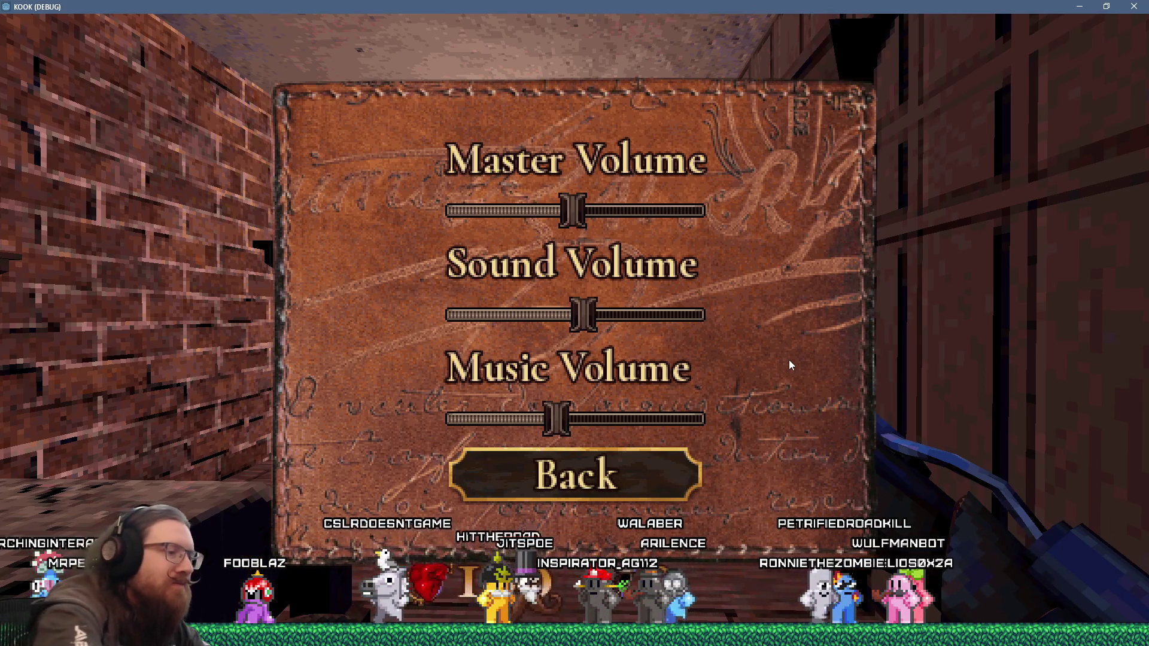
key(Escape)
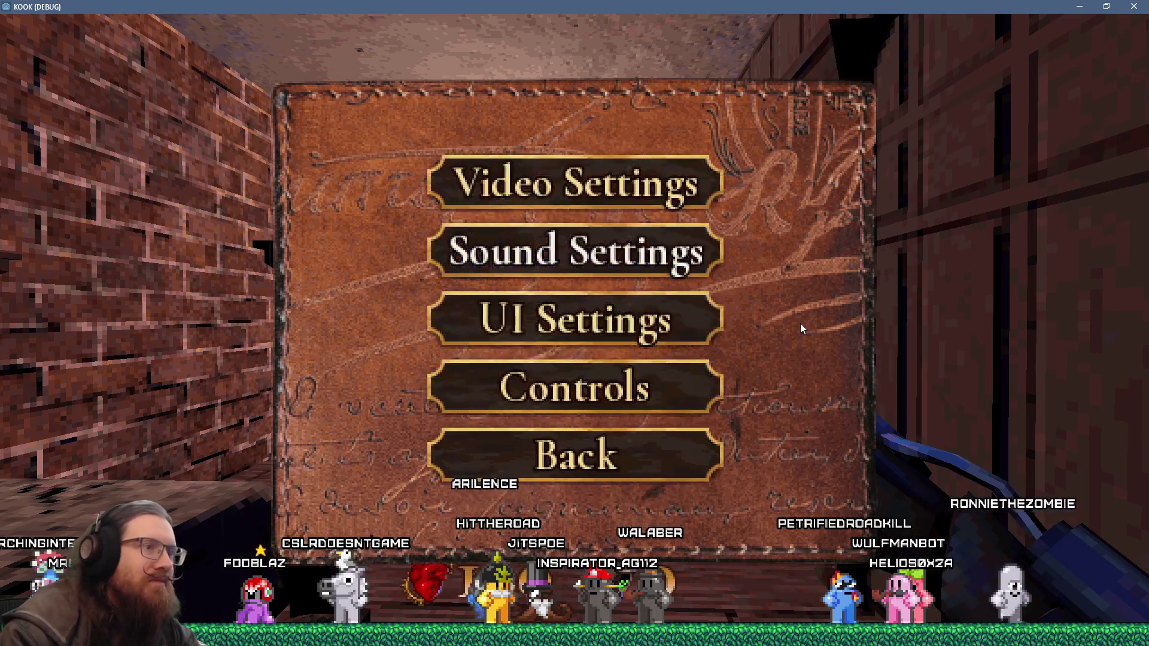
key(Escape)
Step: Revisit the UI and Sound settings pages, then quit the game via the console quit command
click(658, 378)
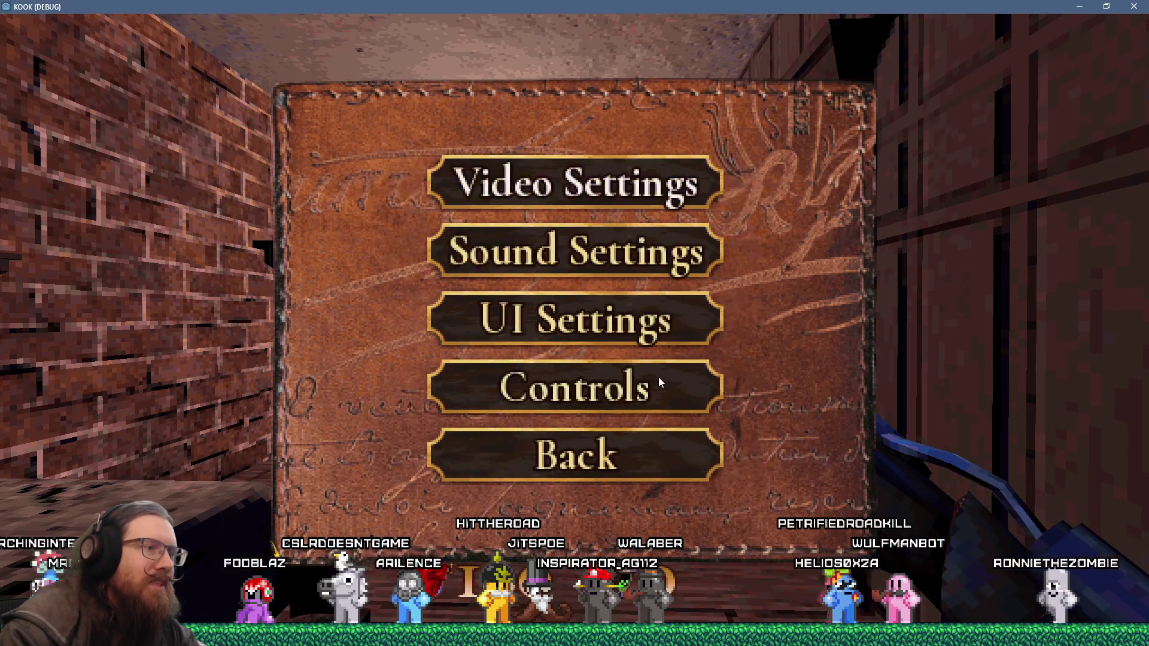
click(623, 313)
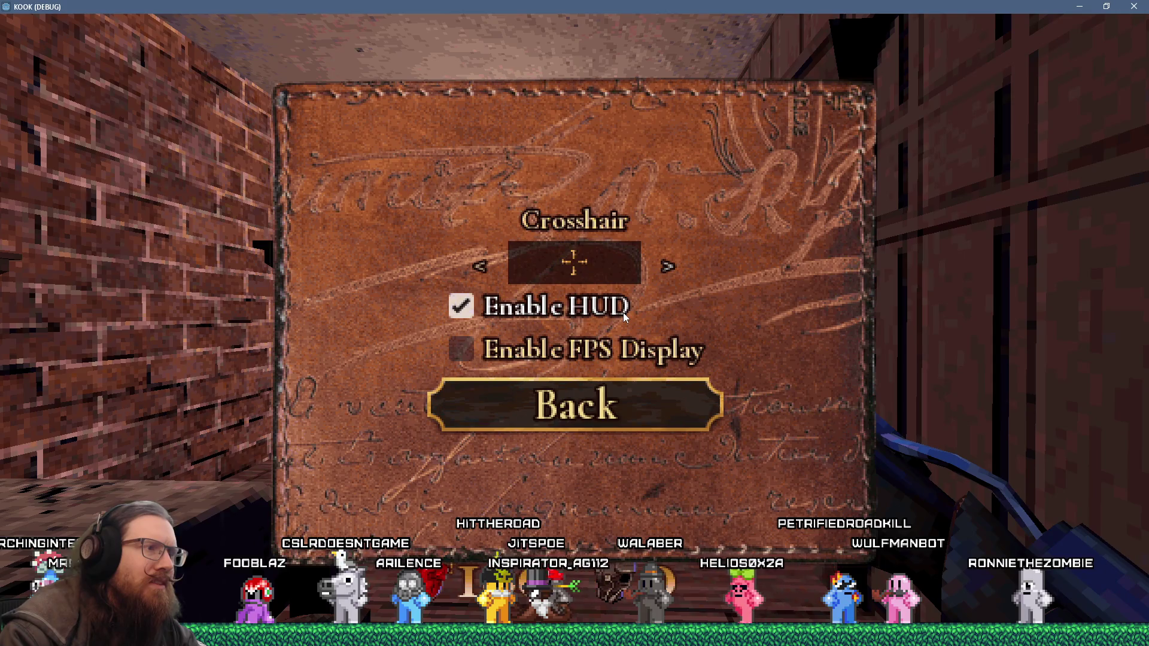
click(635, 397)
click(631, 264)
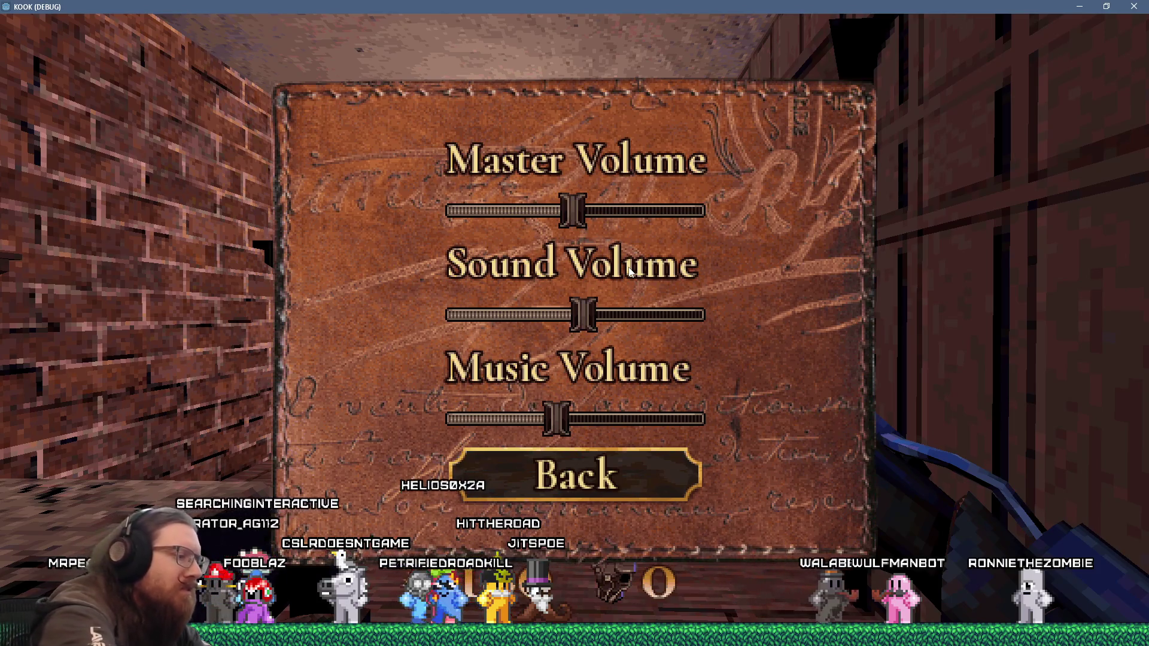
key(Escape)
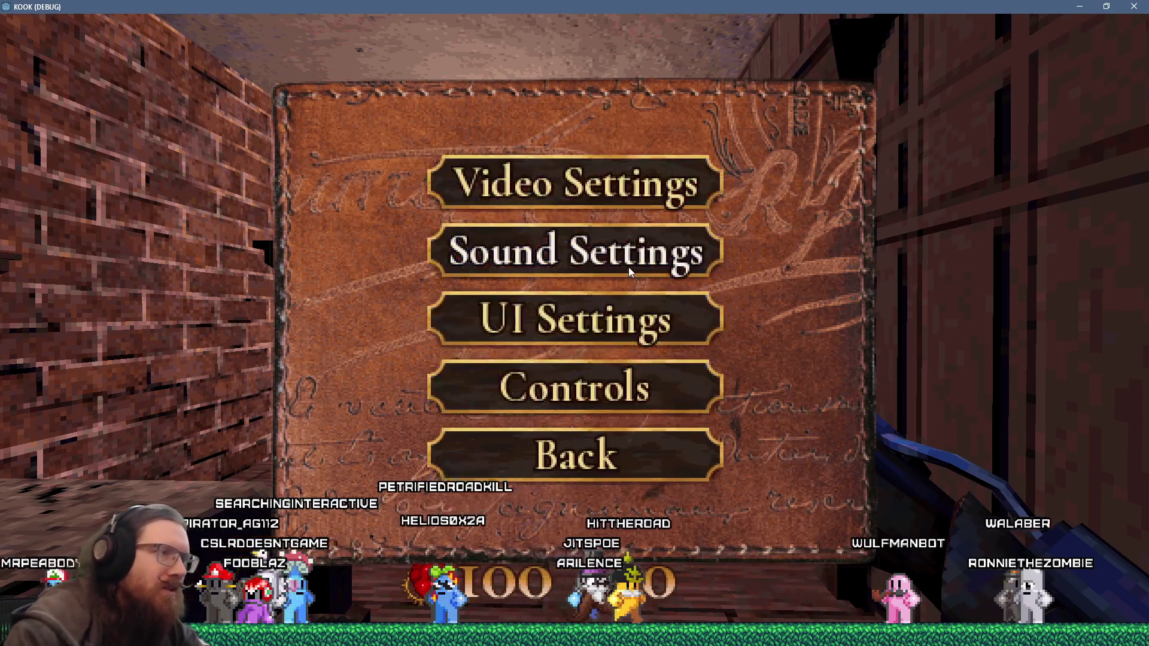
key(Escape)
key(grave)
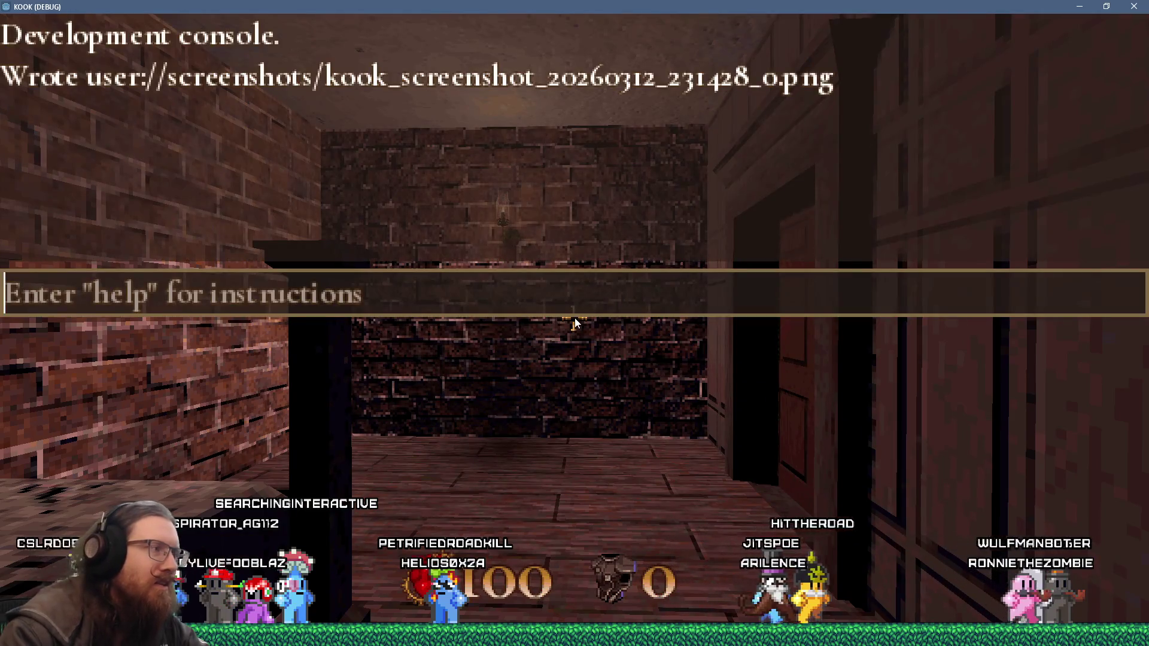
text(quit)
key(Return)
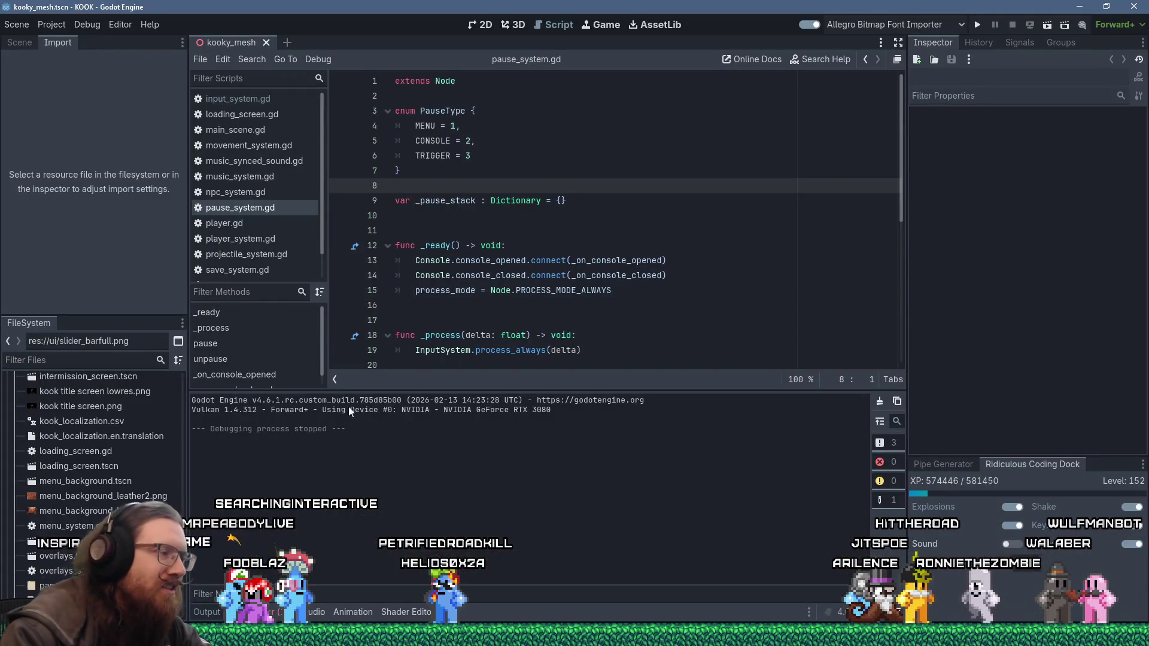
Step: View the newest capture kook_screenshot_20260312_231428_0.png from KOOK's user data screenshots folder, then return to the folder
click(51, 25)
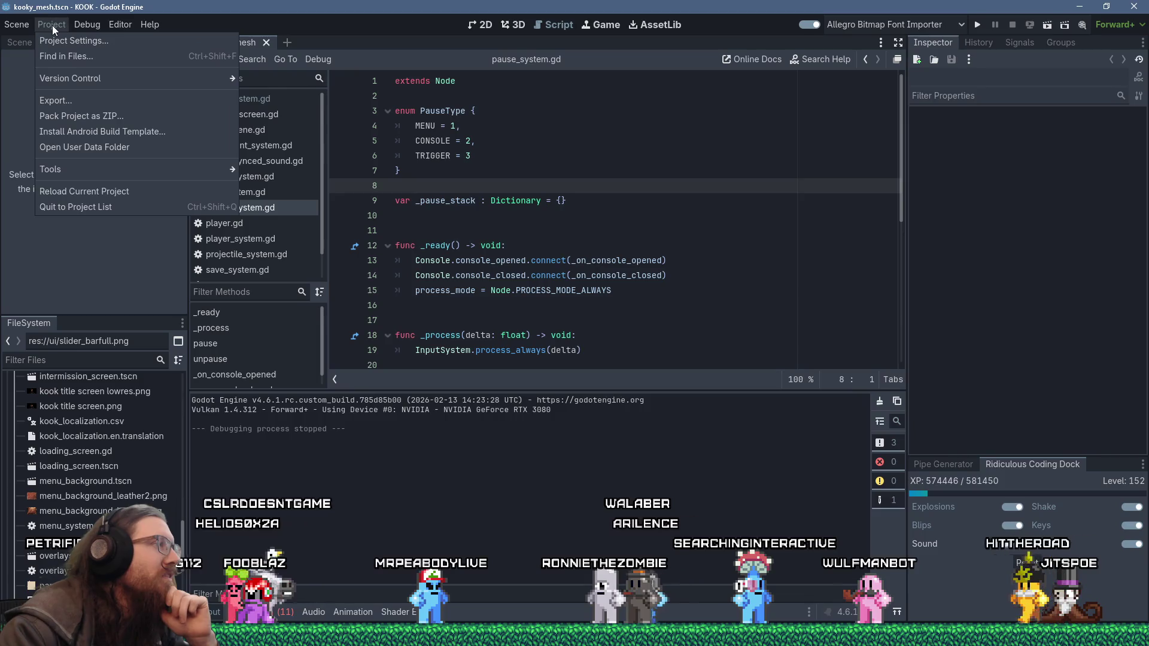
click(94, 153)
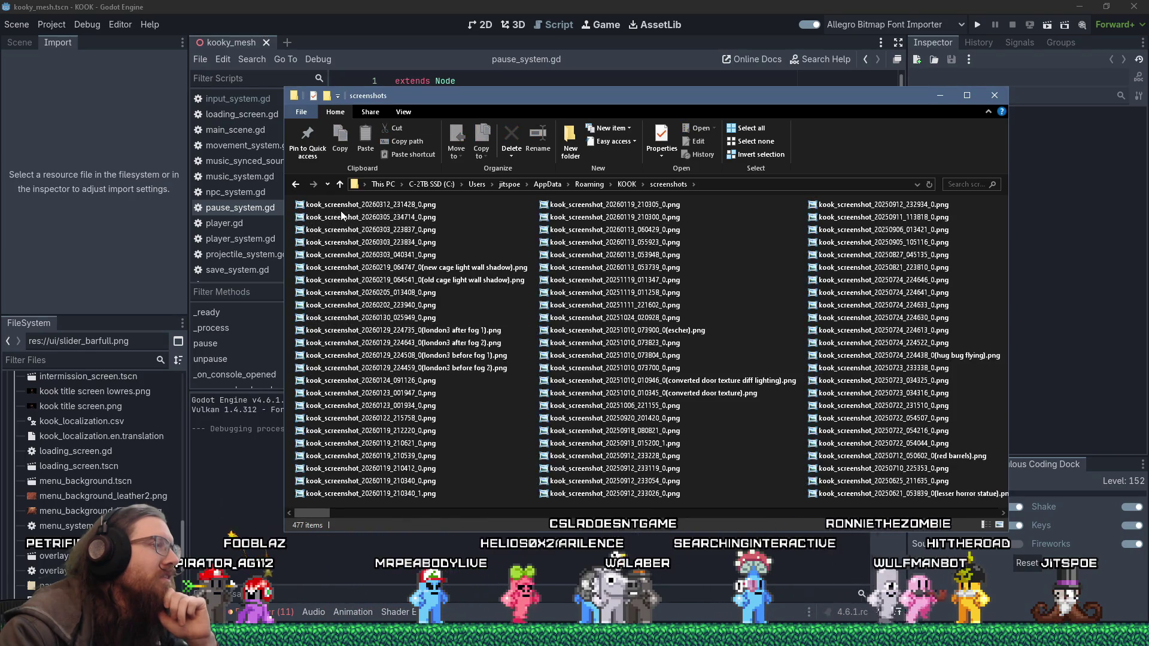
double_click(344, 209)
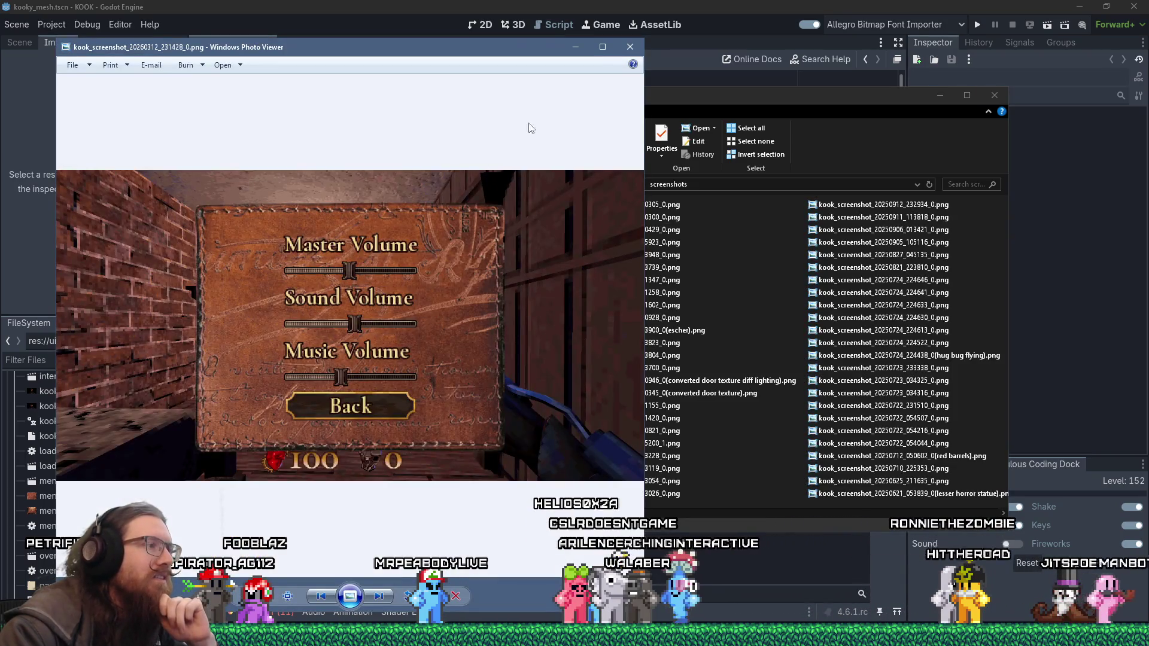
click(630, 47)
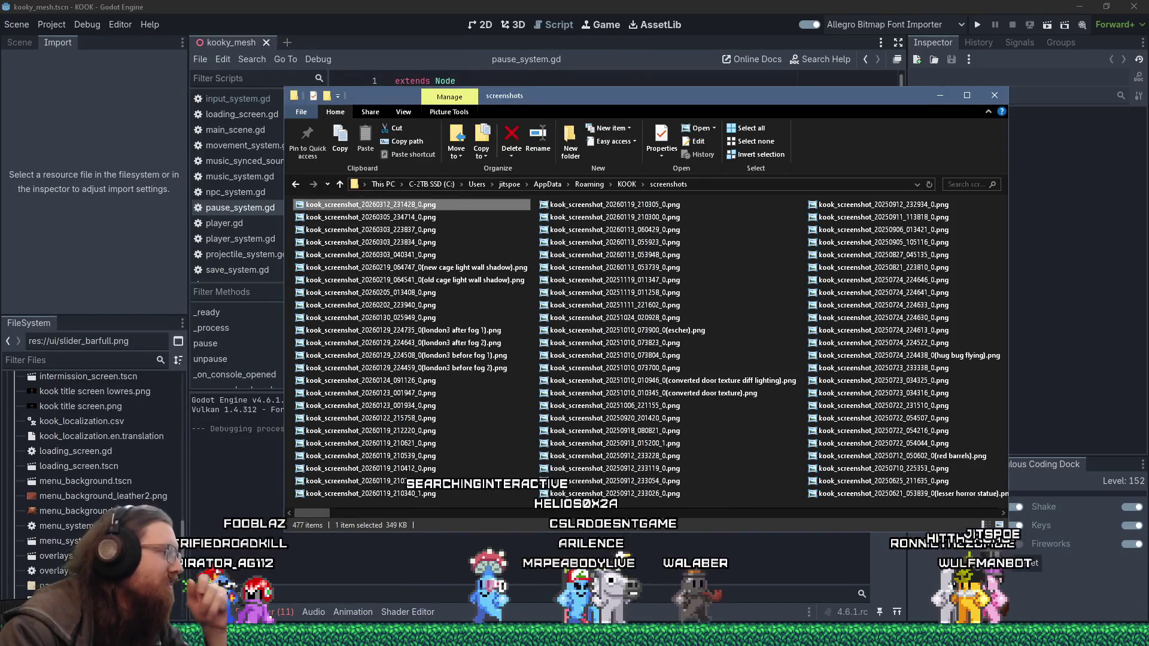
click(620, 555)
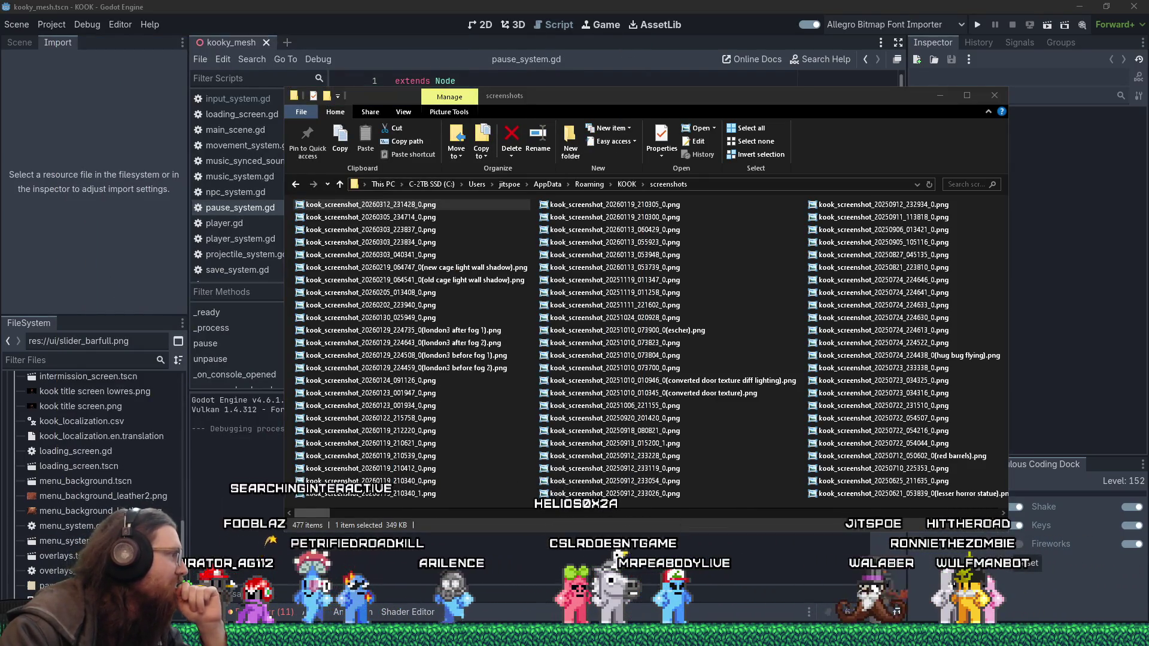
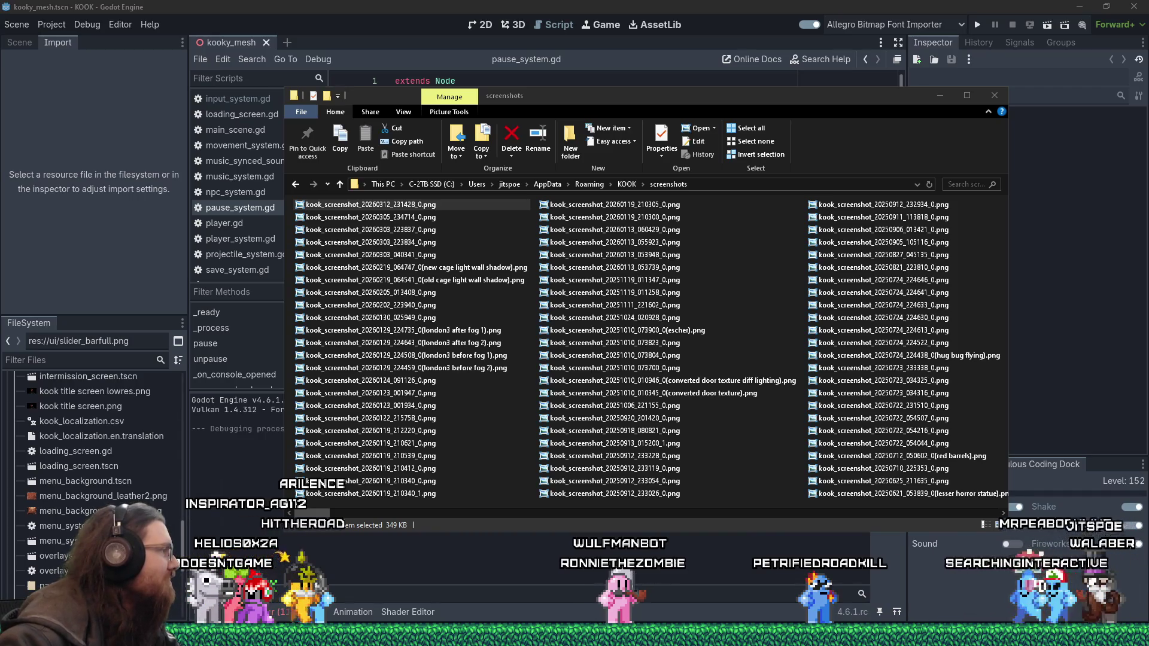
Step: Close the KOOK screenshots folder and return to the sj3_jitspoe_1a map in TrenchBroom
key(Down)
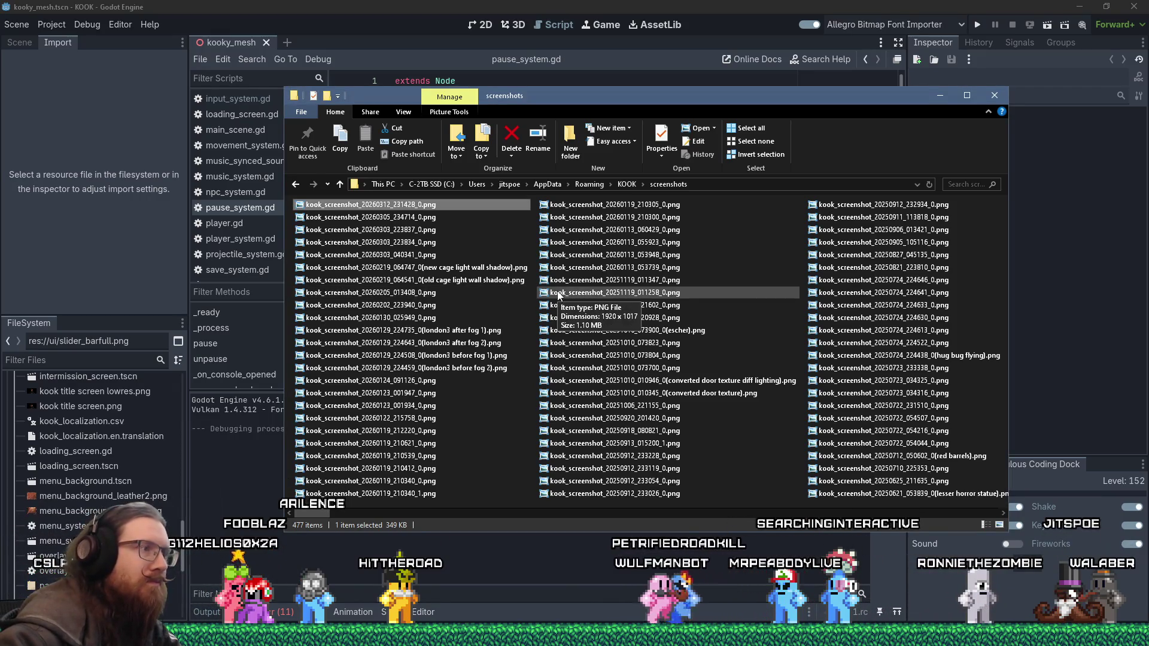
click(716, 5)
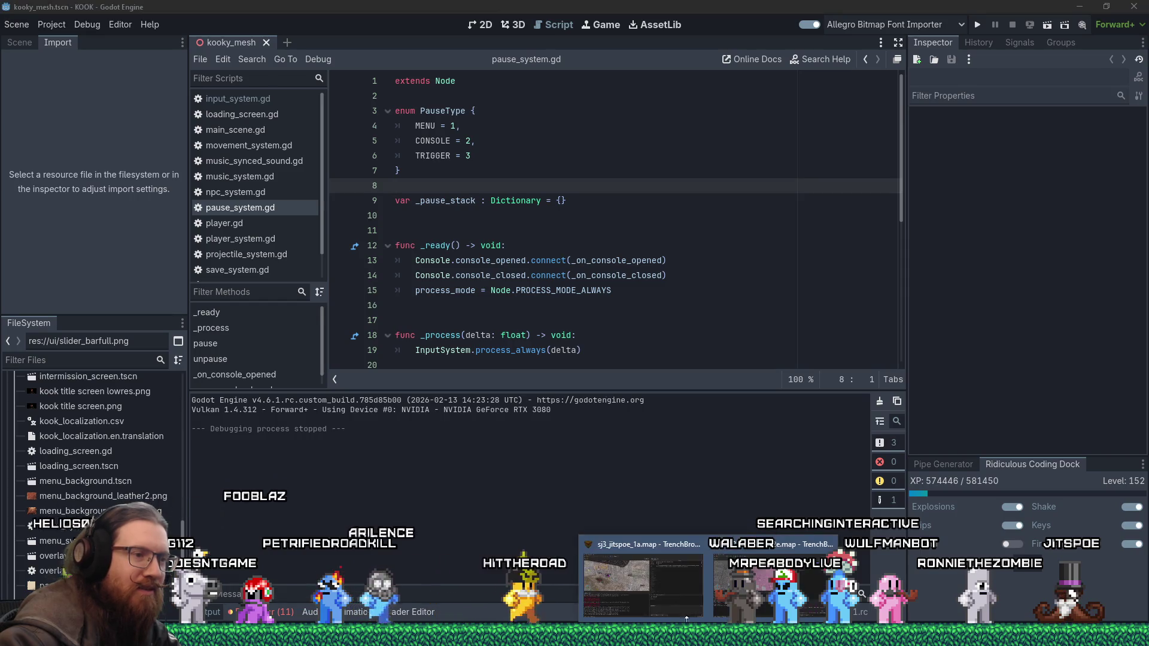
click(633, 585)
Step: Select the wall-mounted cage light fixture and ungroup it
click(858, 17)
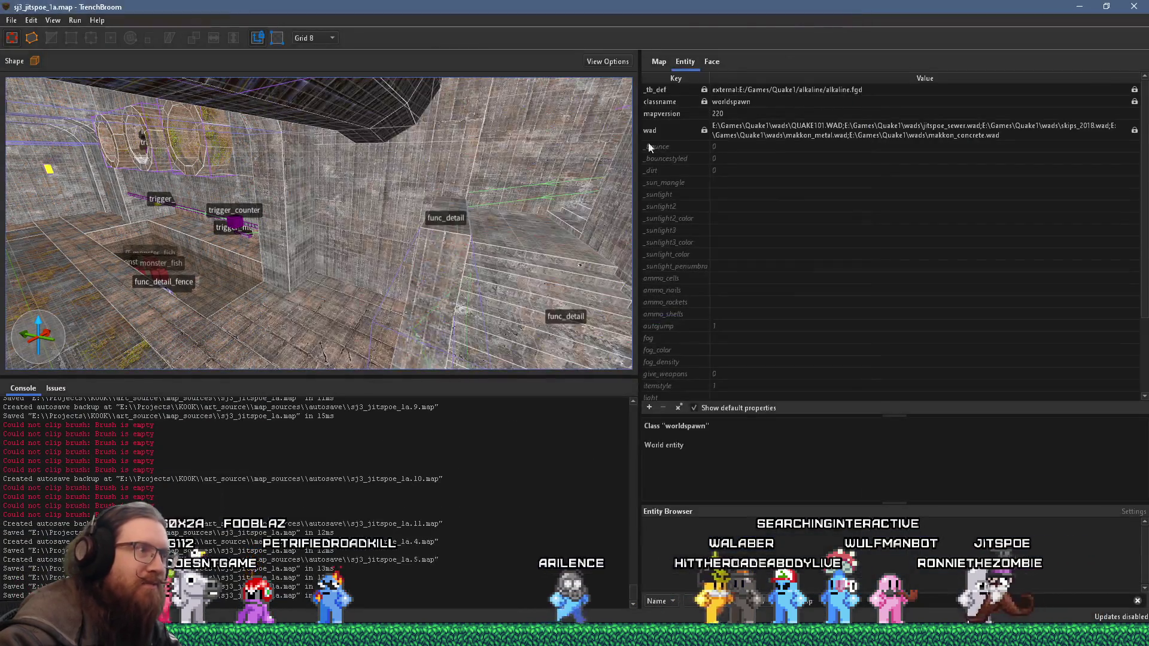
key(w)
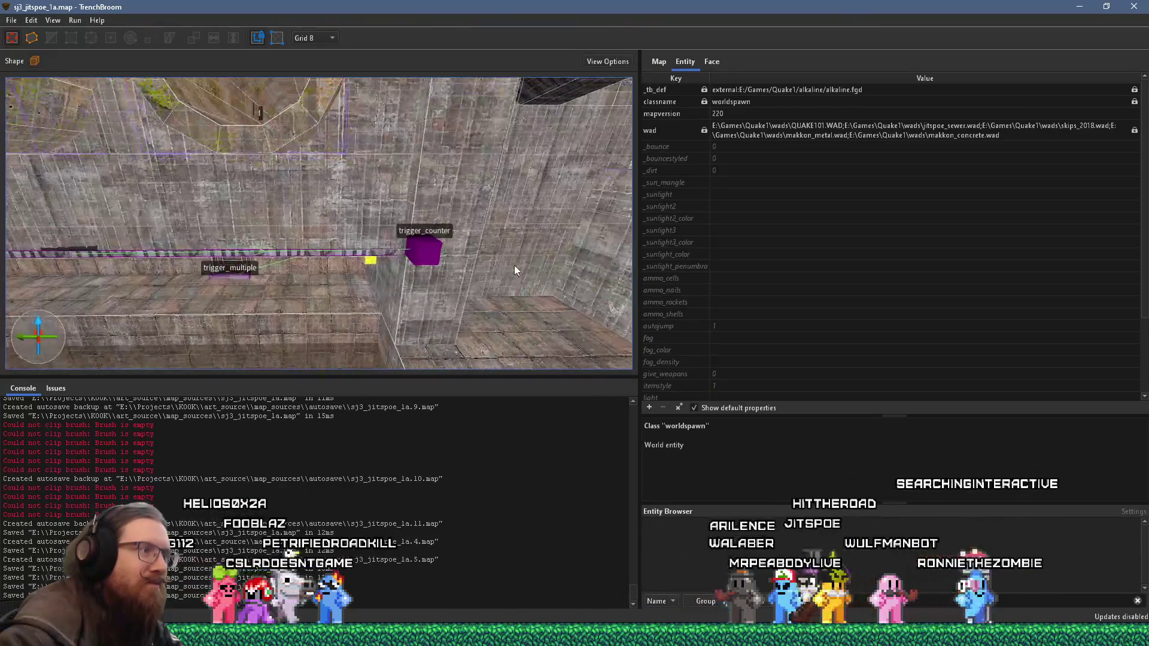
click(444, 184)
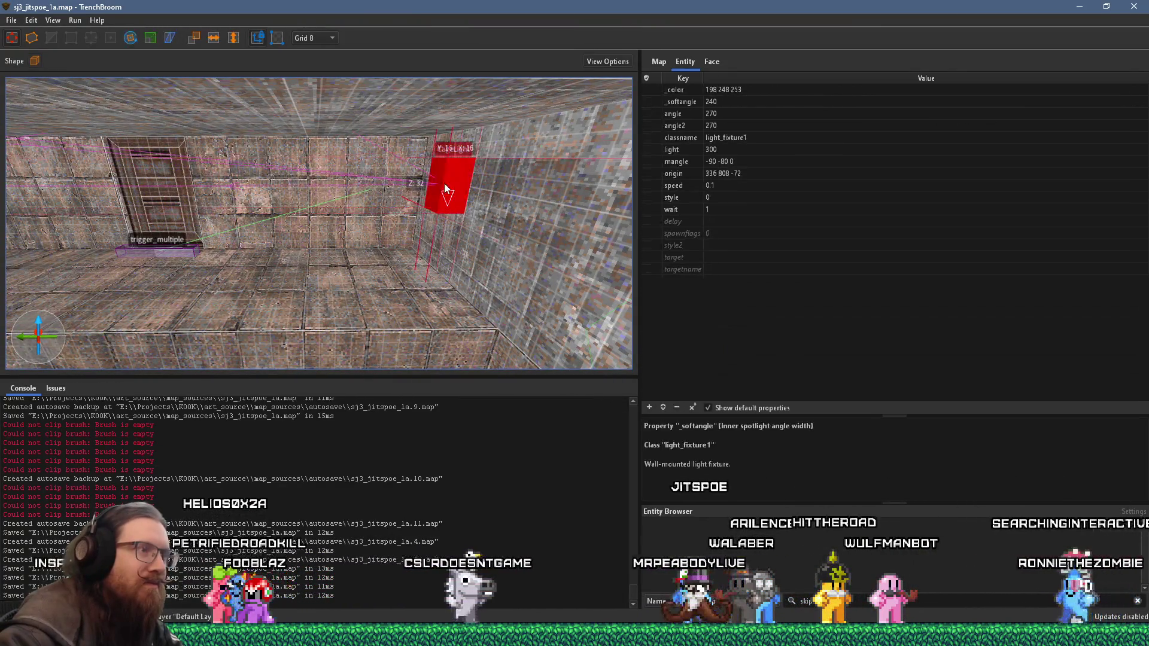
key(s)
scroll(394, 185, up, 2)
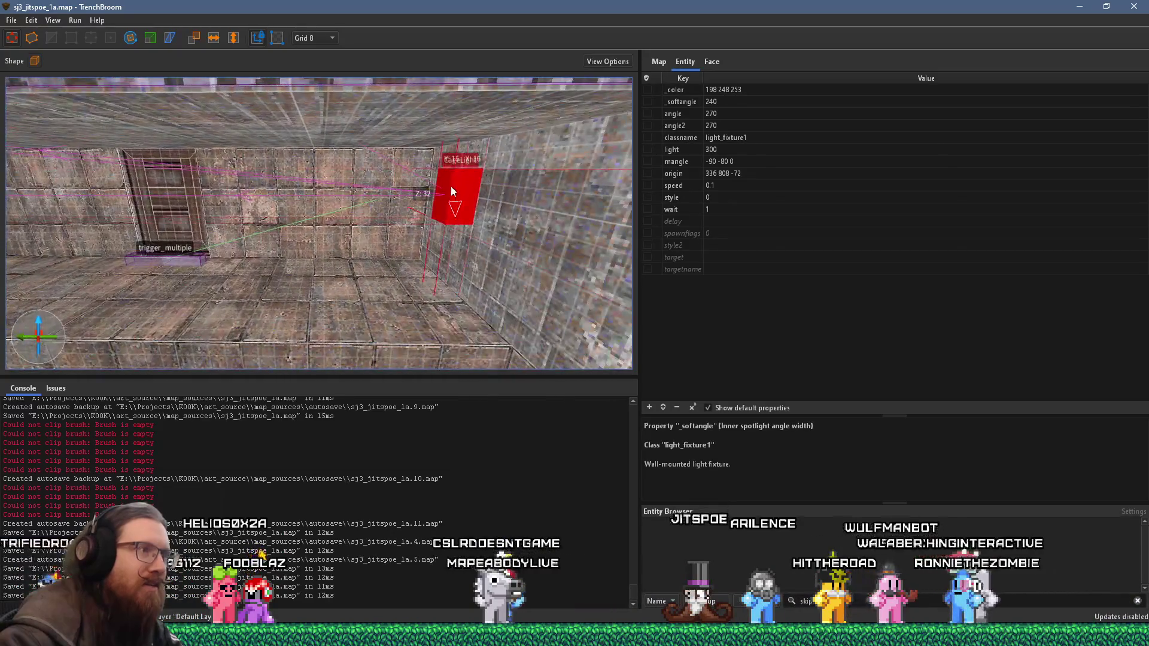
right_click(451, 185)
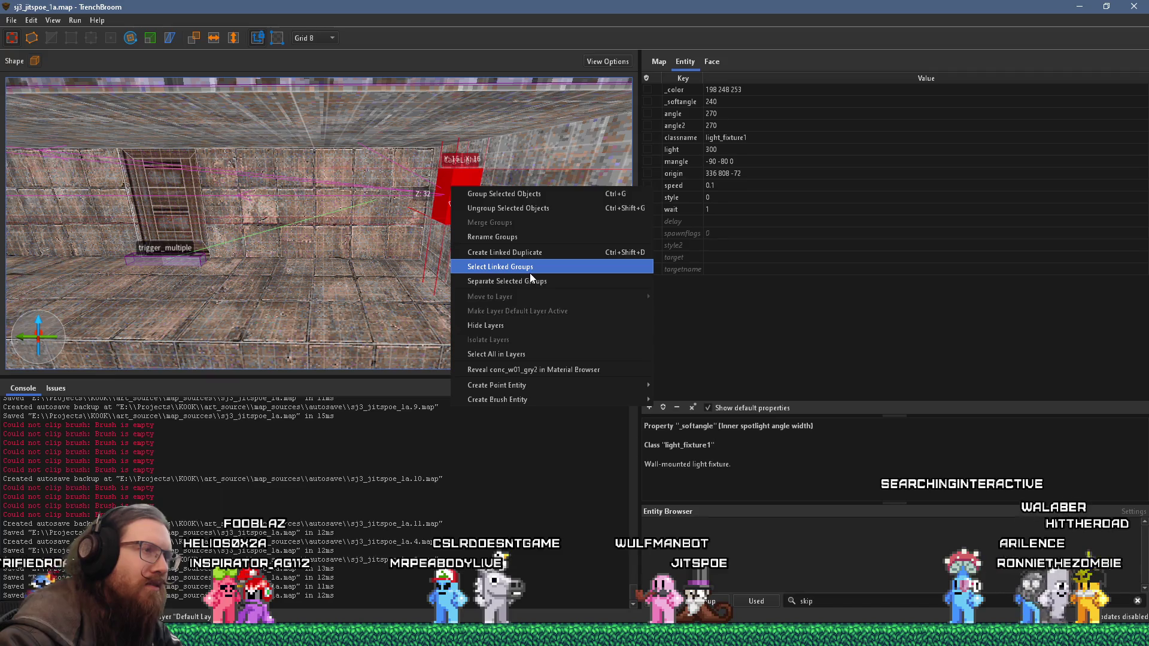
click(539, 209)
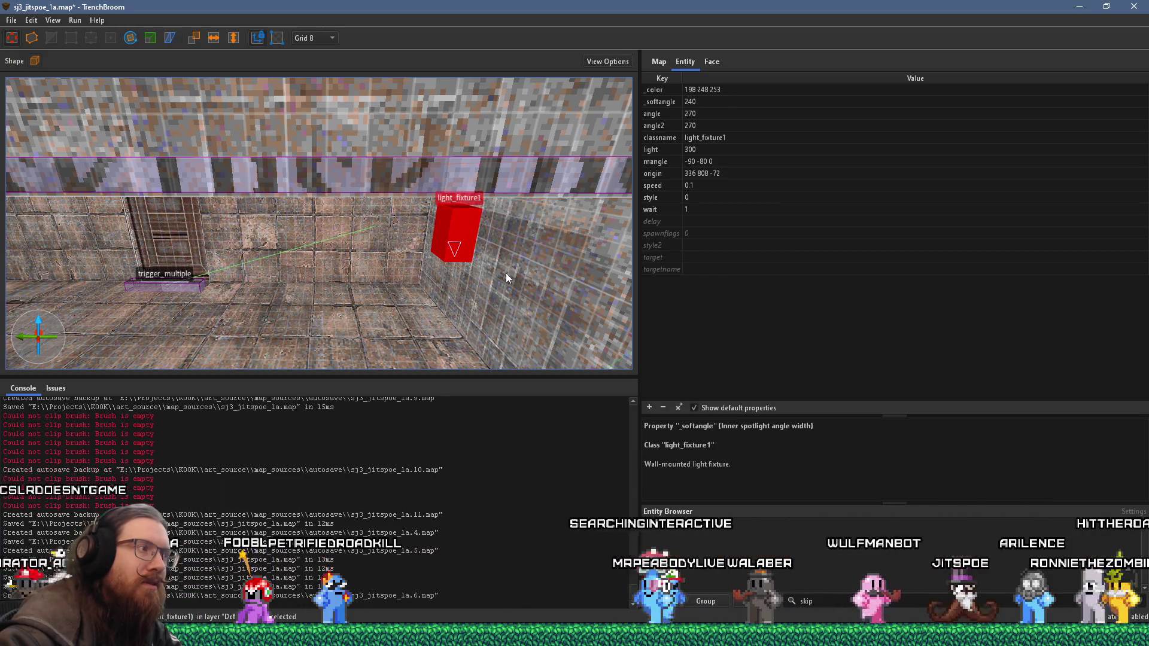
Step: Set the light fixture's angle2 to 90 and its spotlight mangle to 90 -80 0
click(702, 127)
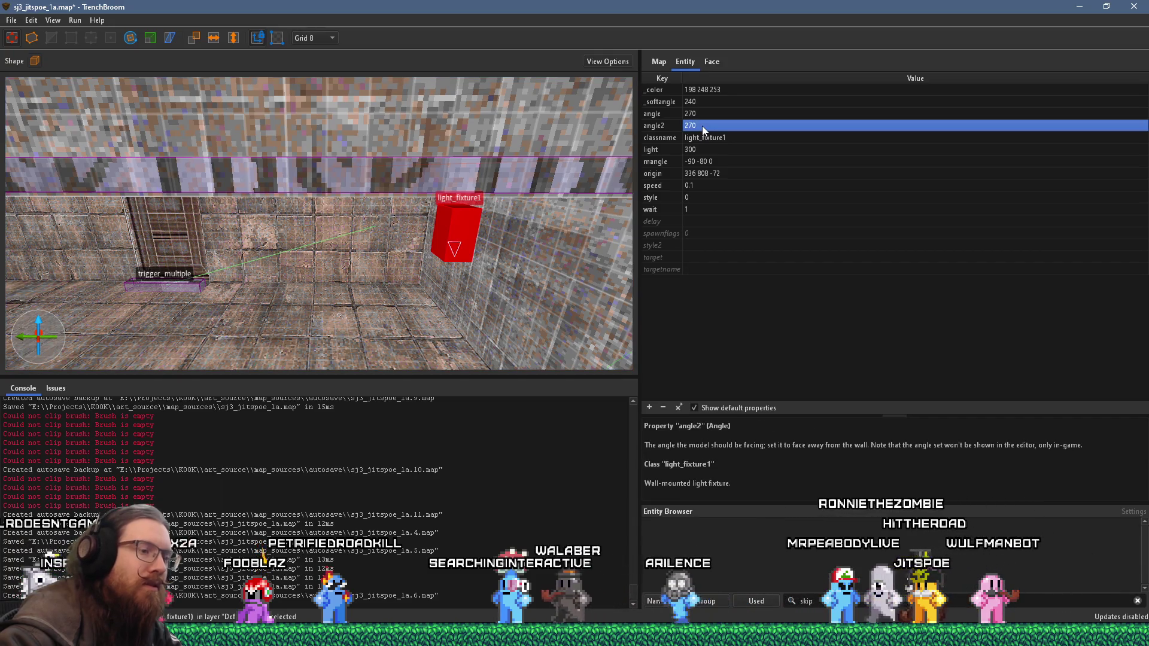
text(90)
key(Return)
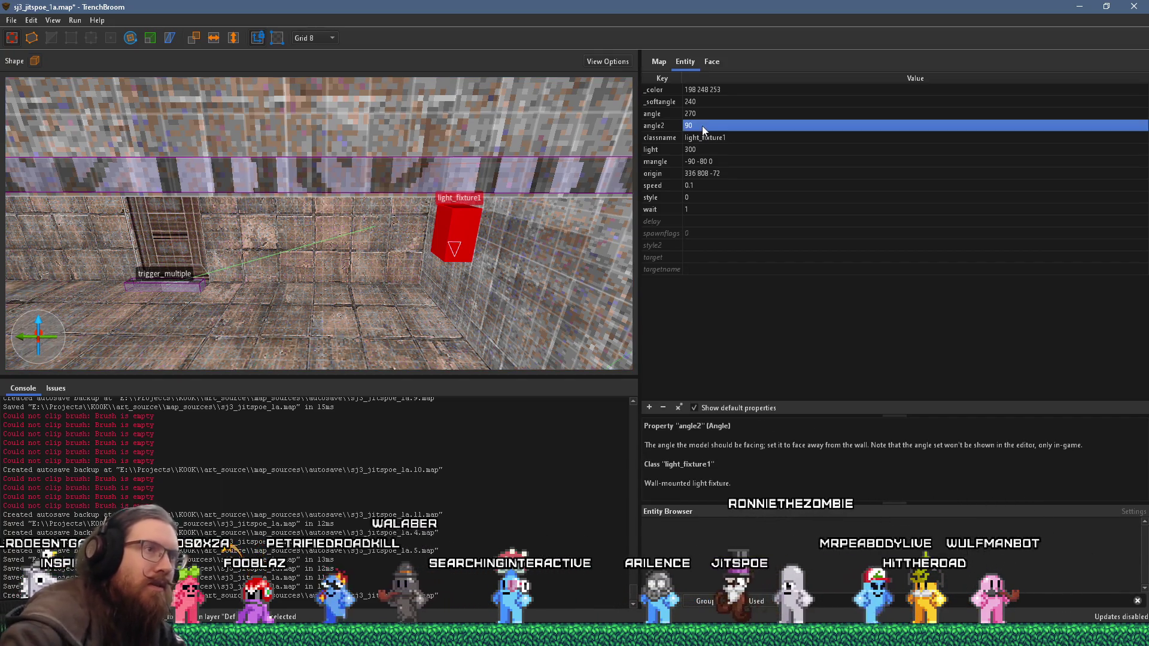
double_click(700, 162)
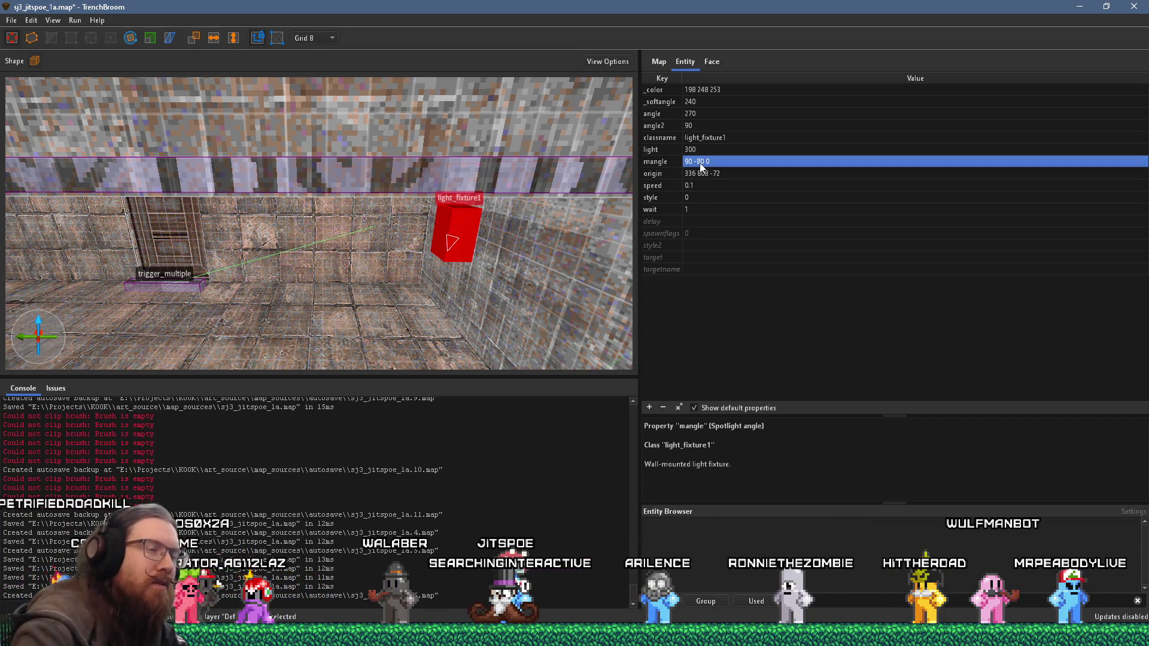
mouse_move(355, 288)
mouse_down()
mouse_move(330, 240)
mouse_move(283, 246)
mouse_up()
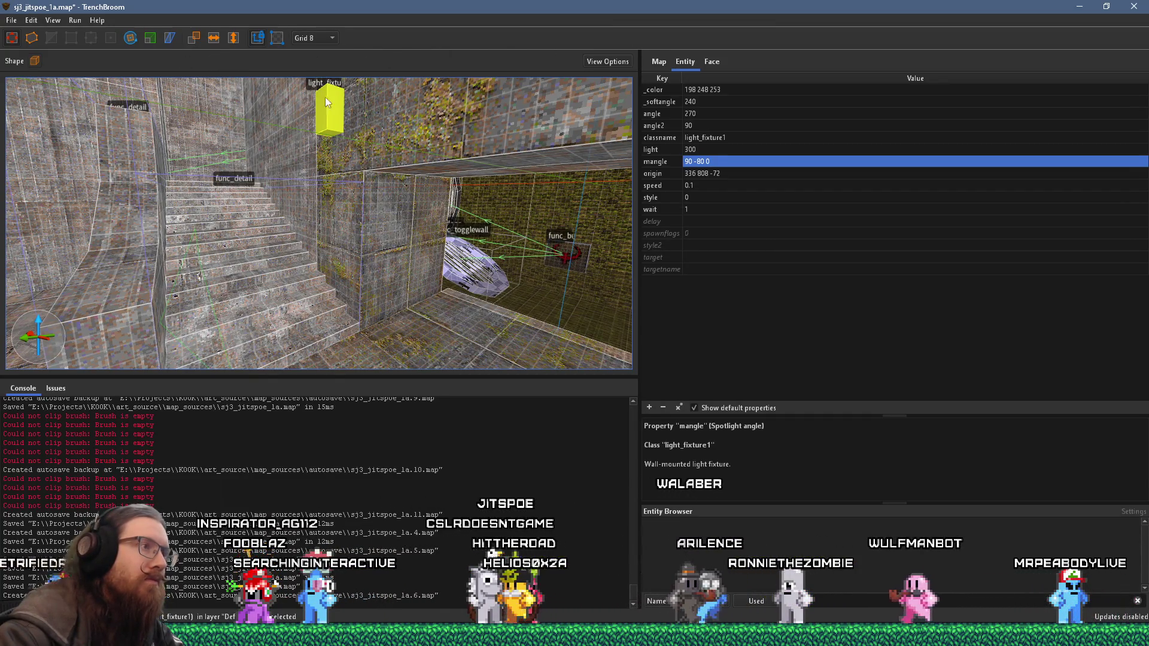
Step: Save the map and compile it with the alkaline dev profile
click(7, 24)
click(67, 63)
click(86, 32)
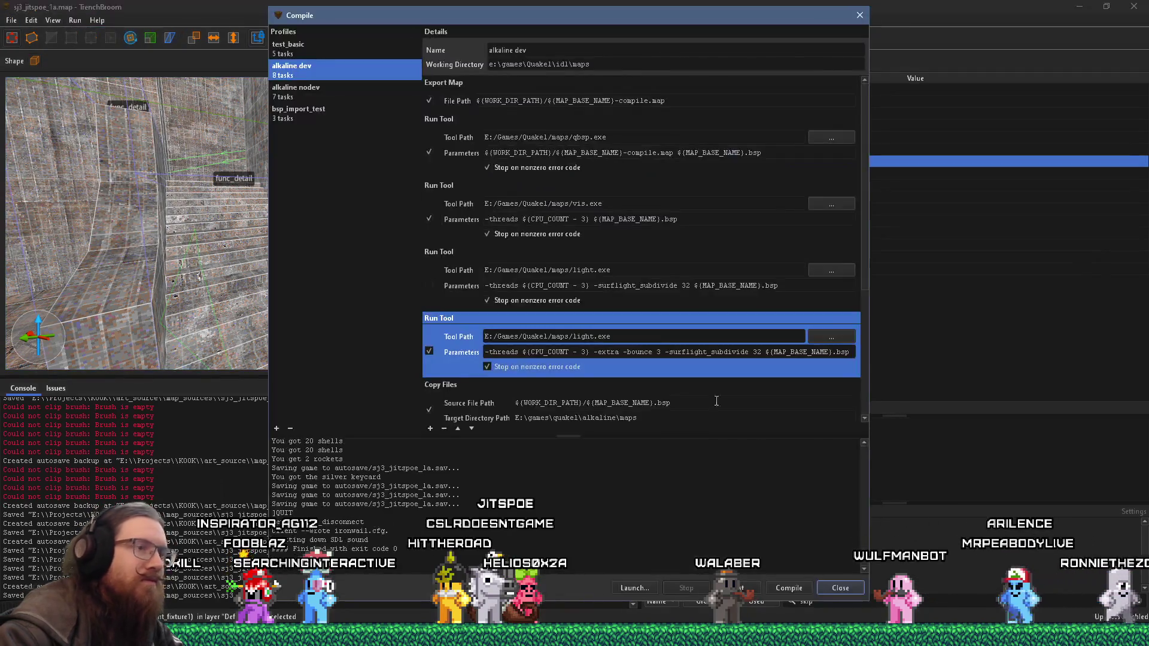
click(792, 591)
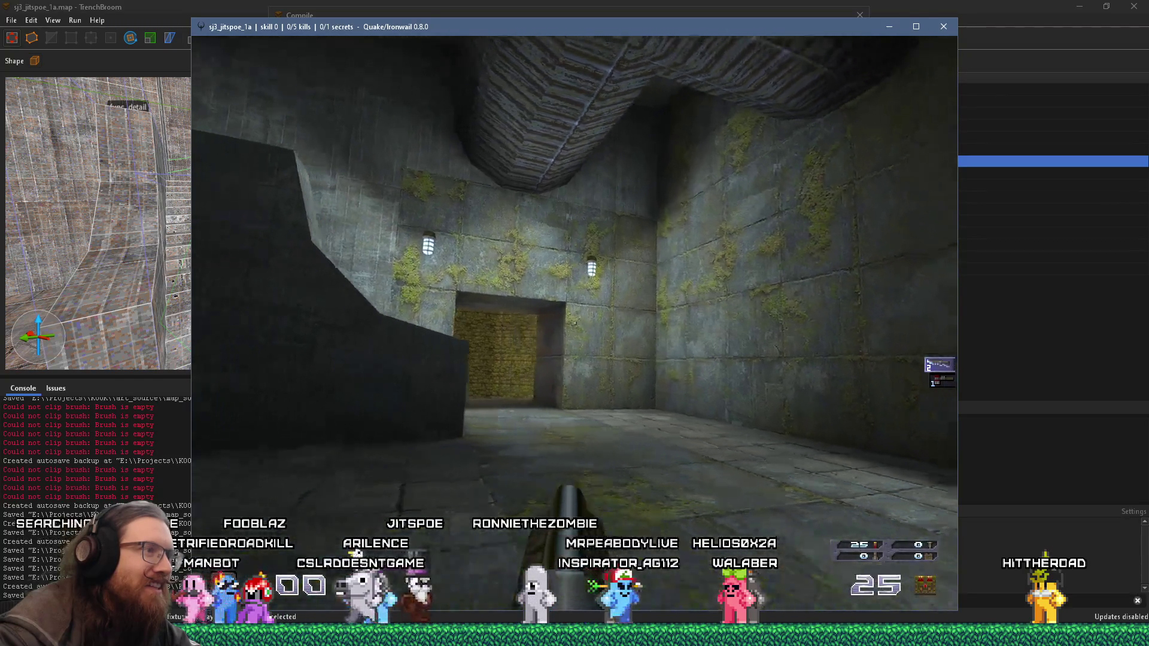
key(w)
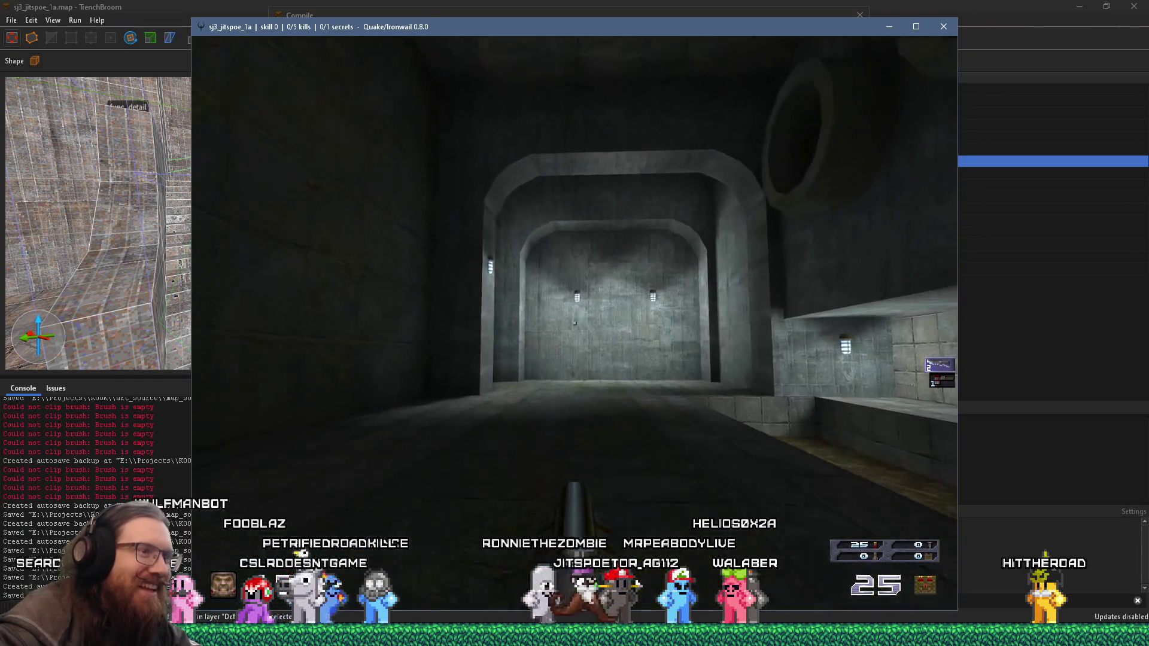
key(w)
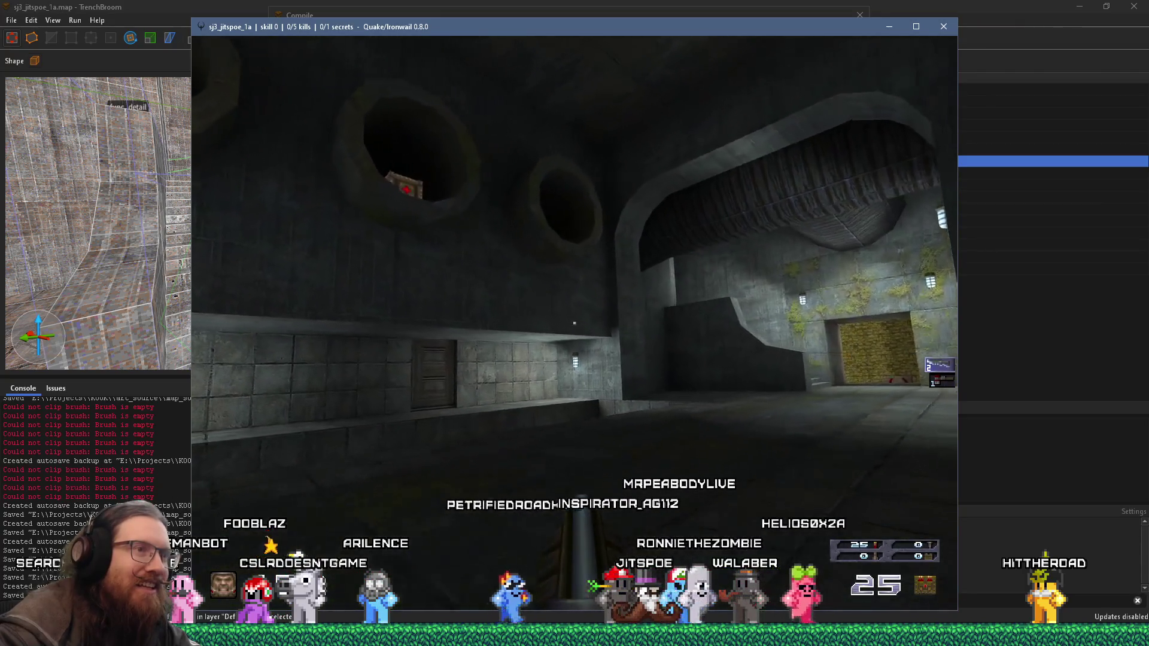
key(w)
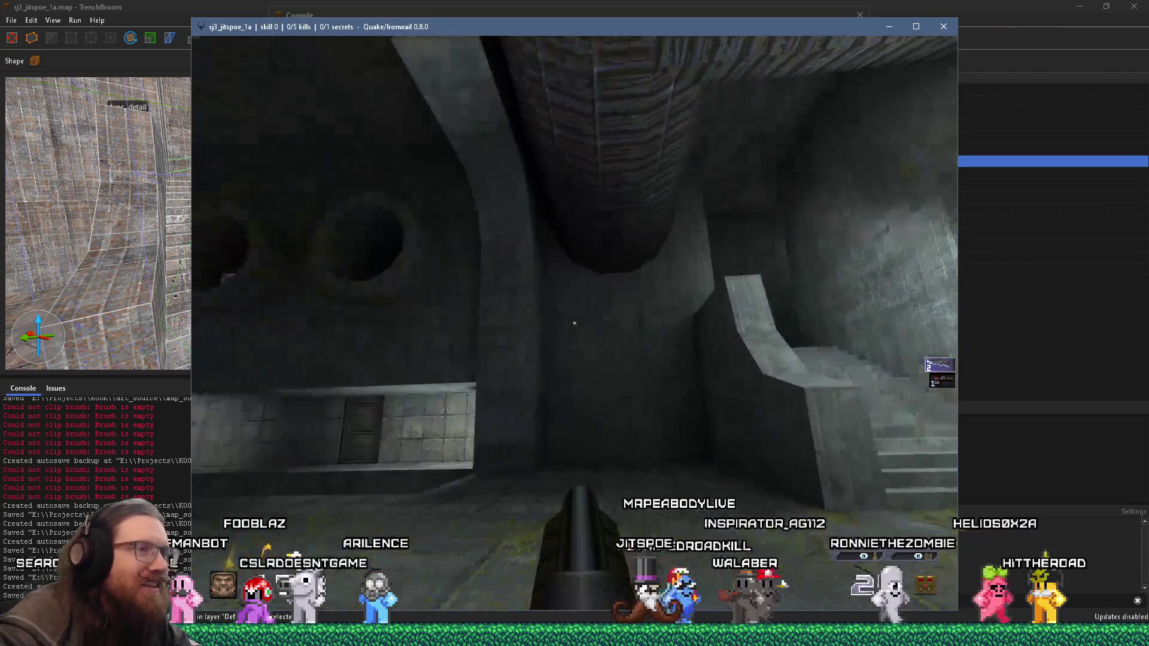
key(w)
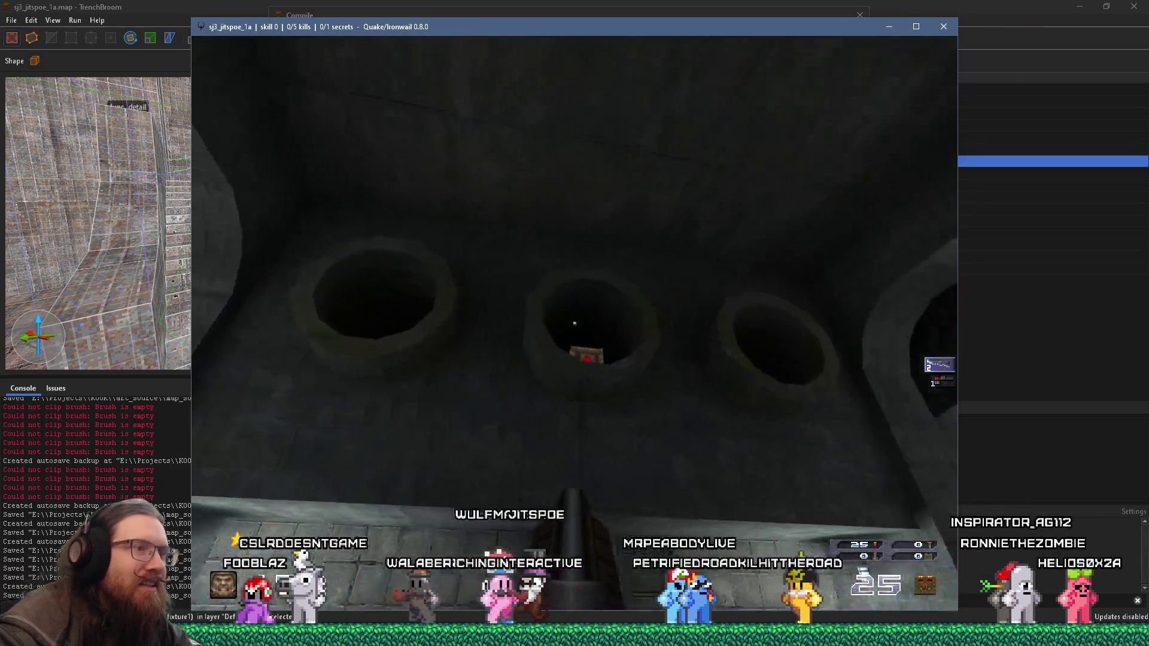
key(w)
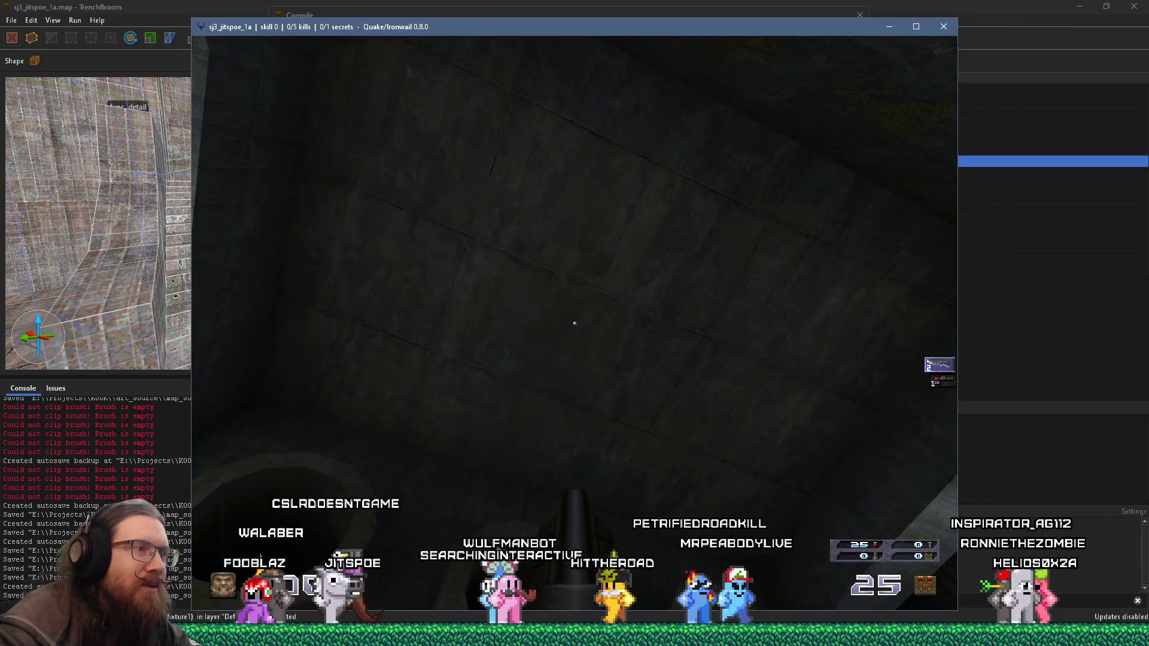
key(s)
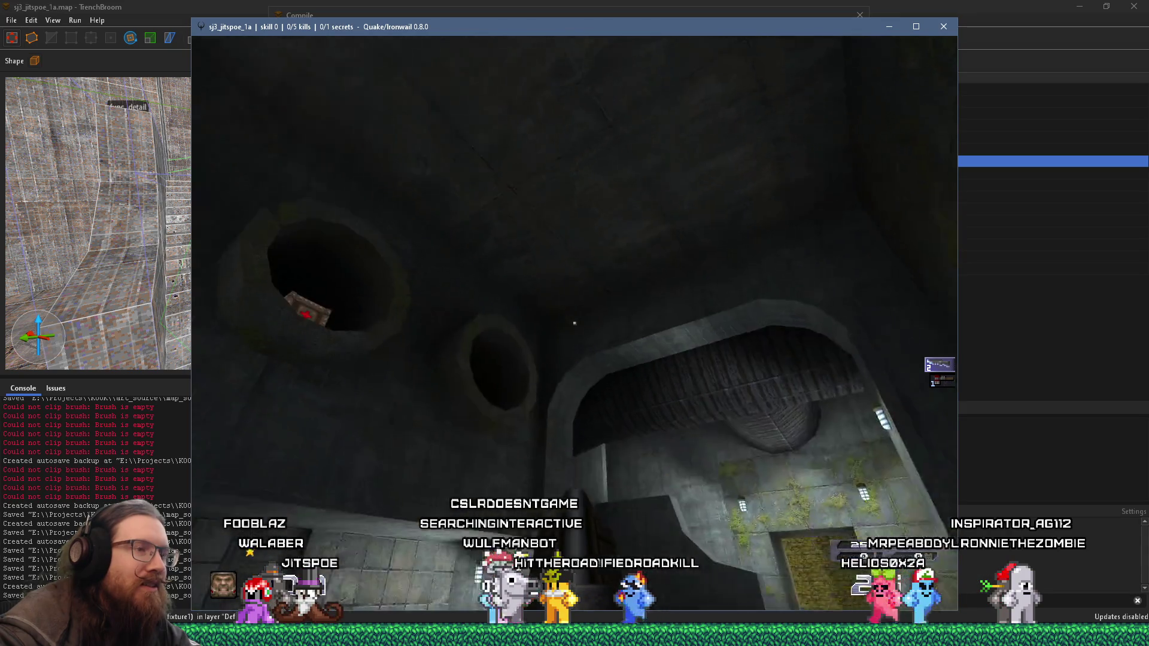
key(w)
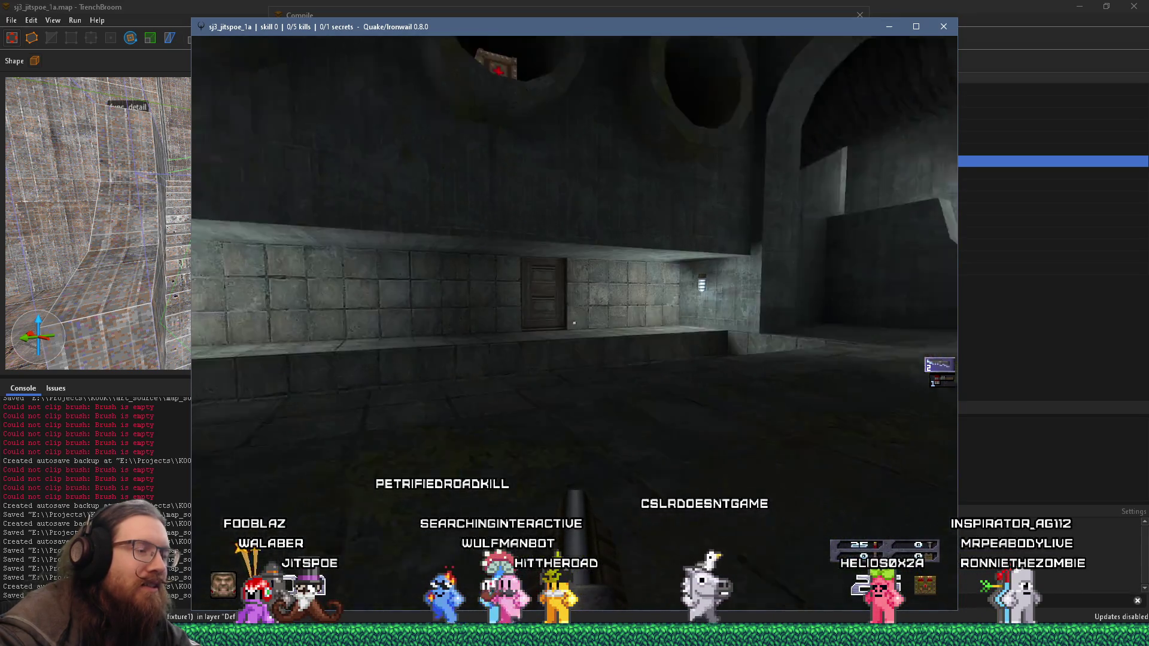
key(w)
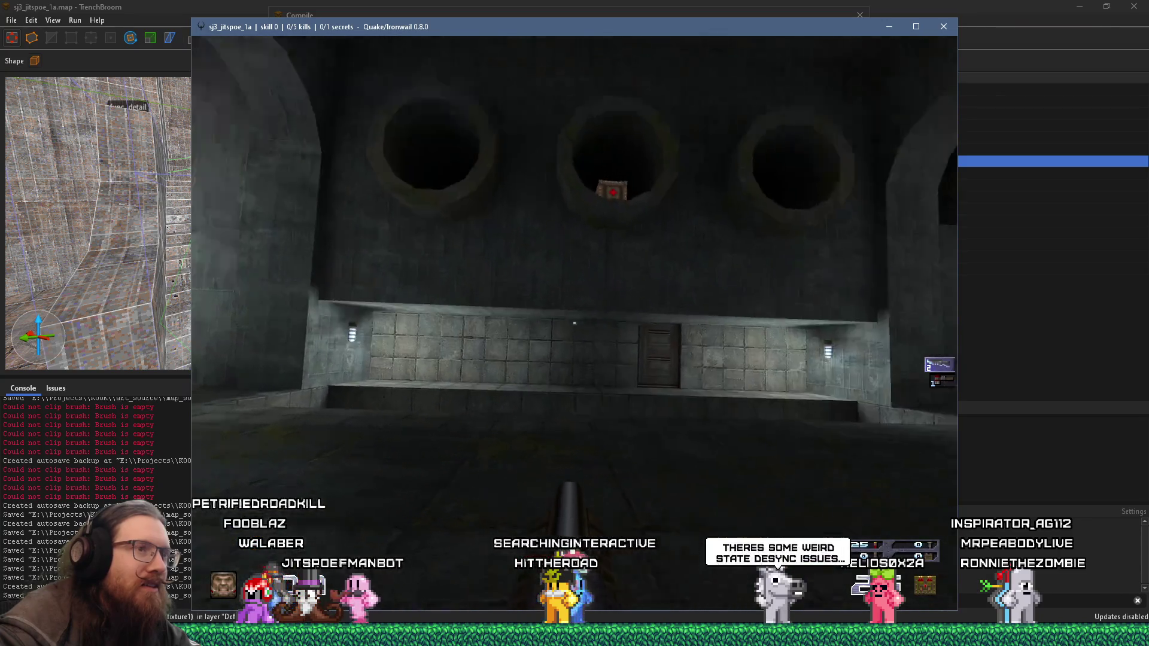
key(w)
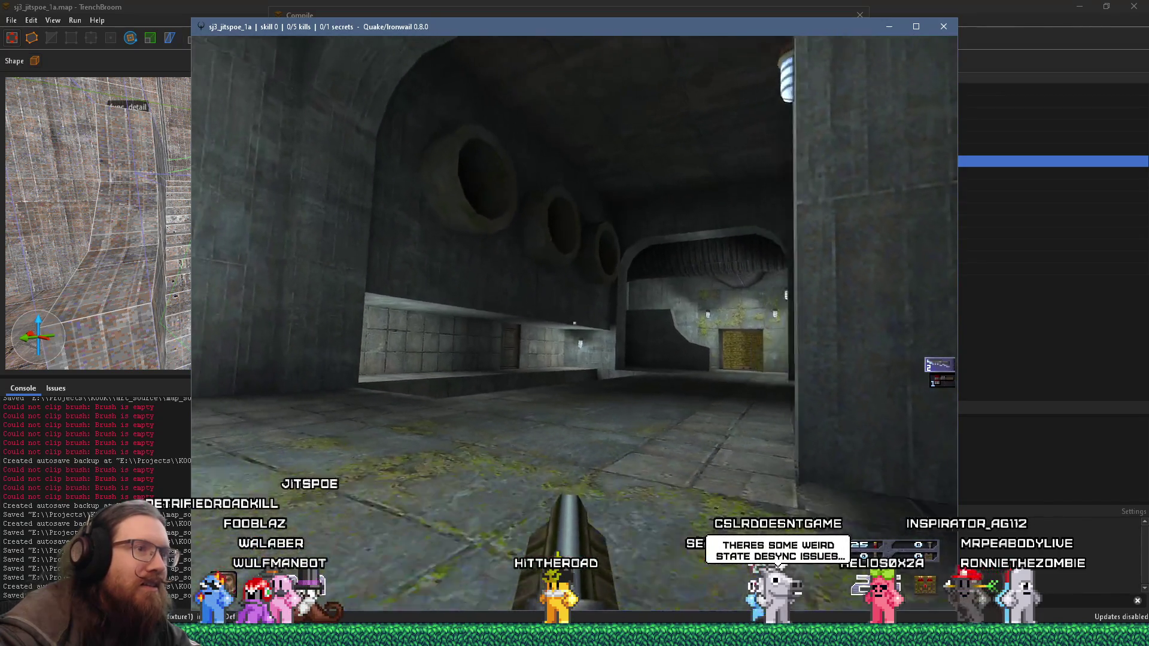
key(w)
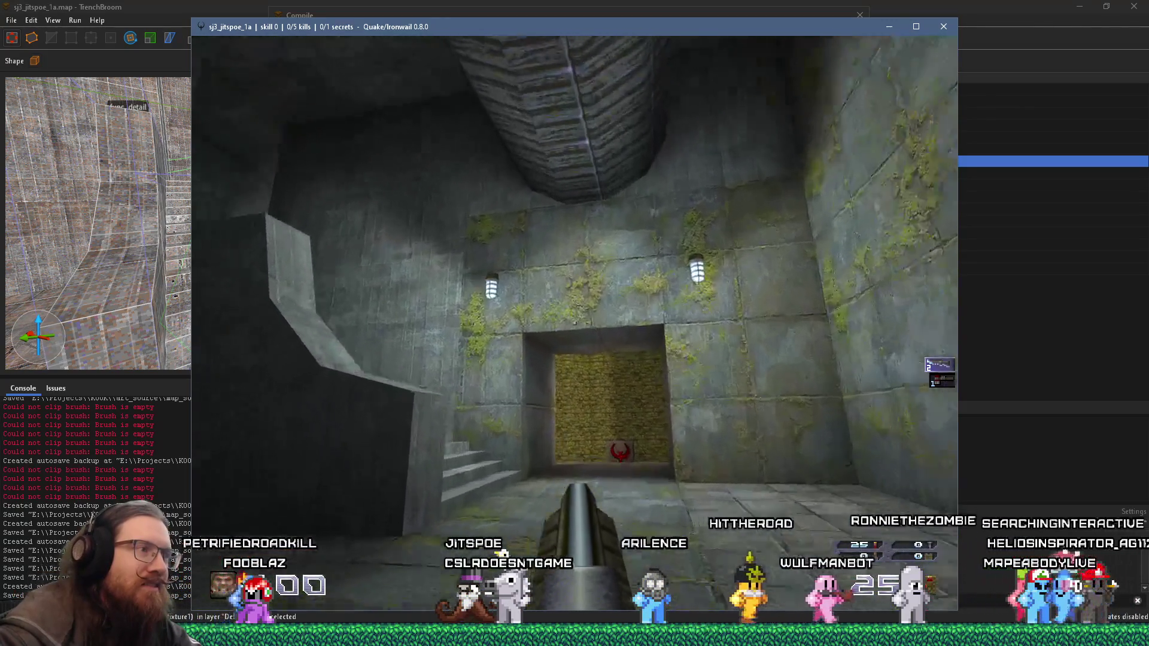
Step: Walk down the staircase, through the vent hall and into the mossy grate room
key(w)
key(w)
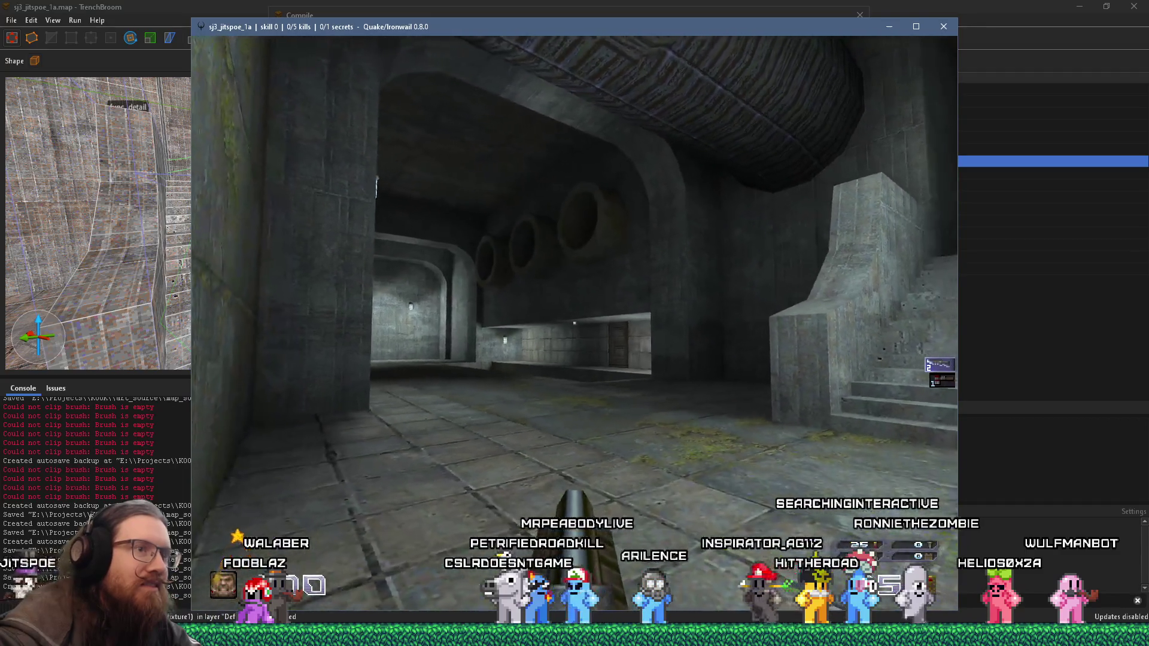
key(w)
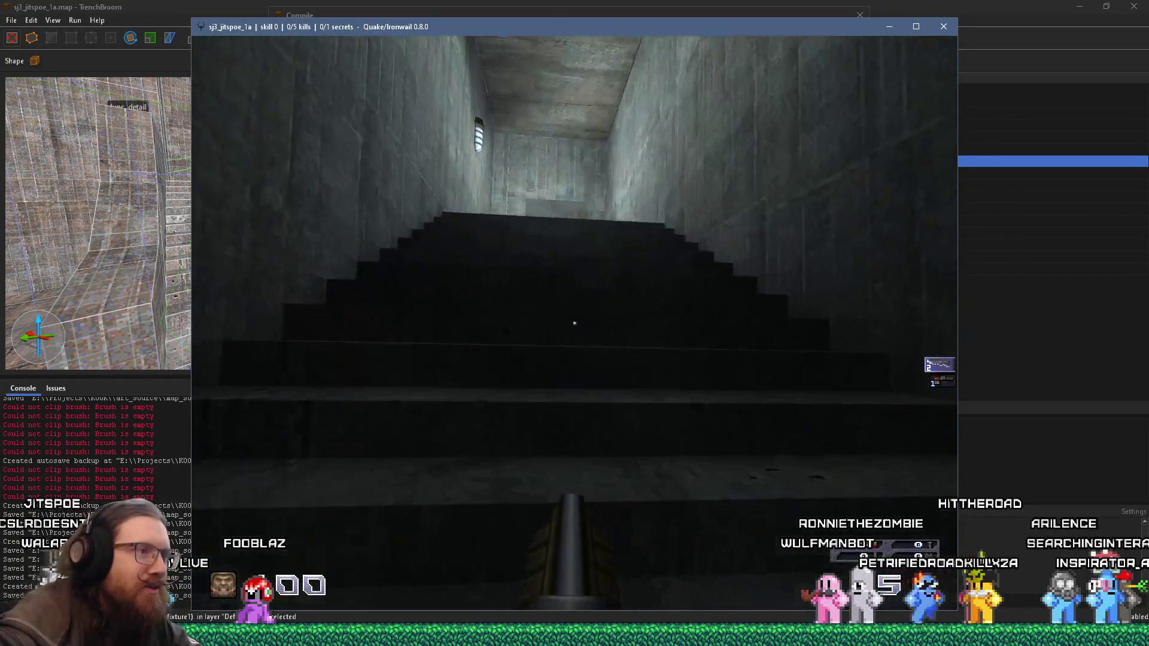
key(w)
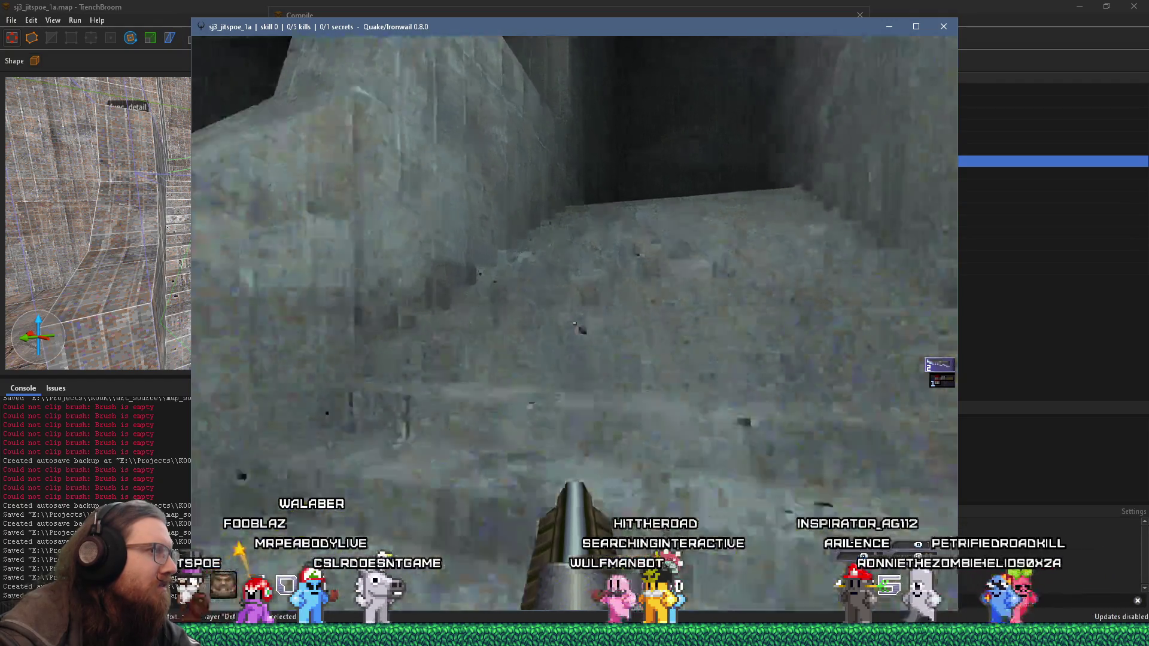
key(w)
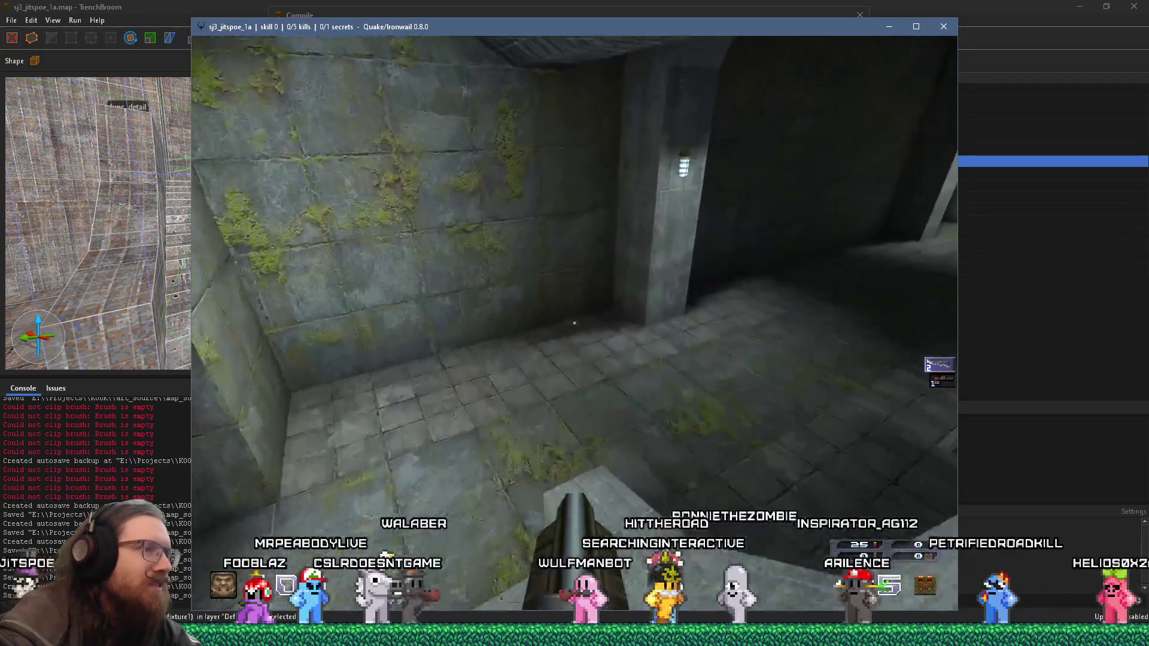
key(s)
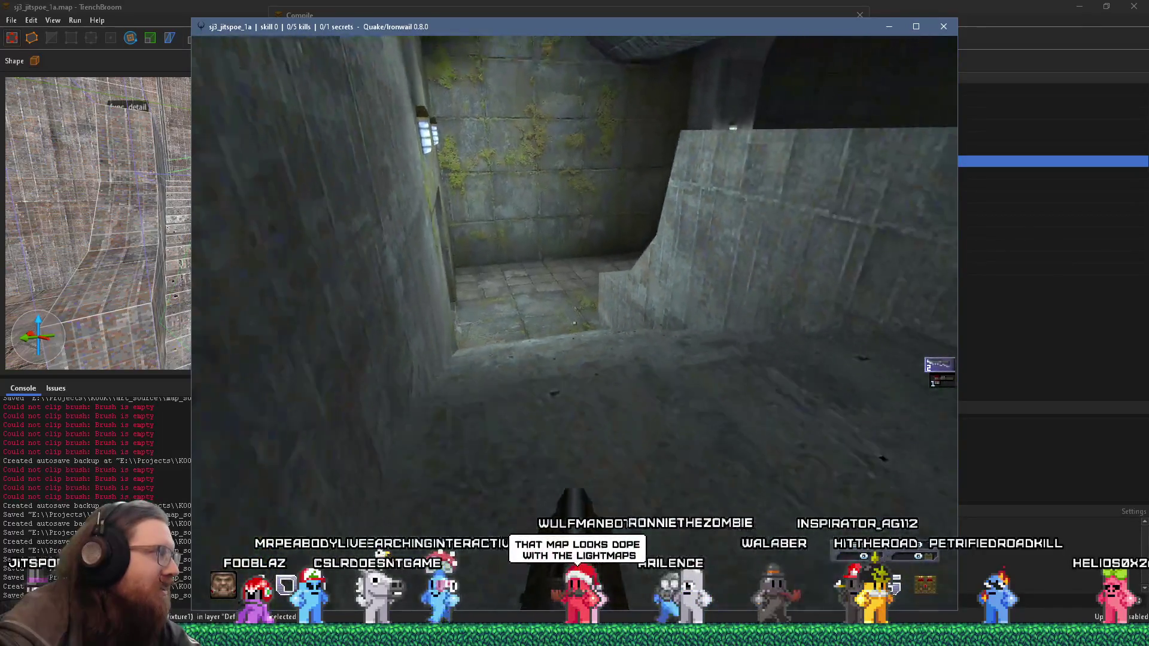
key(w)
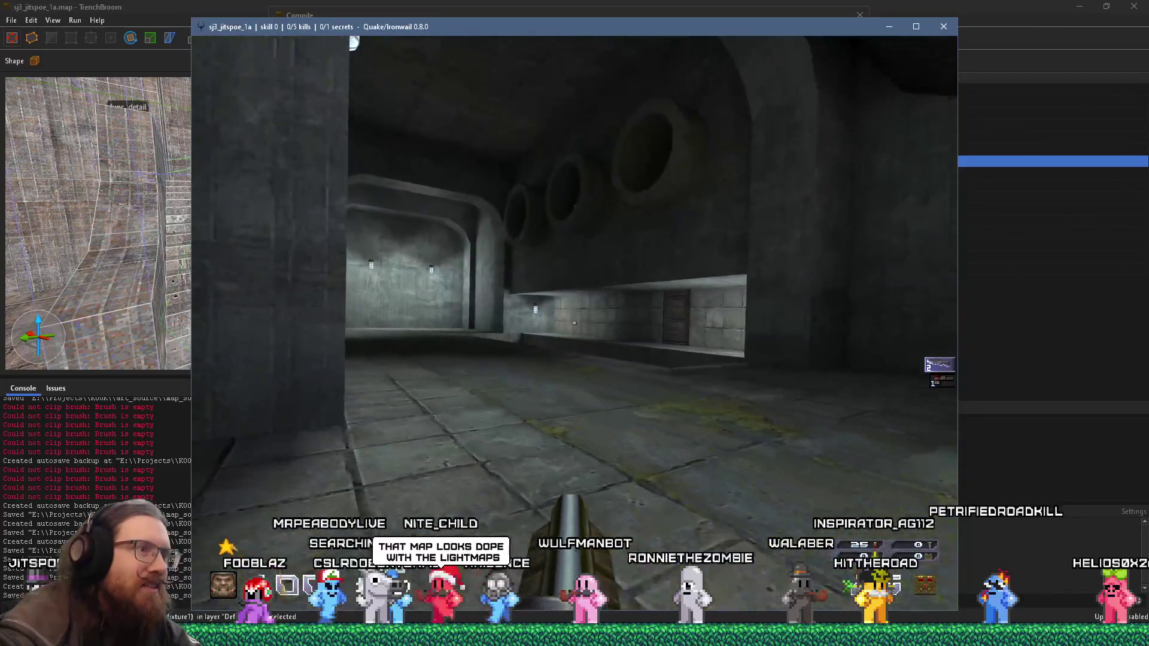
key(w)
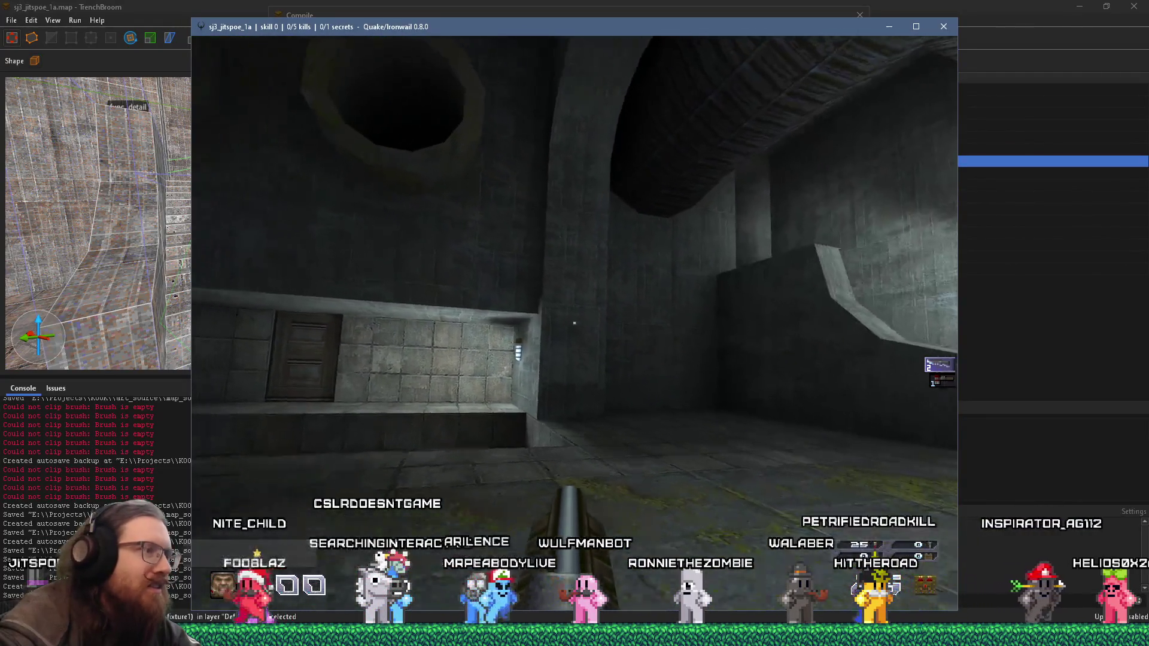
key(w)
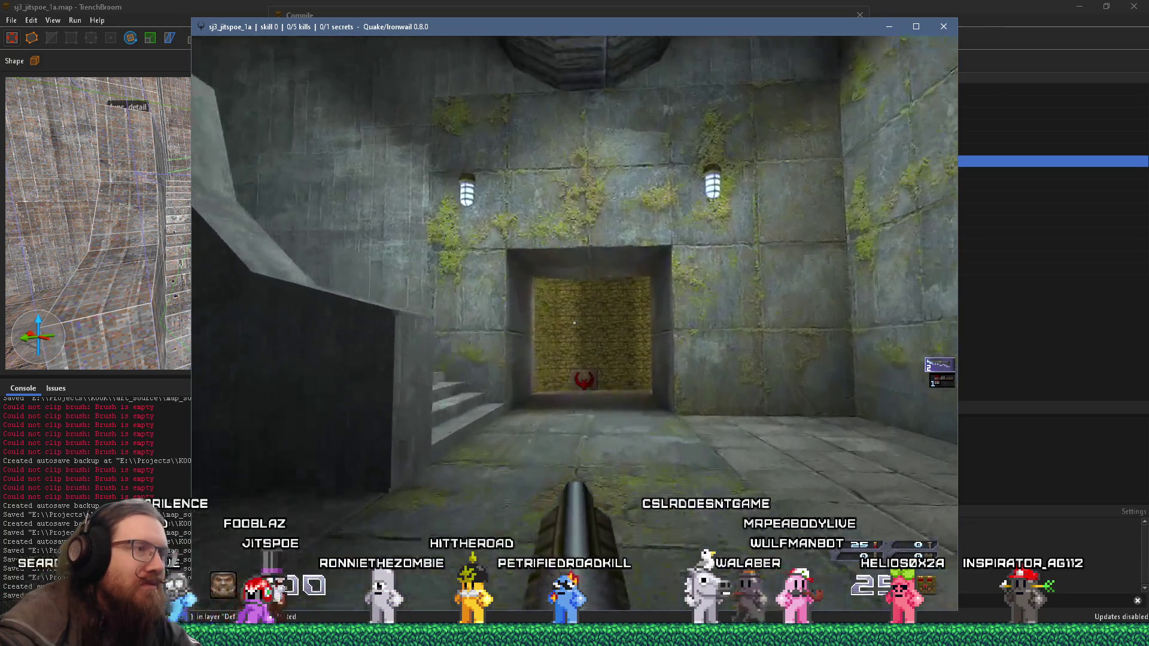
key(w)
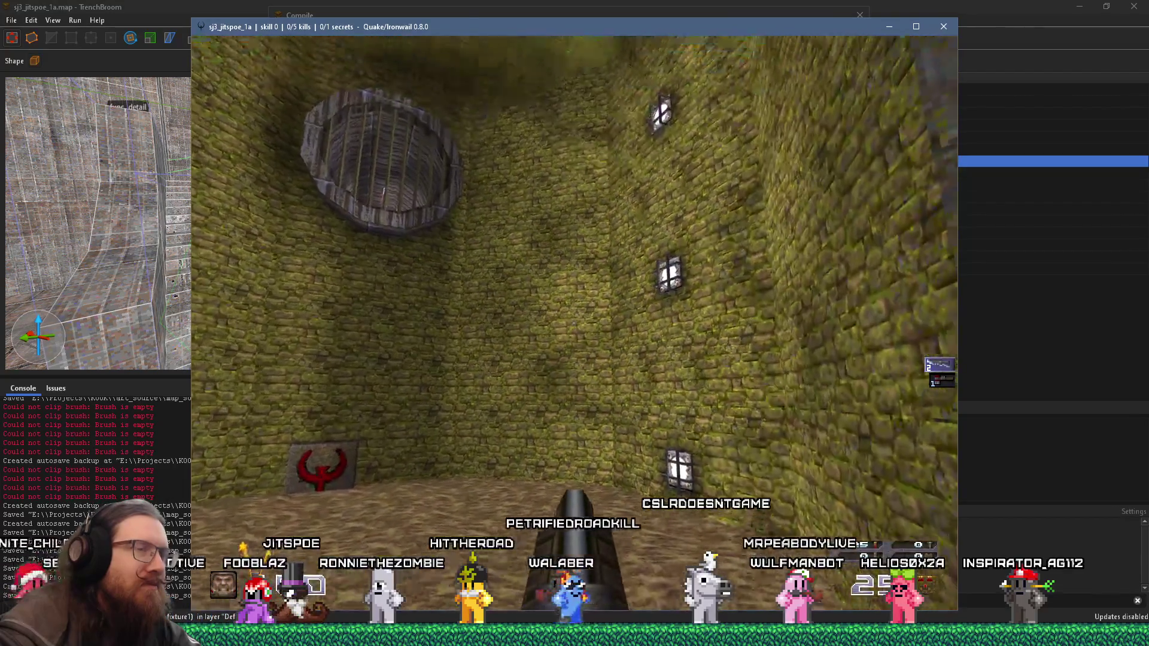
Step: Quit Ironwail from the console to return to TrenchBroom
key(grave)
text(ou)
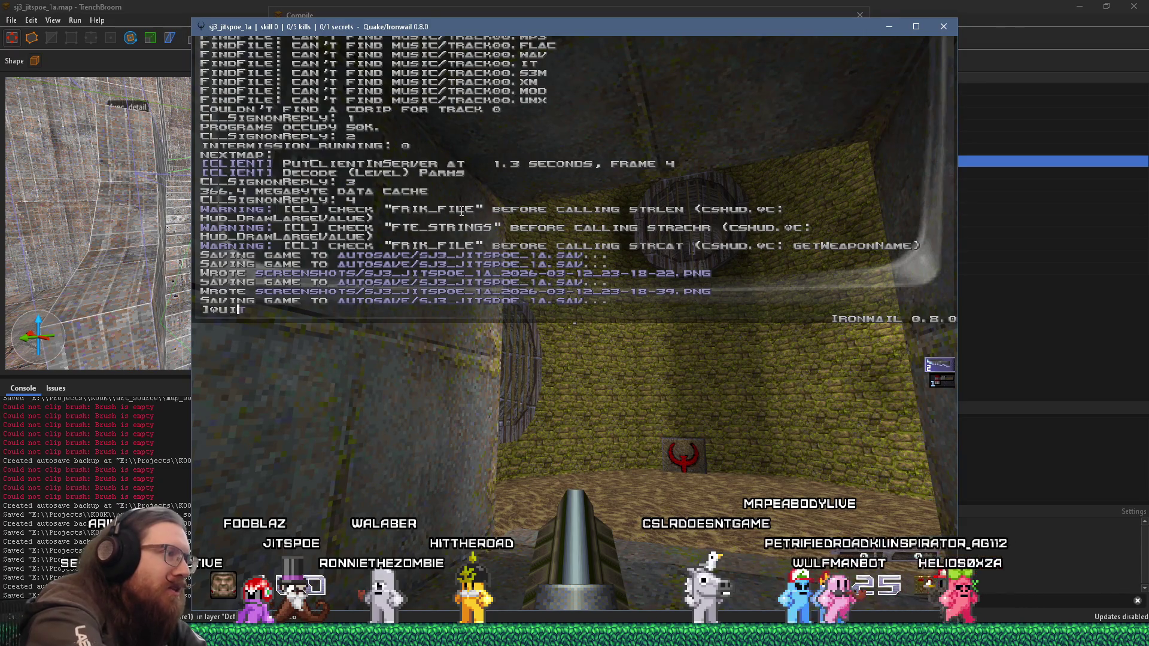
key(Return)
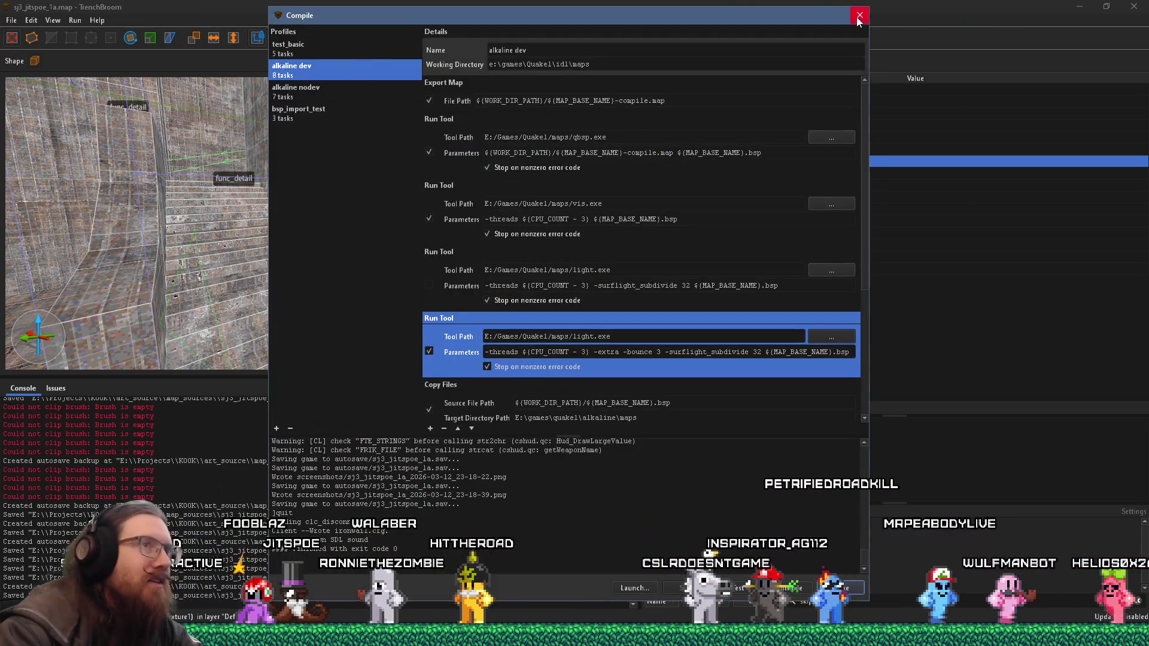
Step: Lower the GrateLight entity's light brightness from 200 to 150
click(859, 16)
scroll(489, 267, up, 5)
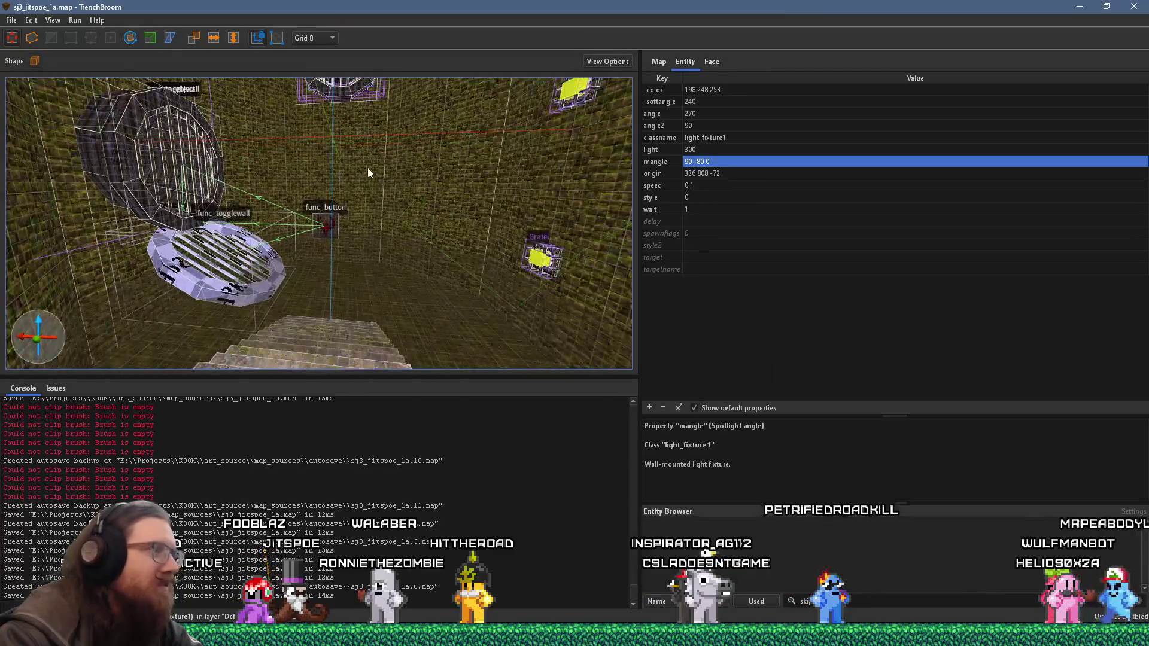
scroll(368, 173, up, 3)
scroll(557, 231, up, 3)
click(461, 298)
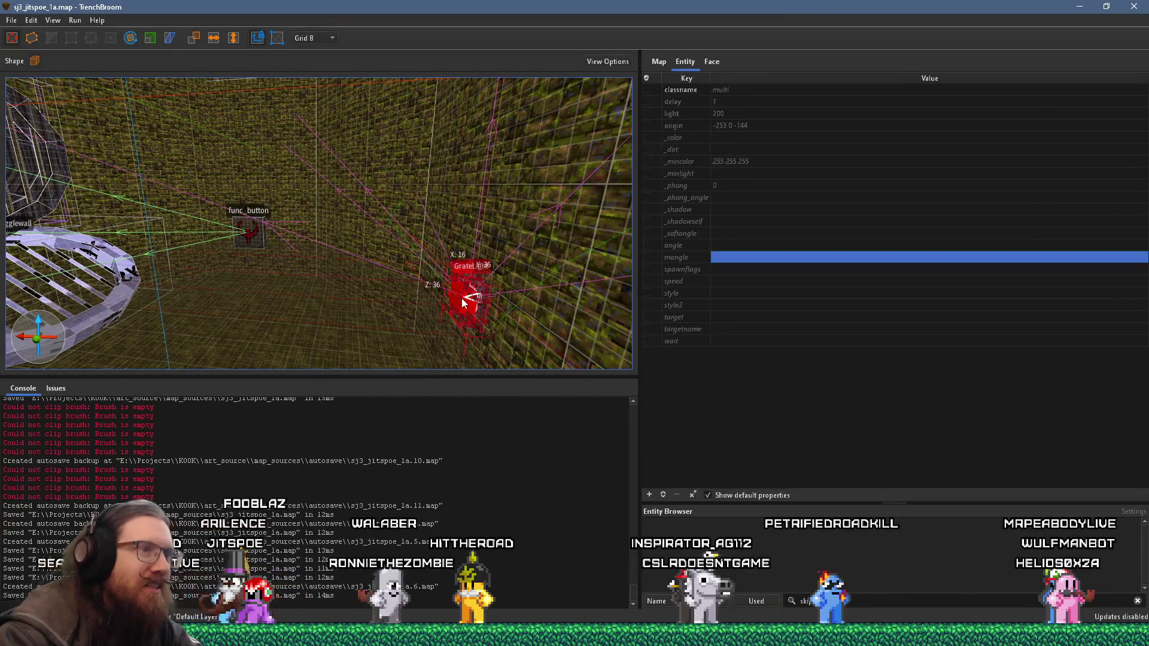
click(707, 113)
double_click(741, 113)
text(150)
key(Return)
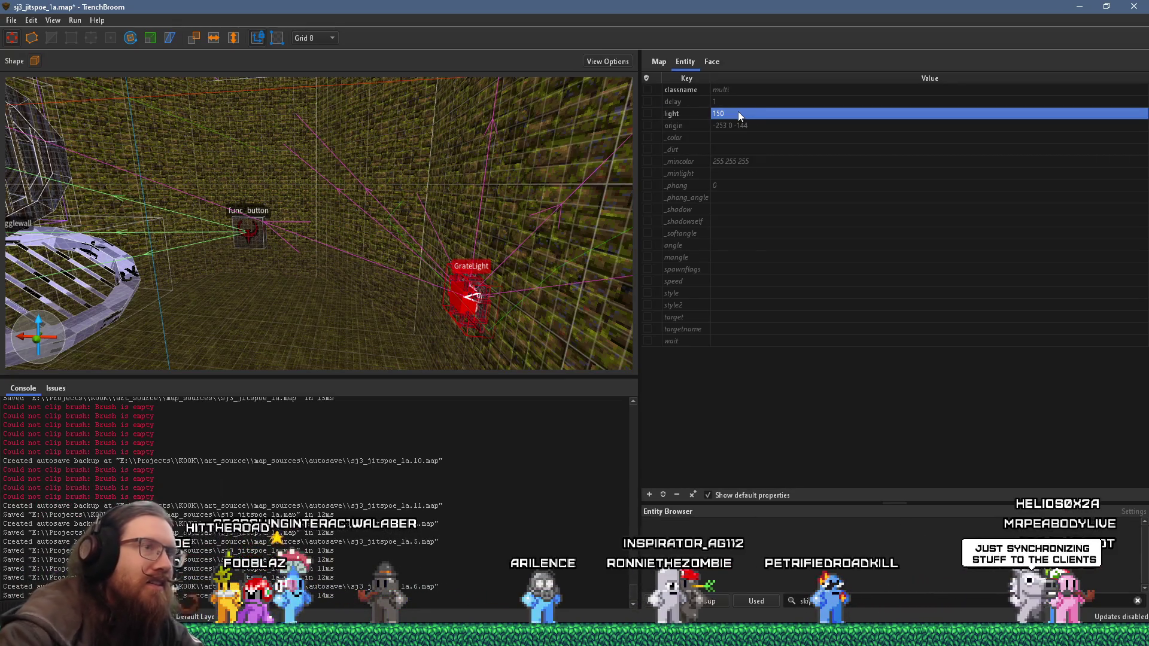
drag(326, 197, 359, 185)
key(Escape)
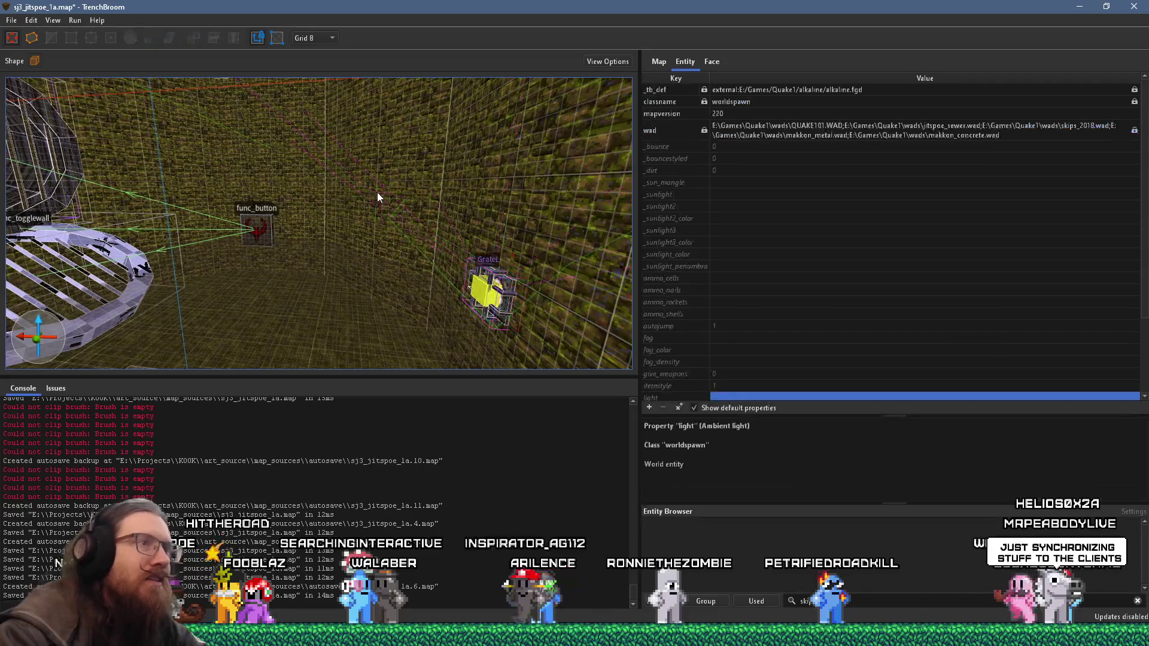
key(ctrl+z)
Step: Select the other grate light and inspect its wait property
key(w)
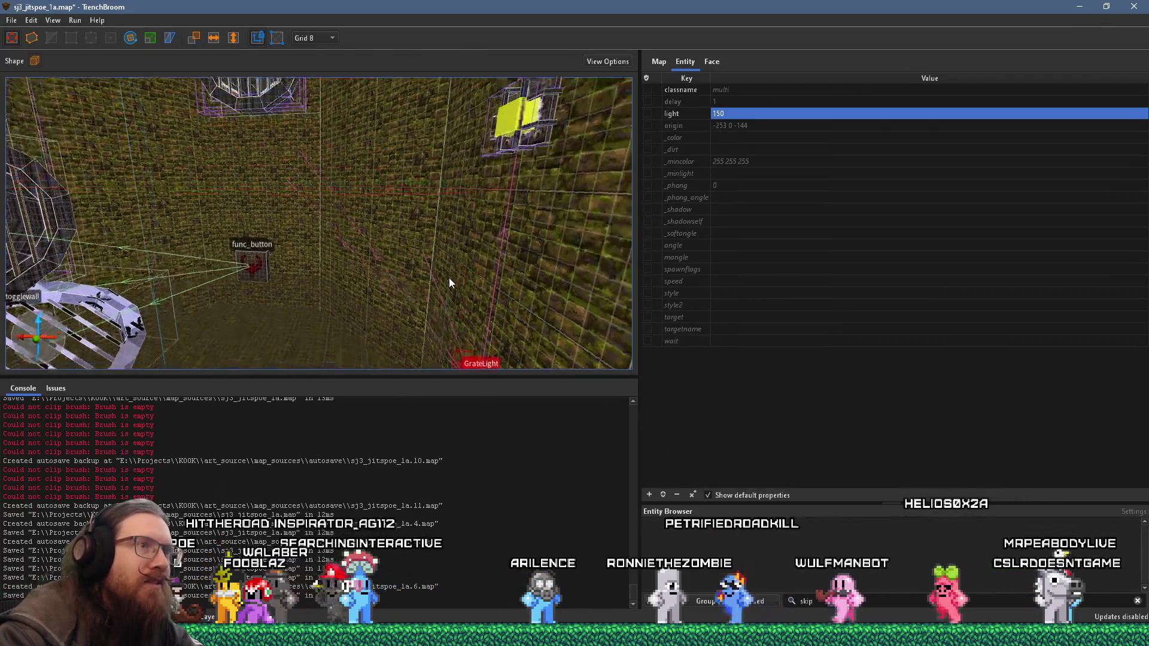
click(498, 155)
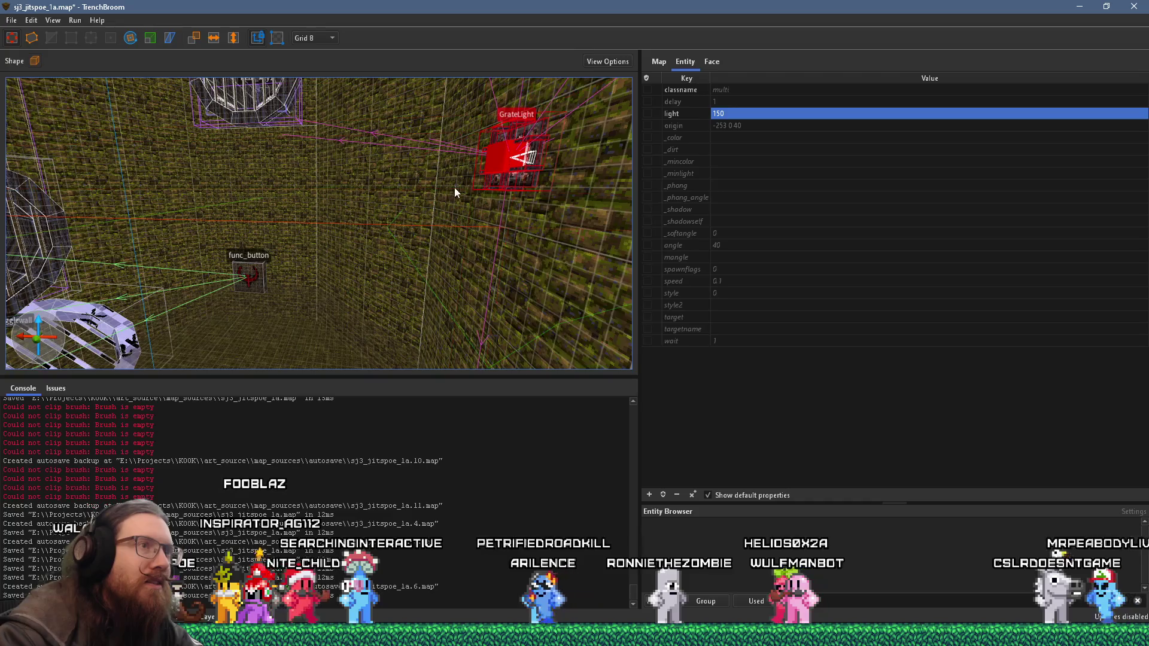
drag(483, 200, 518, 214)
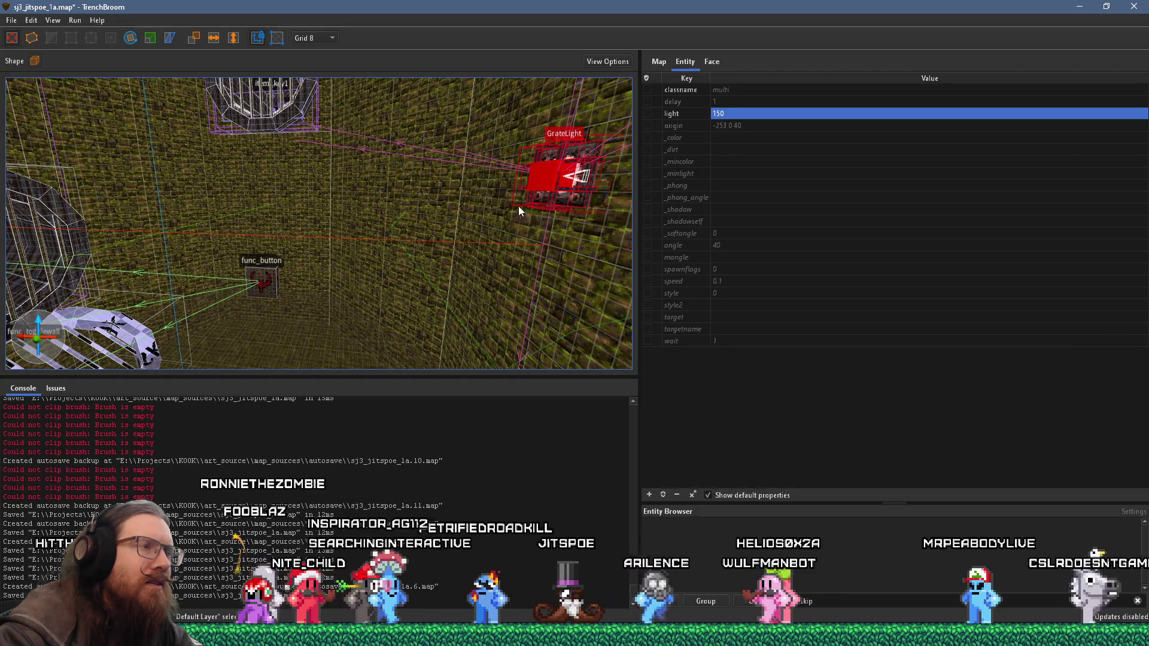
click(556, 177)
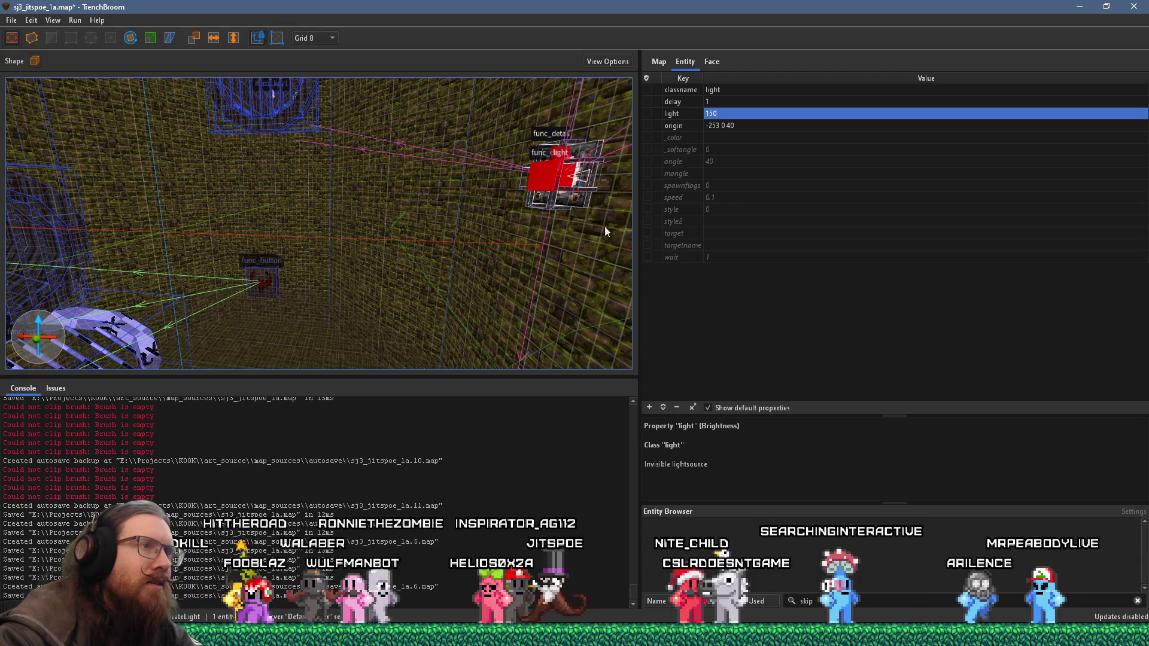
click(669, 257)
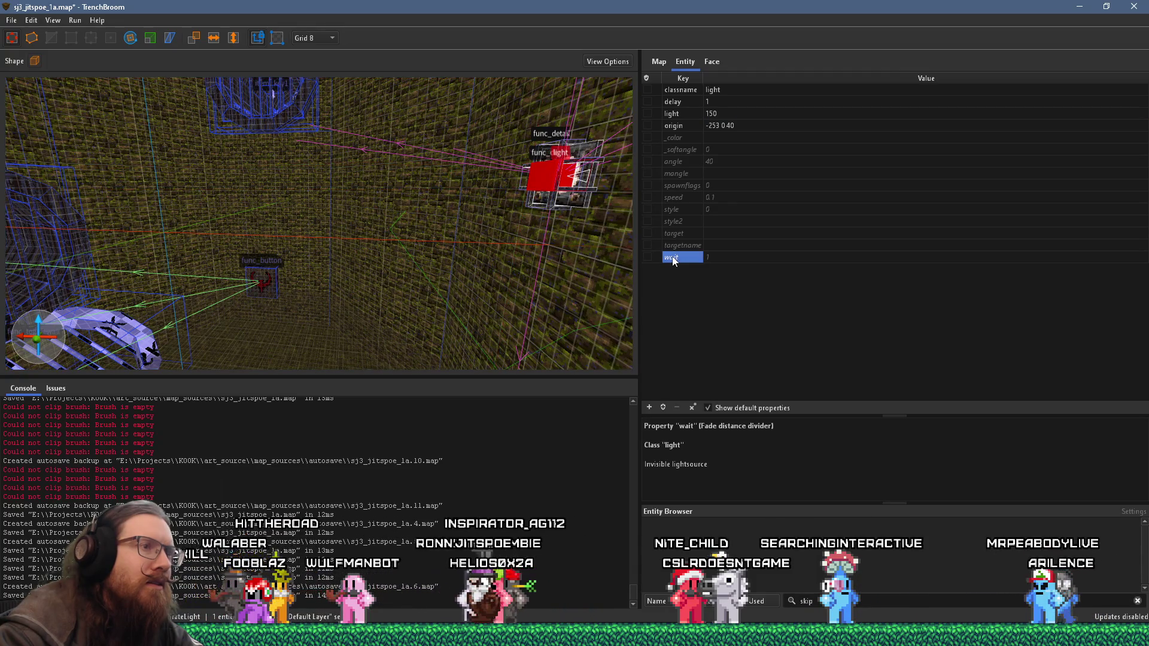
click(718, 260)
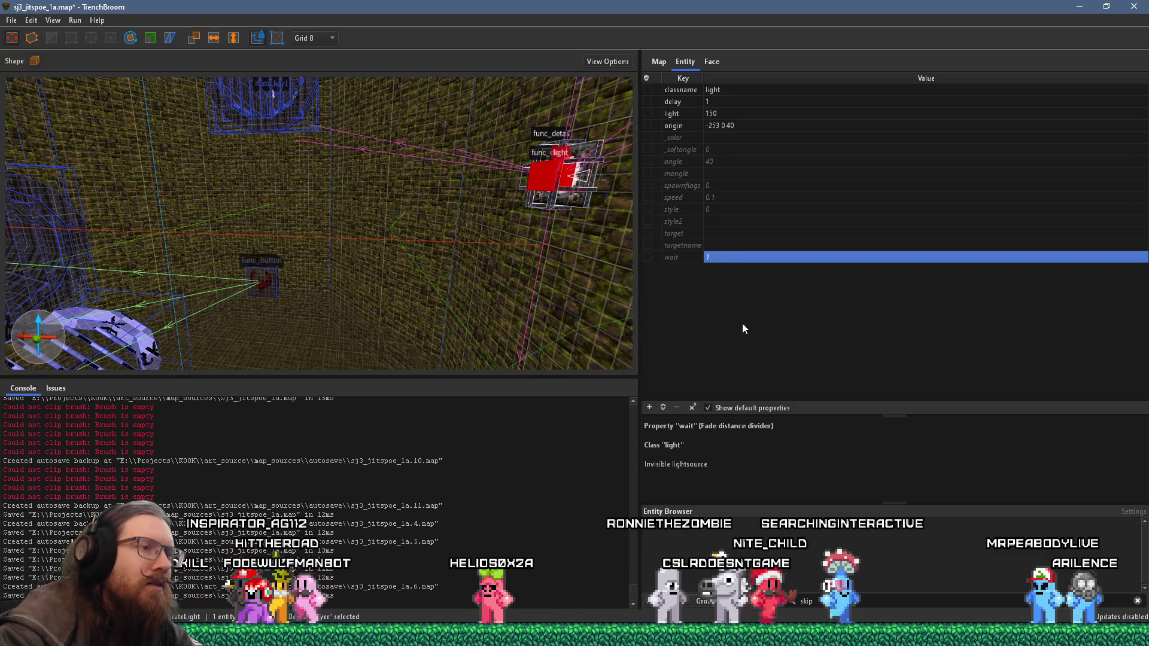
click(685, 260)
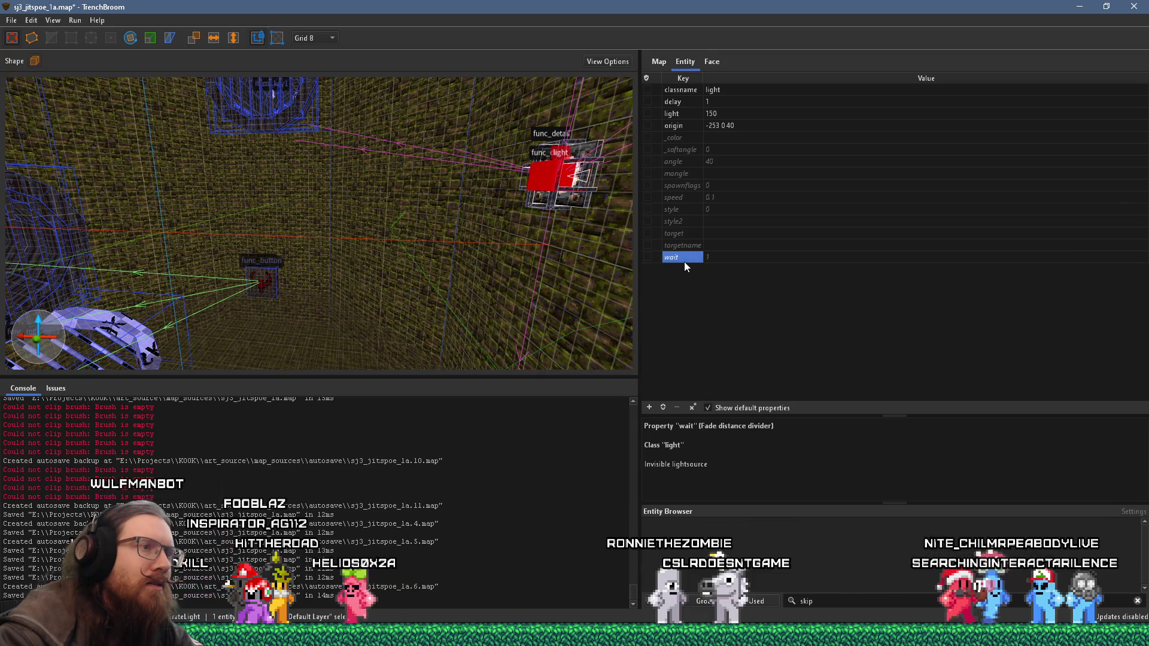
click(721, 257)
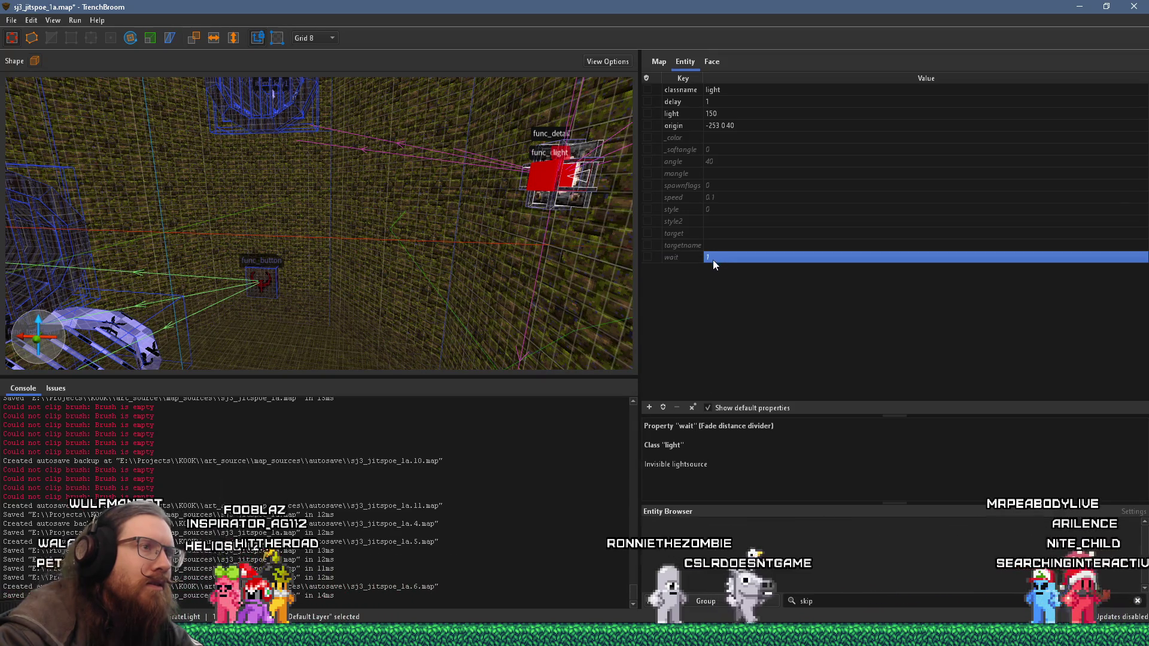
Step: Review the light's style options and speed description, then return to the wait value
click(685, 210)
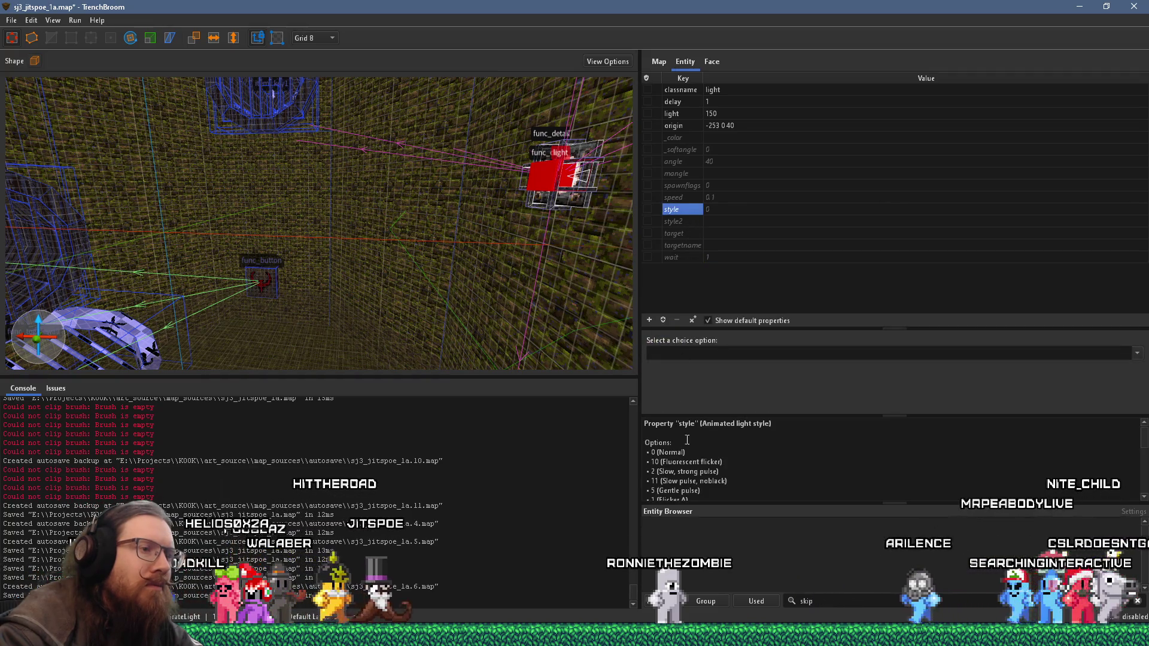
scroll(694, 458, down, 3)
scroll(694, 458, up, 2)
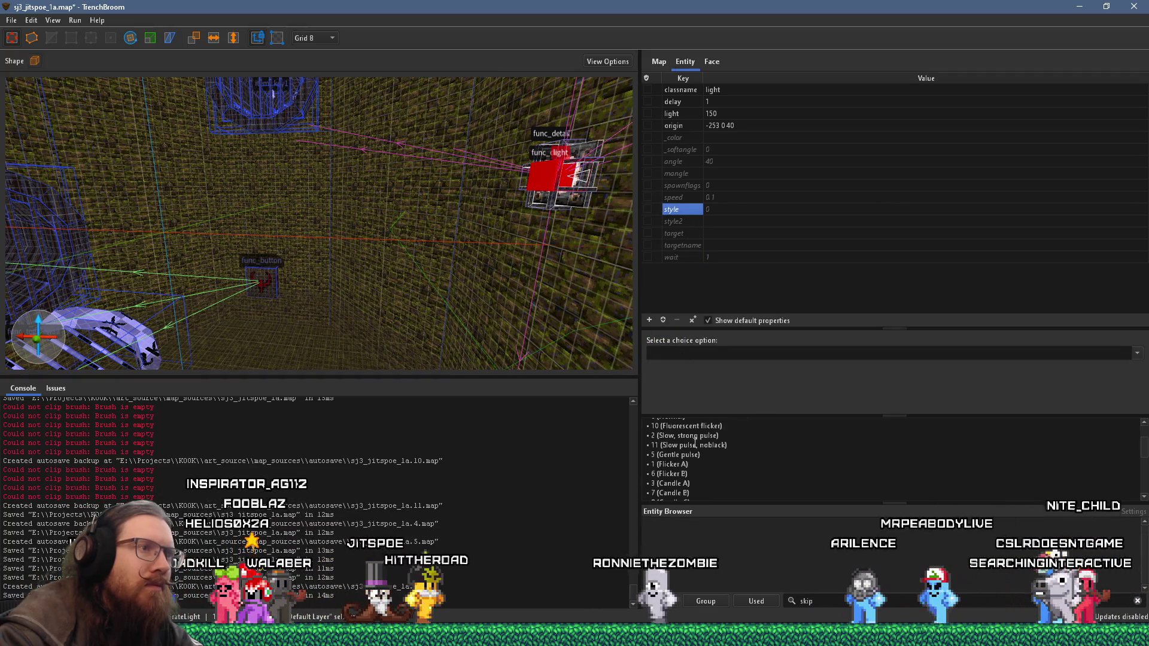
click(685, 200)
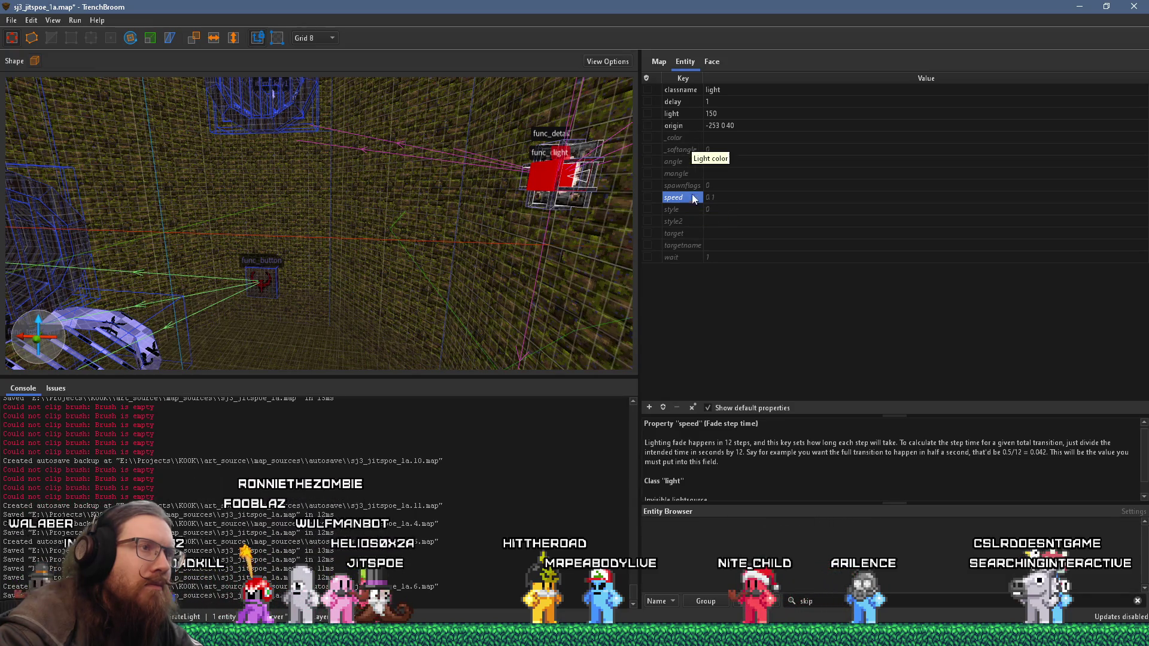
click(701, 257)
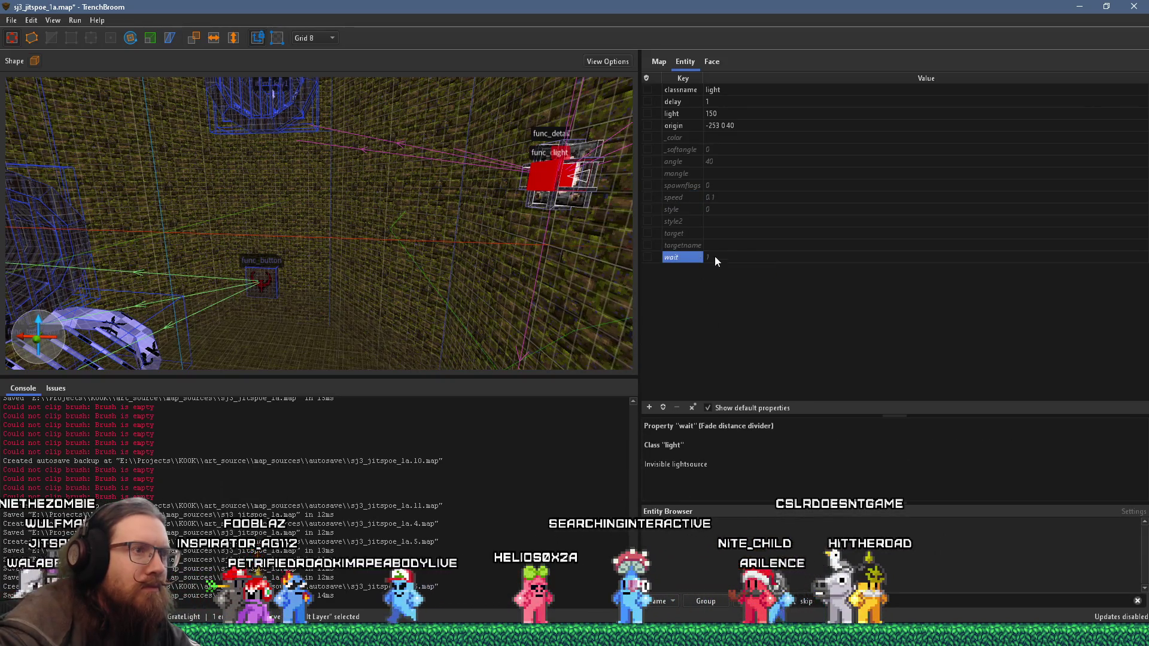
click(719, 257)
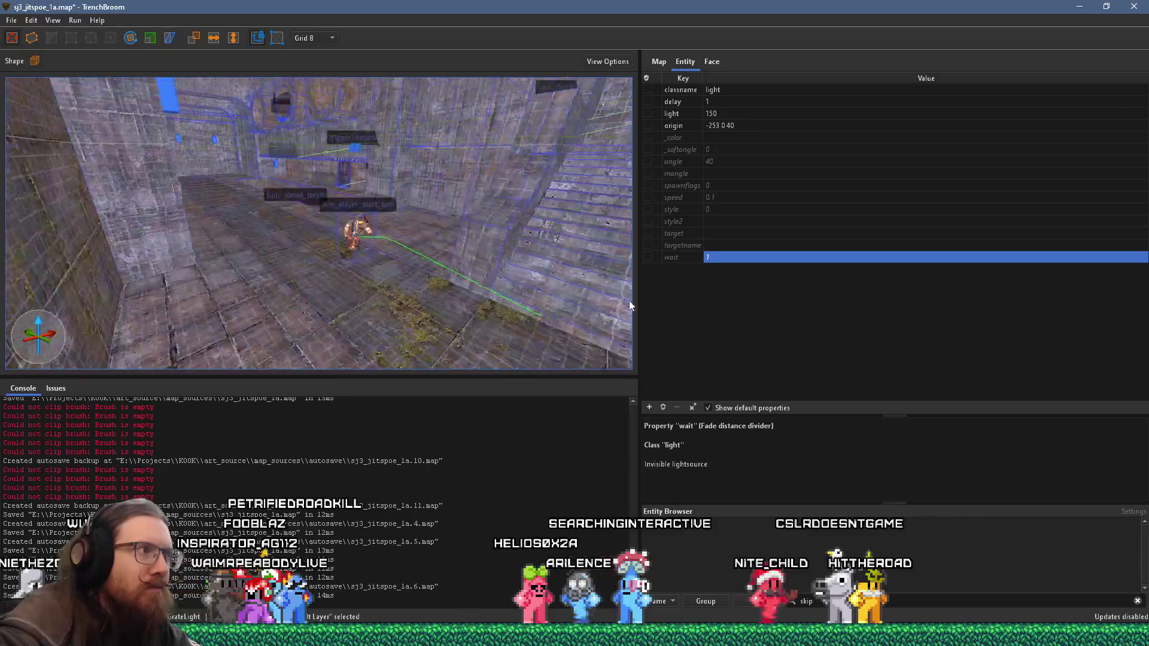
key(Escape)
Step: Give the light inside the grate an explicit wait value of 1
click(380, 105)
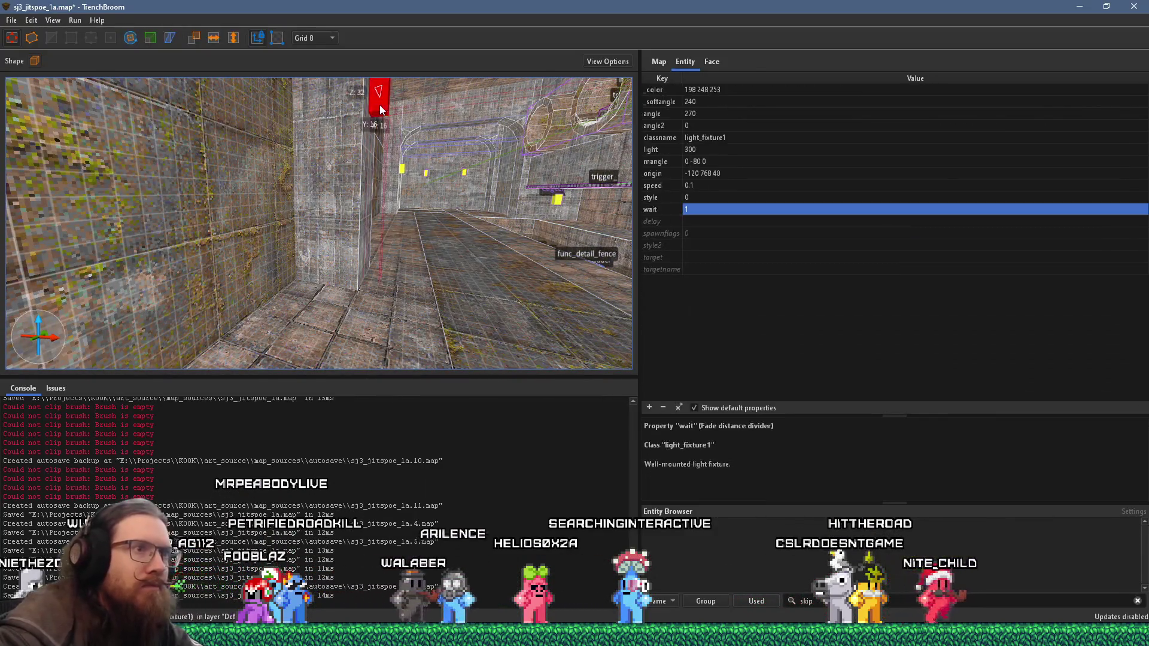
key(Escape)
scroll(511, 197, up, 10)
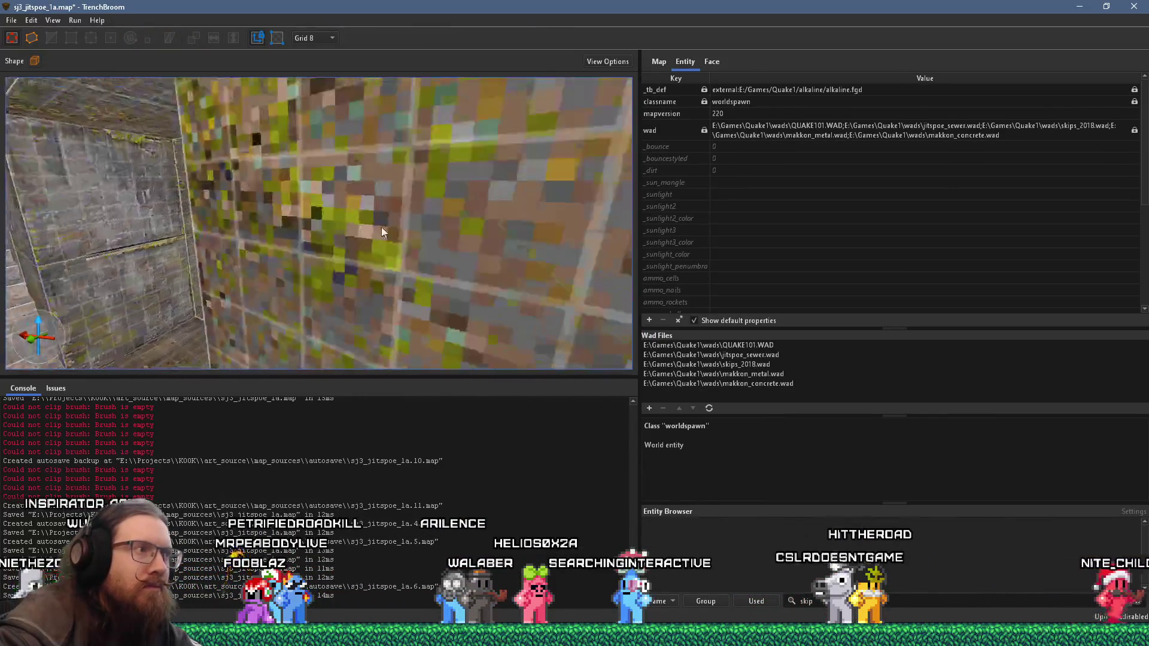
click(400, 257)
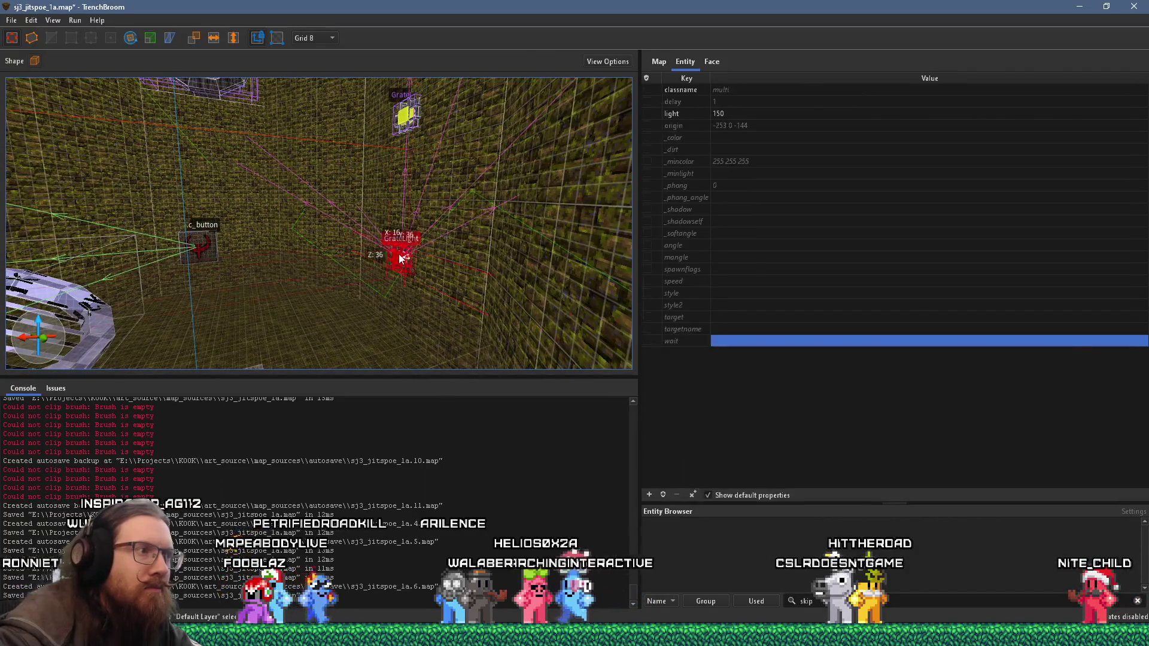
key(Escape)
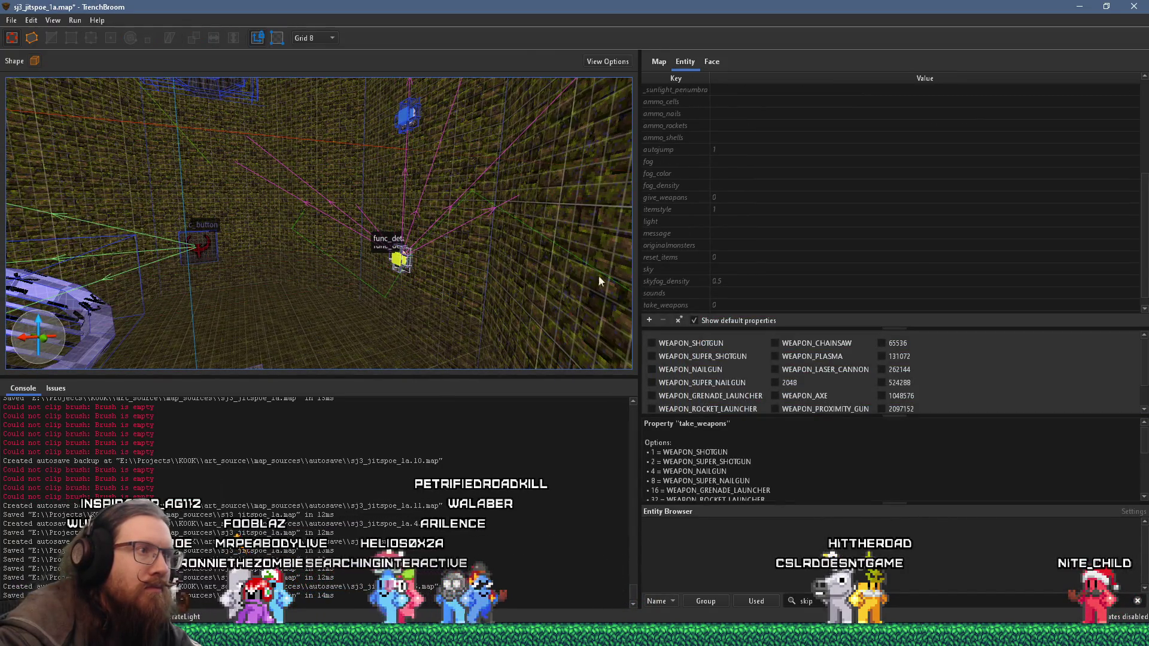
click(400, 258)
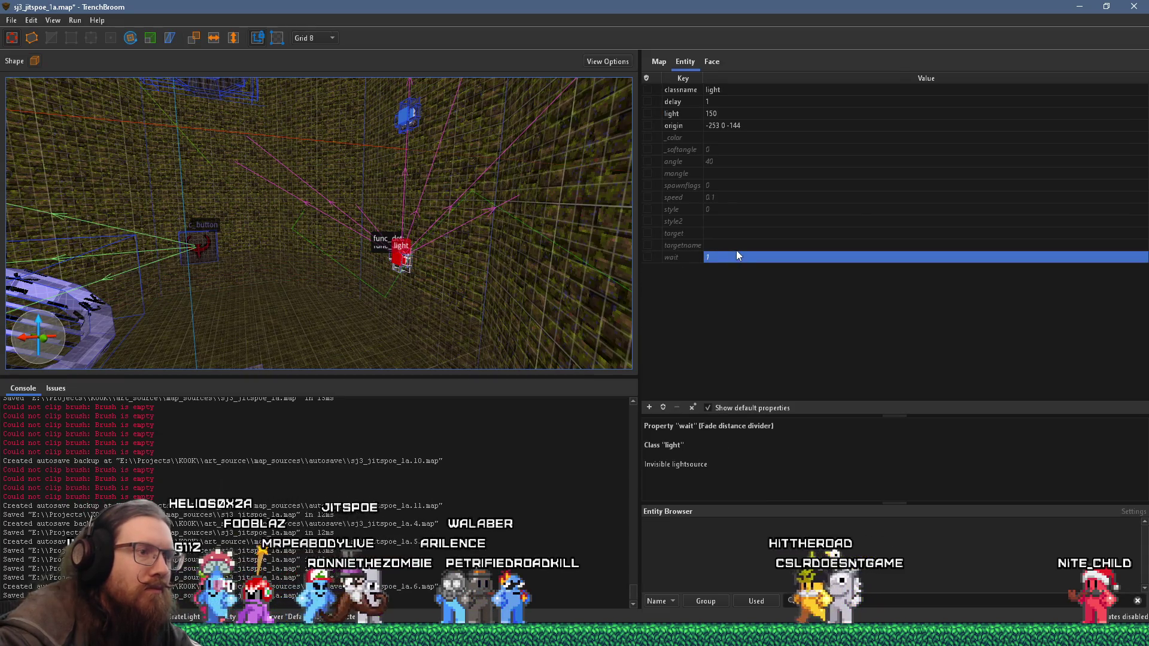
double_click(736, 256)
key(Return)
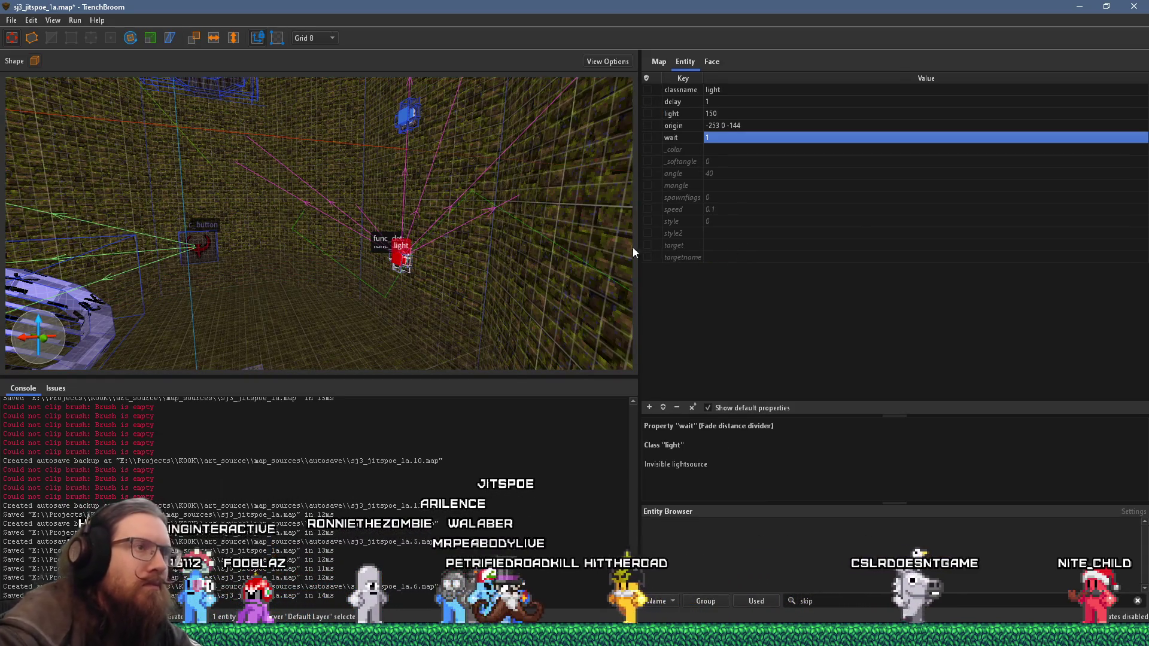
Step: Look around the light, deselect it and head to the File menu to save
key(d)
key(a)
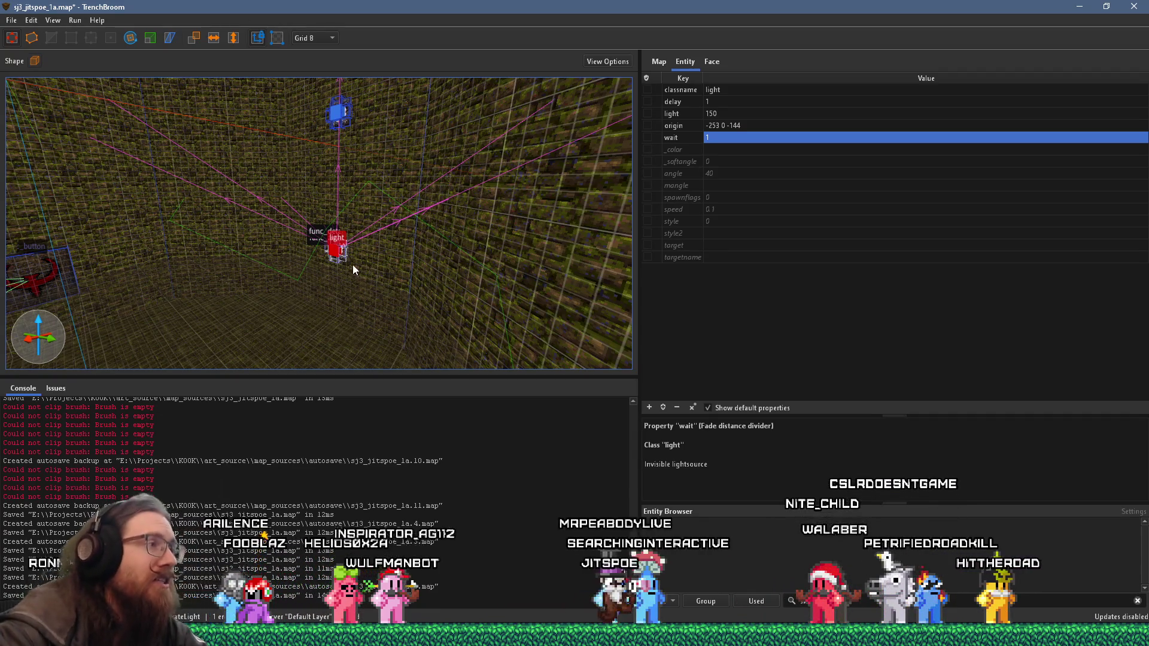
key(Escape)
click(12, 20)
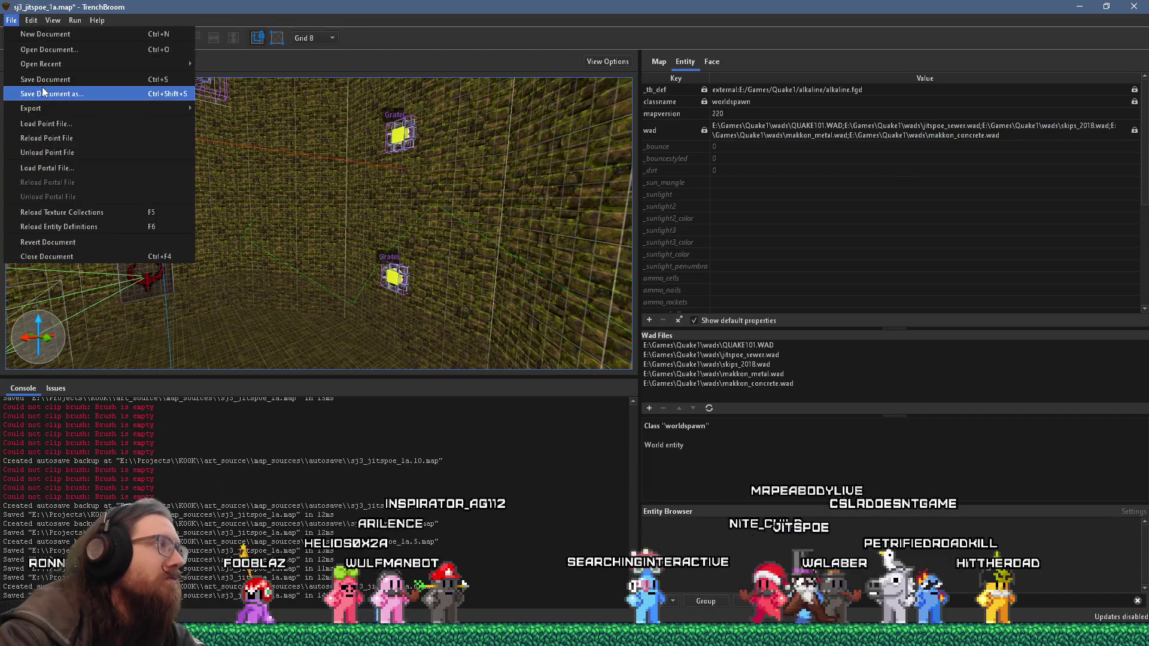
Step: Save the map and recompile it with the alkaline dev profile
click(54, 86)
click(100, 35)
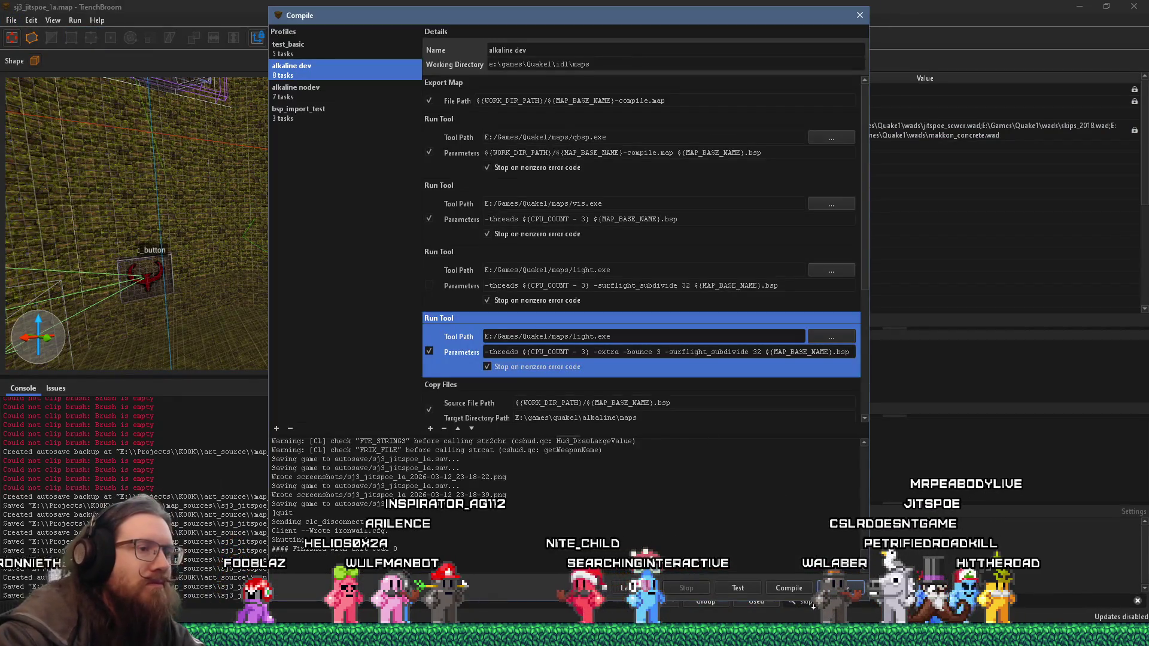
click(789, 588)
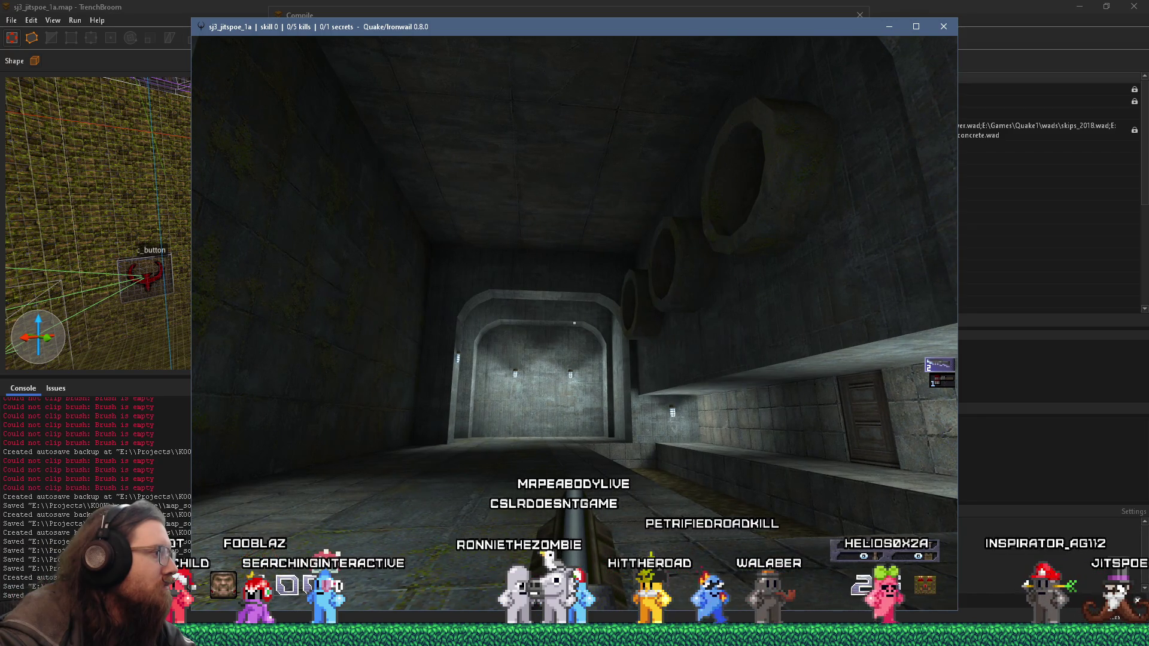
Step: Walk through the arched tunnel into the mossy brick room with the grate and barred windows
key(w)
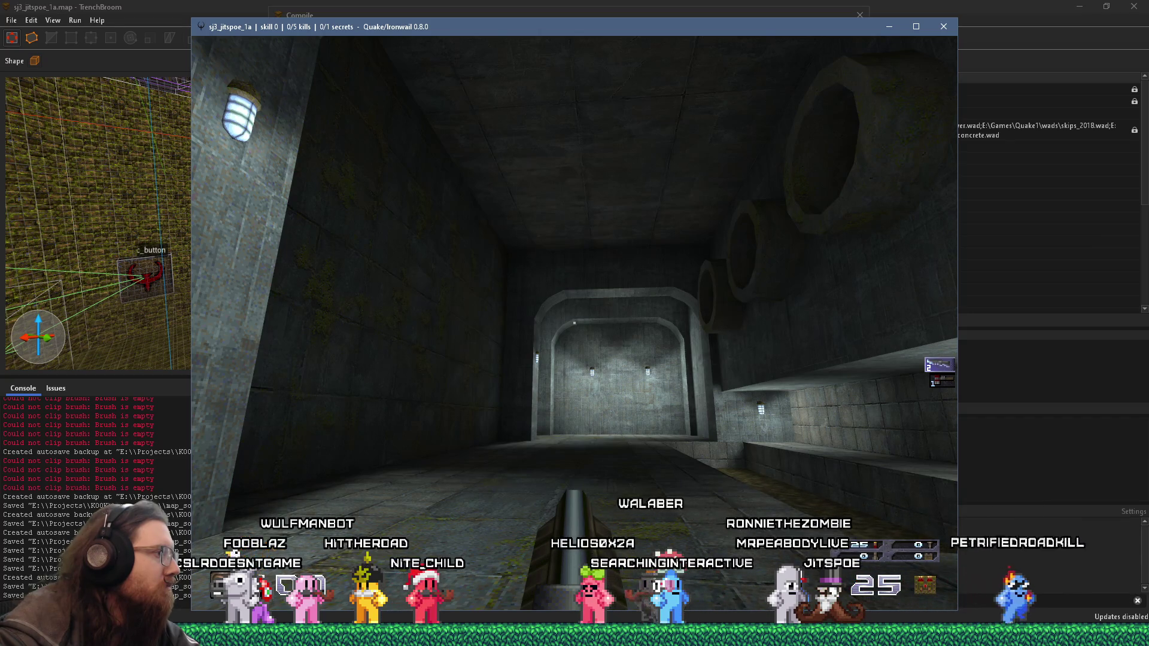
key(w)
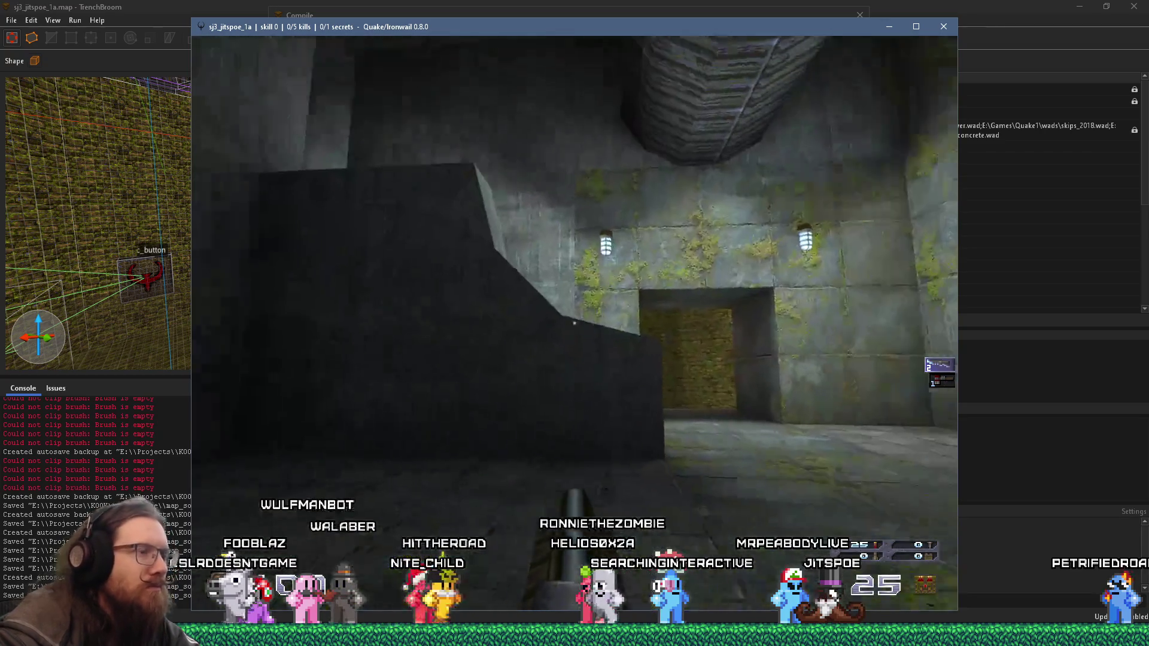
key(w)
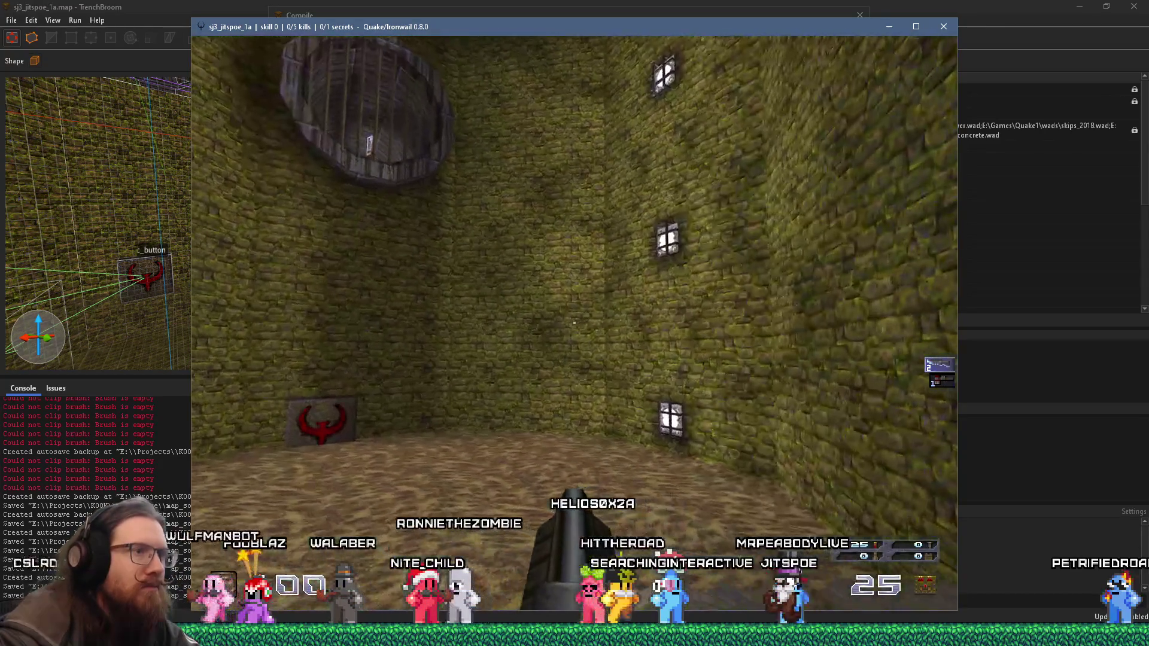
key(w)
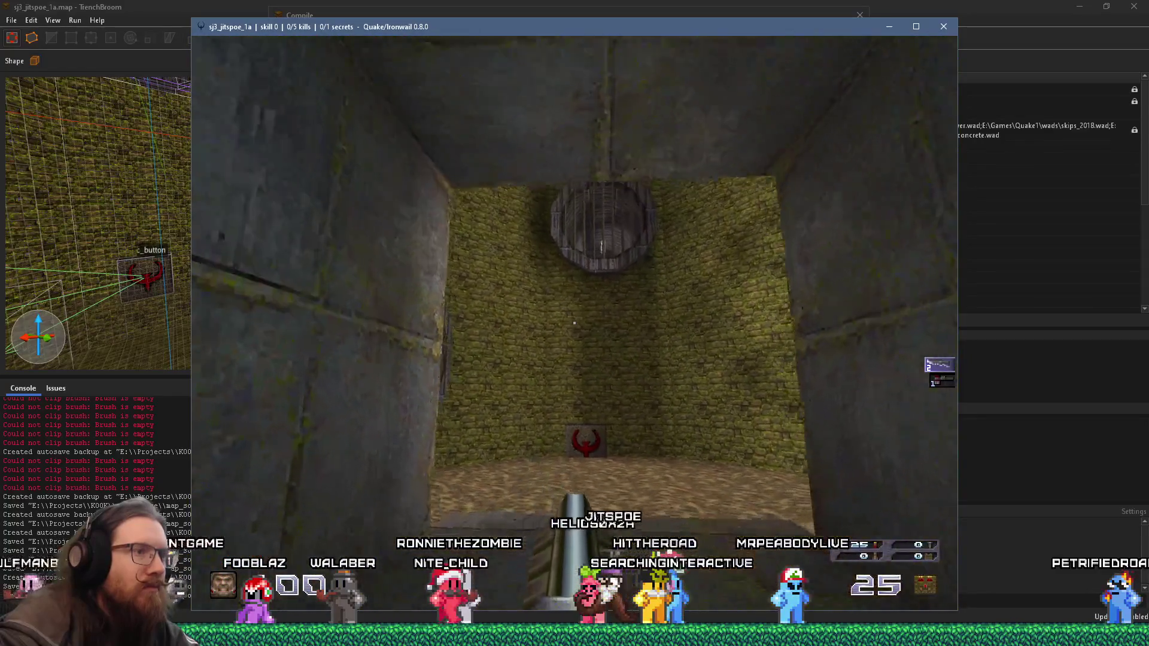
key(w)
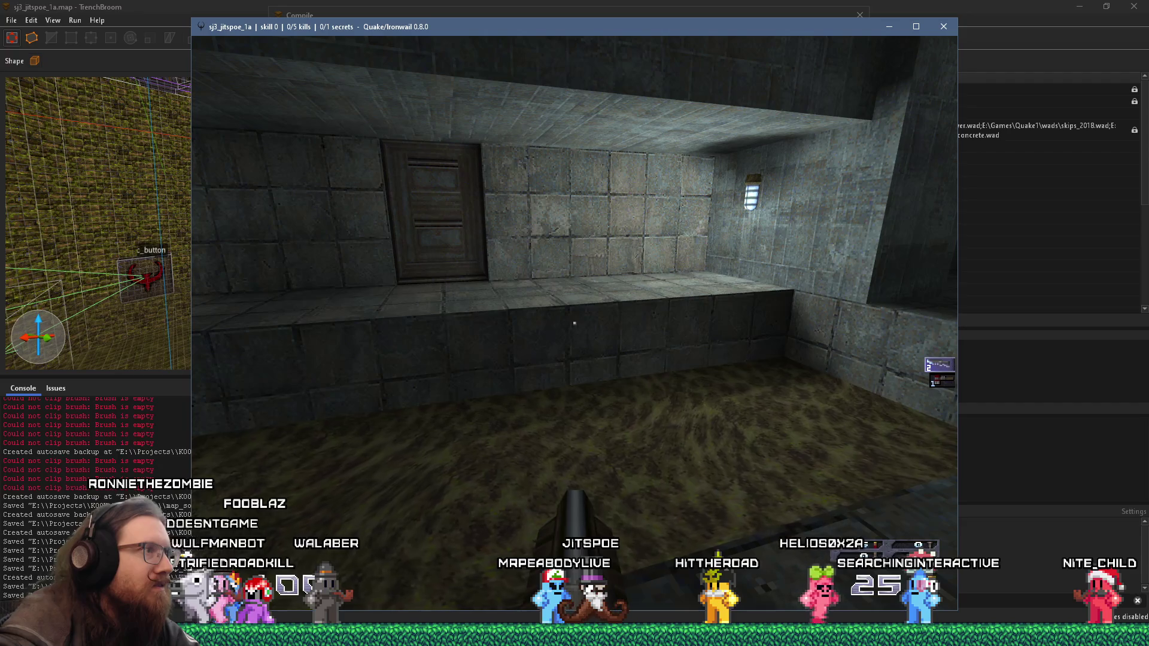
Step: Climb the concrete stairs to the ledge with the door and bring down the console
key(w)
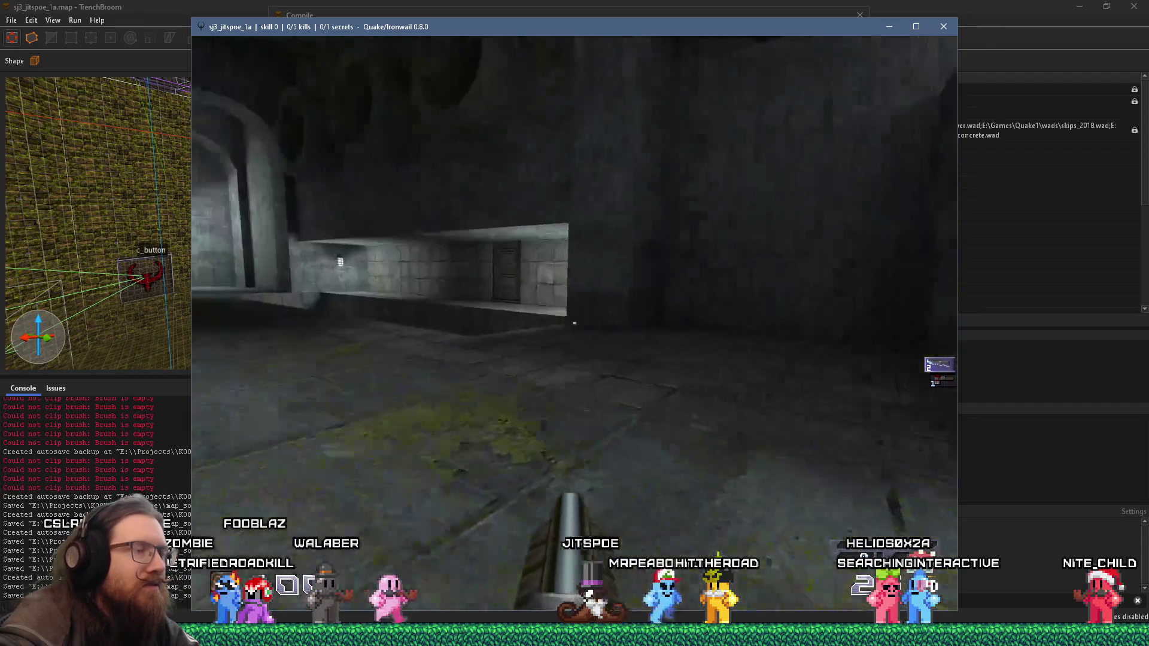
key(w)
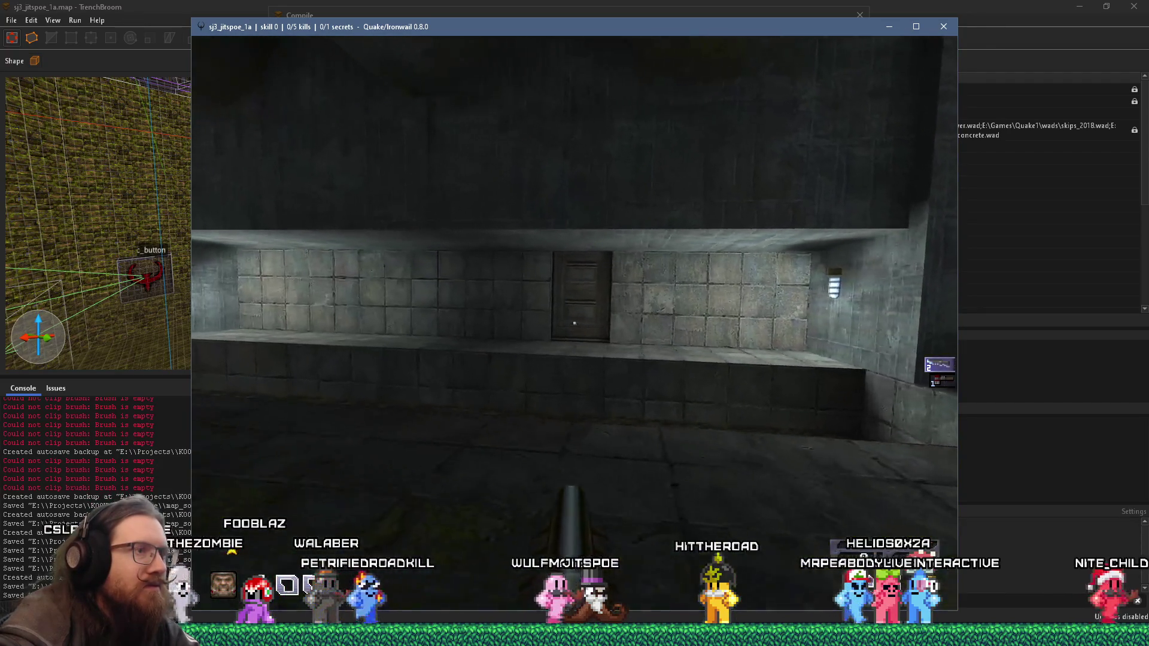
key(w)
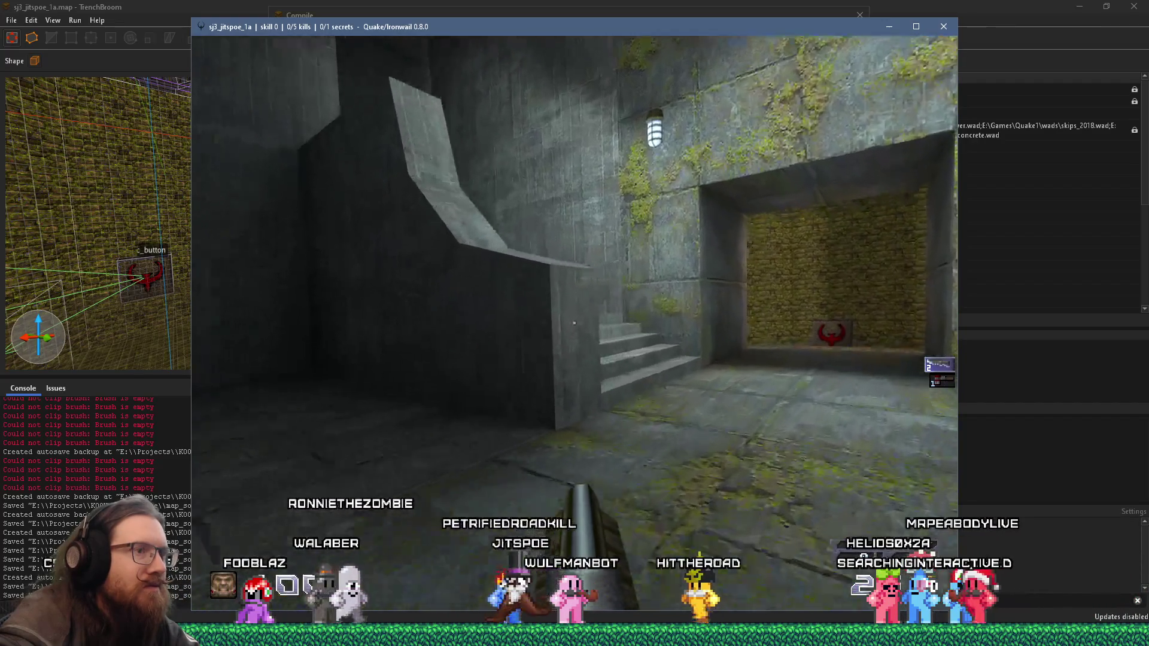
key(w)
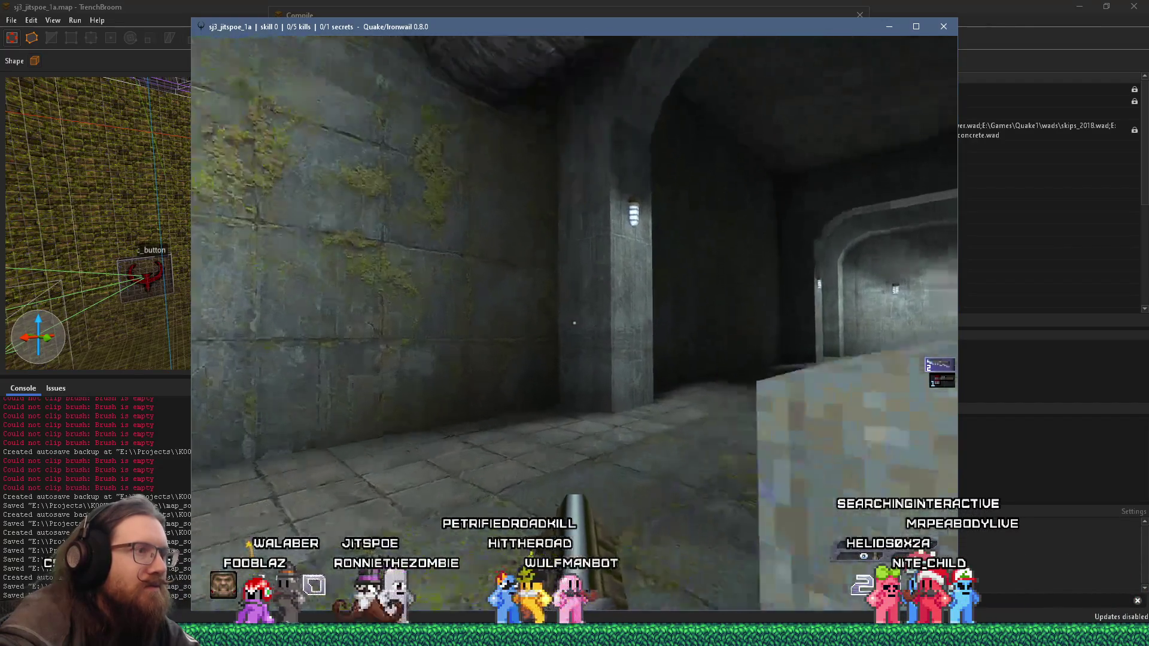
key(w)
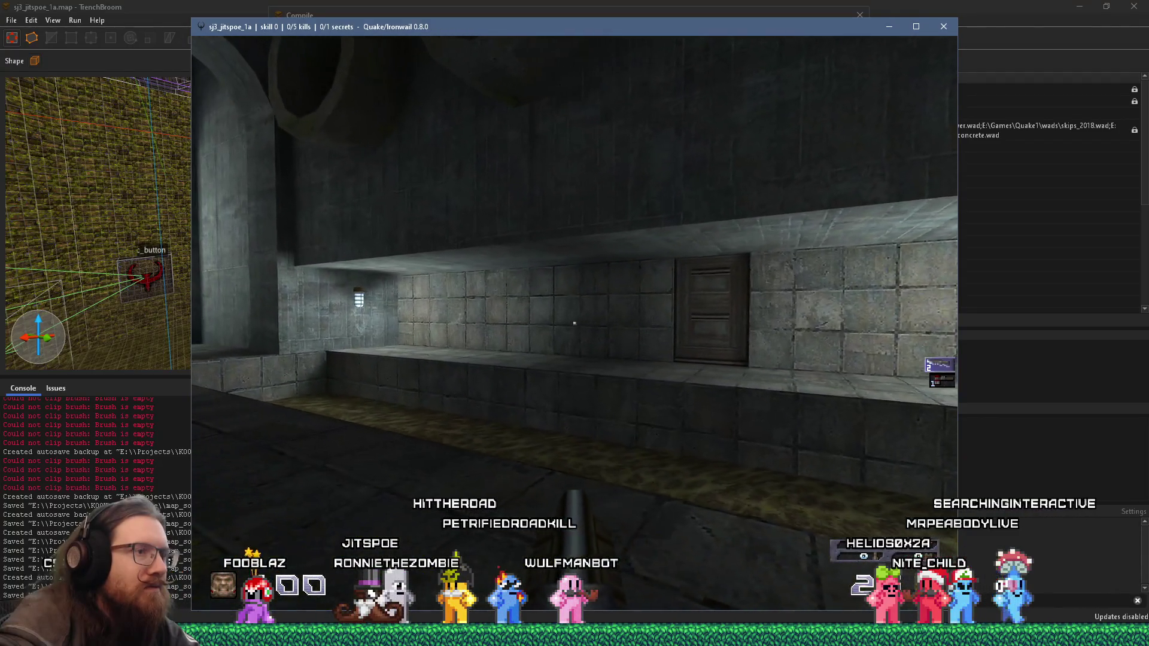
key(grave)
text(quit)
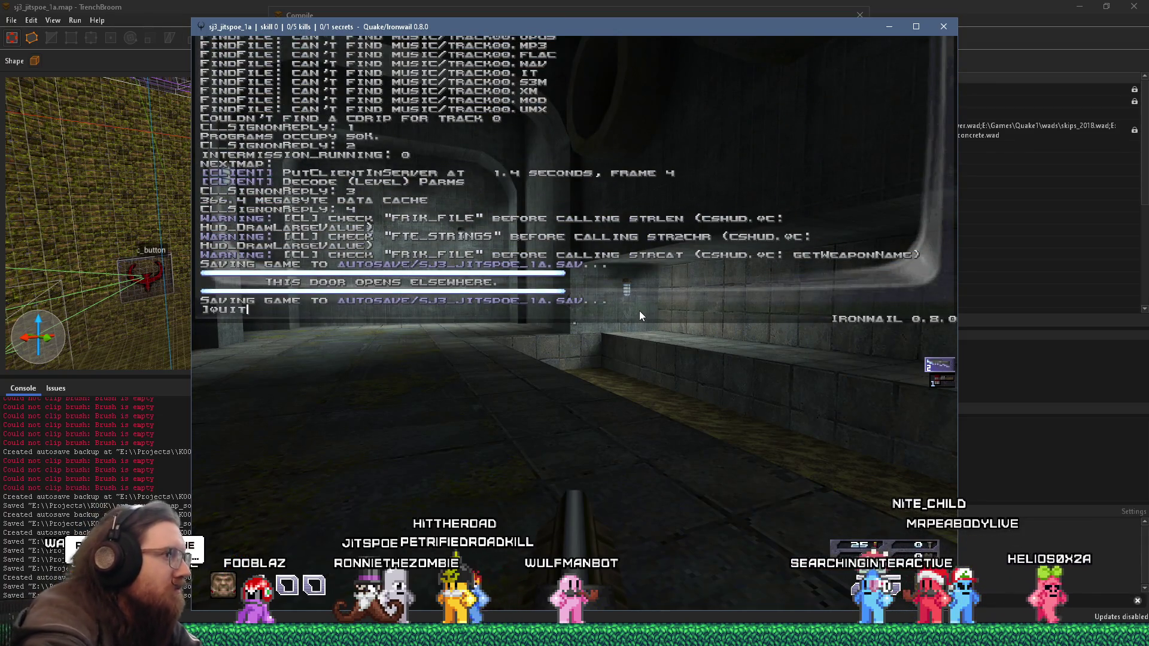
Step: Run the quit command to close Ironwail and return to the compile dialog
key(Return)
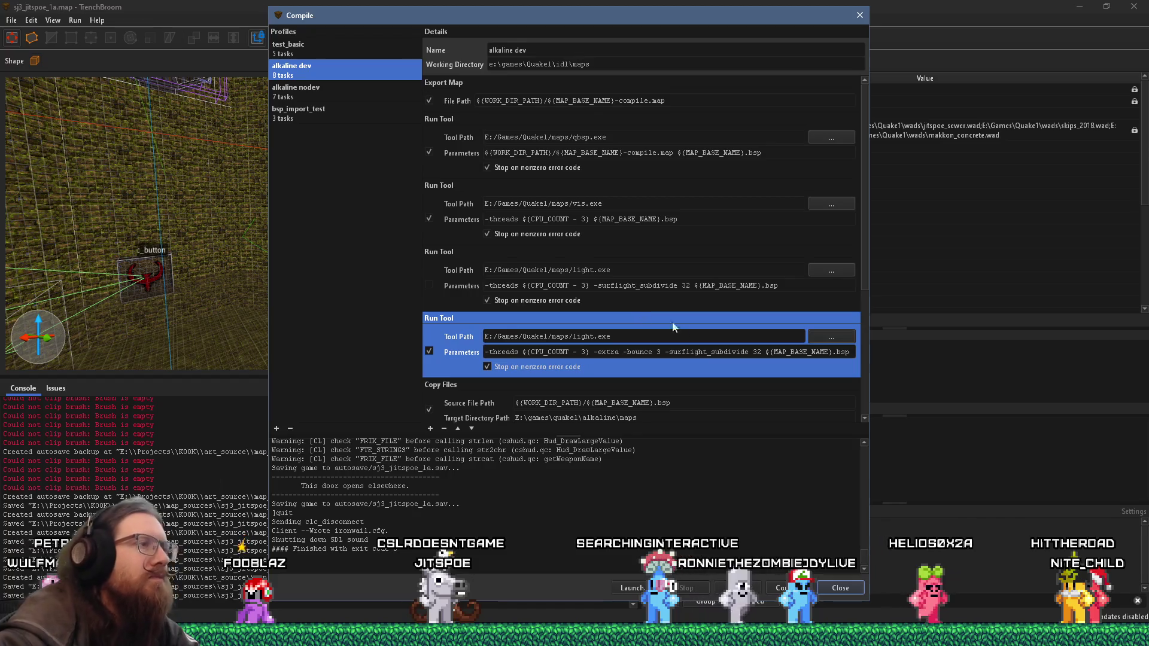
Step: Close the compile window and draw a 16 by 8 by 40 column brush at the ladder wall corner
click(861, 15)
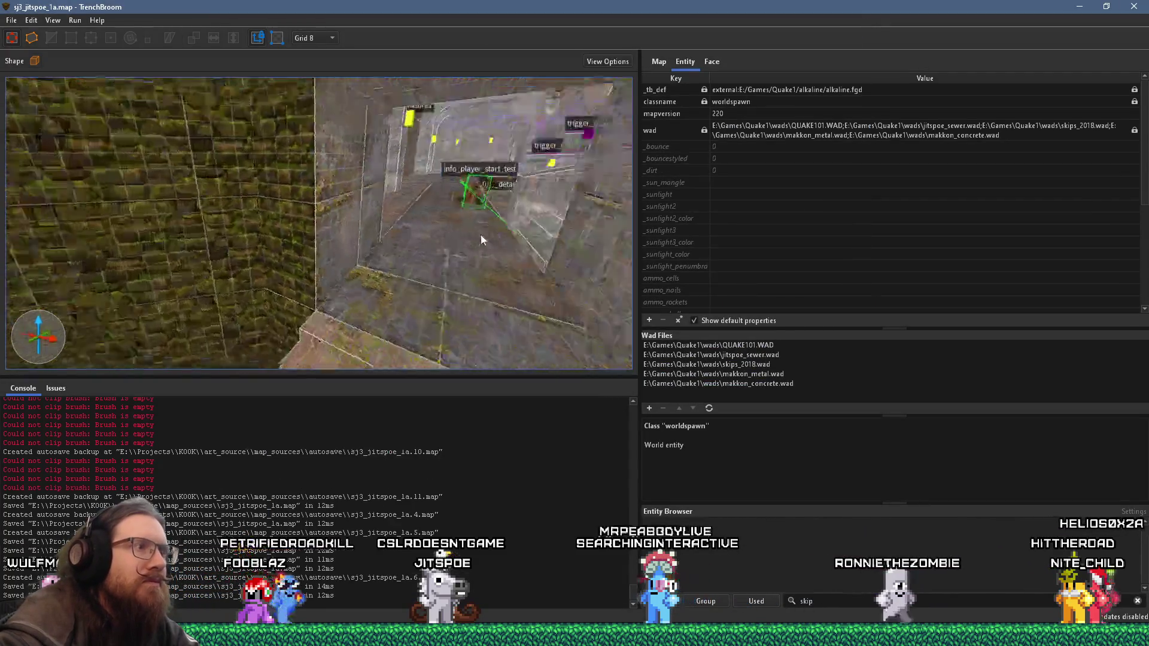
scroll(481, 234, up, 5)
scroll(517, 223, up, 5)
scroll(460, 248, up, 5)
scroll(480, 250, down, 3)
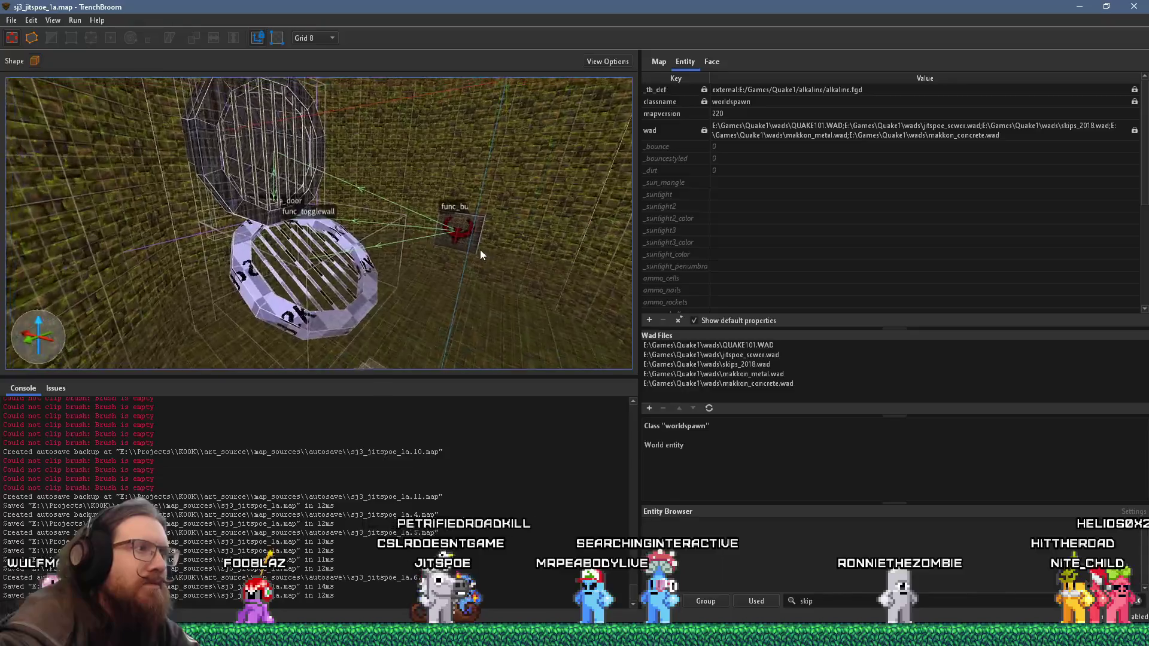
scroll(492, 244, down, 3)
scroll(475, 242, down, 3)
scroll(302, 227, down, 3)
scroll(303, 227, down, 3)
scroll(548, 240, down, 3)
scroll(245, 243, down, 3)
scroll(367, 231, down, 3)
scroll(251, 219, up, 3)
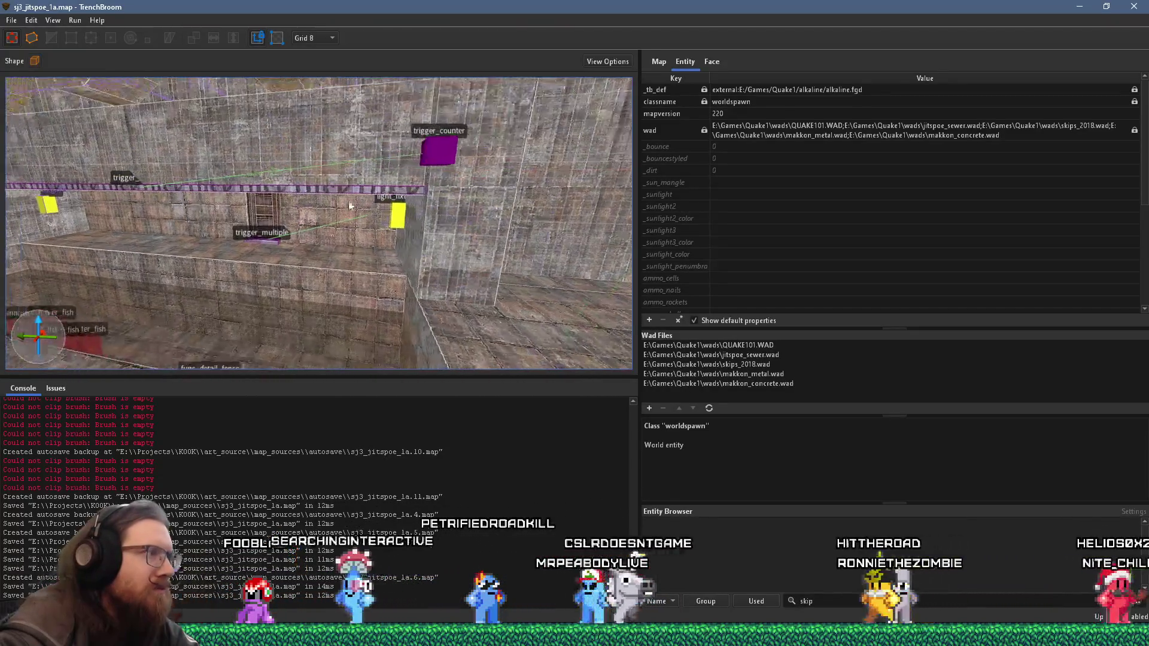
scroll(461, 208, up, 2)
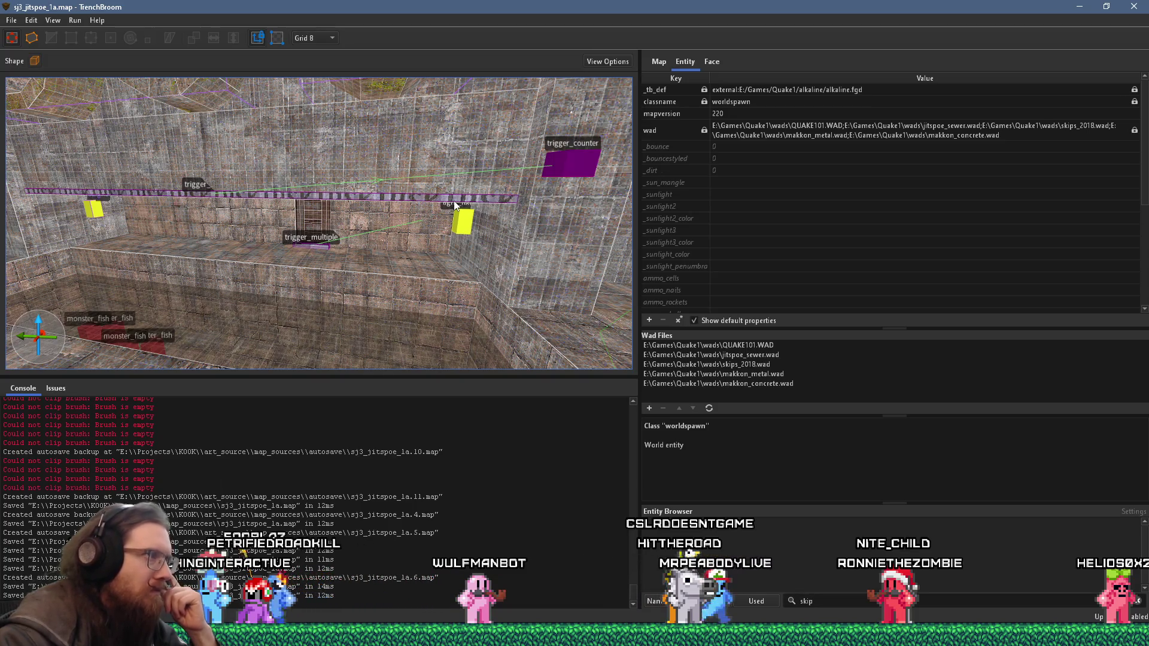
scroll(95, 239, up, 2)
scroll(233, 230, up, 2)
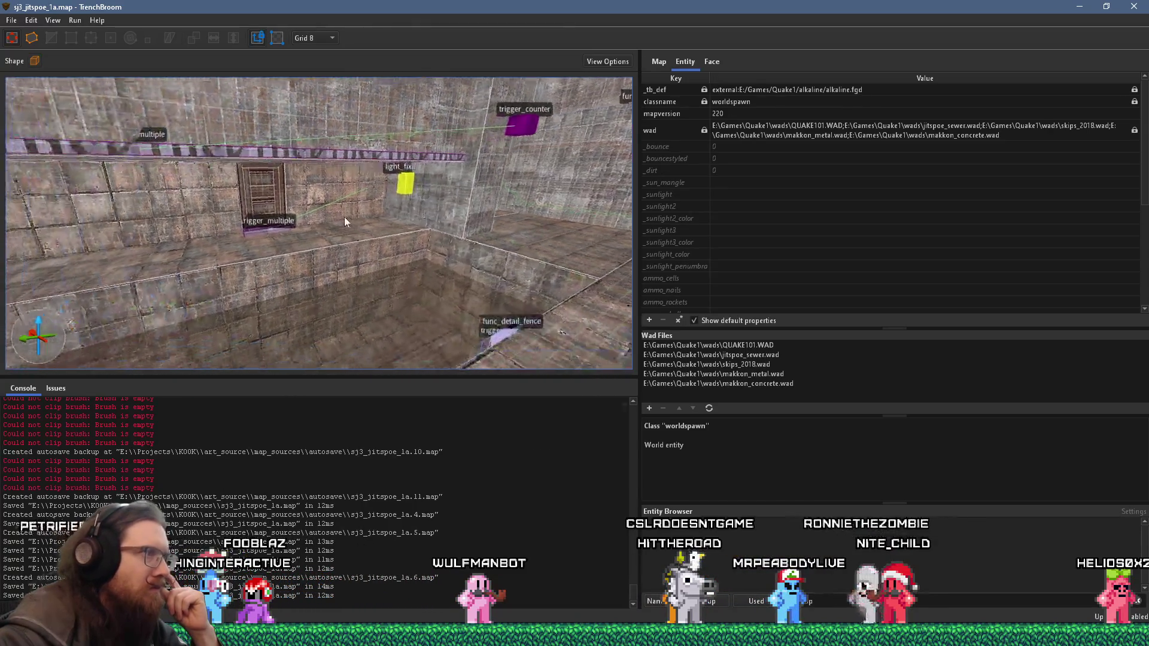
scroll(369, 199, up, 2)
scroll(414, 182, up, 2)
drag(434, 181, 567, 179)
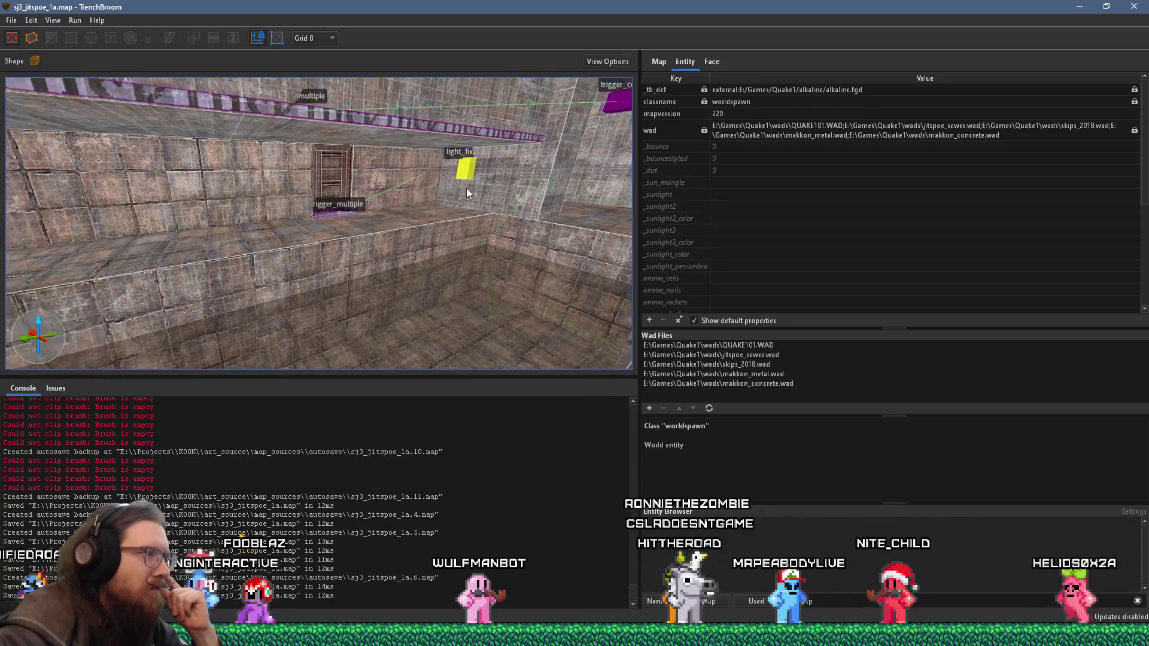
scroll(538, 183, up, 2)
scroll(484, 187, up, 2)
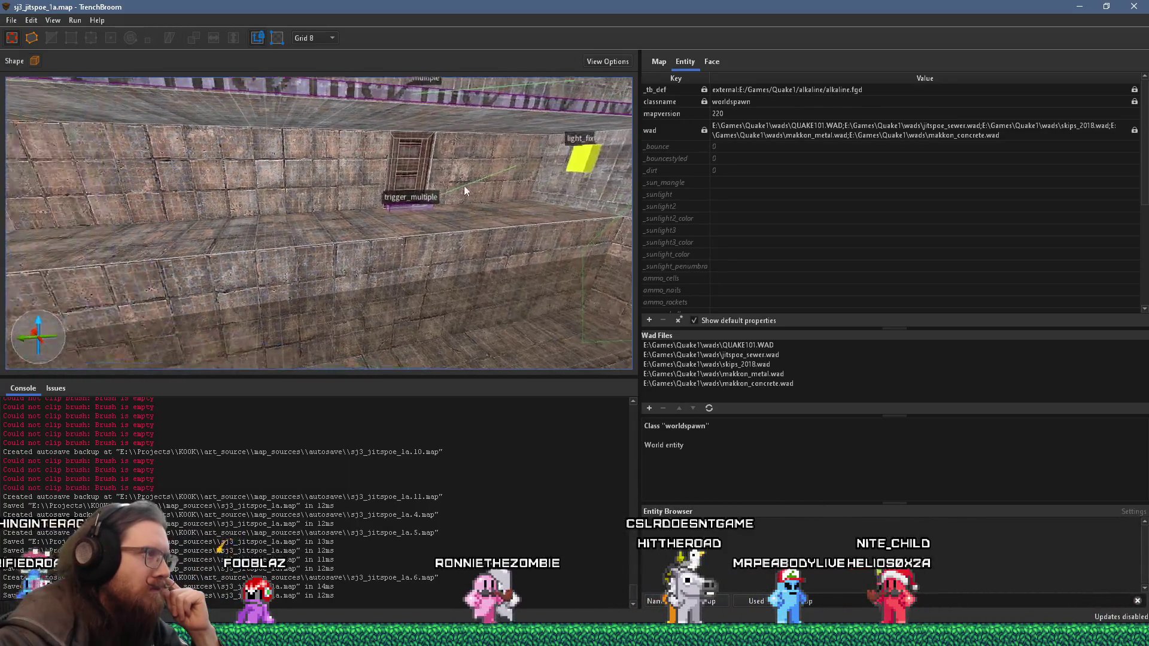
scroll(414, 206, up, 2)
scroll(337, 228, up, 2)
scroll(271, 262, up, 2)
scroll(242, 264, up, 2)
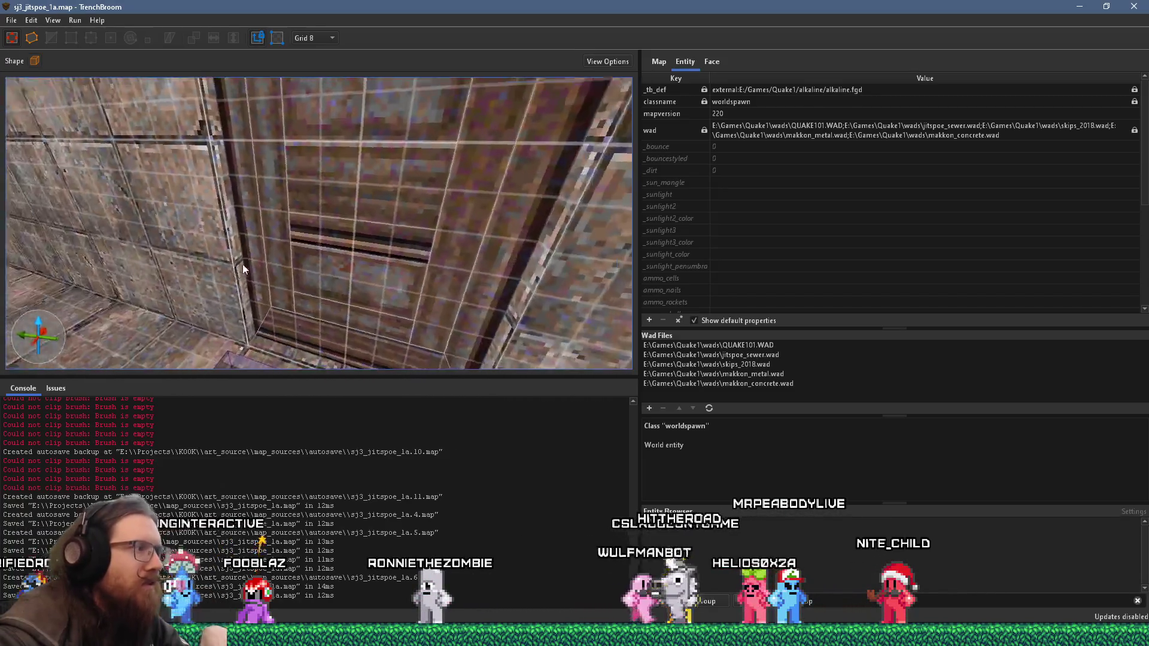
scroll(251, 265, up, 2)
scroll(258, 285, up, 2)
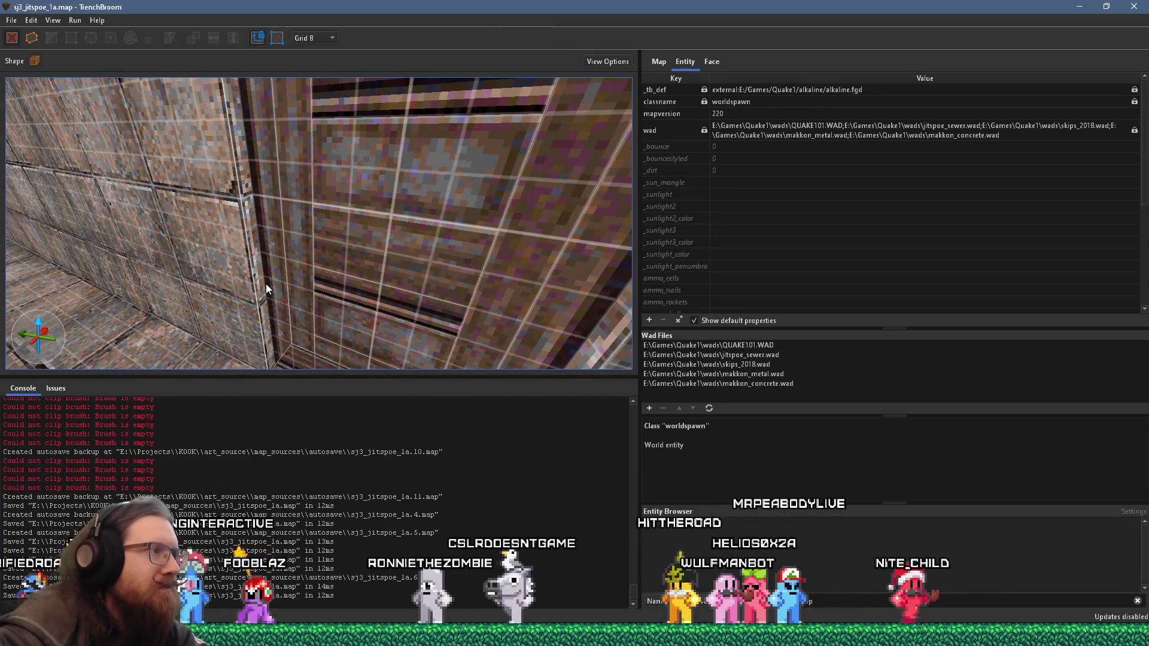
scroll(296, 252, down, 2)
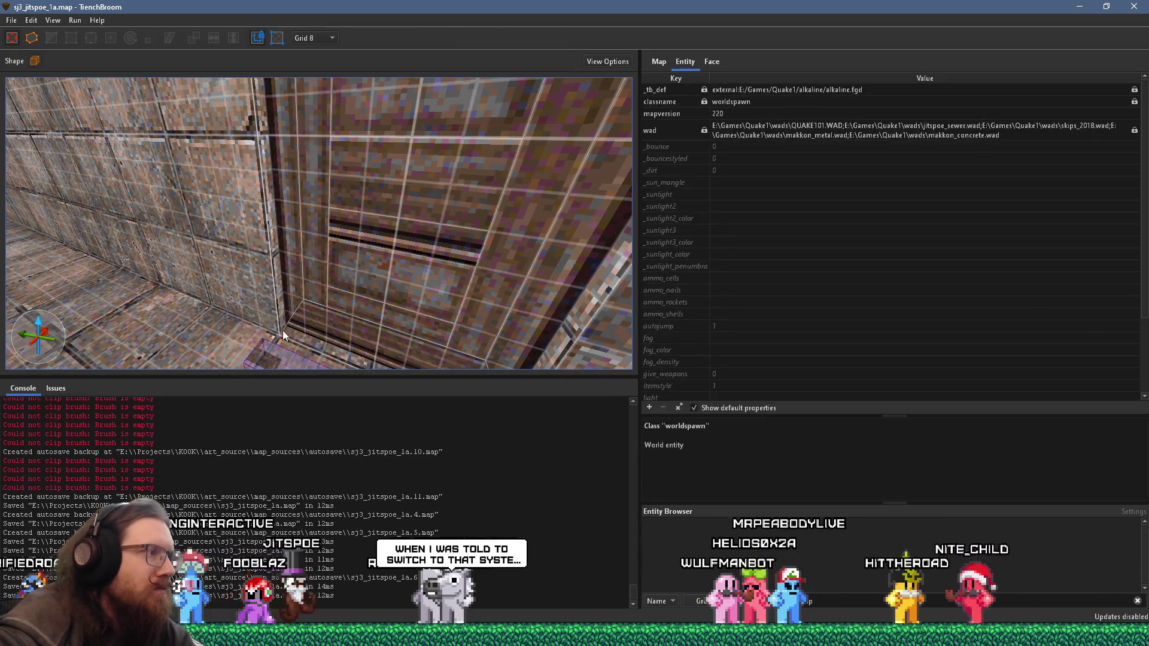
drag(314, 309, 358, 94)
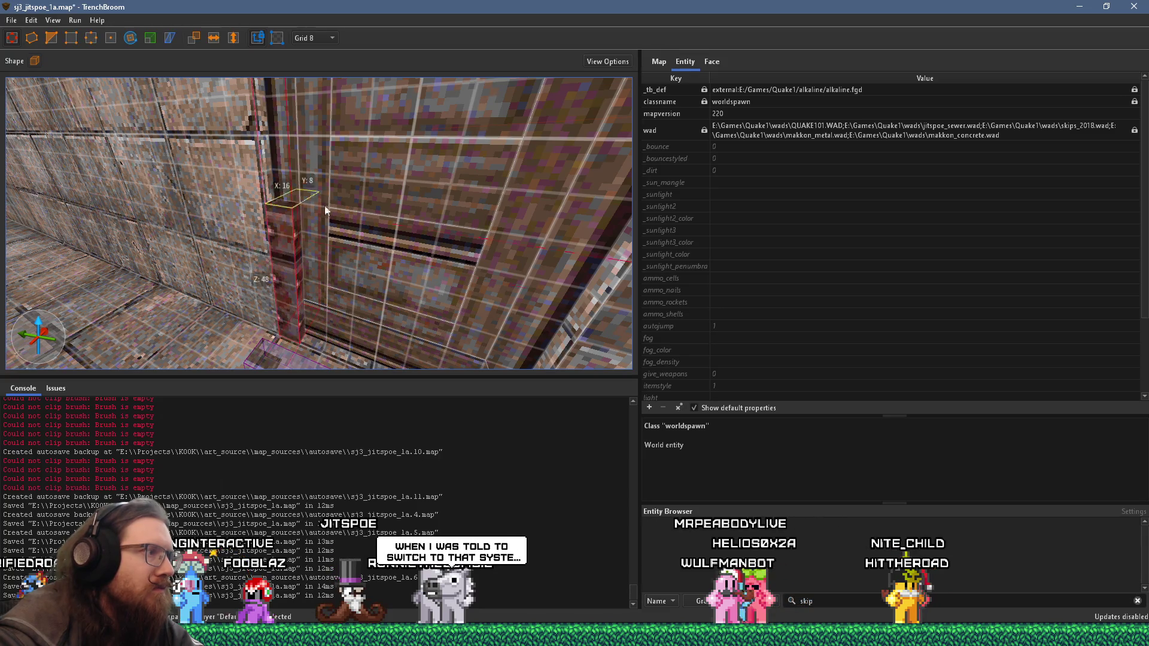
Step: Apply metal_iron1_t3 to the new column face rotated -90 and shift its offsets into place
drag(276, 197, 275, 198)
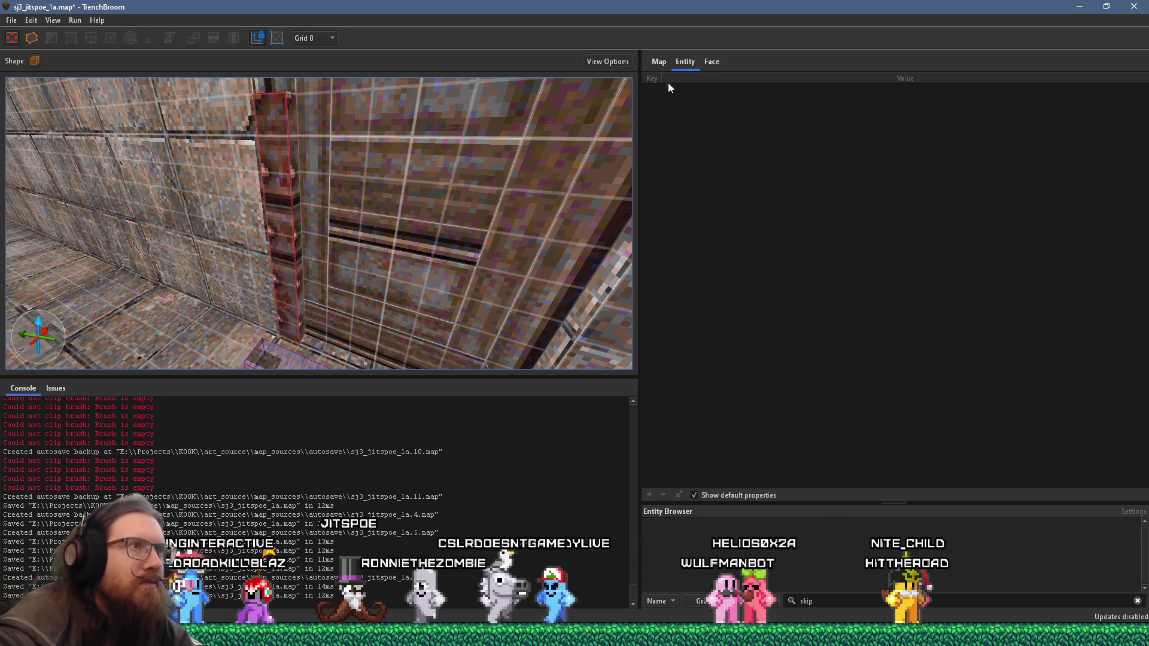
click(712, 62)
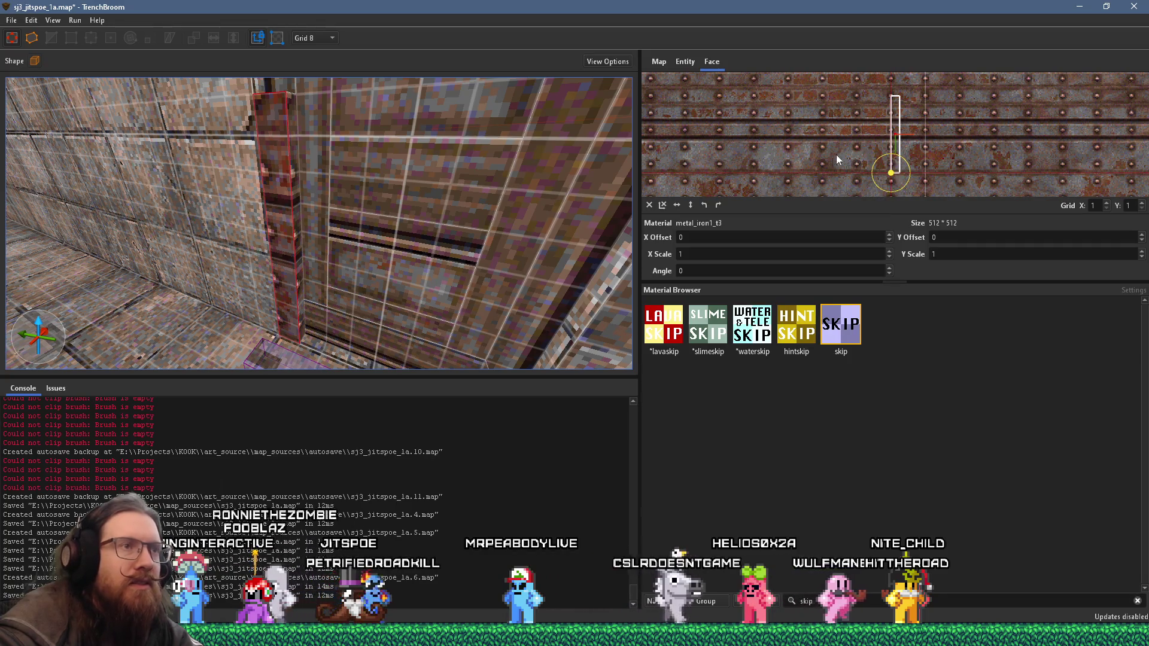
click(718, 204)
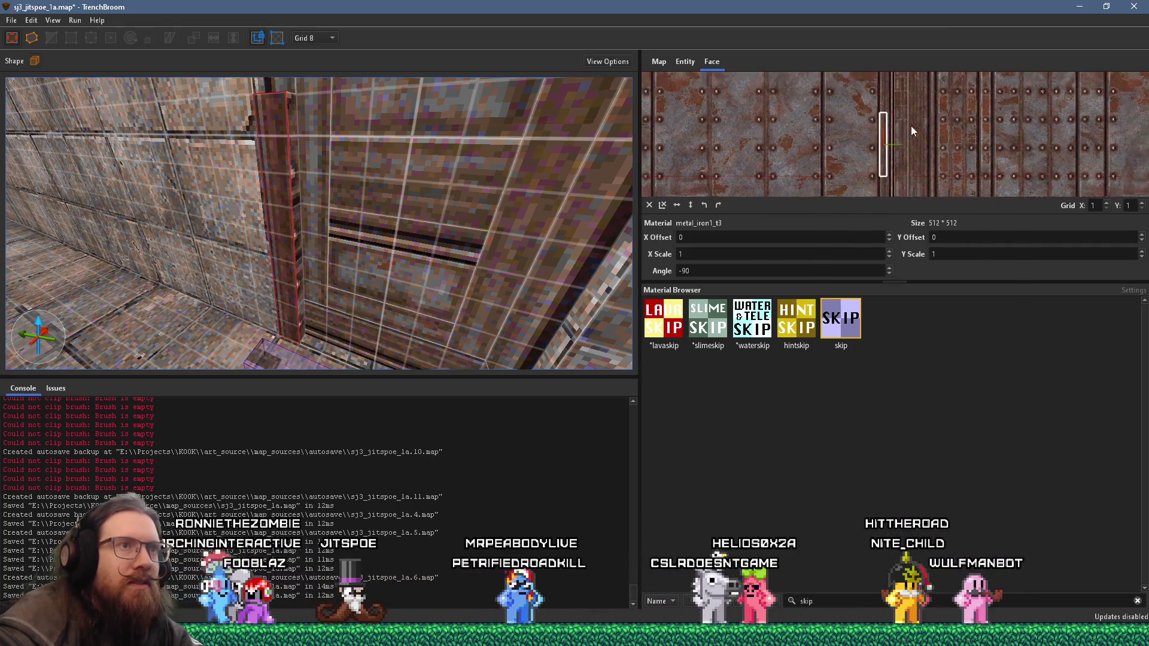
scroll(805, 159, up, 2)
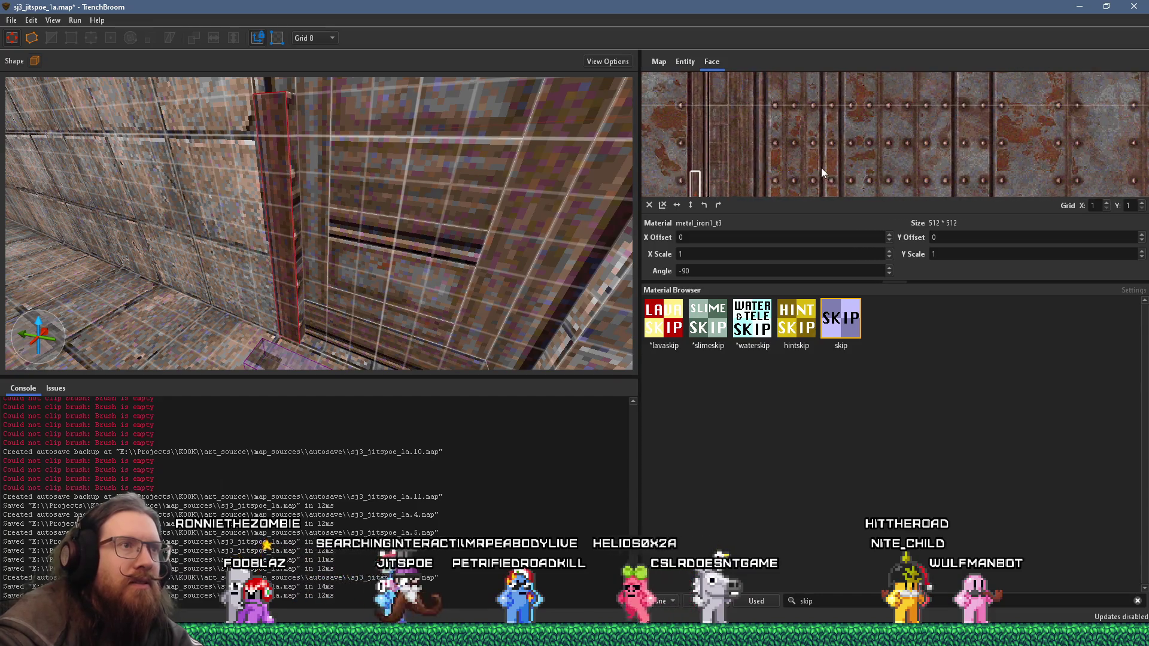
drag(811, 164, 752, 132)
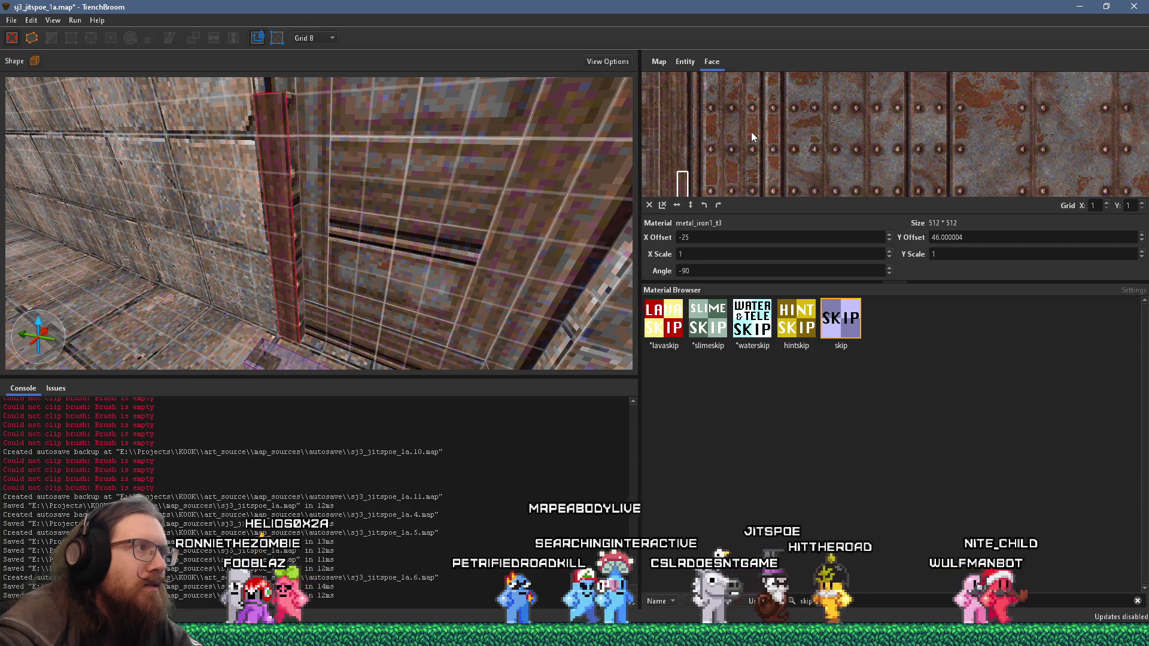
drag(751, 132, 750, 131)
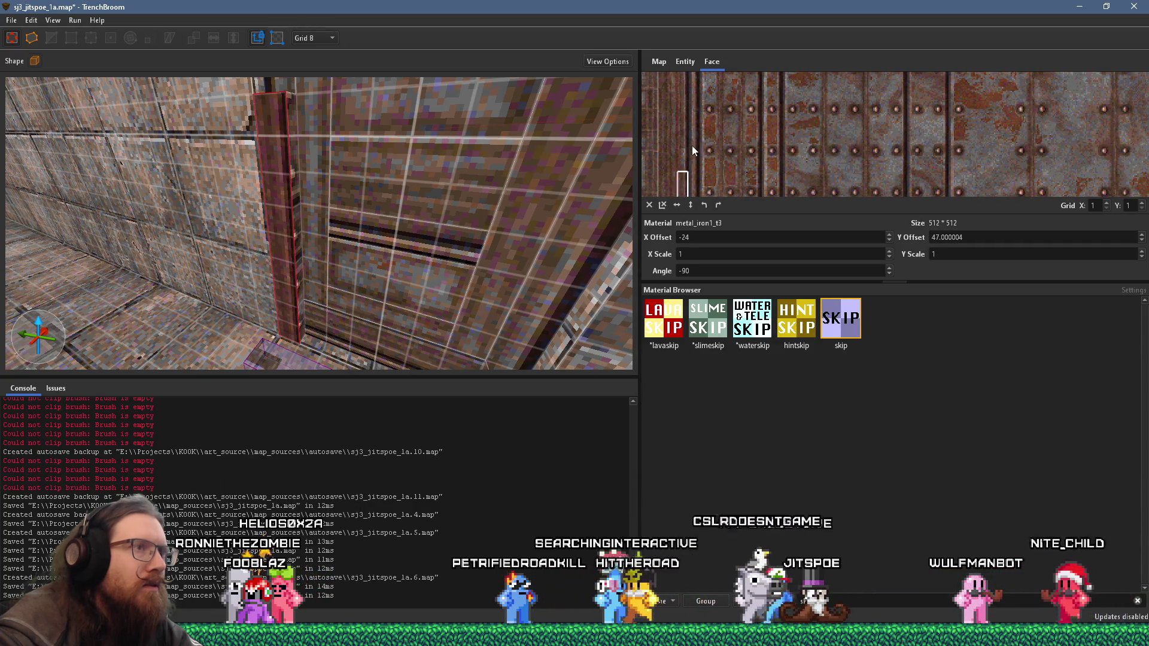
scroll(700, 145, up, 4)
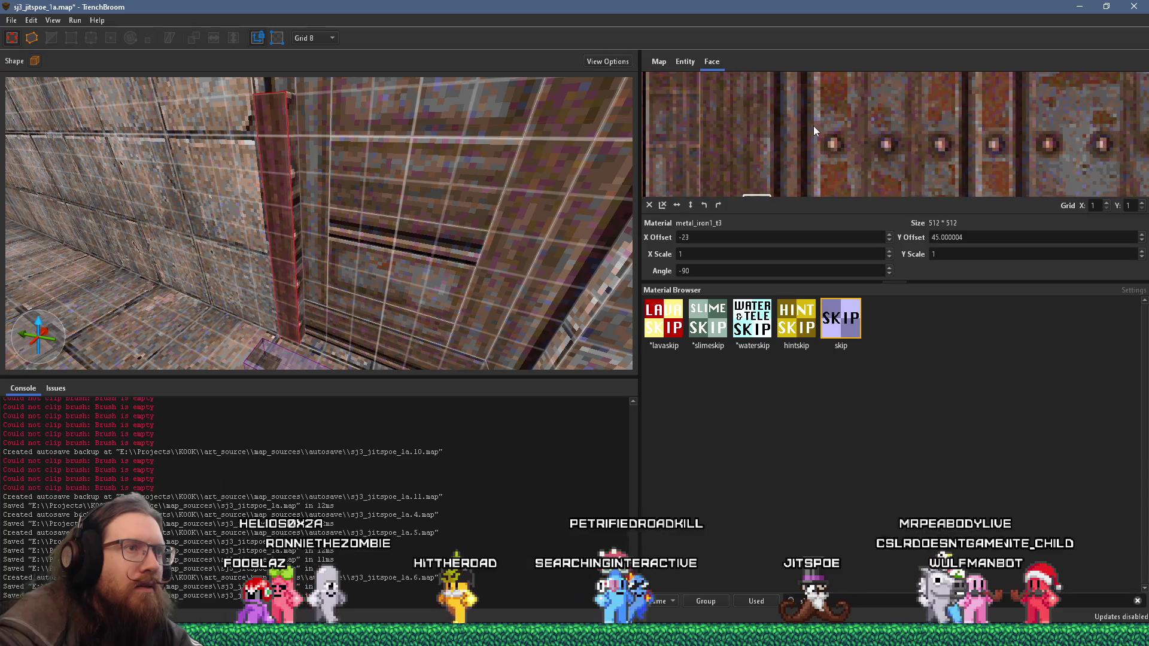
drag(808, 123, 747, 81)
Step: Realign the texture on the red pillar's narrow side face to offsets near -18 and -381
mouse_move(358, 152)
mouse_down()
mouse_move(410, 143)
mouse_move(340, 161)
mouse_move(245, 216)
mouse_move(285, 209)
mouse_up()
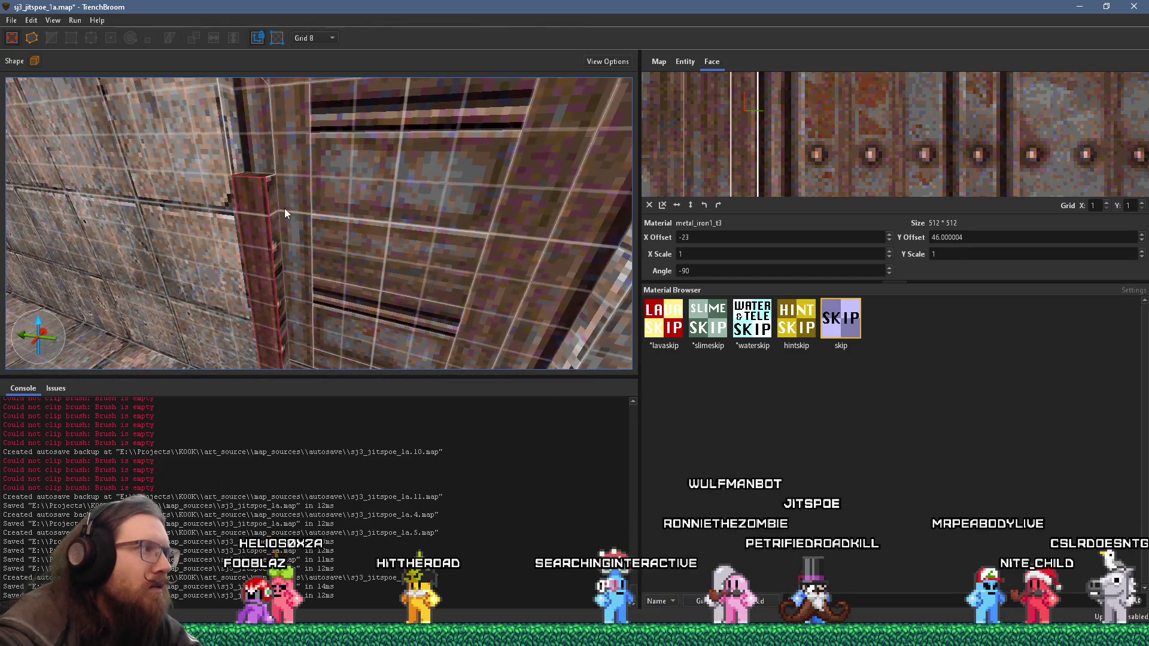
click(274, 215)
click(276, 232)
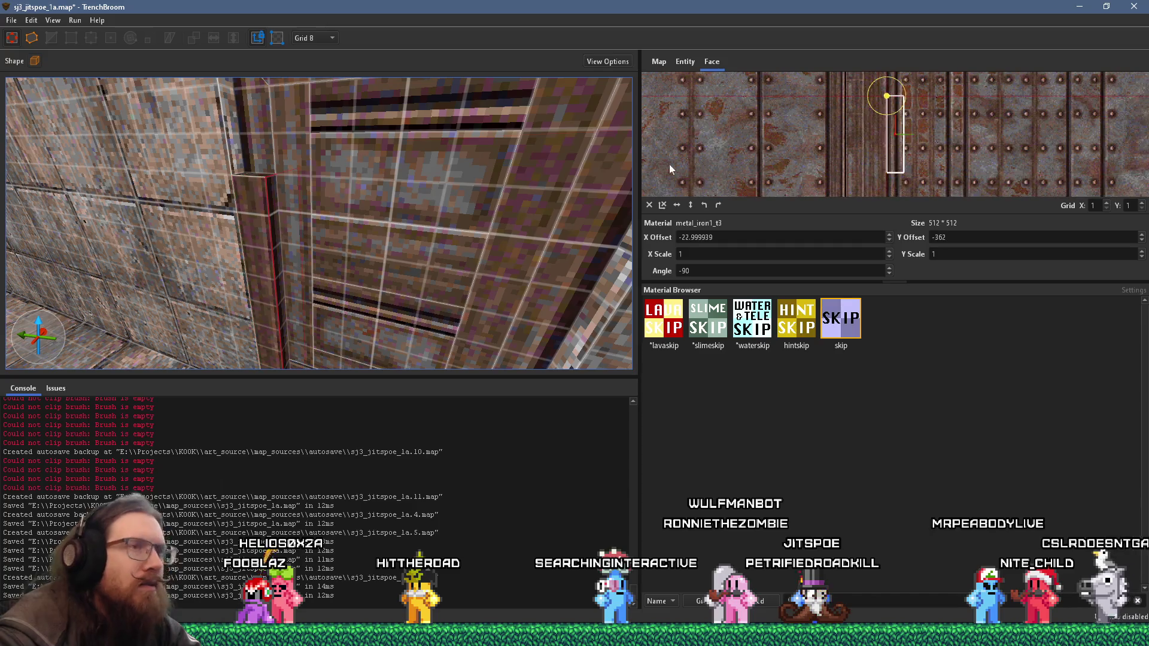
scroll(942, 139, up, 3)
drag(922, 139, 909, 141)
scroll(909, 141, down, 1)
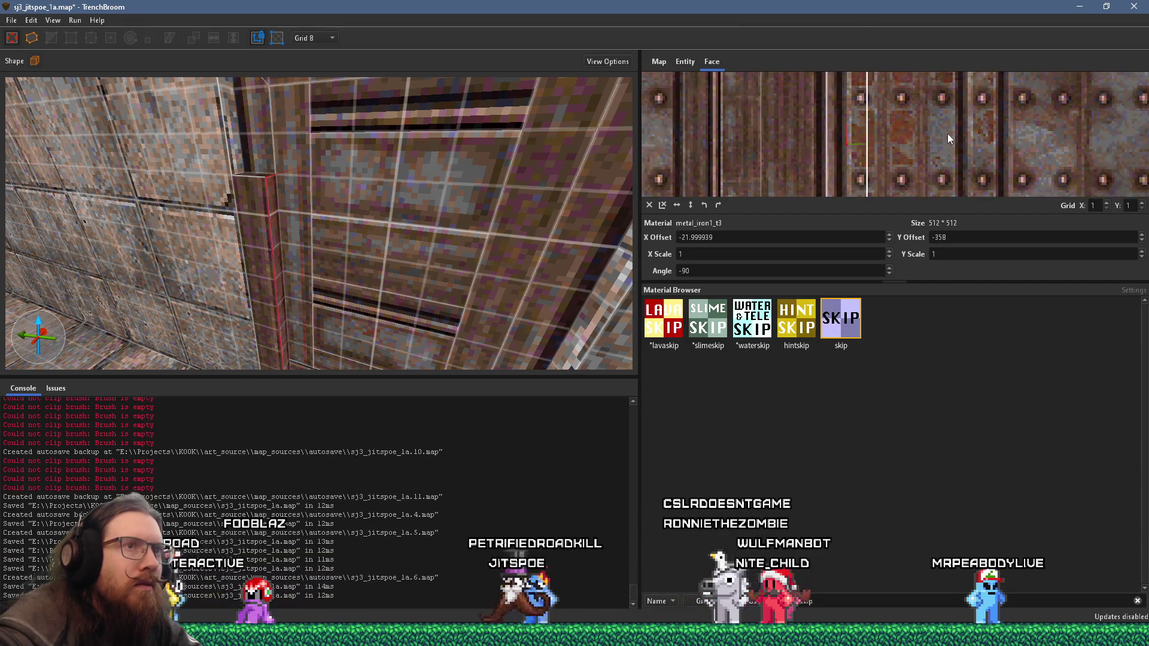
scroll(948, 134, down, 1)
scroll(895, 146, down, 1)
scroll(899, 146, down, 1)
scroll(899, 146, up, 2)
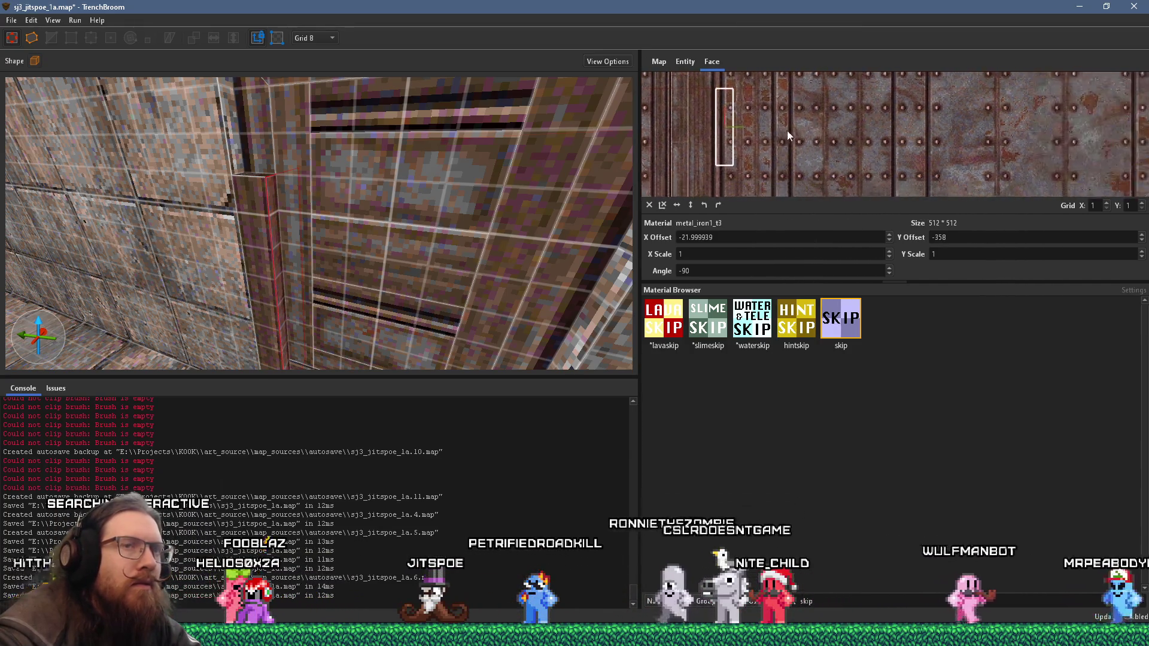
scroll(893, 120, up, 1)
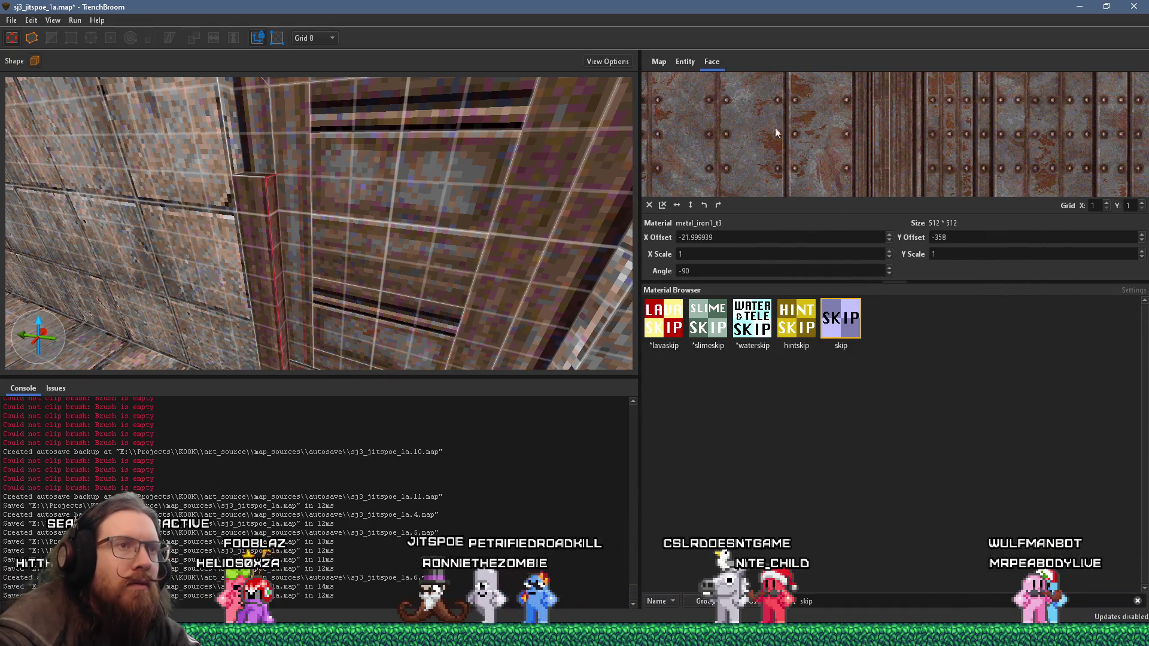
scroll(855, 136, up, 2)
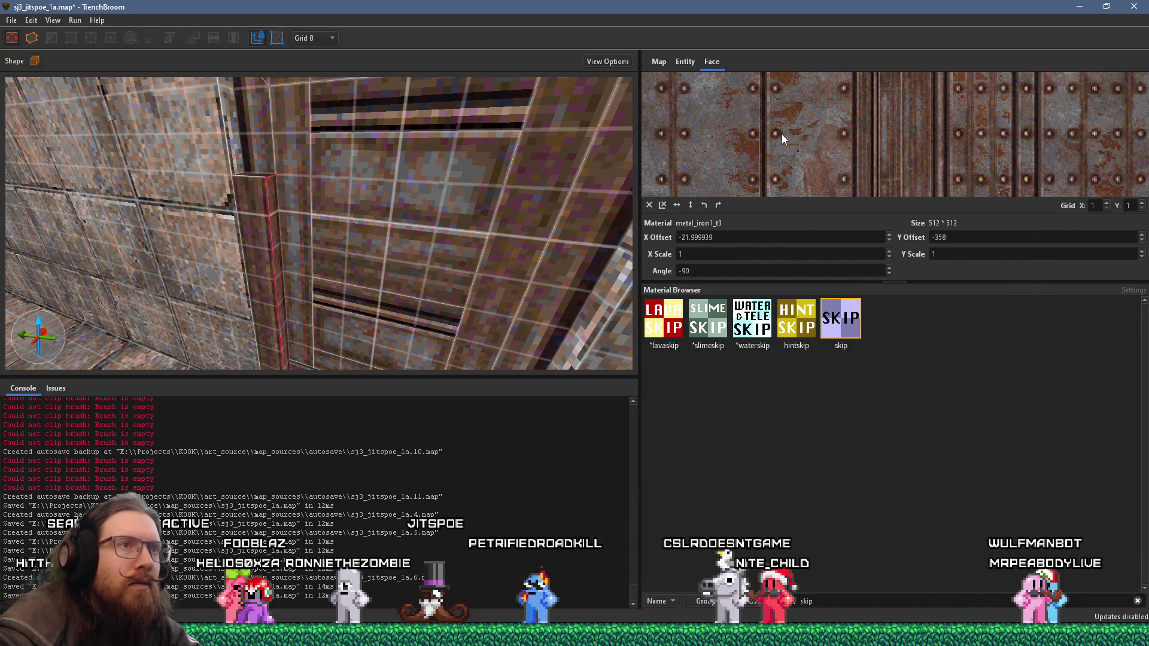
scroll(824, 128, down, 1)
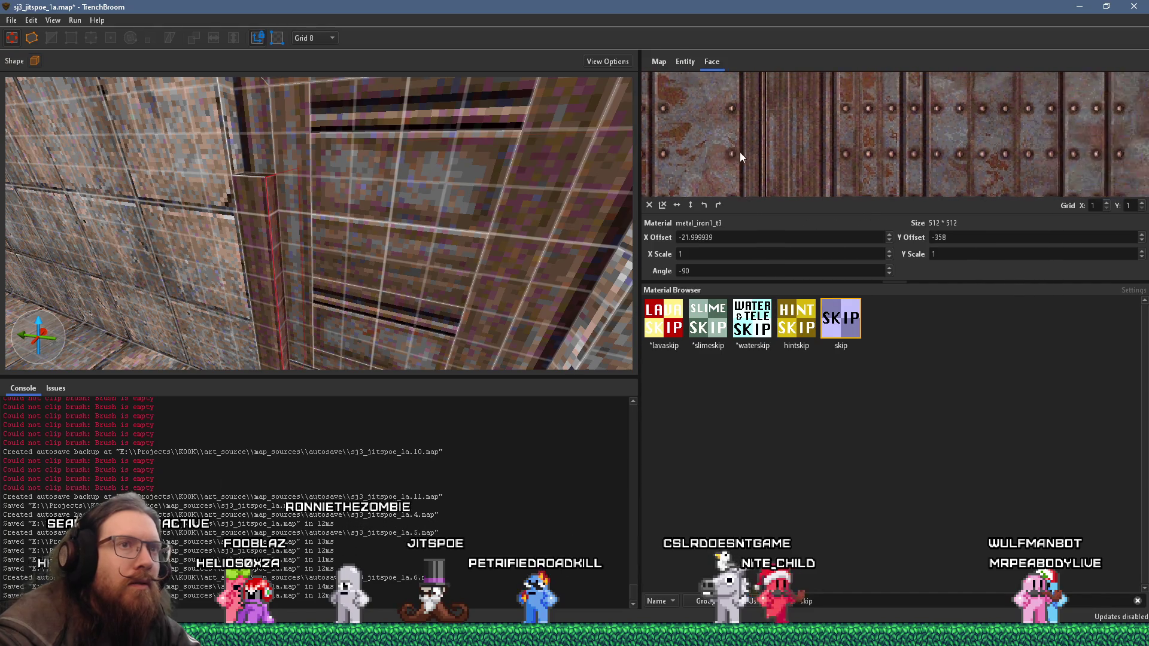
scroll(739, 152, down, 1)
scroll(760, 142, down, 1)
scroll(765, 158, down, 1)
scroll(795, 175, down, 1)
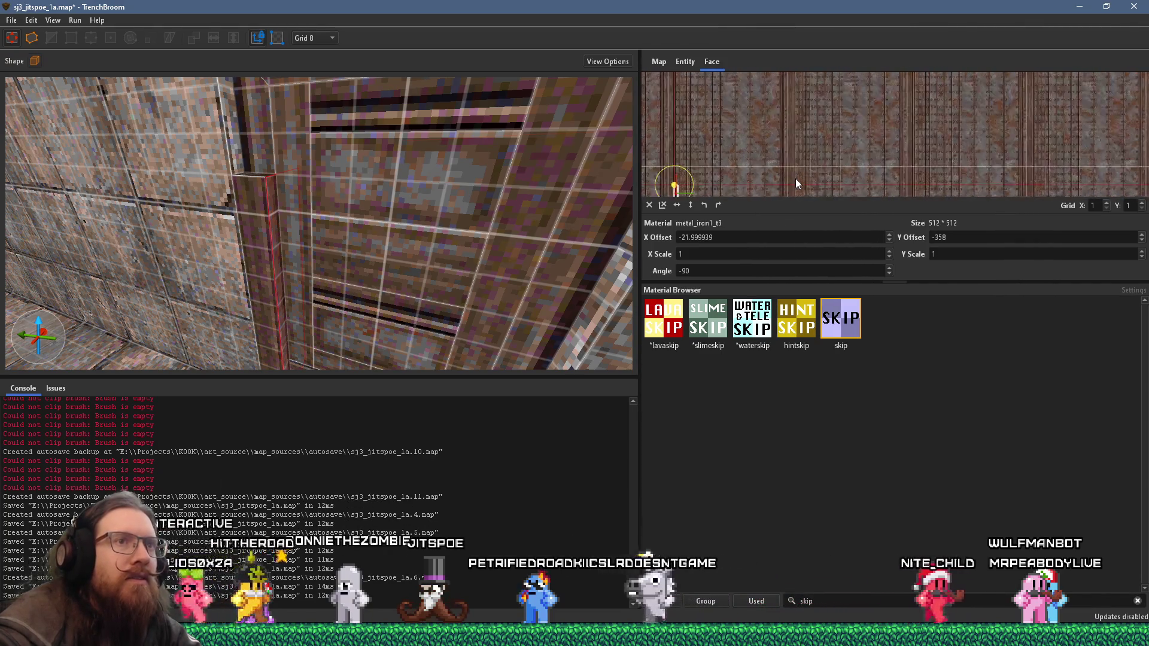
scroll(795, 179, down, 1)
scroll(834, 162, up, 2)
scroll(861, 162, up, 1)
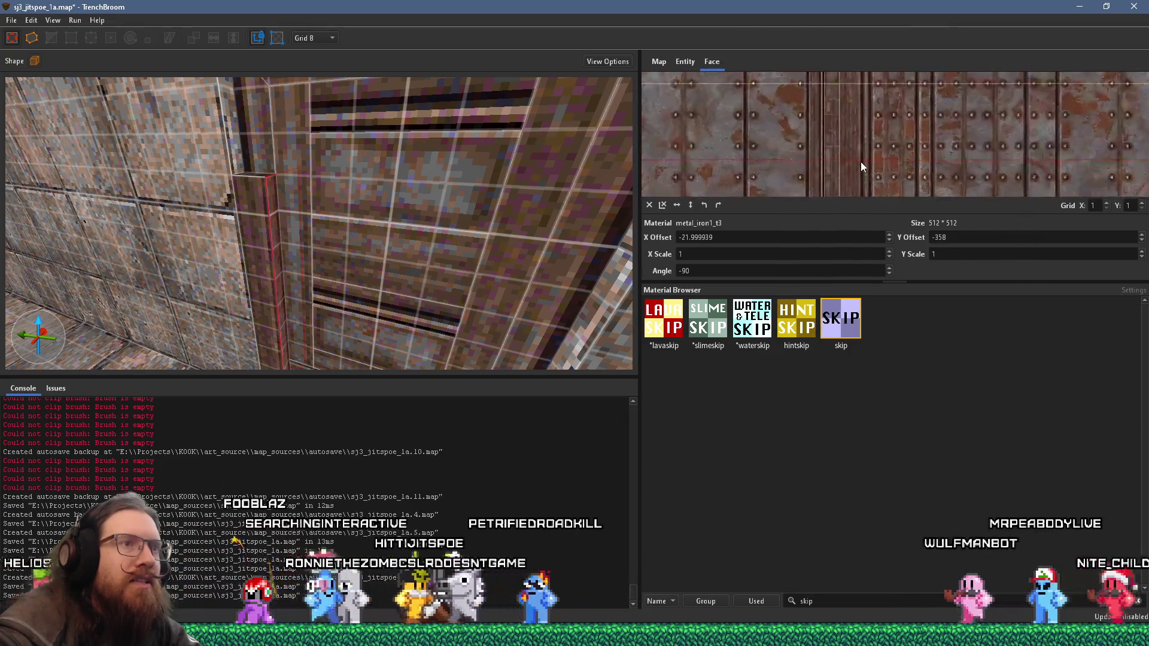
scroll(862, 162, up, 1)
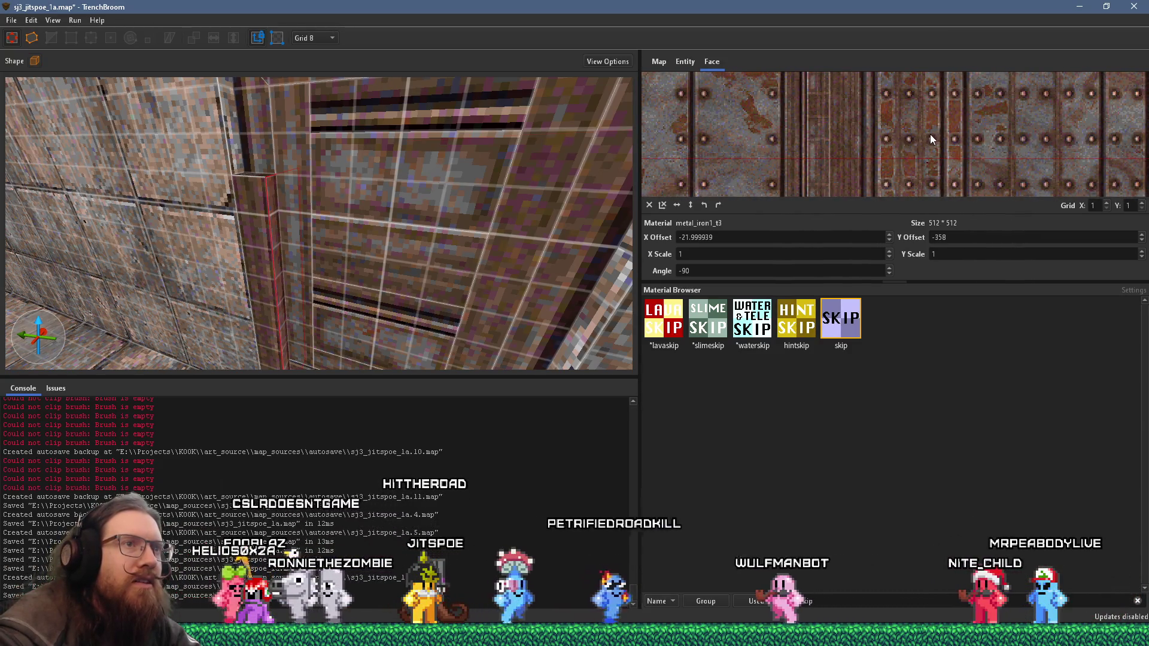
scroll(930, 133, down, 1)
scroll(888, 140, up, 1)
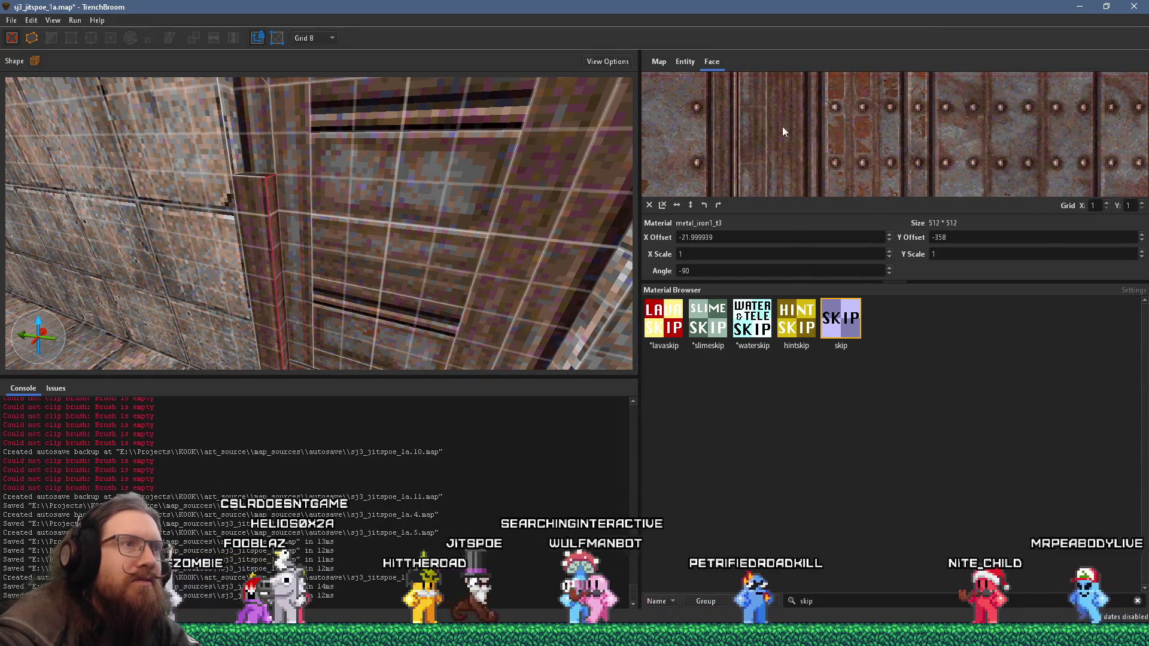
scroll(862, 144, down, 3)
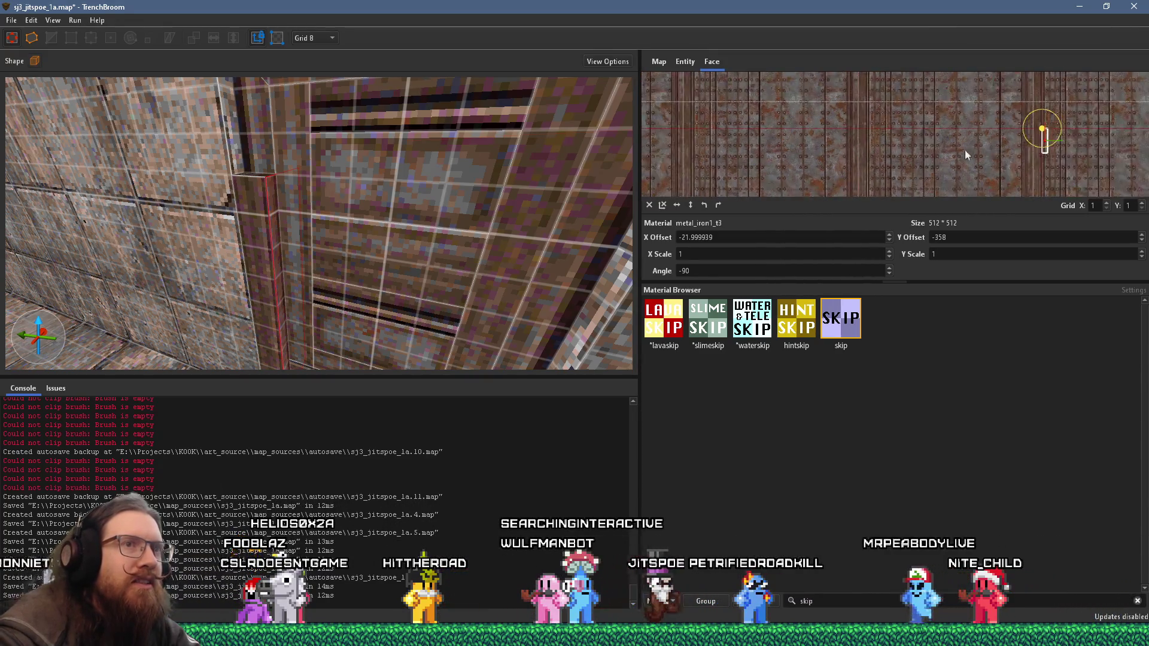
scroll(1027, 152, up, 3)
scroll(814, 174, up, 2)
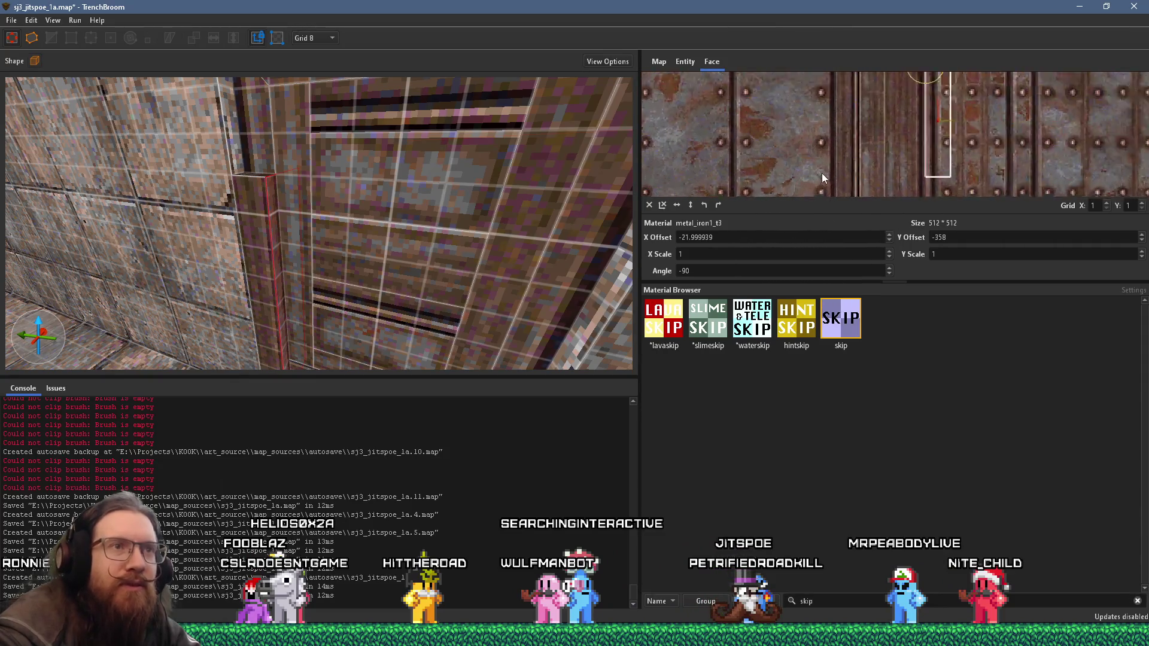
drag(838, 166, 951, 173)
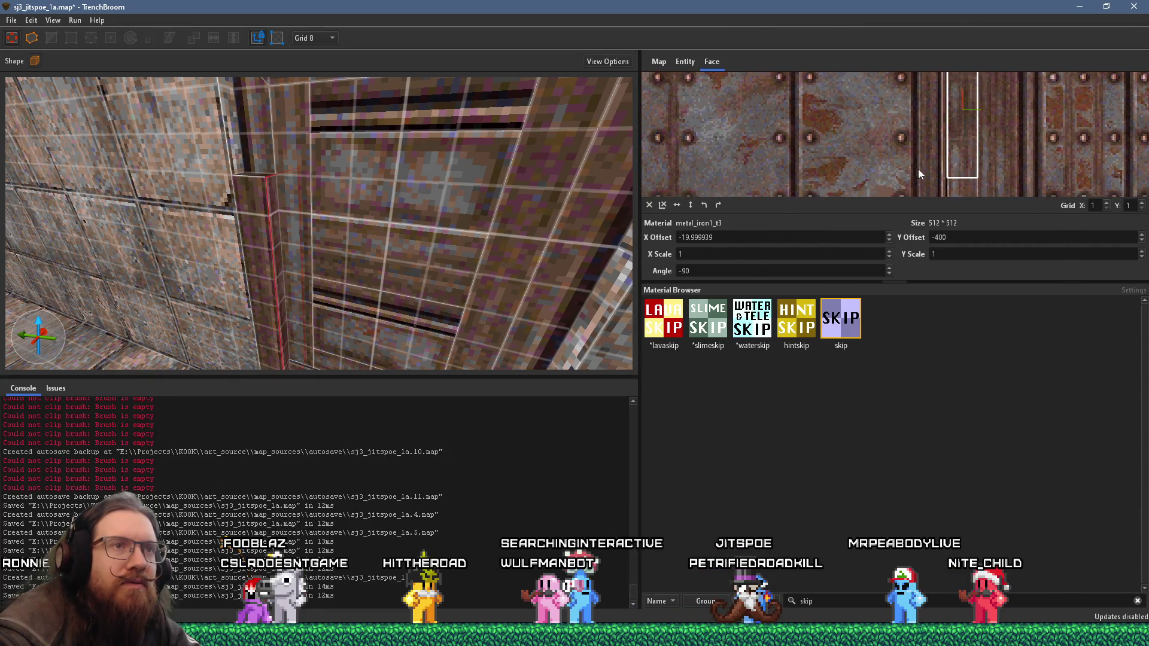
mouse_move(526, 198)
mouse_down()
mouse_move(388, 211)
mouse_move(323, 229)
mouse_move(361, 237)
mouse_move(331, 239)
mouse_up()
scroll(967, 167, up, 2)
scroll(1004, 155, up, 1)
scroll(1004, 155, up, 1)
scroll(1004, 154, up, 1)
mouse_move(1034, 139)
mouse_down()
mouse_move(1050, 138)
mouse_move(835, 153)
mouse_move(899, 138)
mouse_move(847, 177)
mouse_move(836, 151)
mouse_move(800, 146)
mouse_up()
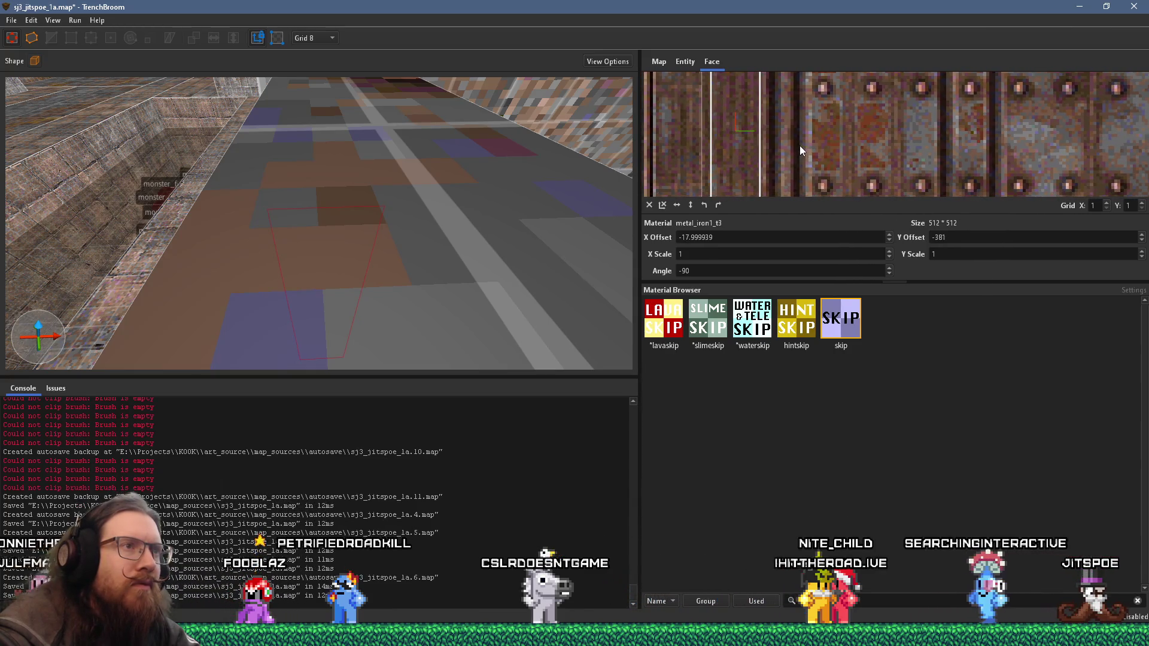
mouse_move(592, 148)
mouse_down()
mouse_move(452, 205)
mouse_move(486, 162)
mouse_move(461, 154)
mouse_move(465, 169)
mouse_move(481, 171)
mouse_up()
scroll(481, 171, up, 1)
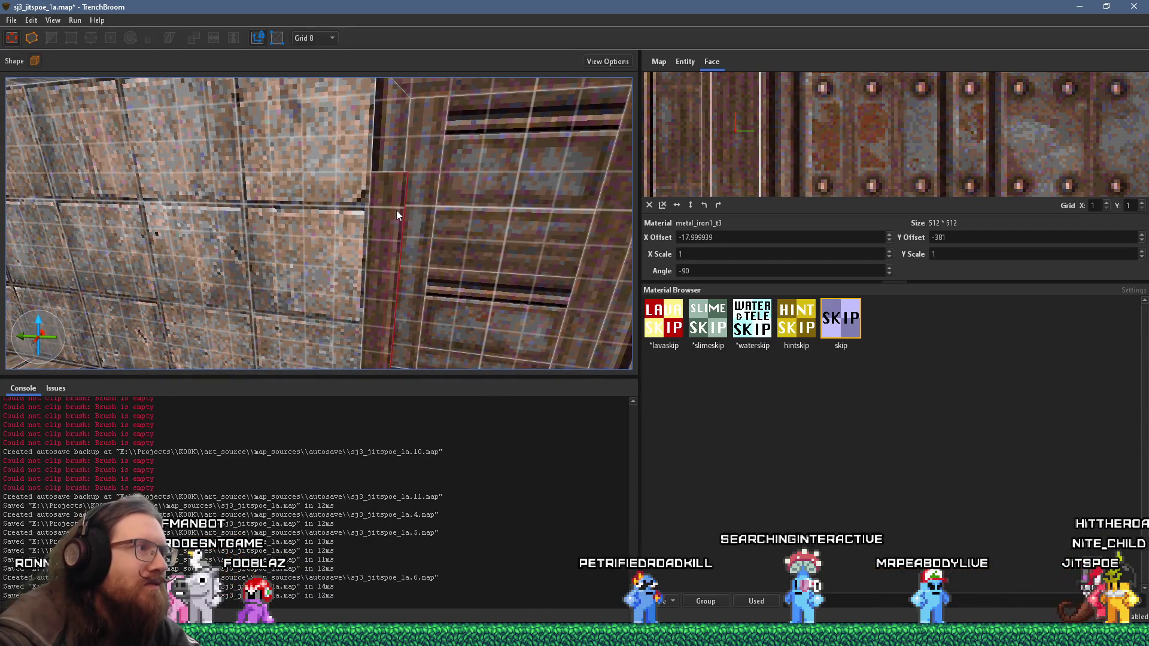
ctrl+shift+click(368, 179)
Step: Switch the grid to 4 units and nudge one pillar face's texture offset slightly
click(322, 37)
click(315, 108)
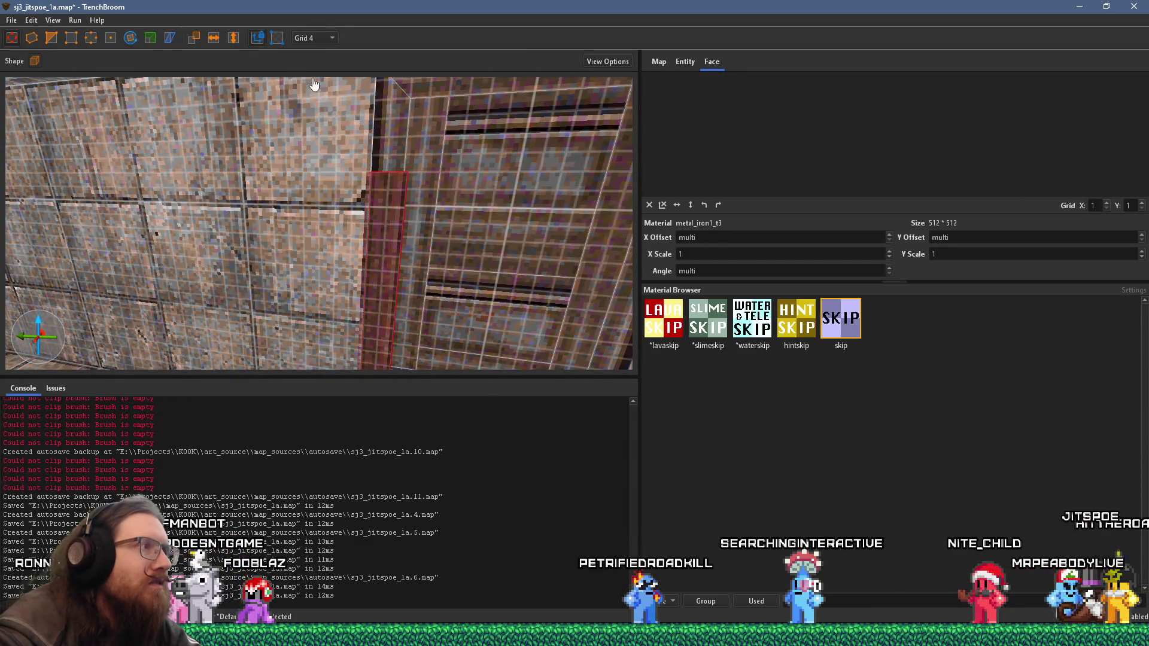
scroll(446, 226, down, 3)
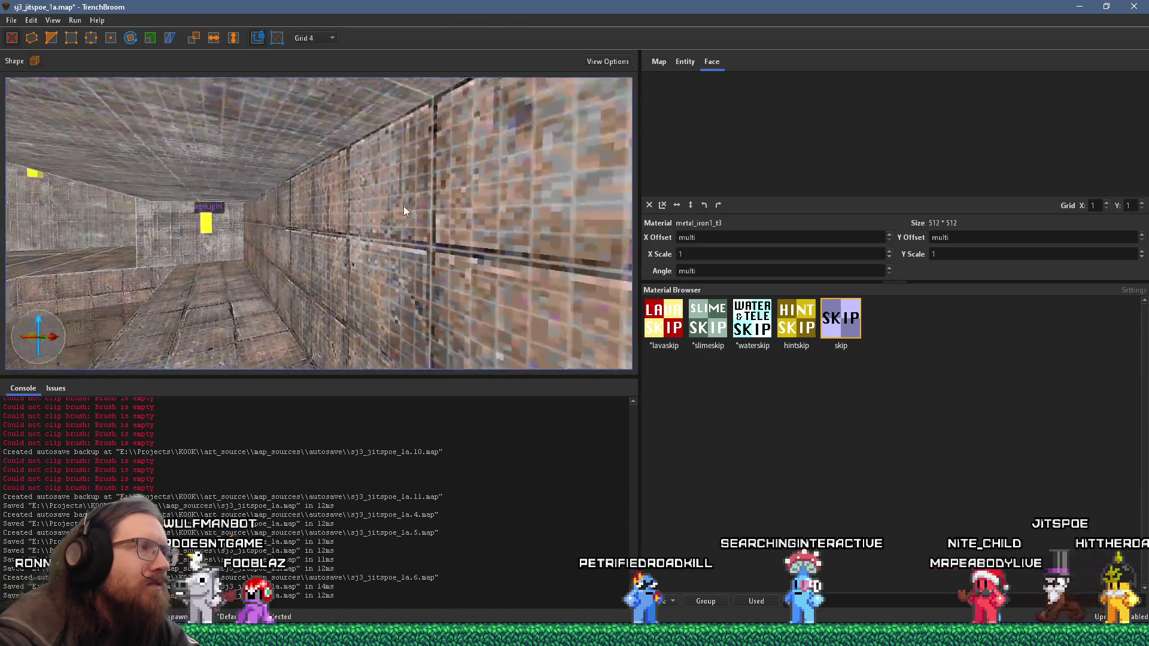
shift+click(575, 257)
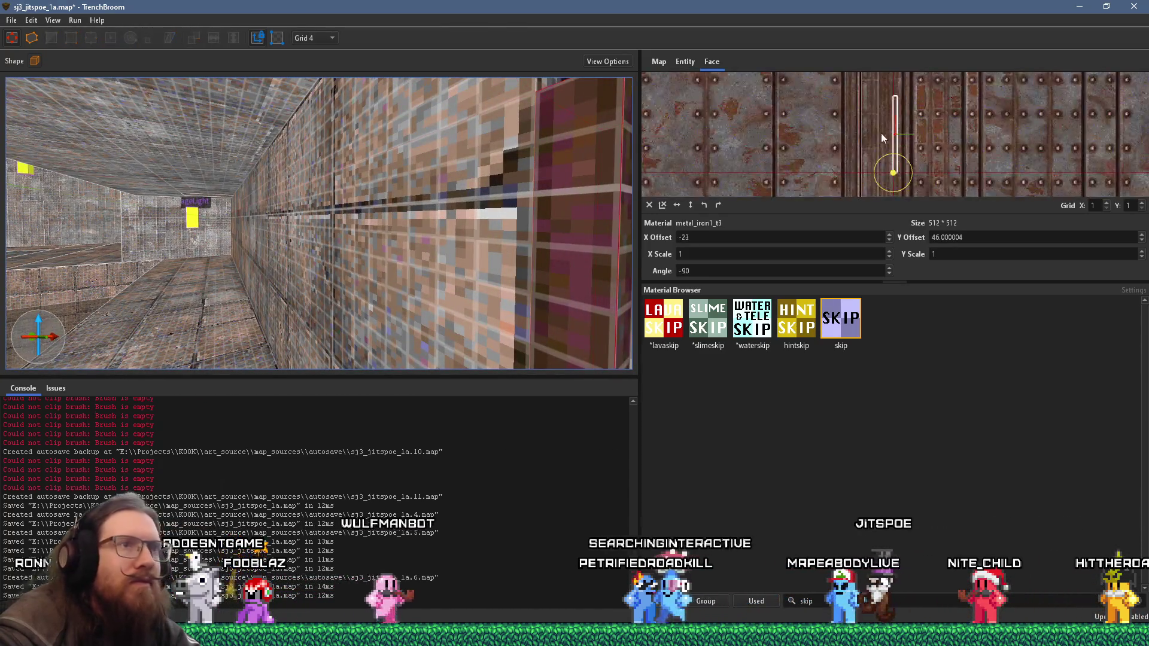
drag(938, 147, 927, 149)
scroll(497, 208, up, 5)
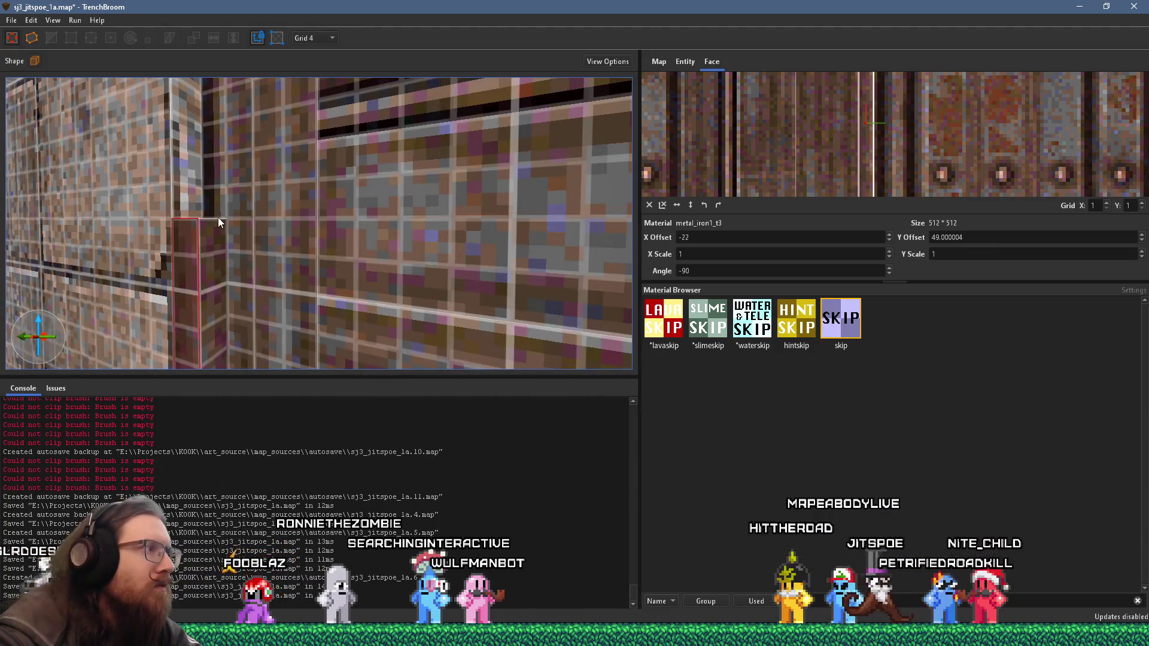
scroll(218, 217, up, 3)
Step: Select the whole pillar brush and arm the Rotate tool on it
click(243, 277)
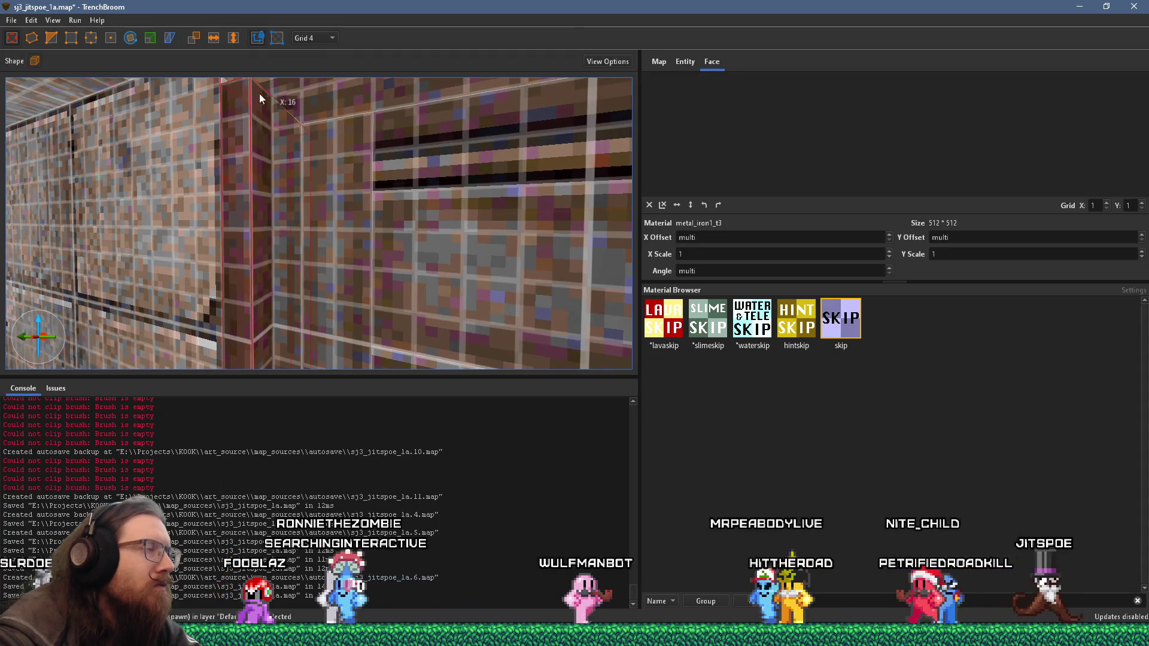
scroll(260, 94, down, 5)
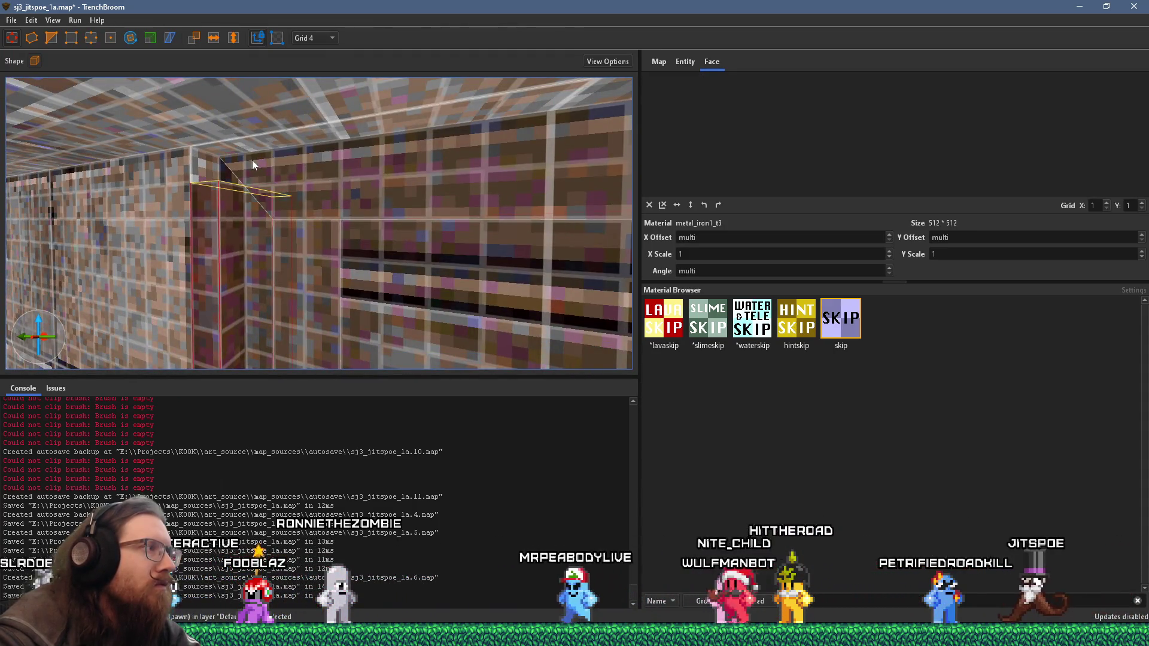
scroll(247, 127, up, 3)
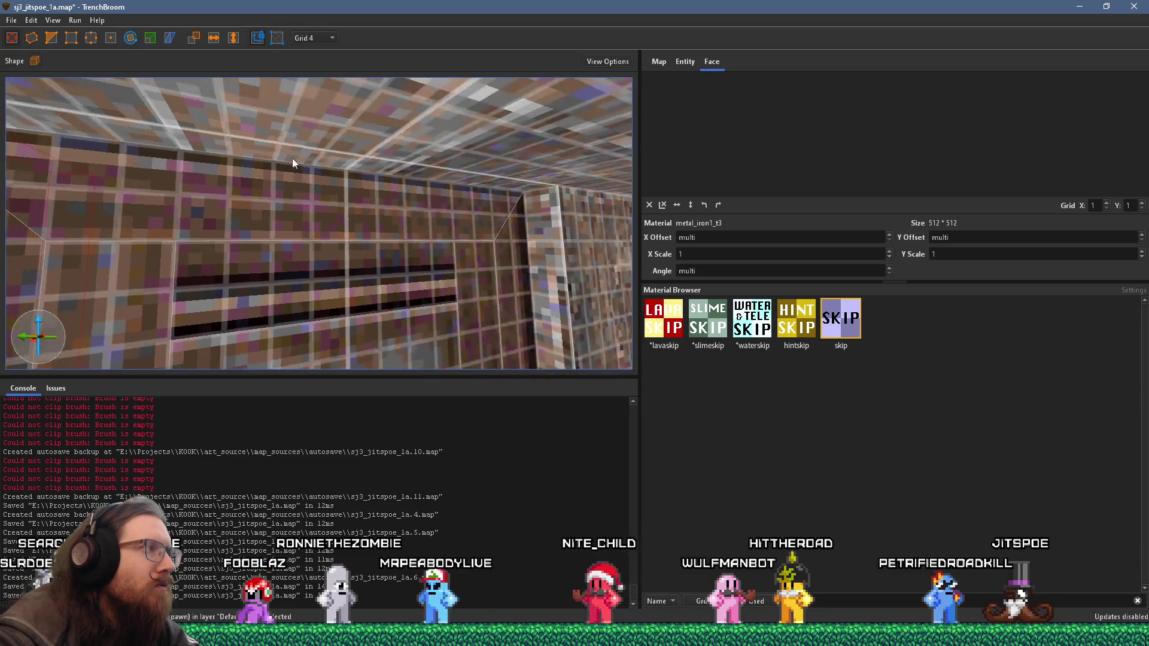
scroll(270, 112, down, 3)
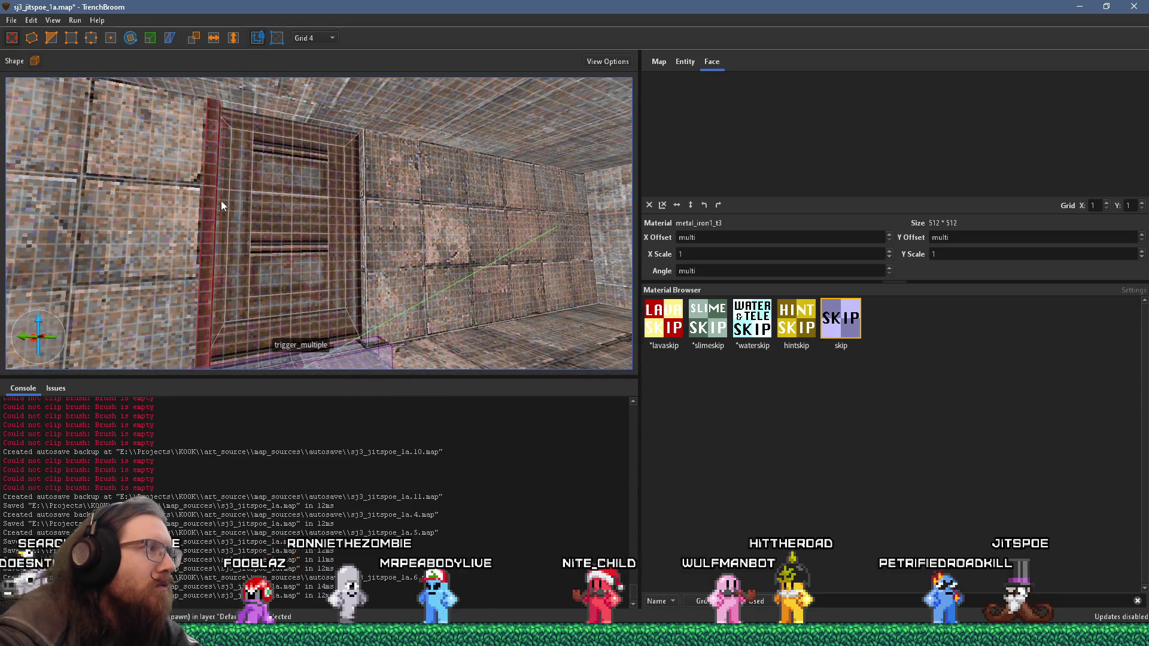
scroll(221, 204, down, 1)
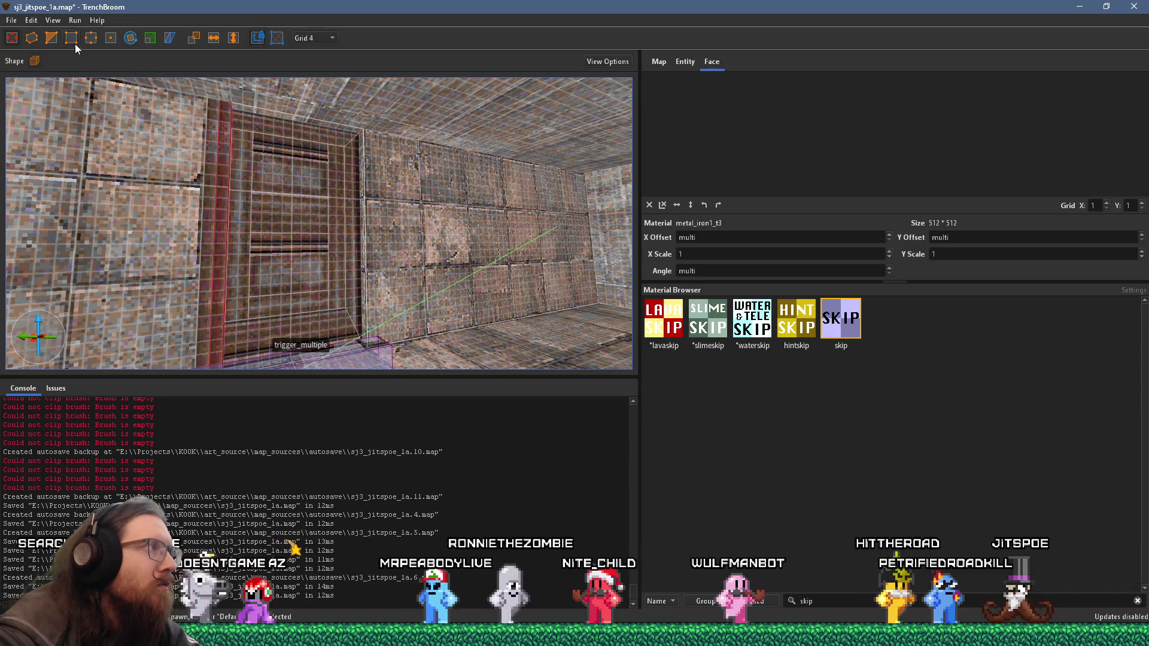
click(130, 38)
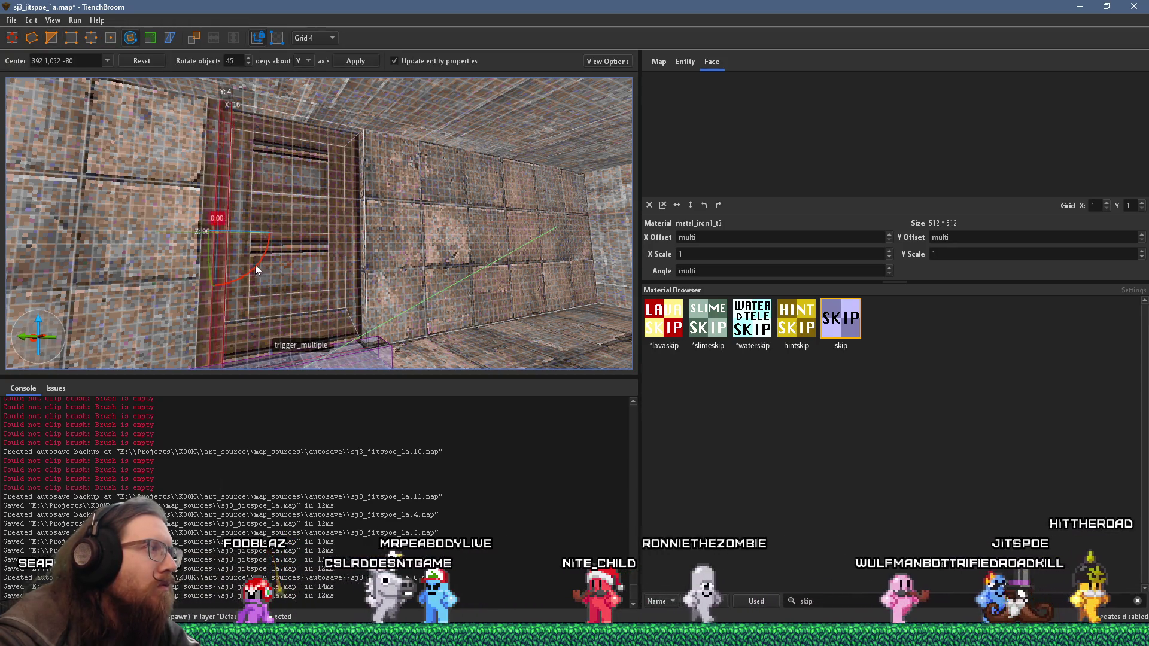
Step: Rotate the pillar to lie horizontally along the wall top, check its face textures, and select the trim brush
drag(255, 264, 164, 285)
scroll(193, 251, up, 2)
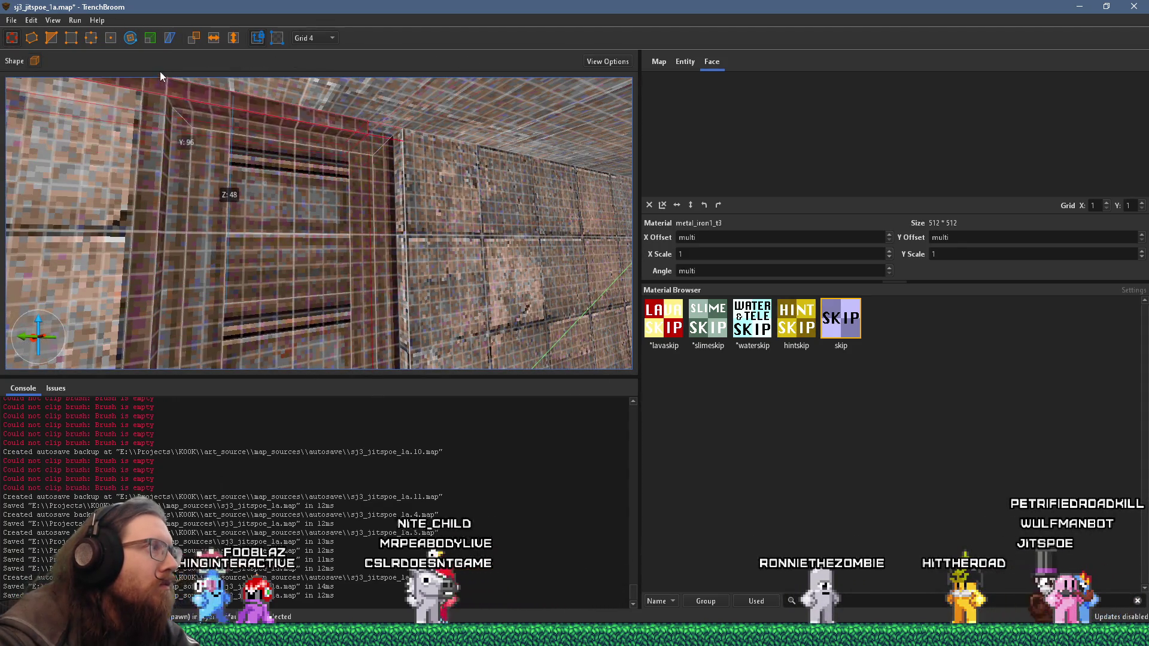
drag(223, 308, 321, 112)
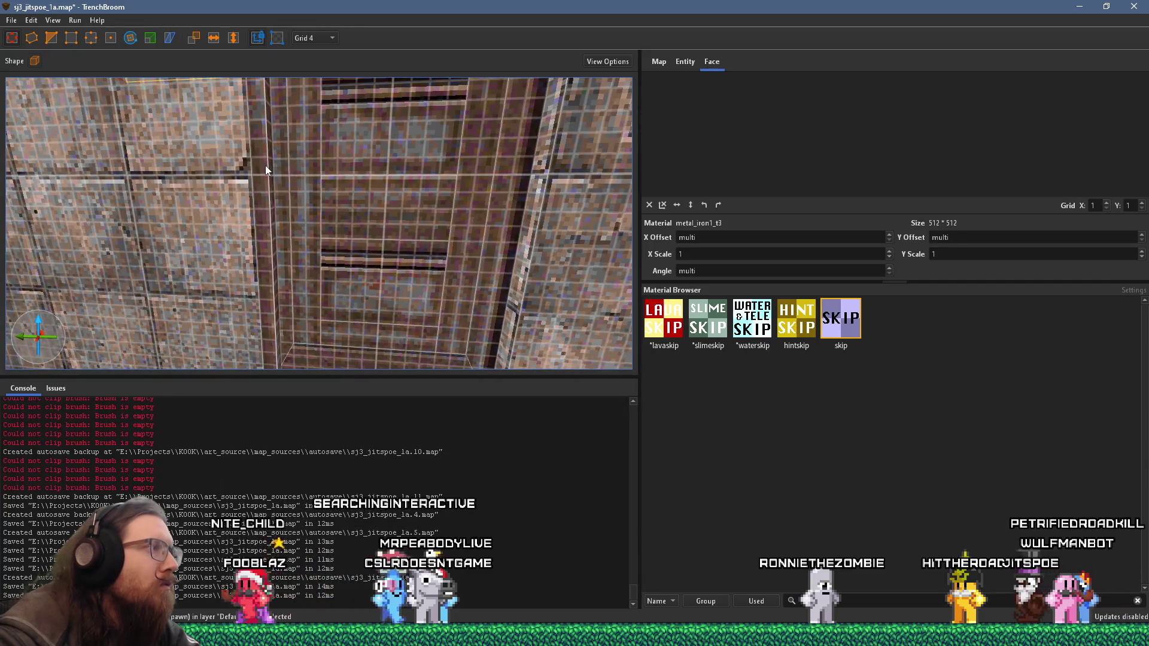
shift+click(265, 165)
scroll(142, 203, up, 3)
scroll(246, 194, up, 3)
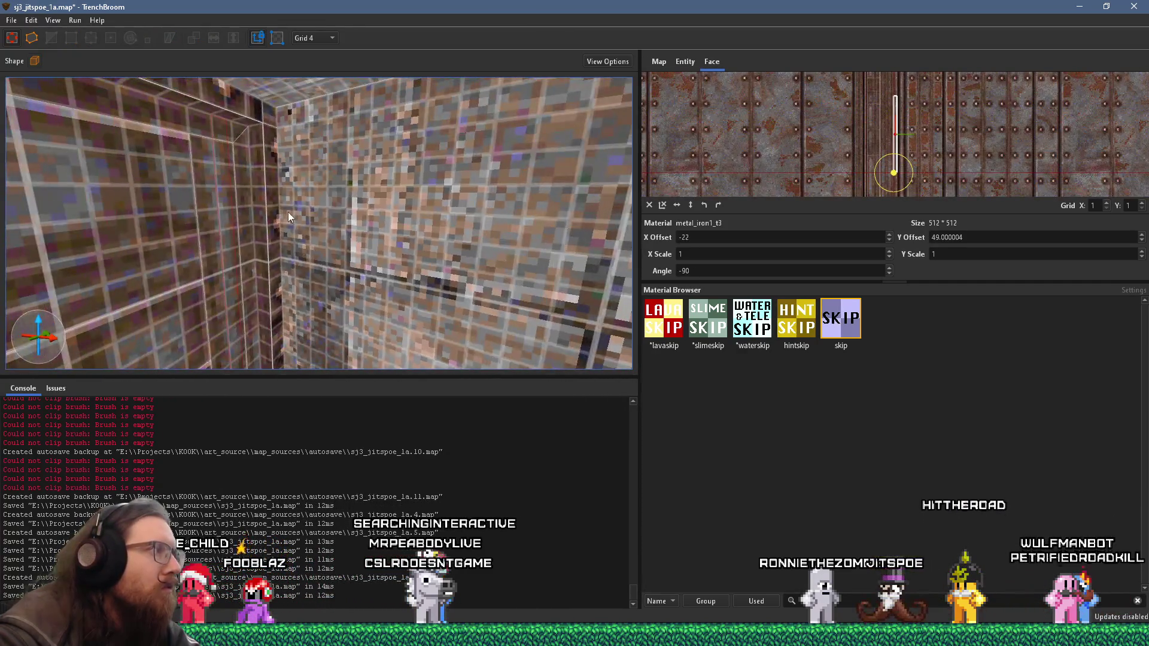
scroll(271, 202, down, 5)
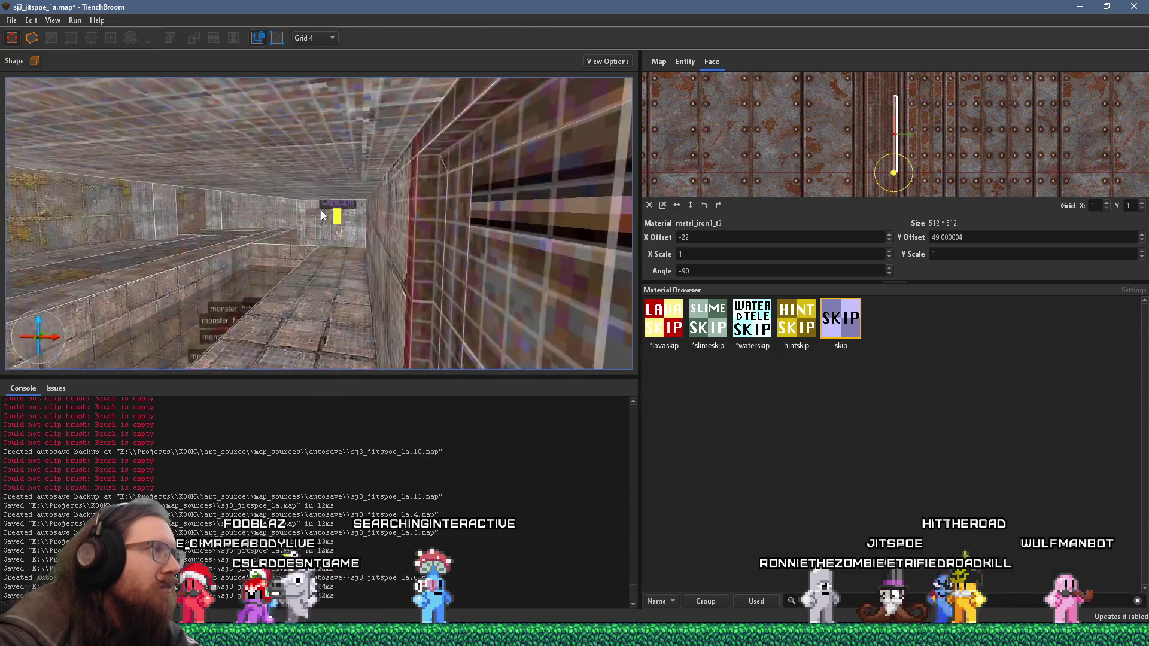
shift+click(344, 161)
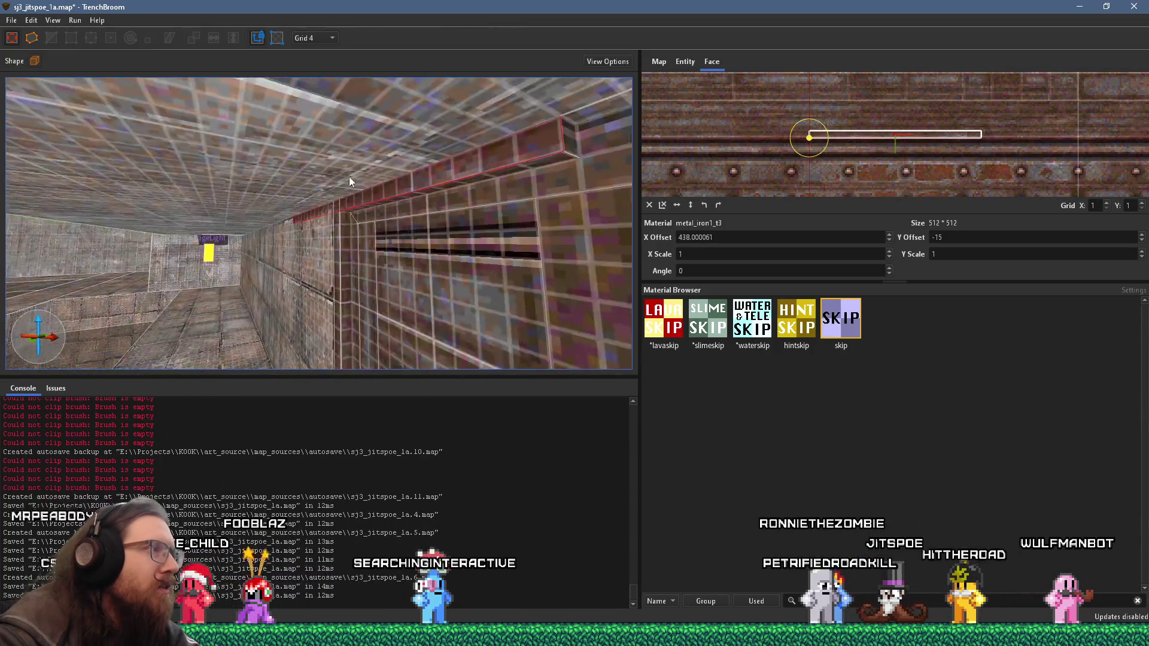
scroll(228, 194, down, 3)
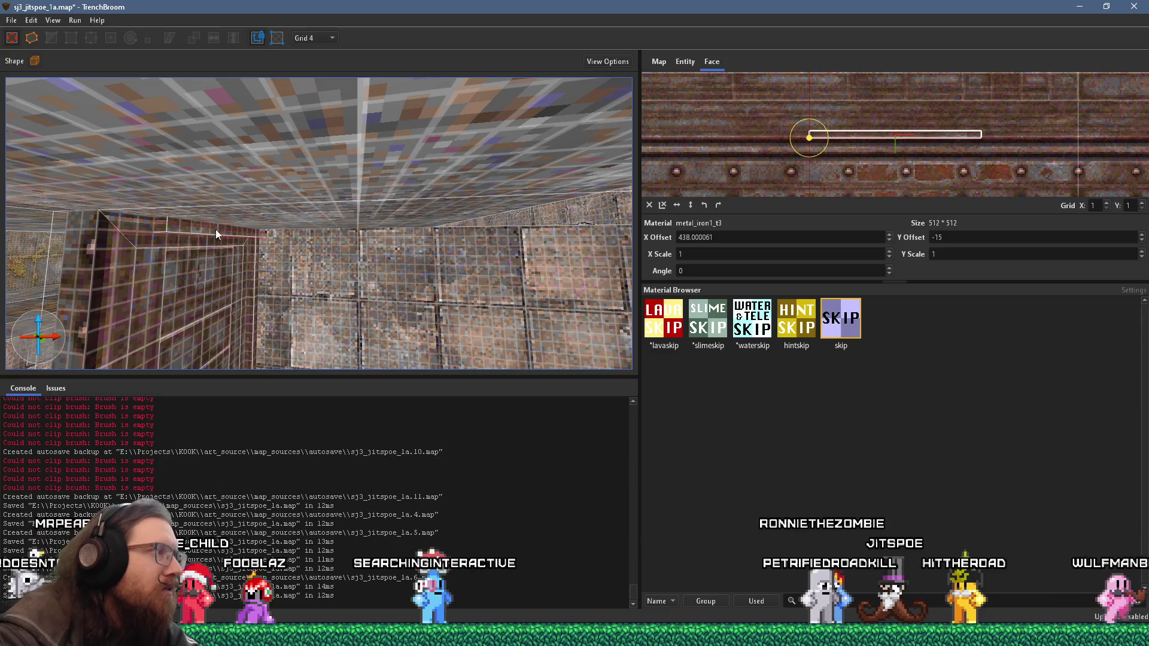
scroll(216, 229, down, 5)
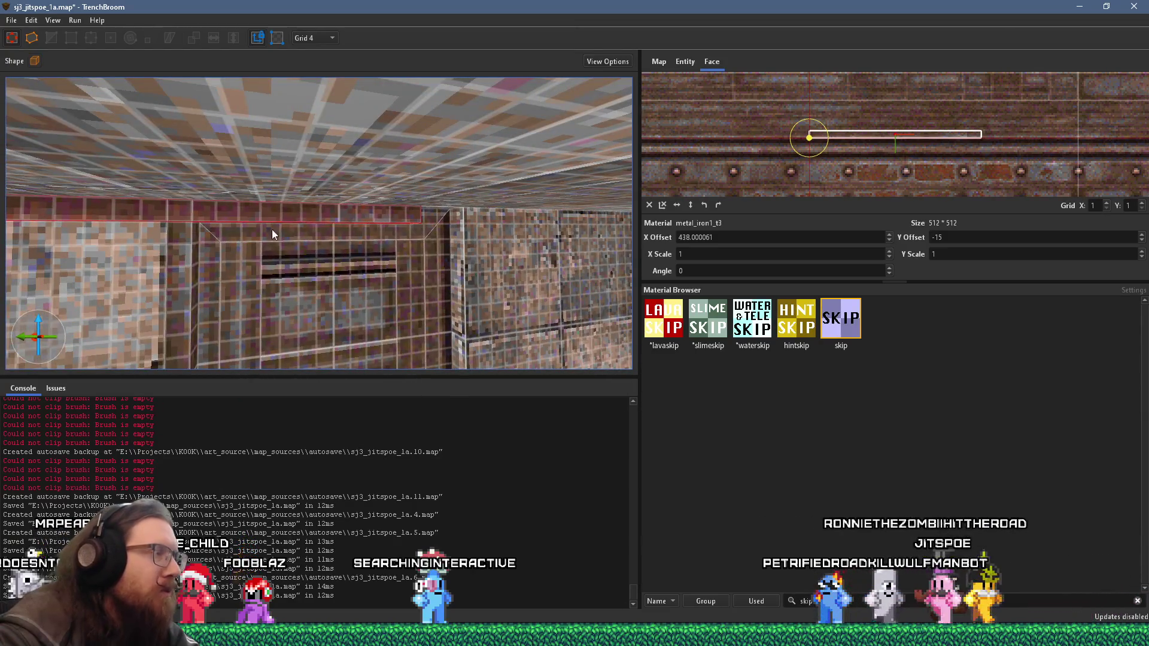
scroll(273, 234, up, 2)
click(329, 220)
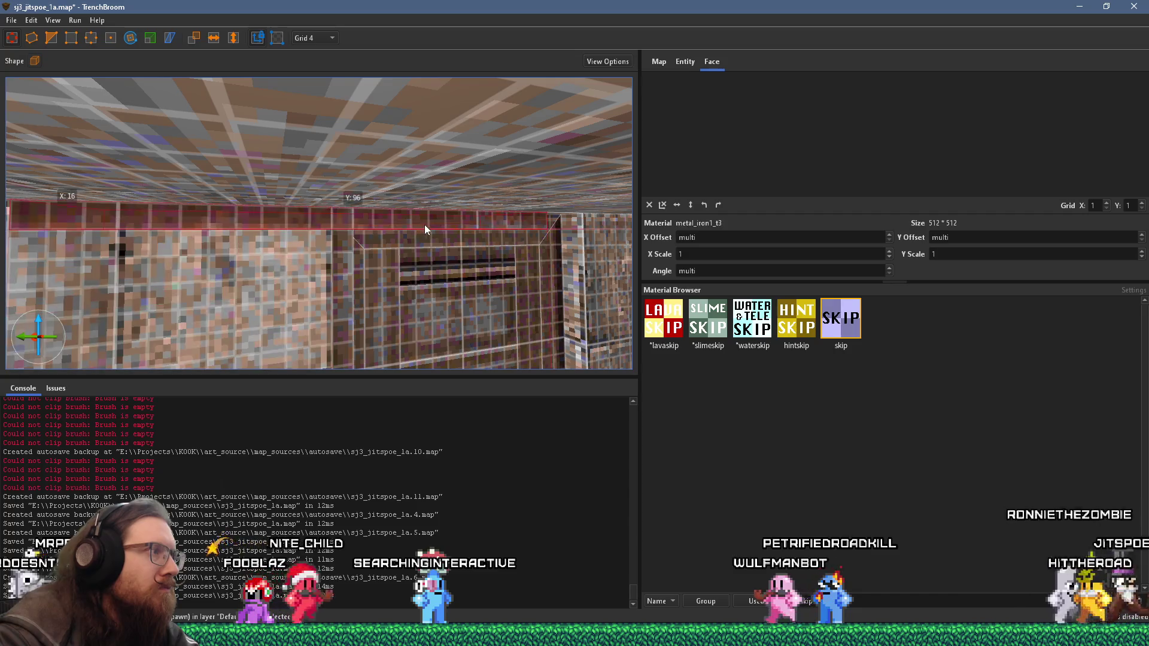
Step: Rotate the top trim strip above the opening into an upright pillar
mouse_move(430, 222)
mouse_down()
mouse_move(252, 308)
mouse_move(203, 299)
mouse_up()
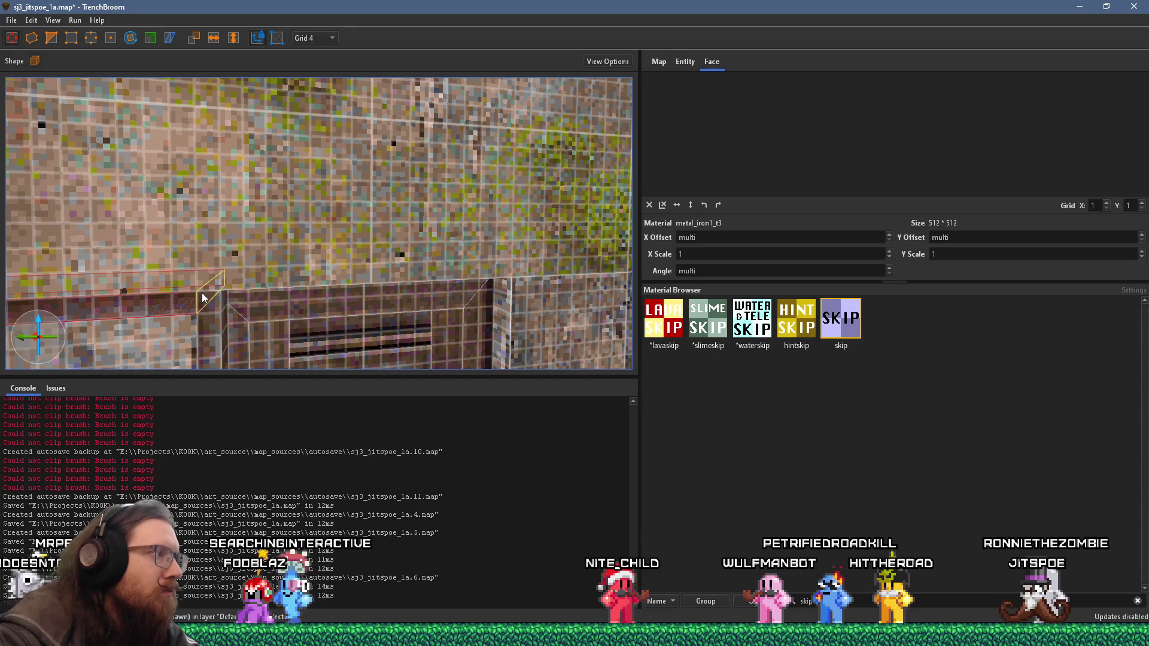
scroll(507, 298, down, 2)
scroll(429, 270, down, 2)
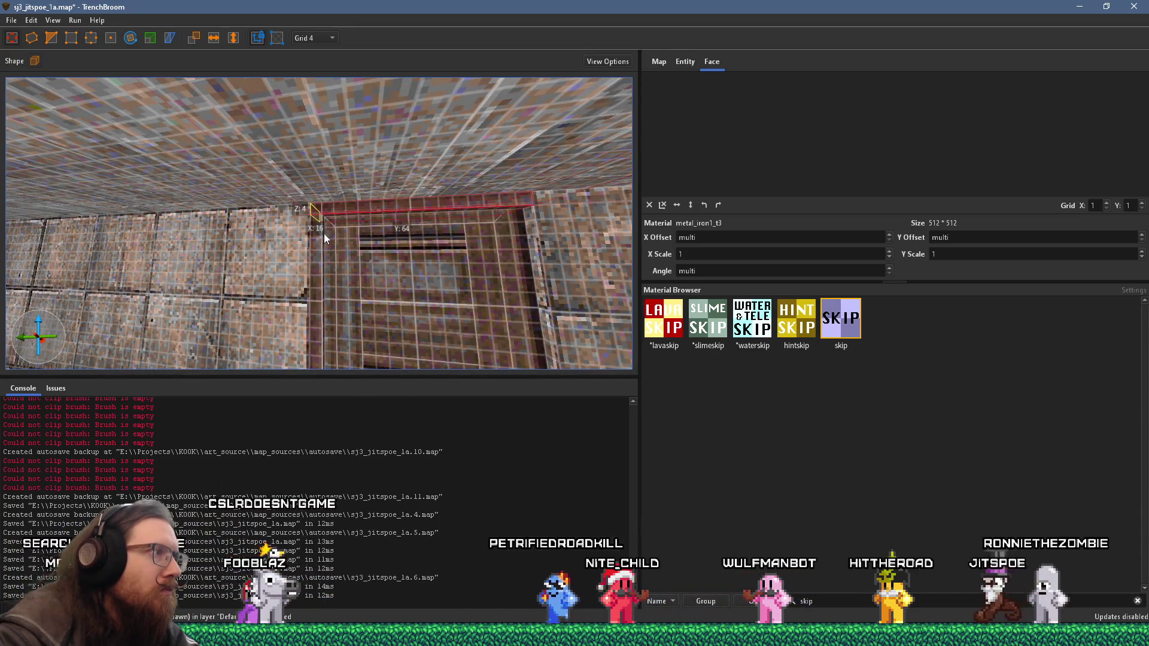
scroll(387, 221, up, 2)
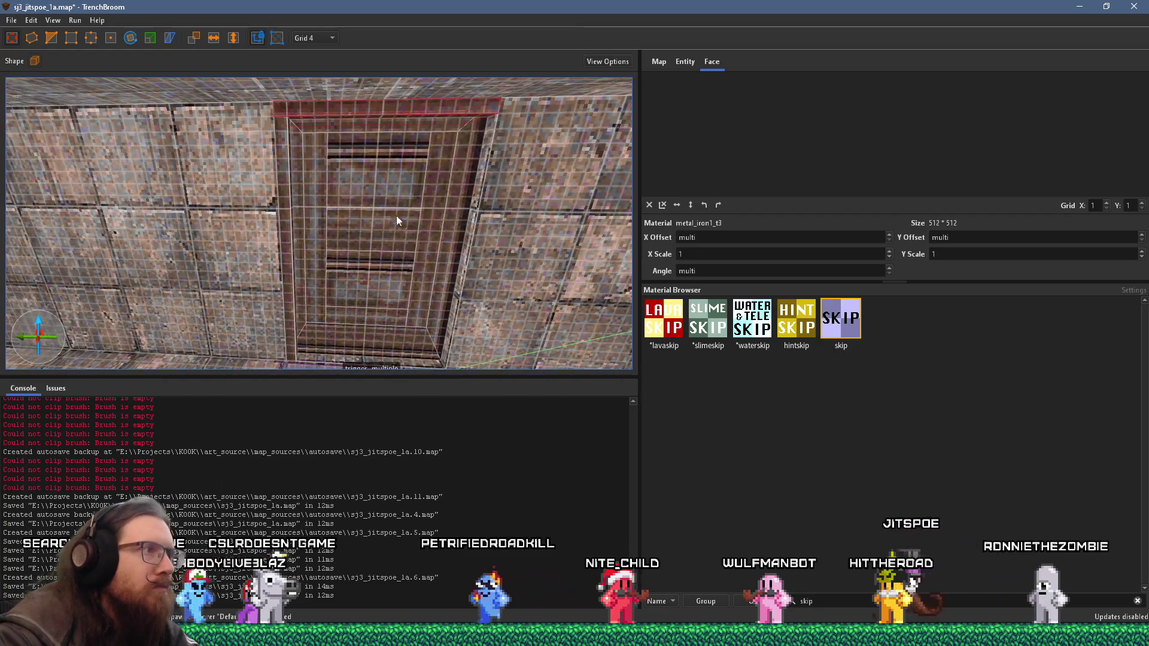
ctrl+click(512, 111)
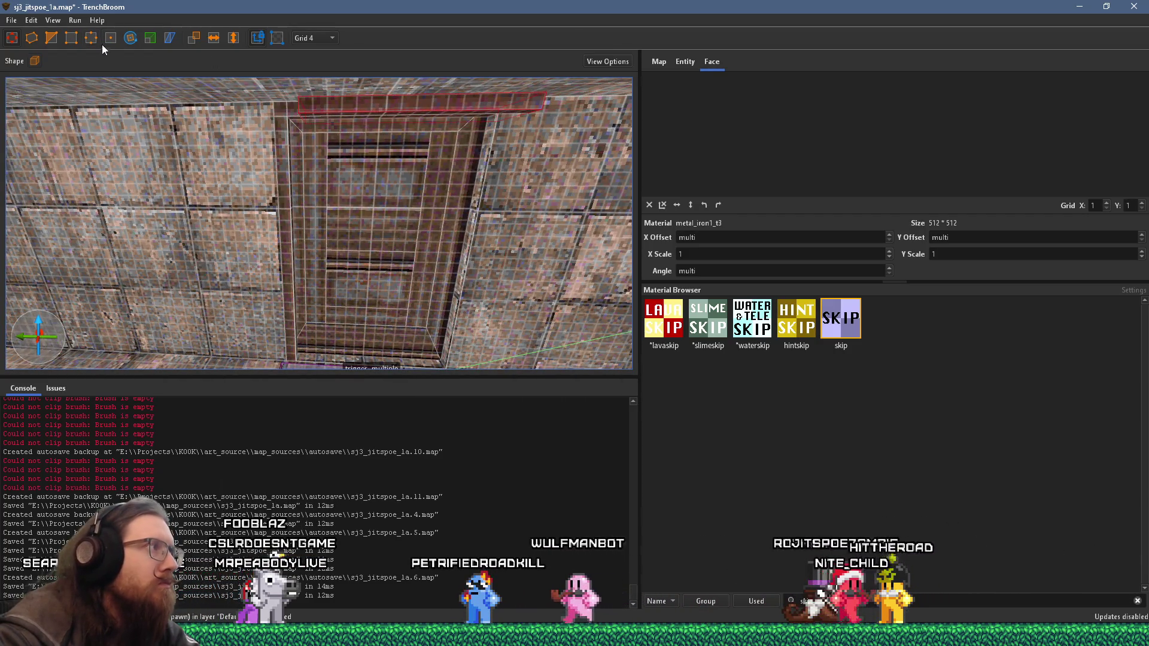
click(130, 39)
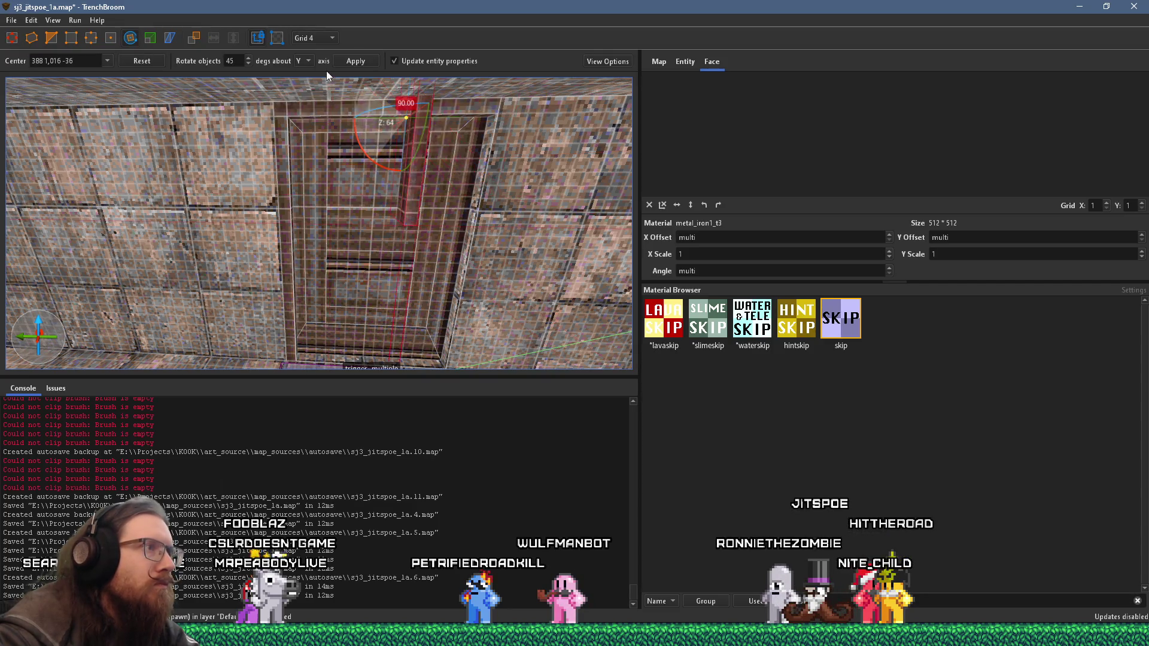
drag(82, 57, 294, 180)
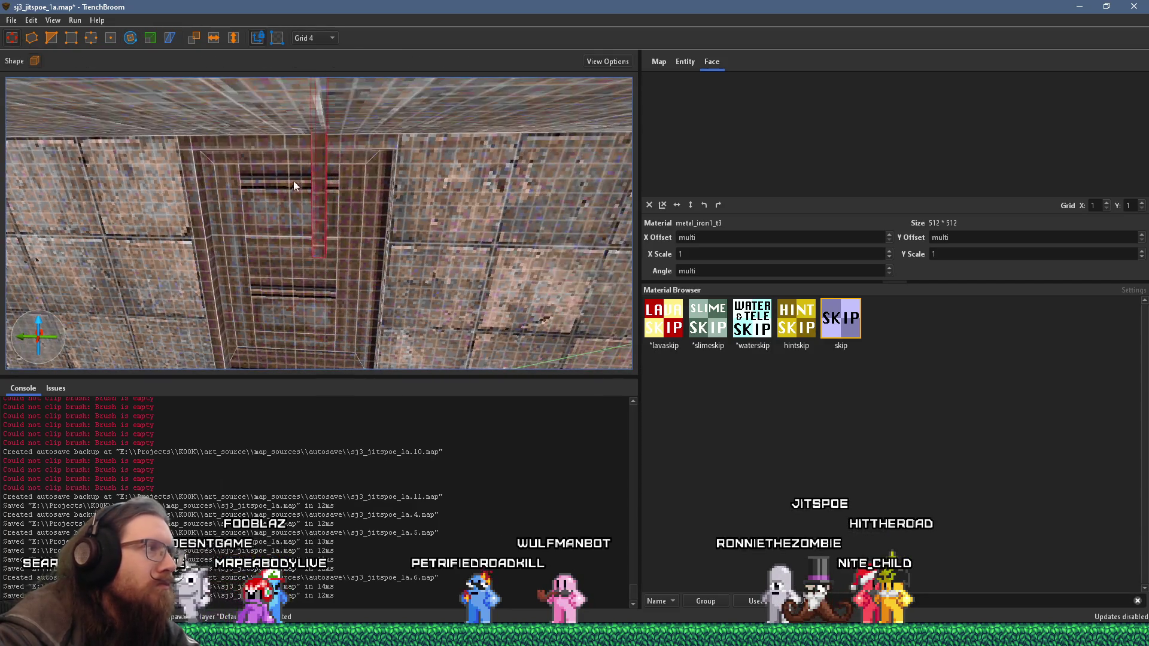
Step: Adjust the new pillar's thickness and shorten its height with face drags
drag(392, 168, 399, 164)
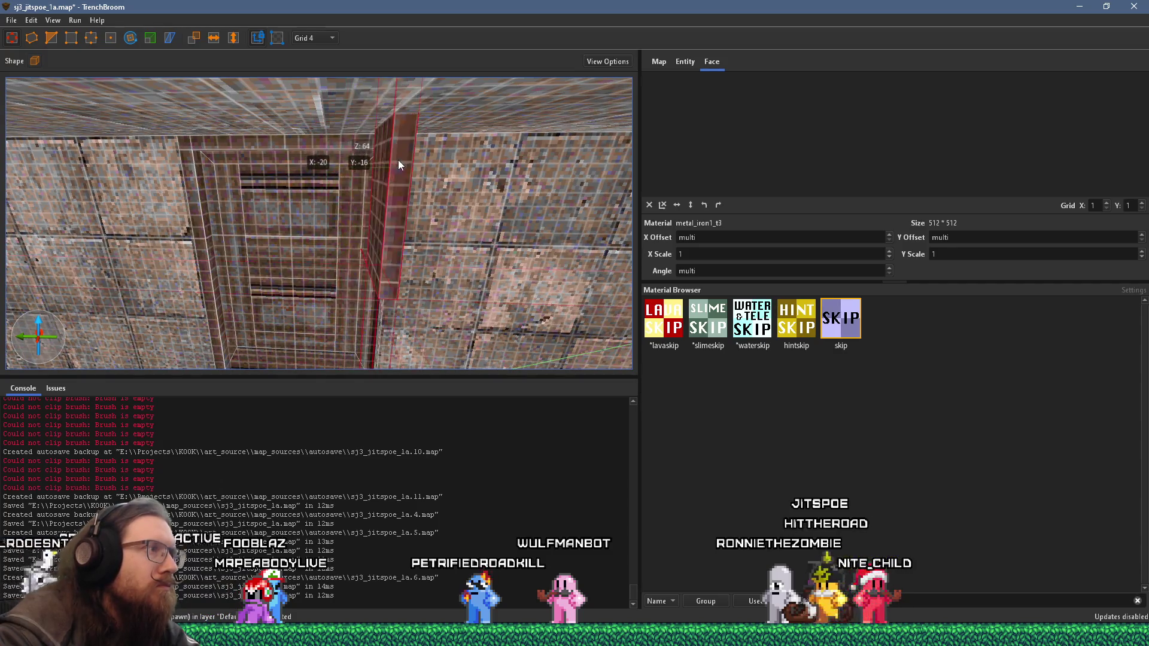
drag(317, 197, 386, 213)
drag(324, 191, 307, 180)
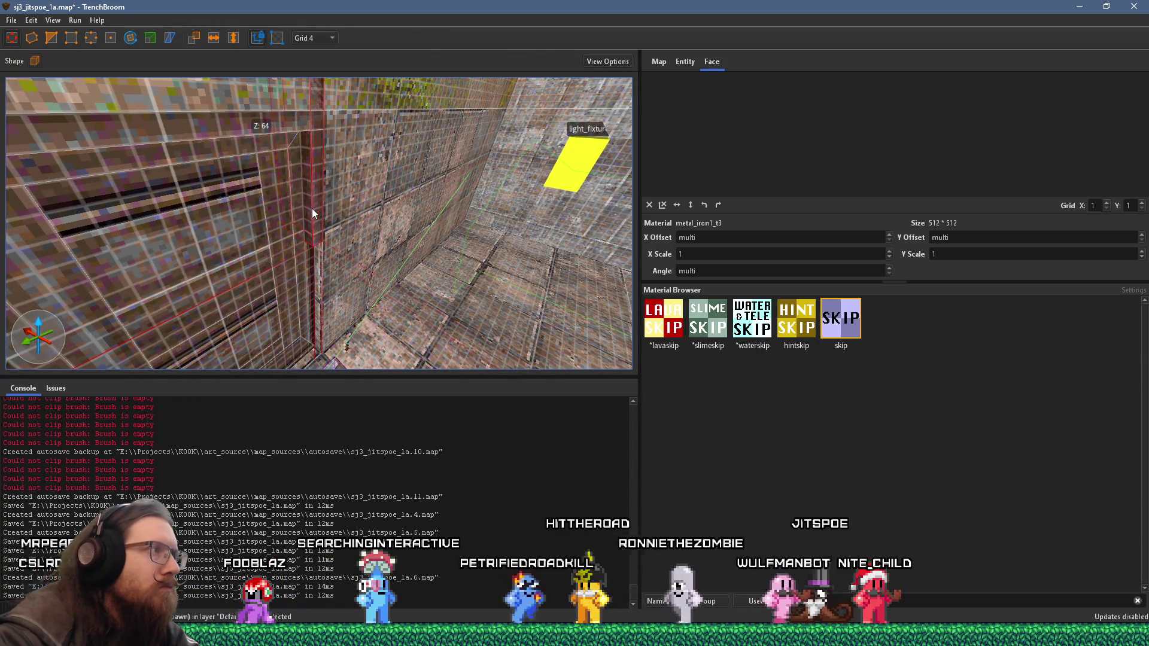
drag(313, 213, 302, 34)
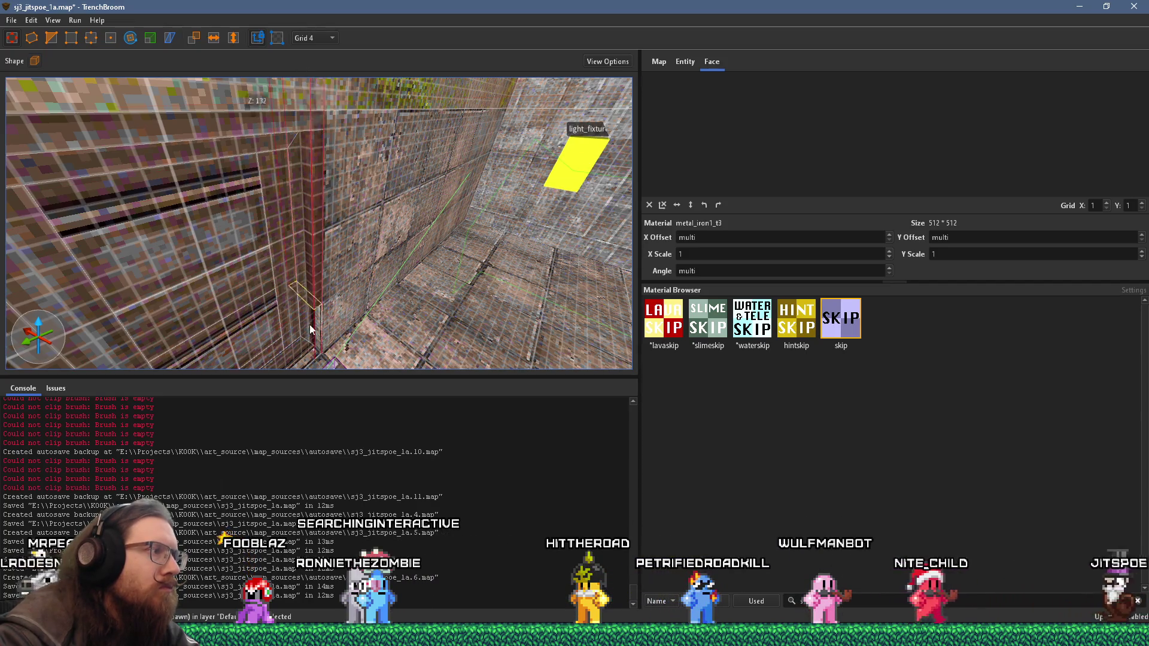
mouse_move(310, 373)
mouse_down()
mouse_move(331, 168)
mouse_move(285, 242)
mouse_up()
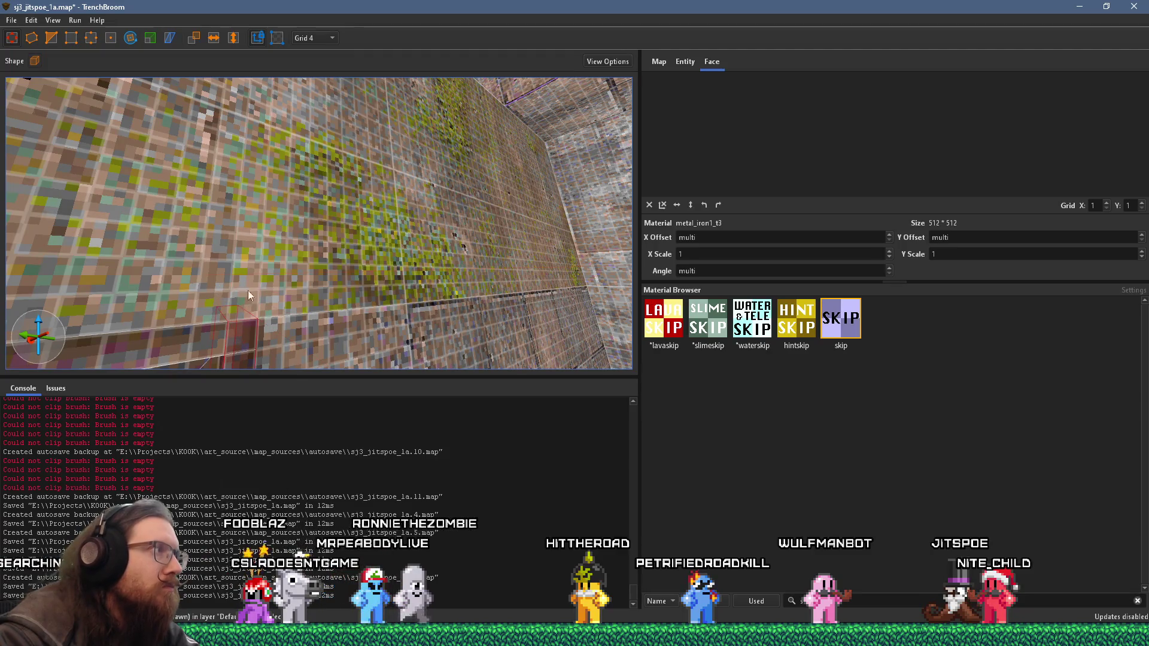
Step: Inspect the wall's top edge with the Vertex tool, jump to the doorway brush and deselect it
click(88, 40)
drag(231, 226, 179, 242)
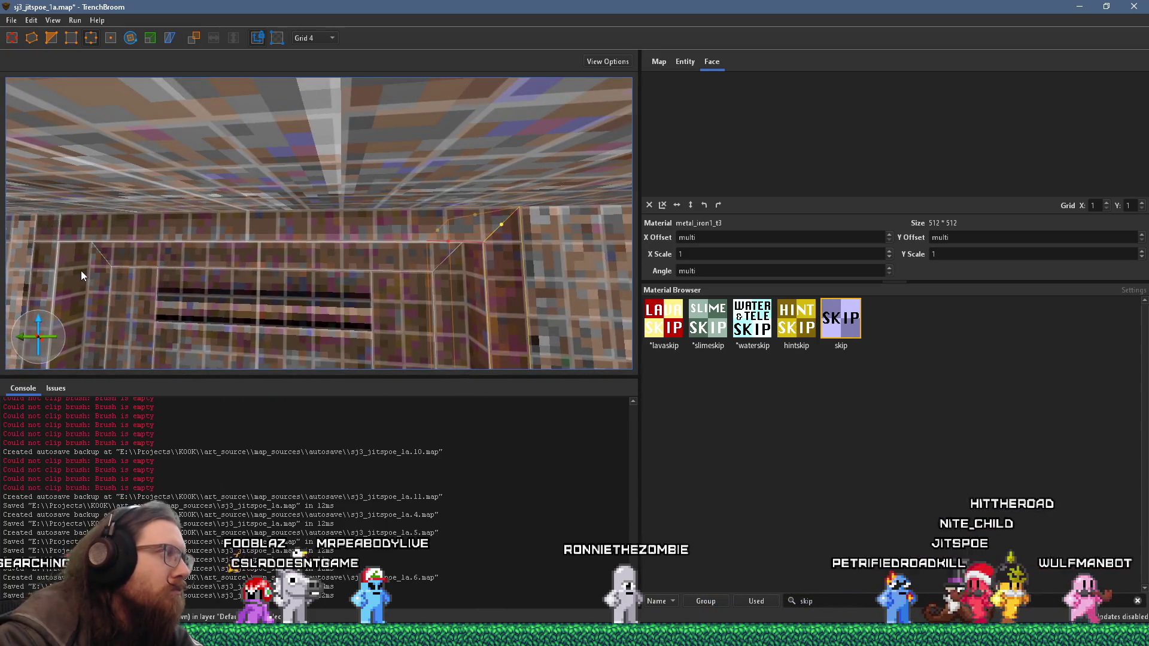
drag(70, 269, 173, 209)
click(182, 186)
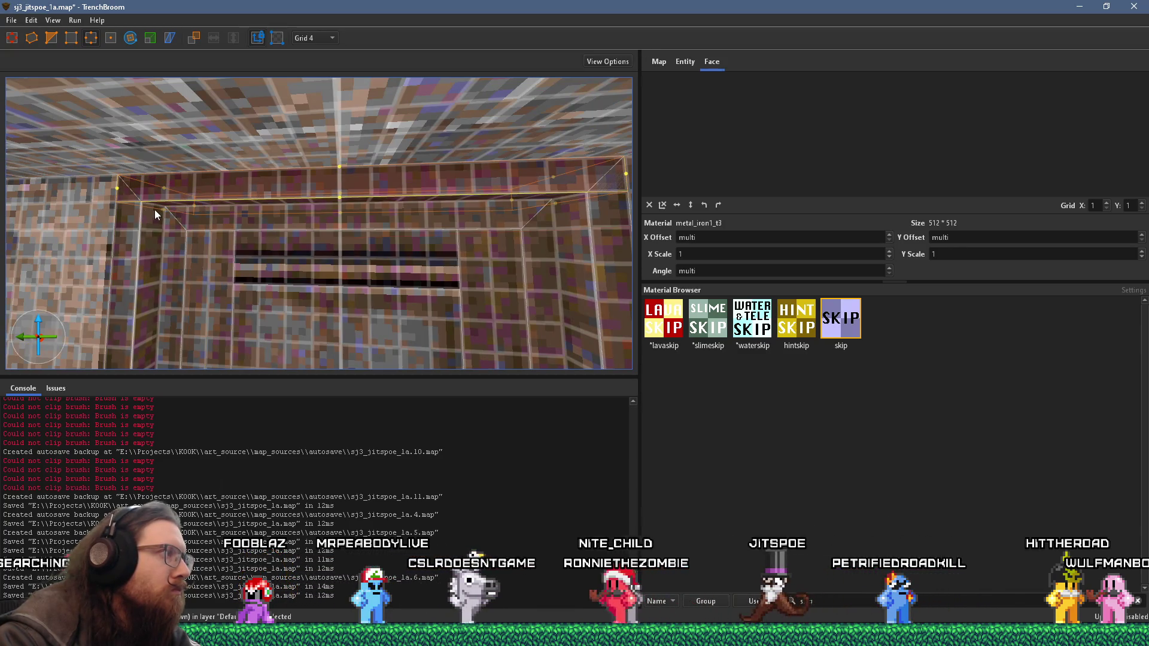
mouse_move(158, 210)
mouse_down()
mouse_move(159, 179)
mouse_move(167, 200)
mouse_move(155, 232)
mouse_move(172, 231)
mouse_up()
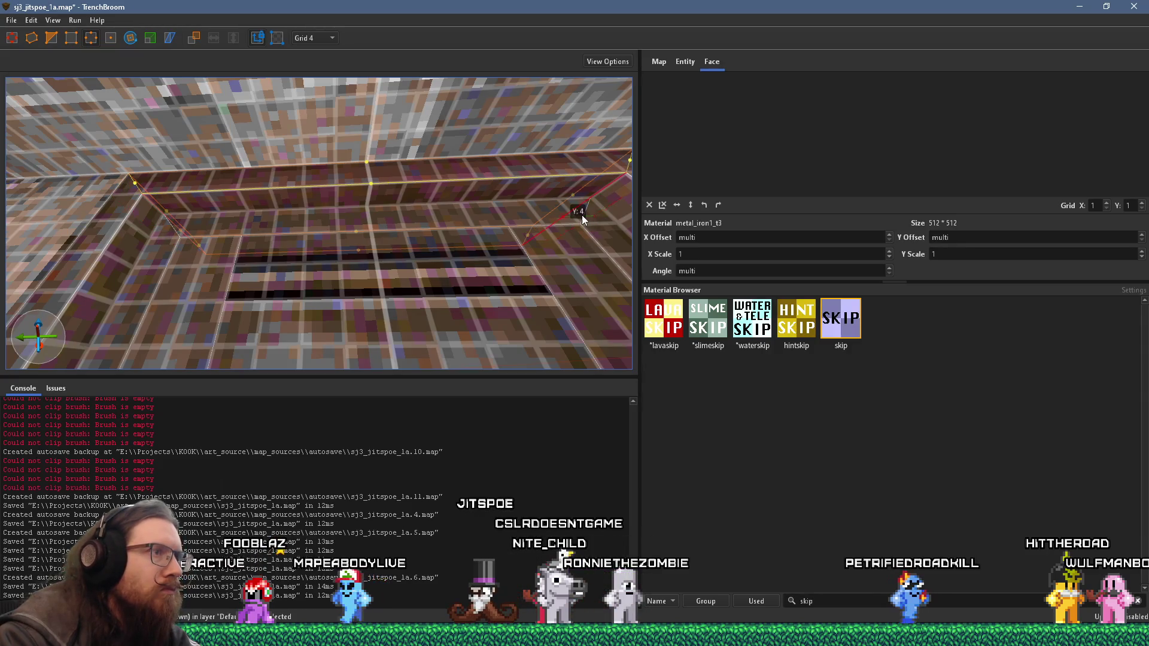
key(ctrl+u)
key(Escape)
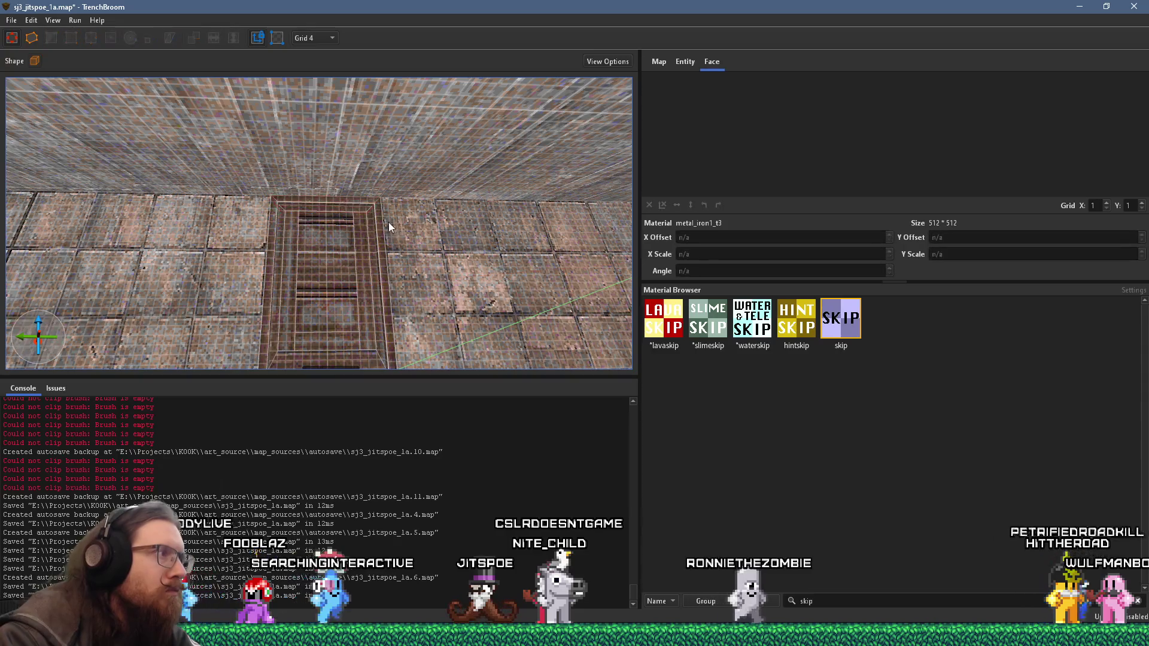
Step: Save the map with the new pillar edits
drag(389, 222, 380, 271)
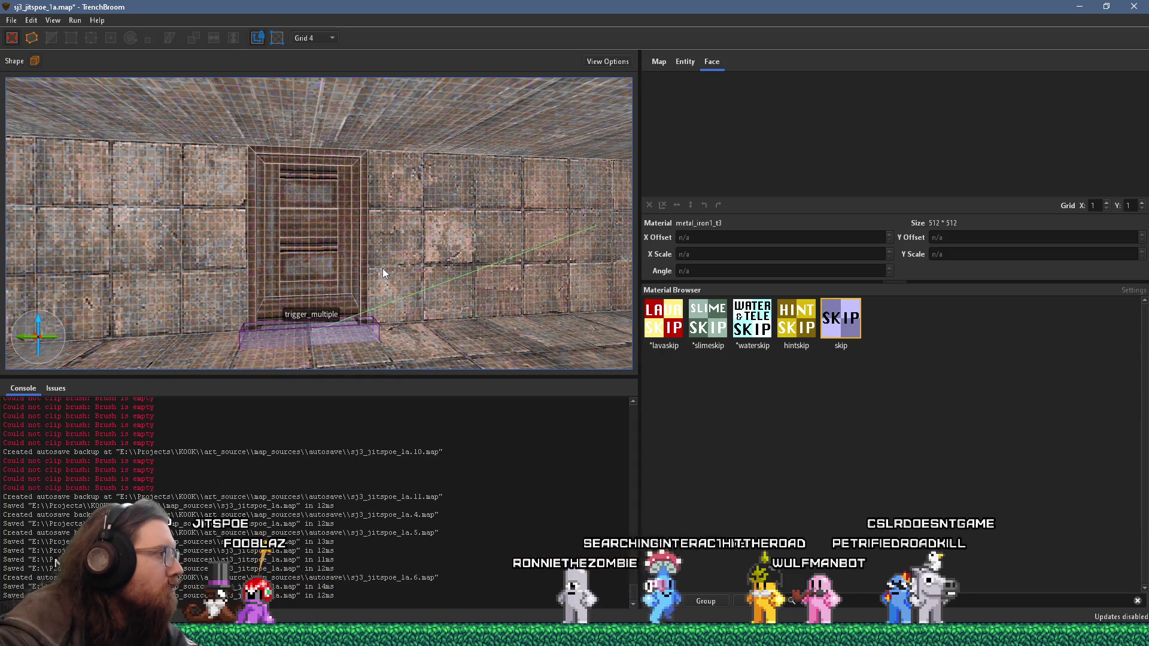
click(11, 26)
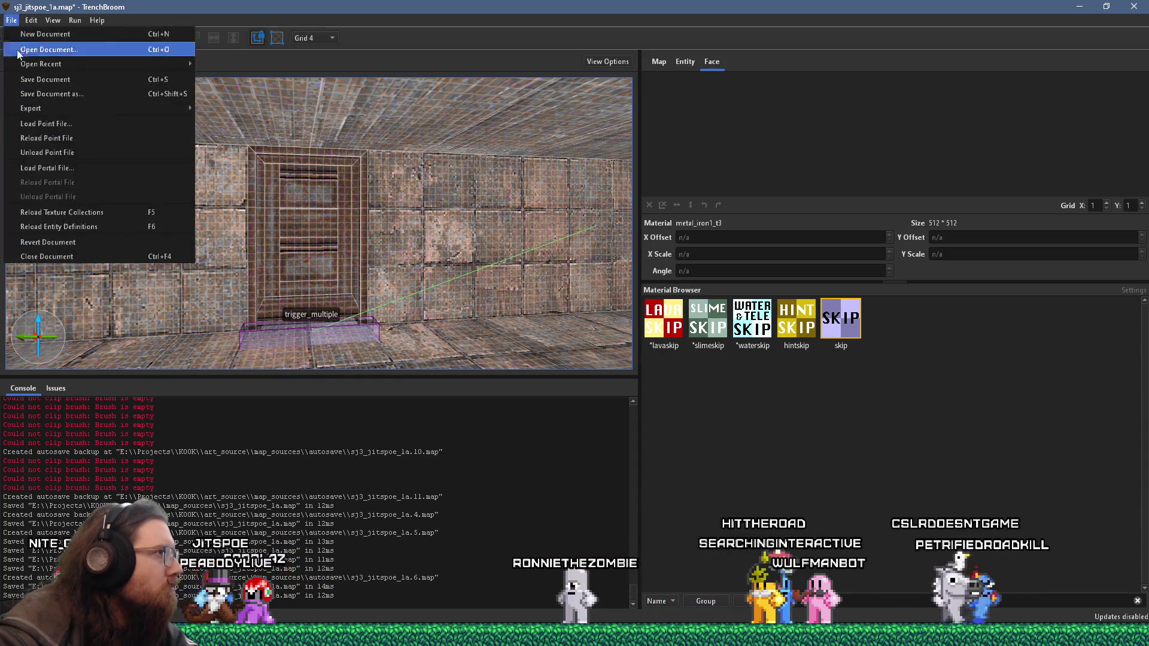
click(28, 74)
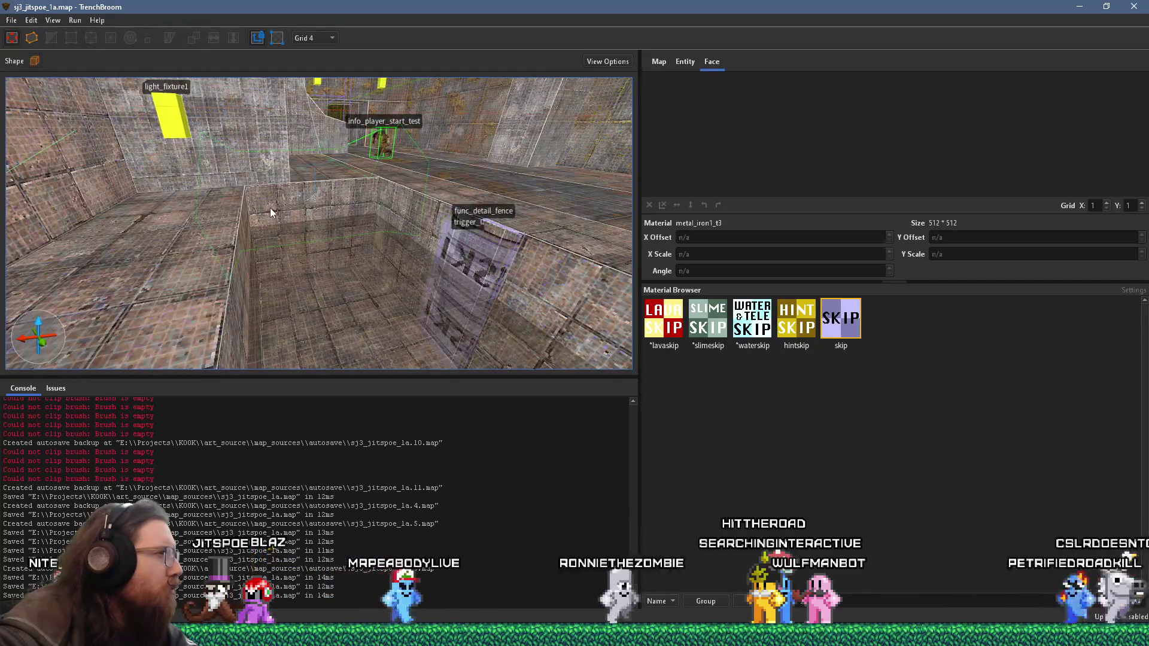
Step: Fly around the level surveying the light-fixture room, triggers, staircase and round ceiling tunnel
drag(271, 207, 256, 224)
scroll(257, 224, down, 5)
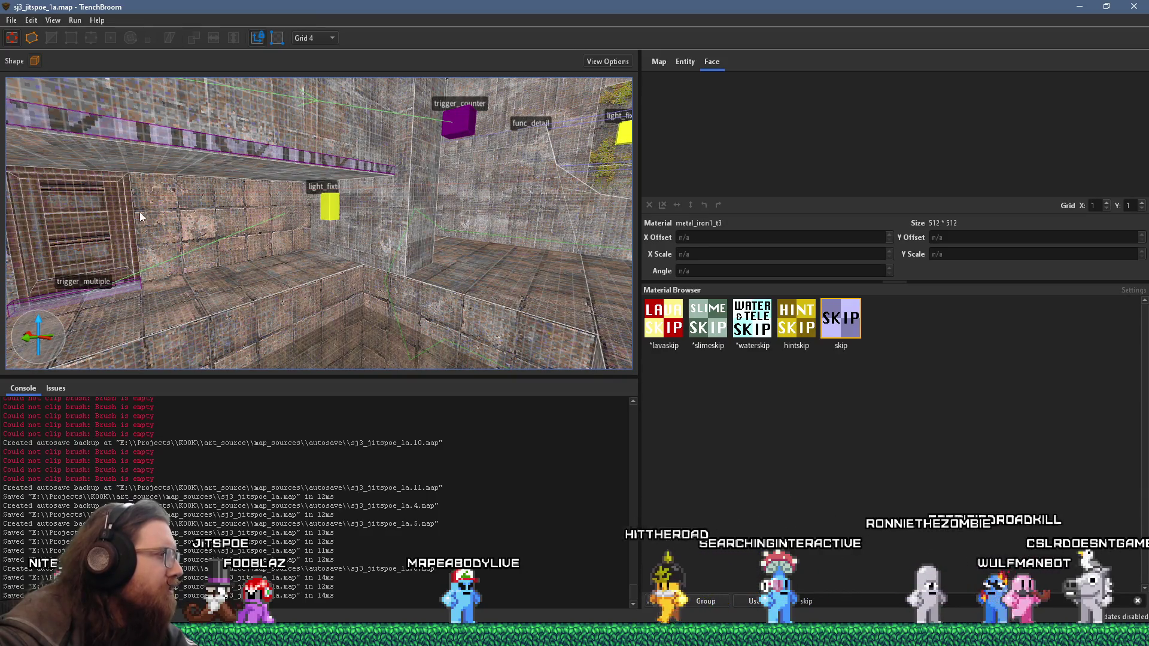
mouse_move(161, 234)
mouse_down()
mouse_move(279, 232)
mouse_move(284, 205)
mouse_move(305, 268)
mouse_move(228, 250)
mouse_move(432, 256)
mouse_move(265, 277)
mouse_up()
scroll(266, 274, up, 3)
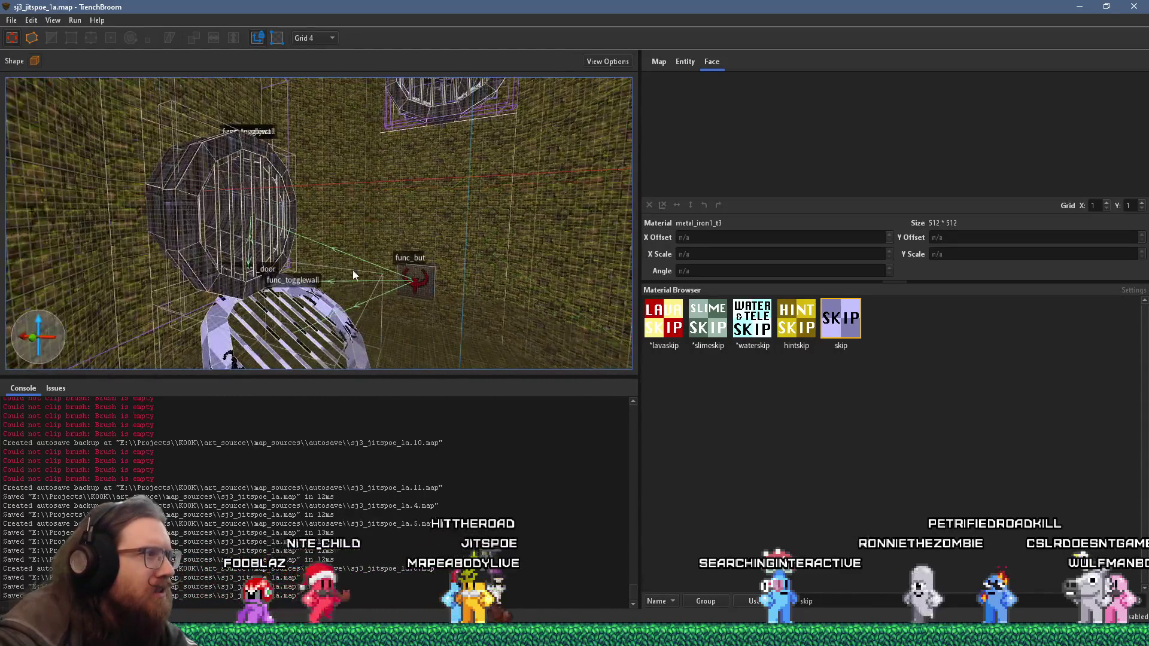
mouse_move(478, 288)
mouse_down()
mouse_move(273, 286)
mouse_move(531, 261)
mouse_up()
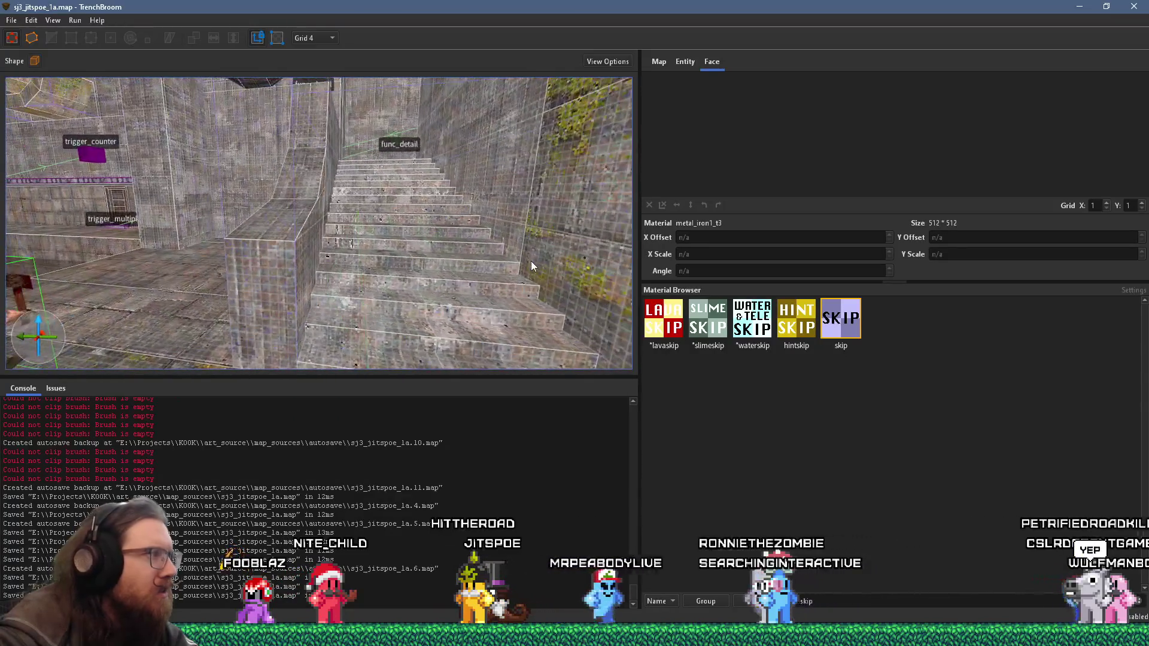
mouse_move(235, 247)
mouse_down()
mouse_move(162, 237)
mouse_move(216, 231)
mouse_move(502, 268)
mouse_move(321, 273)
mouse_move(378, 276)
mouse_up()
scroll(458, 265, up, 2)
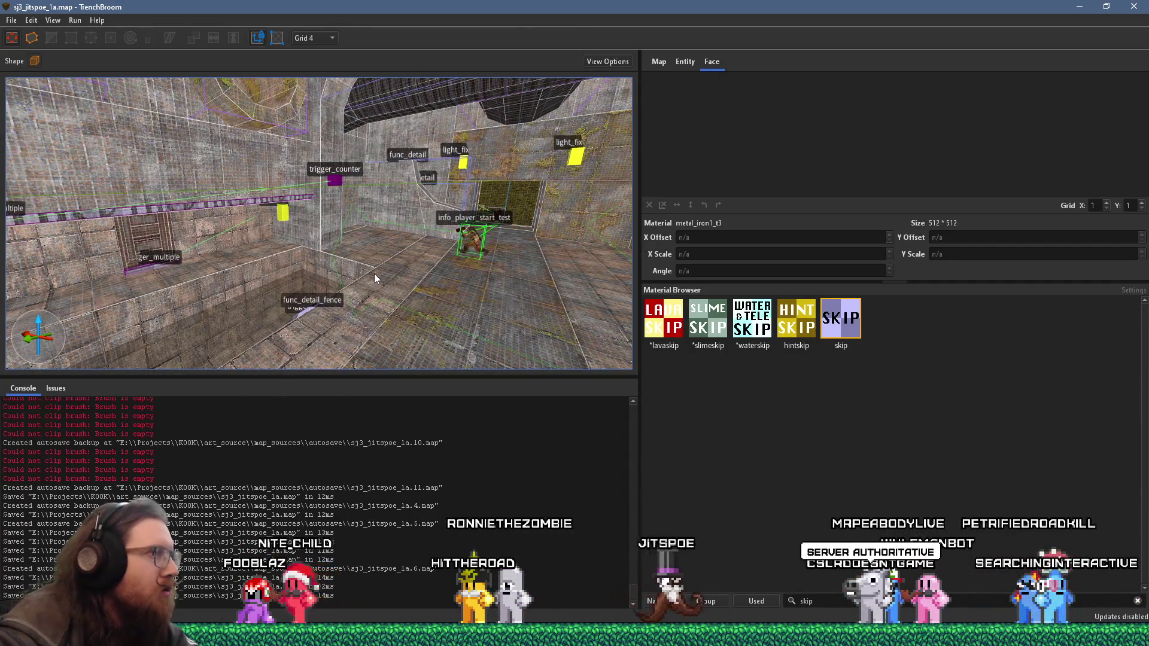
mouse_move(328, 255)
mouse_down()
mouse_move(349, 224)
mouse_move(354, 334)
mouse_up()
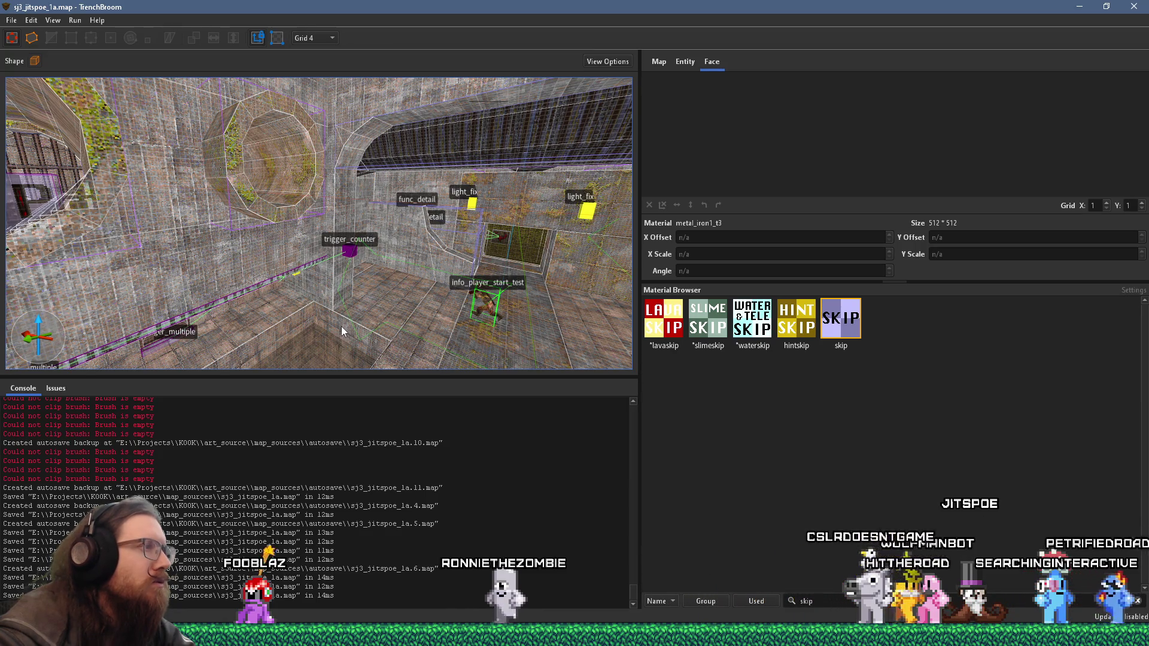
mouse_move(342, 326)
mouse_down()
mouse_move(155, 276)
mouse_move(321, 252)
mouse_move(168, 294)
mouse_move(130, 332)
mouse_move(273, 390)
mouse_up()
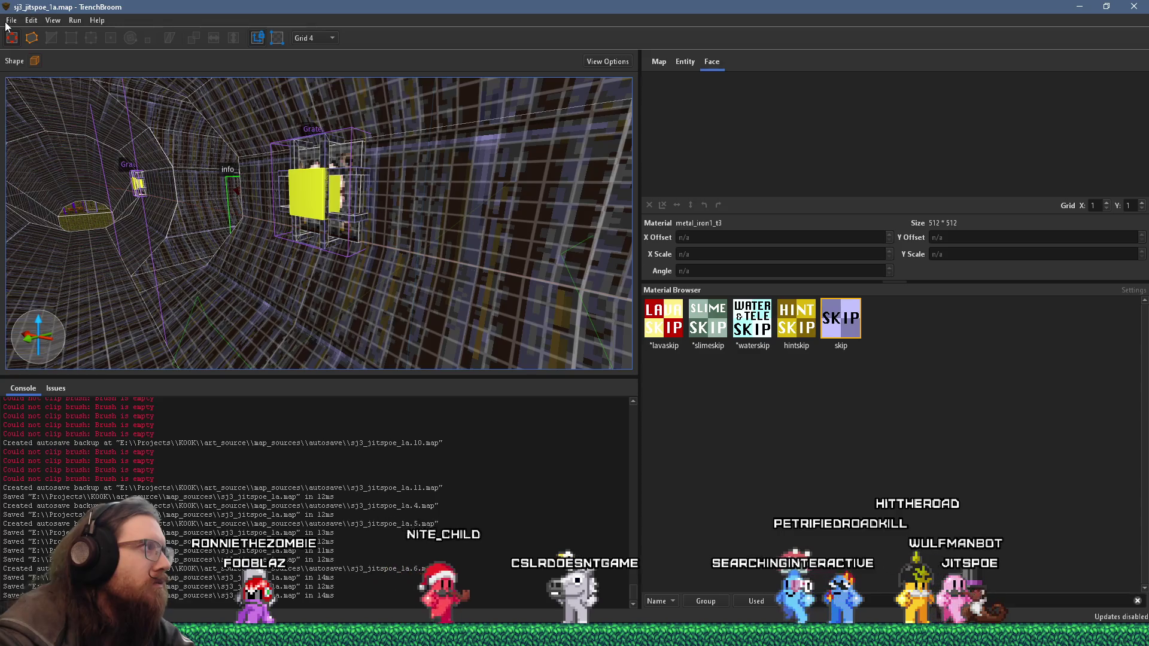
Step: Save the map again and launch the project folder path from the Windows Run prompt
click(11, 20)
click(288, 7)
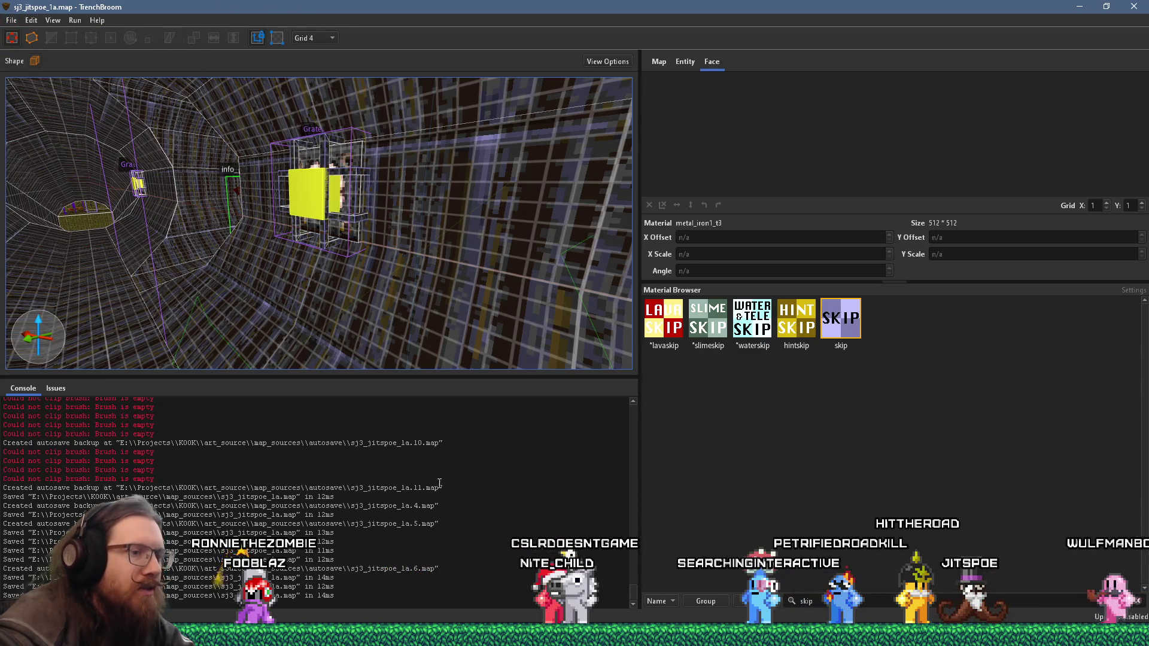
click(12, 21)
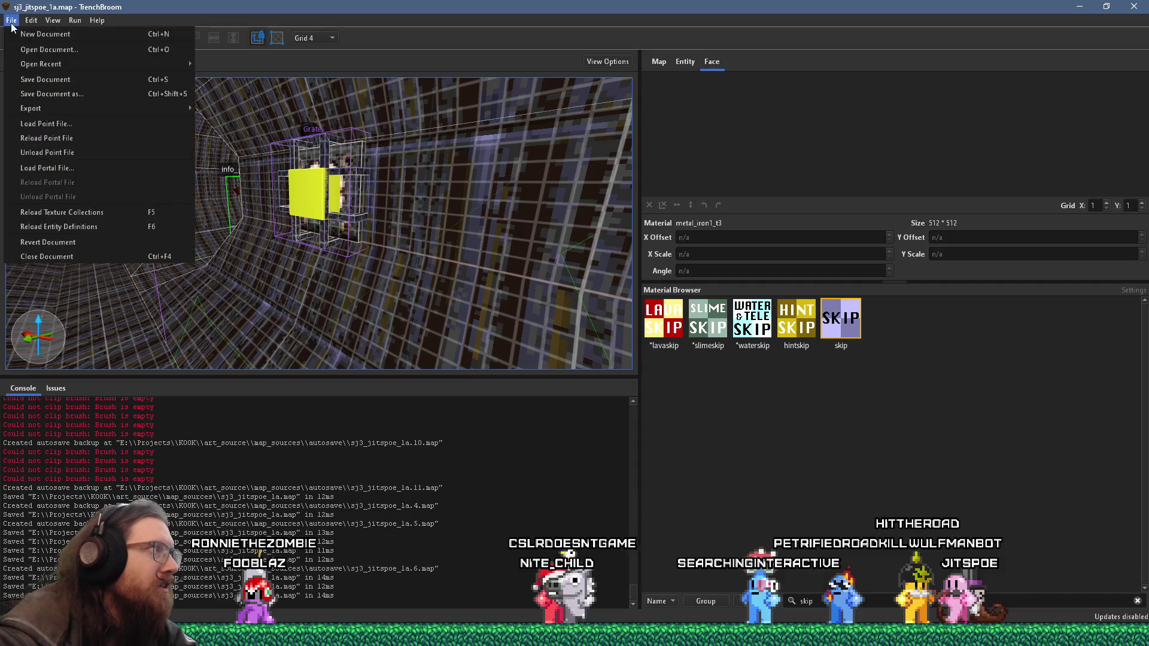
click(20, 83)
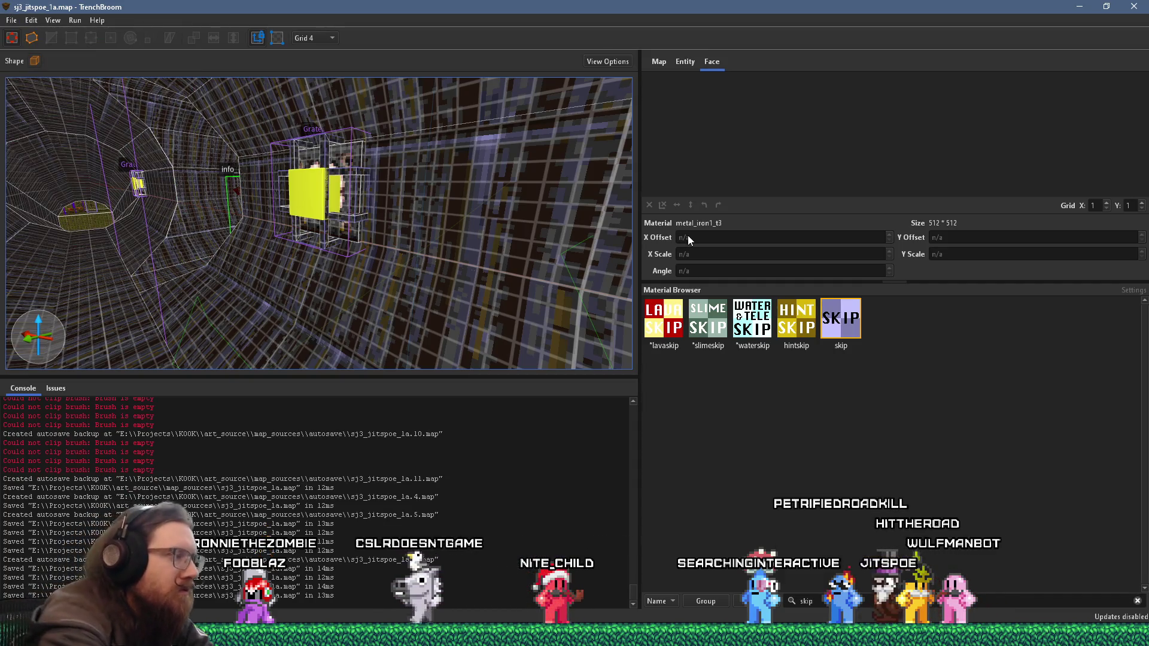
key(super+r)
text(erojects\)
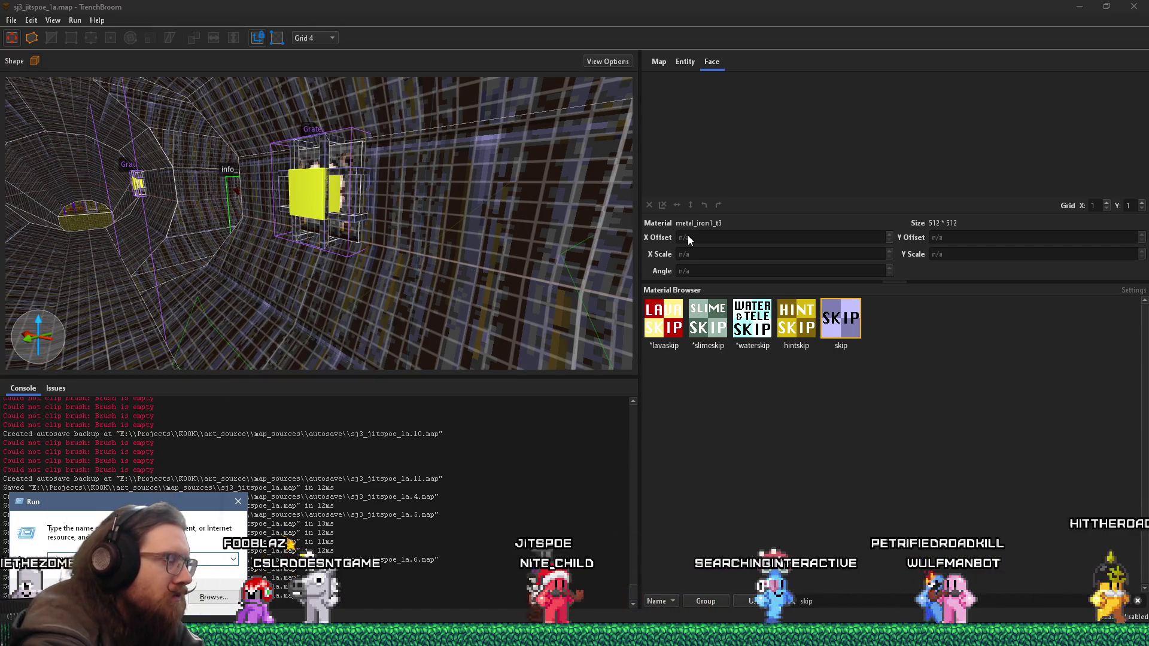
text(KOOK)
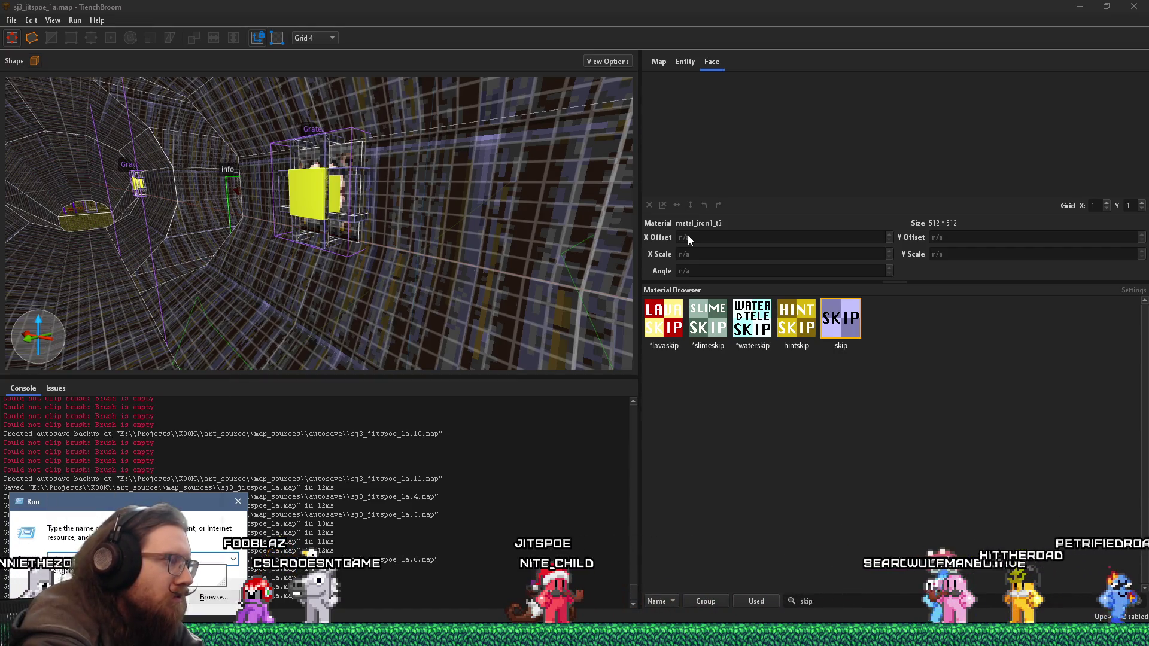
key(Return)
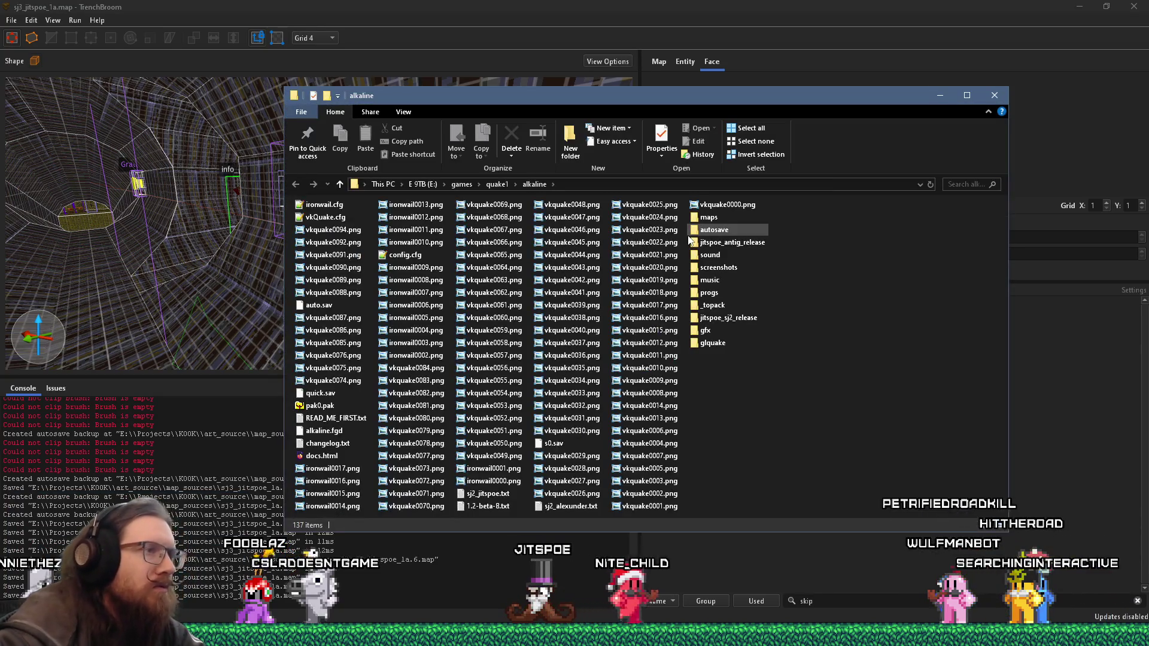
Step: Preview vkquake0094.png, close it, and glance at the folder's sorting options
double_click(332, 229)
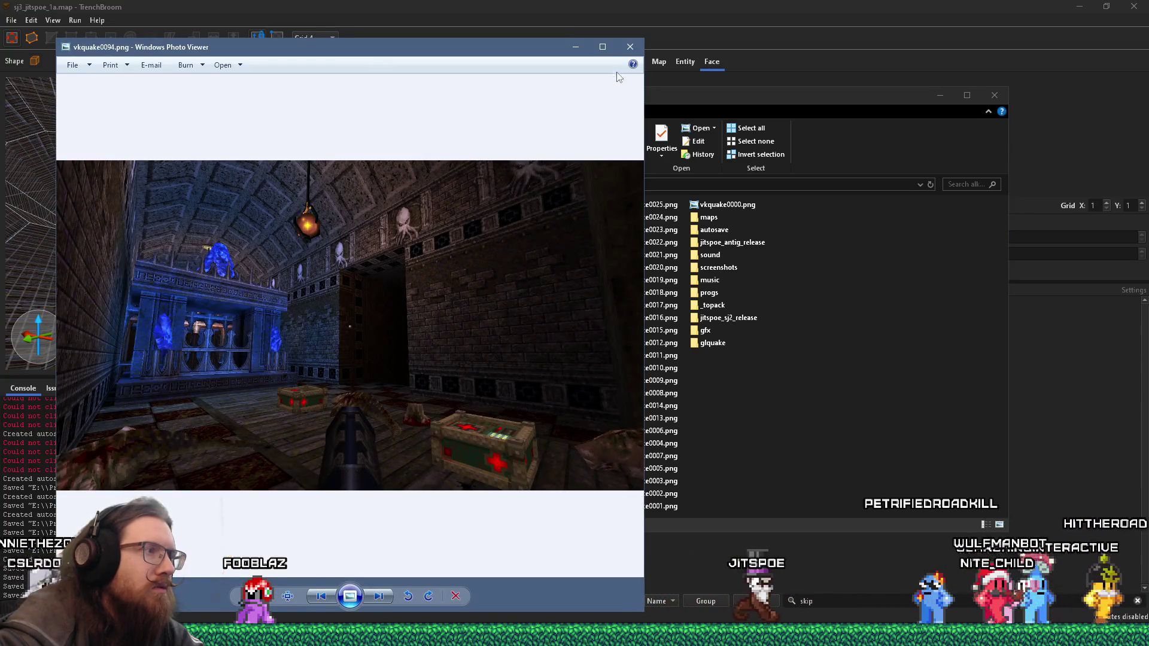
click(638, 51)
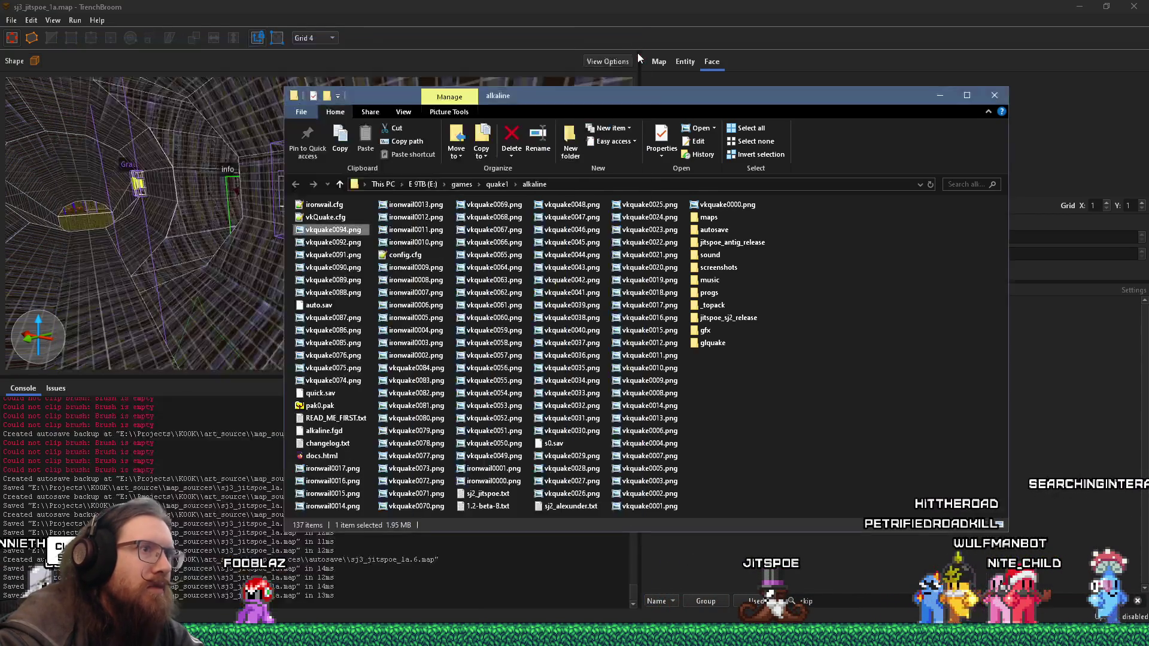
right_click(833, 312)
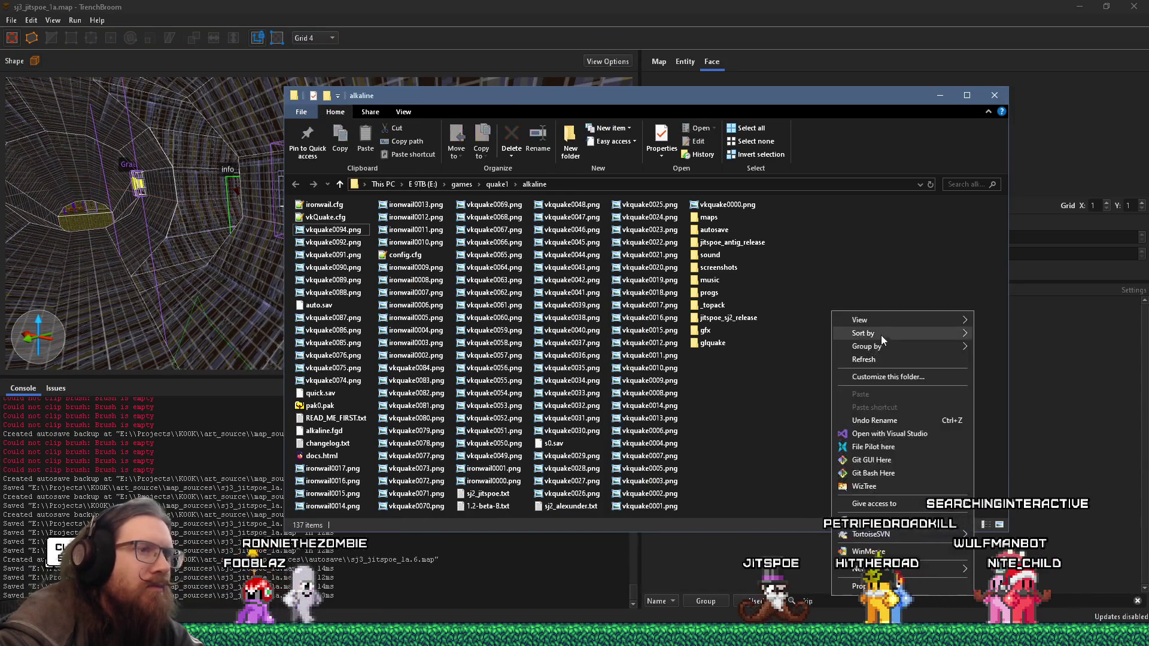
click(886, 253)
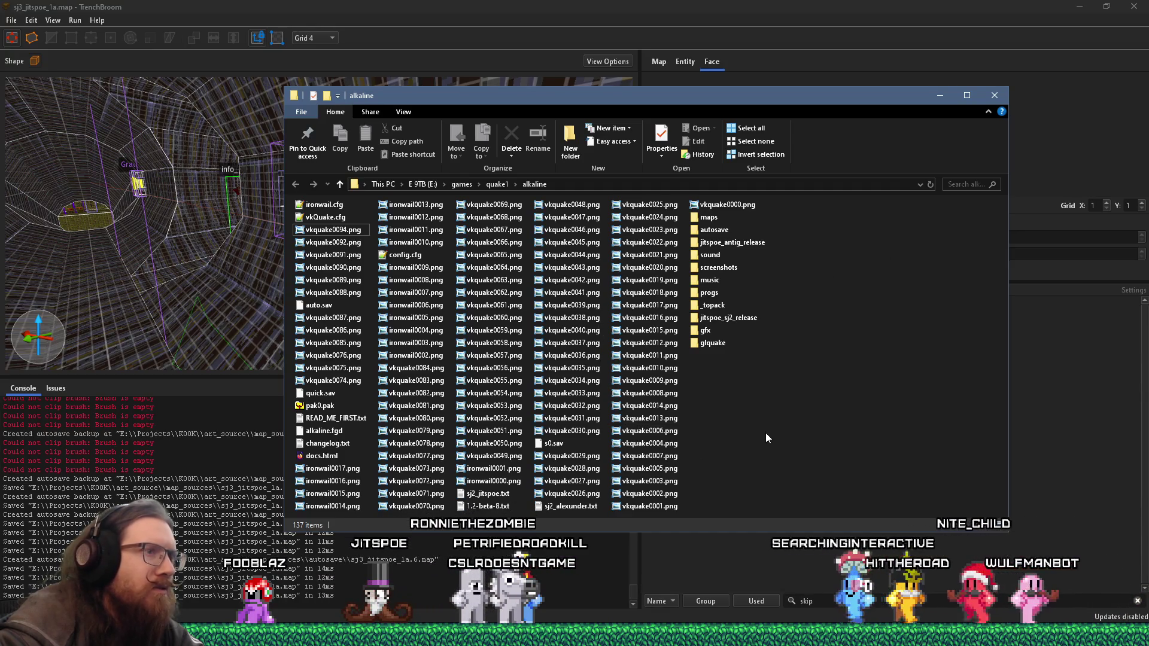
Step: Enter the screenshots folder and open the latest sj3_jitspoe_1a screenshot
double_click(709, 269)
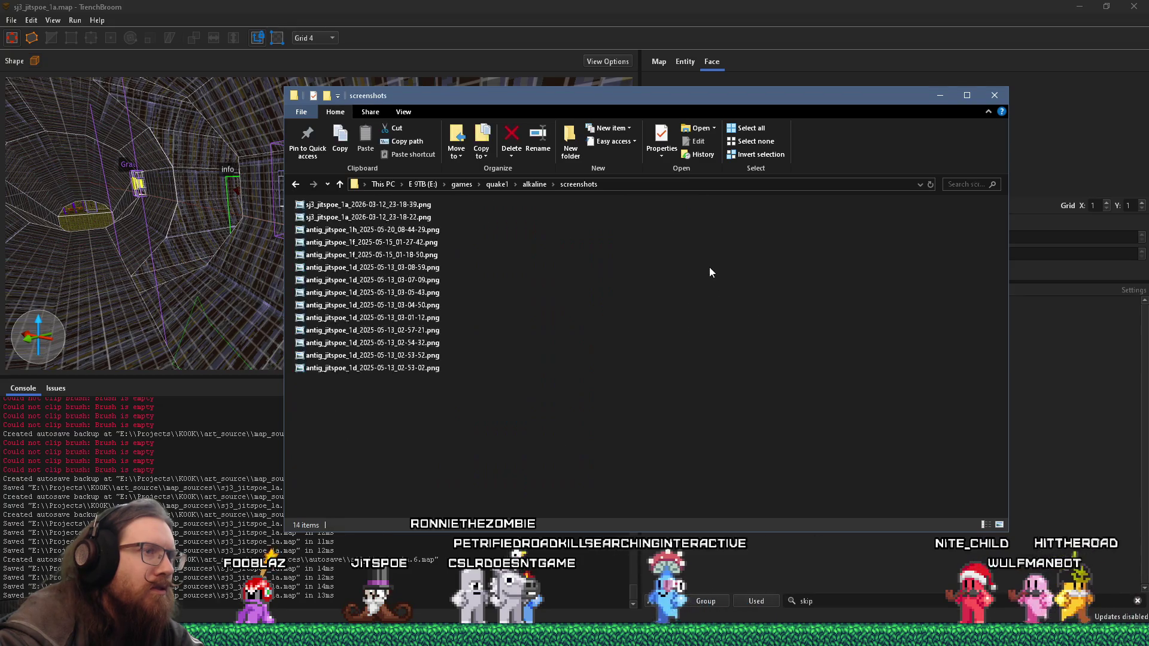
double_click(389, 204)
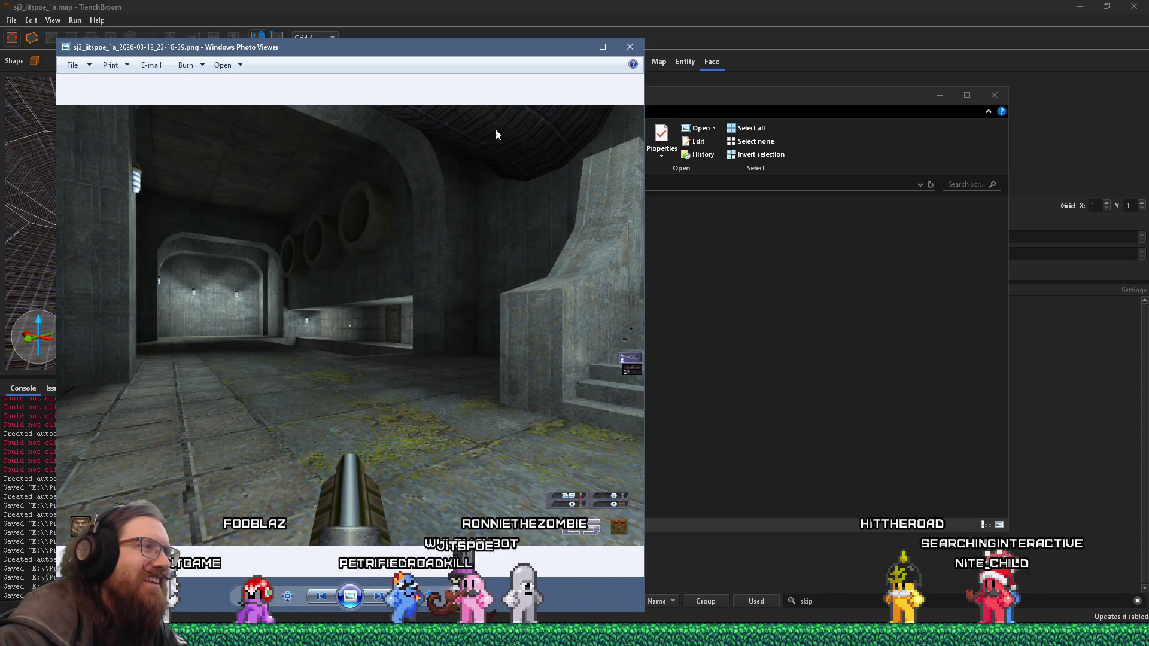
mouse_move(489, 46)
mouse_down()
mouse_move(806, 51)
mouse_move(782, 61)
mouse_up()
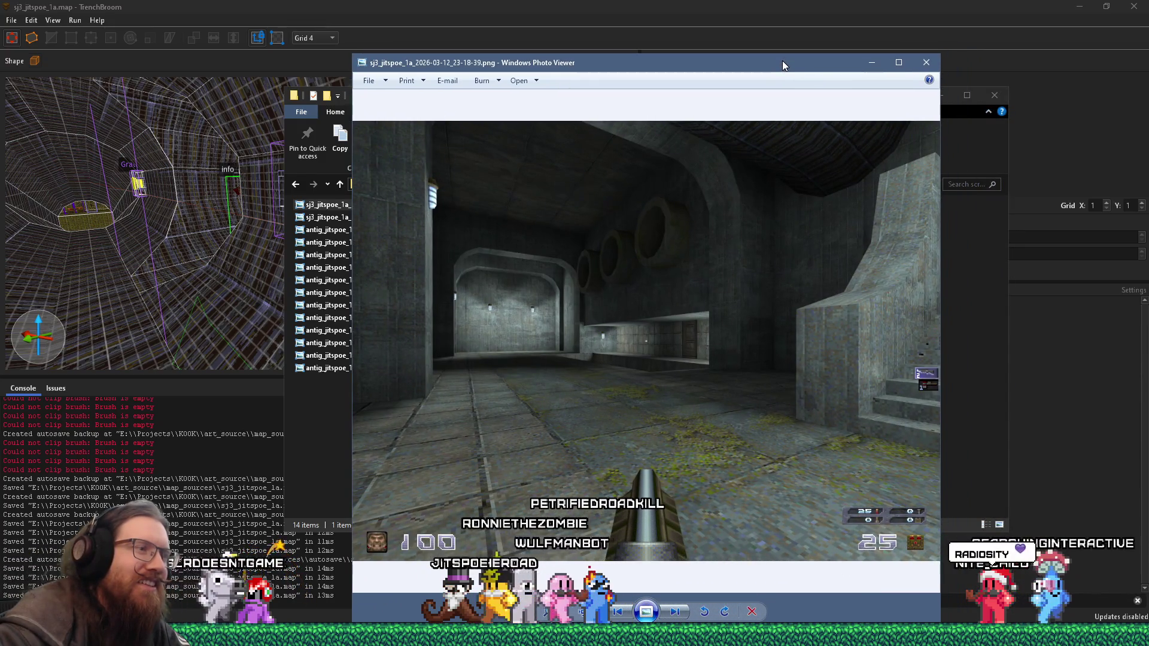
drag(781, 60, 750, 70)
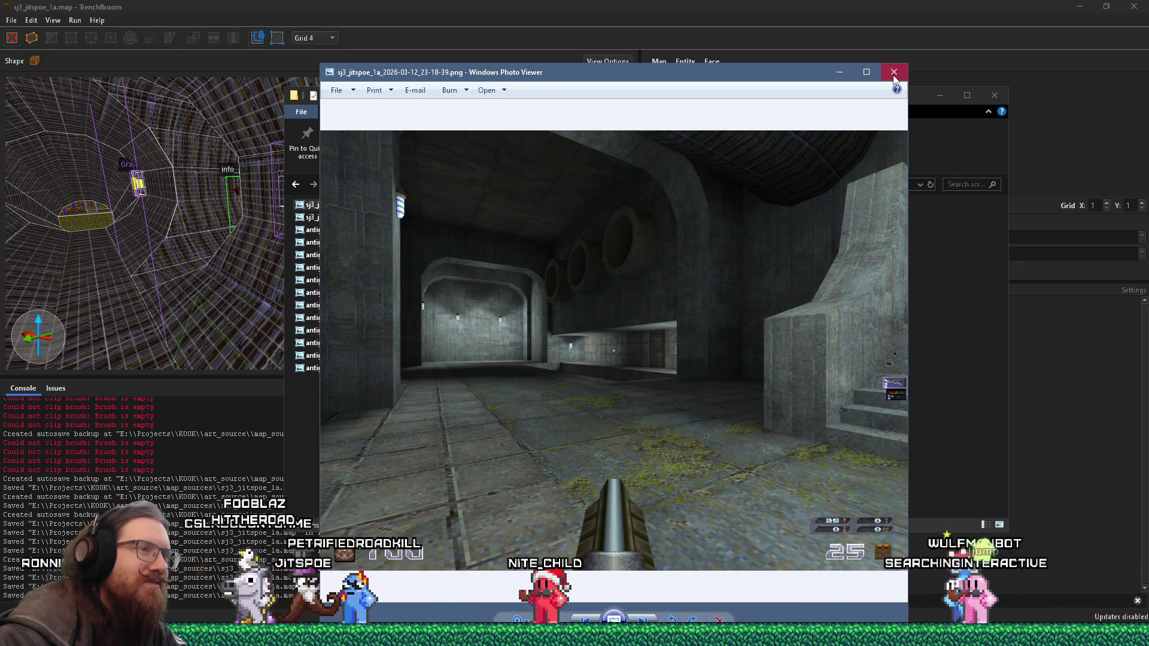
click(894, 80)
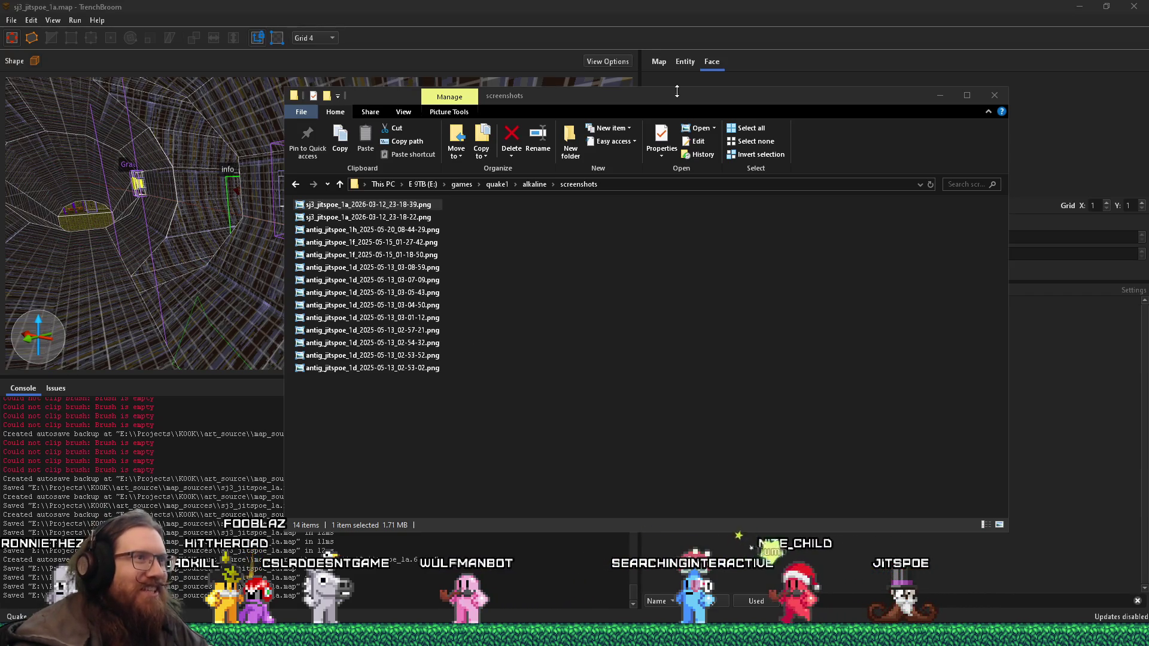
Step: Nudge the screenshots folder window and switch over to the Firefox browser
drag(686, 92, 695, 95)
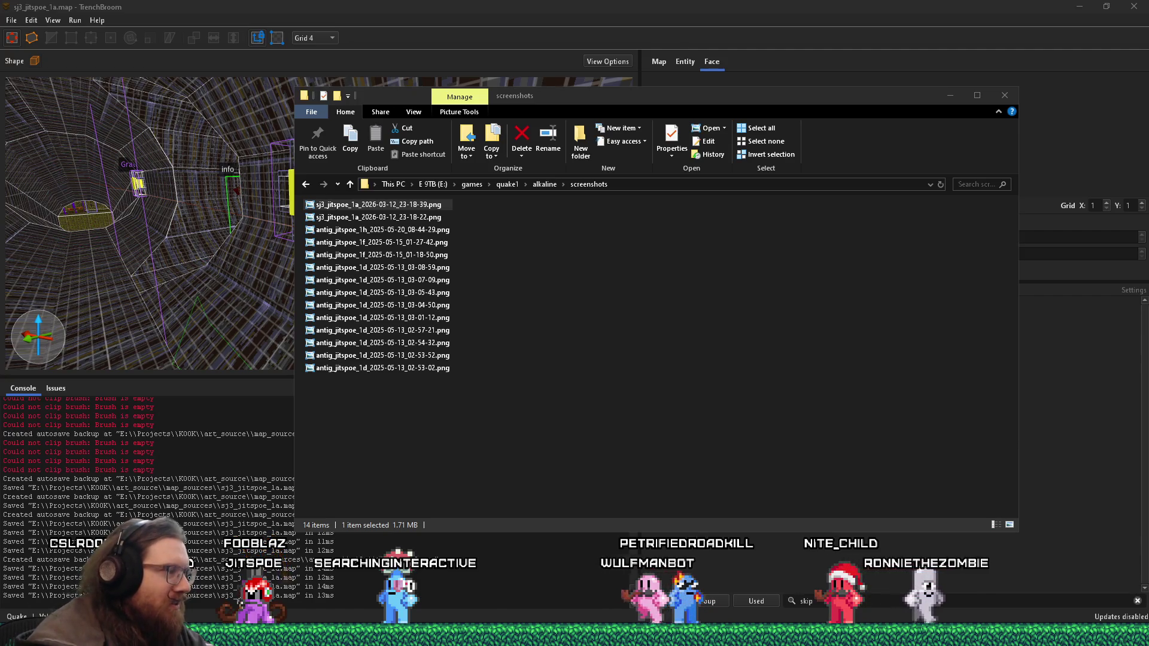
key(alt+Tab)
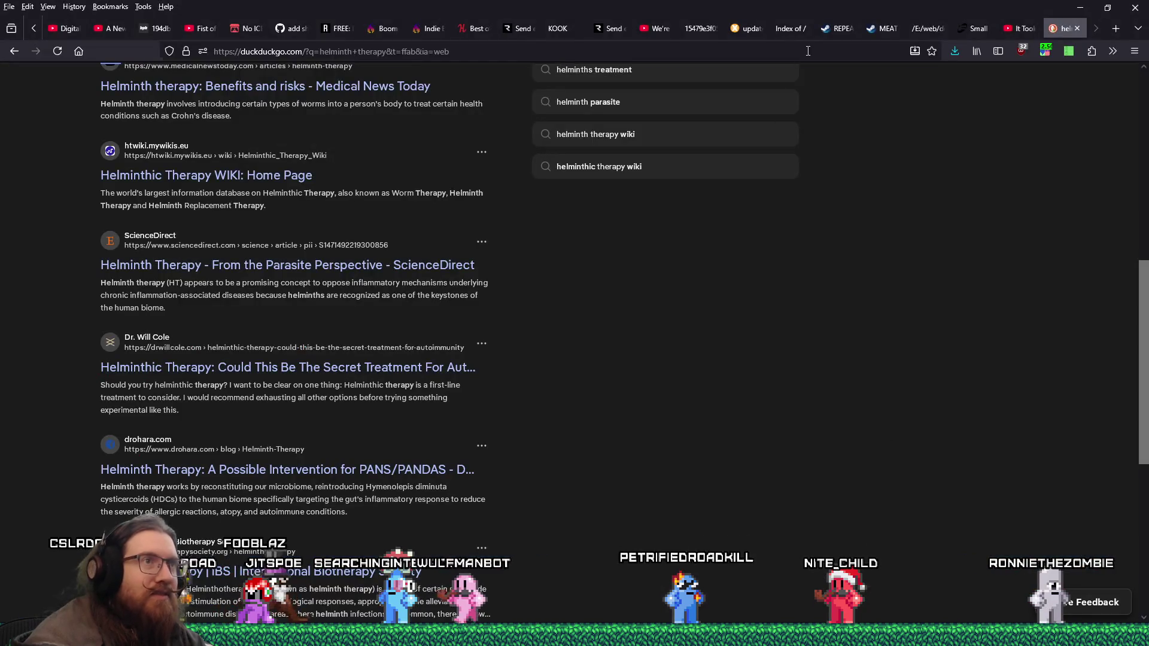
Step: Search 'quake brutalist jam' in a new tab and move that tab before the helminth tab
click(807, 51)
text(quaketastic.com/)
key(ctrl+t)
text(quake)
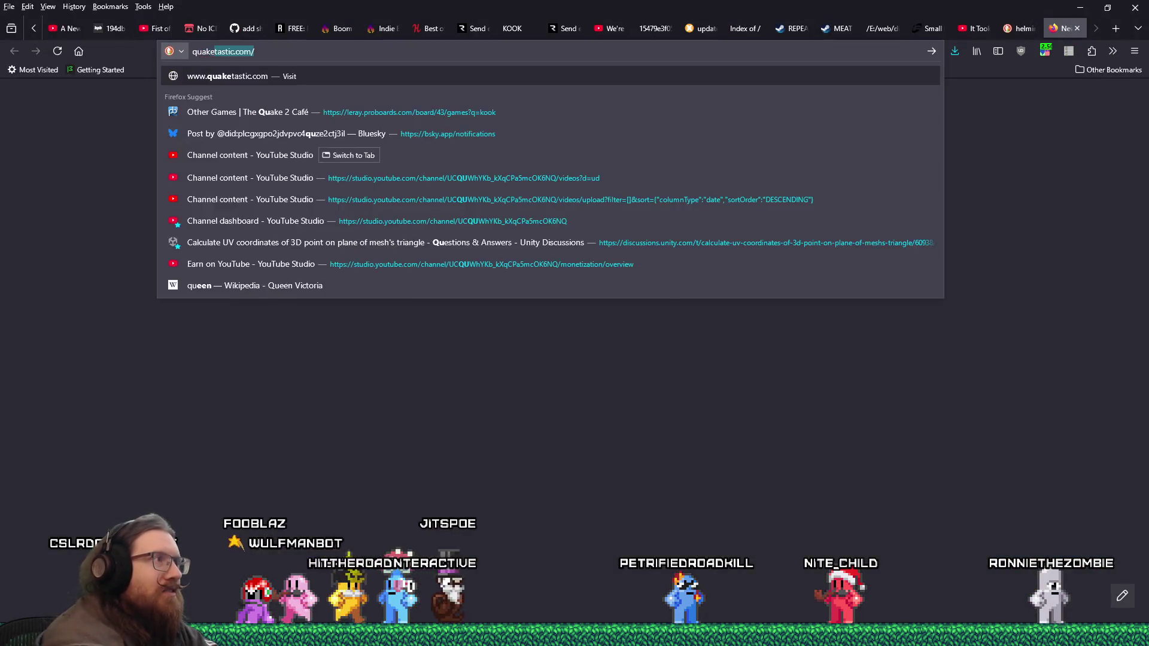
text( brutalist jam)
key(Return)
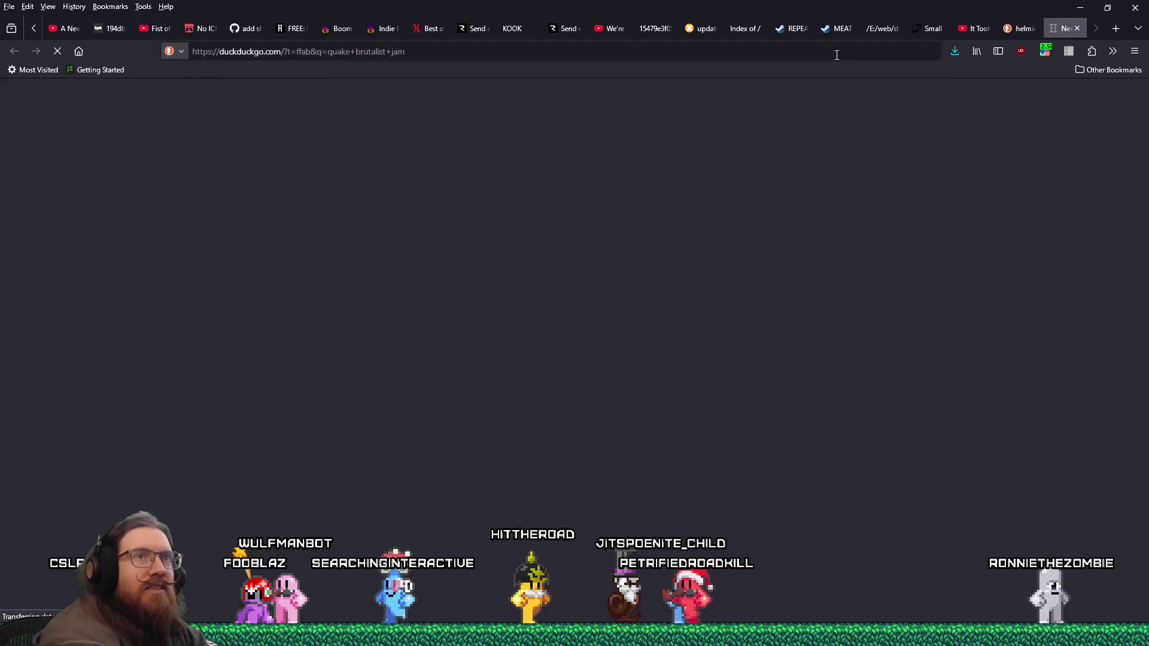
drag(1063, 28, 1014, 32)
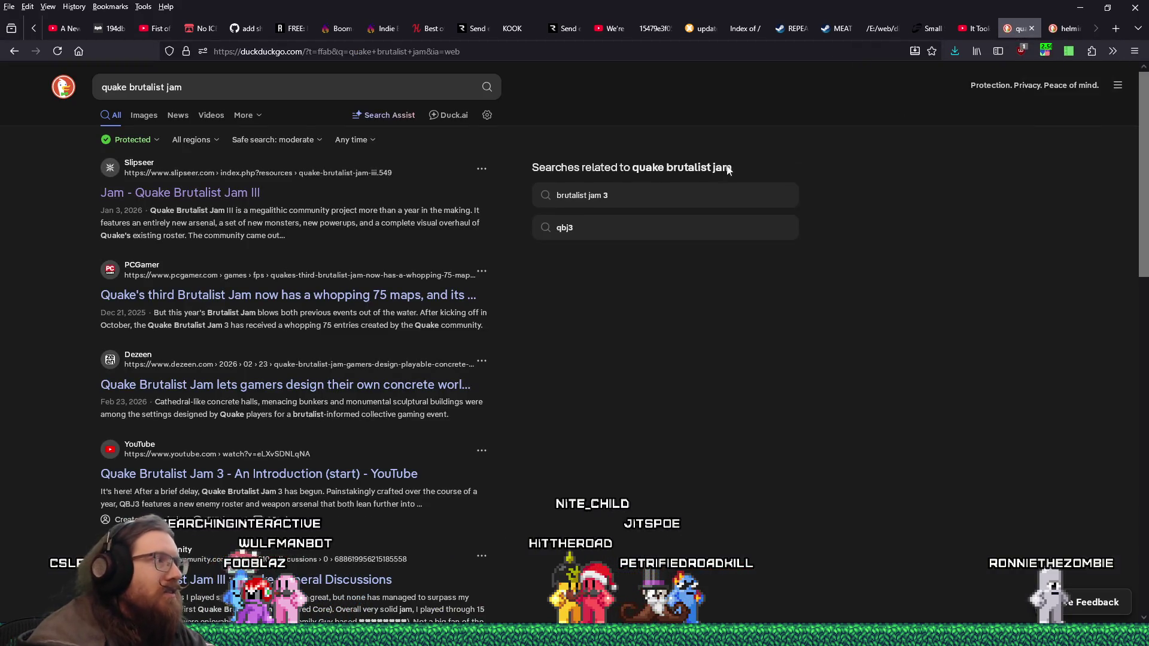
Step: Open the Quake Brutalist Jam III Slipseer page and select its full address
click(235, 190)
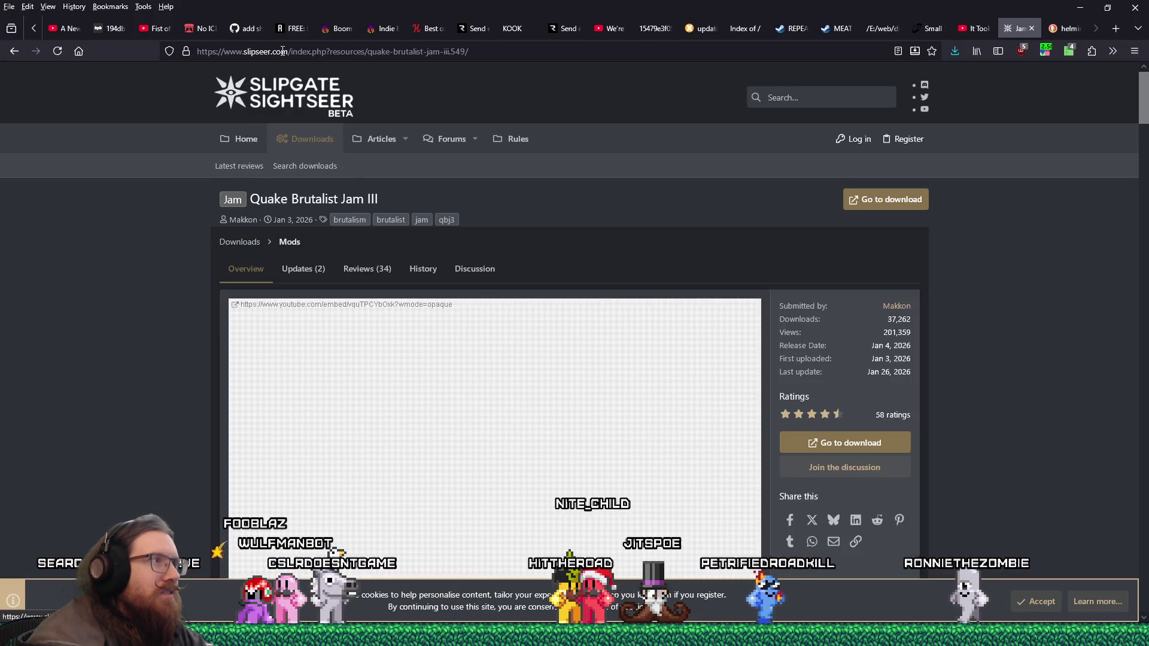
right_click(282, 51)
click(288, 107)
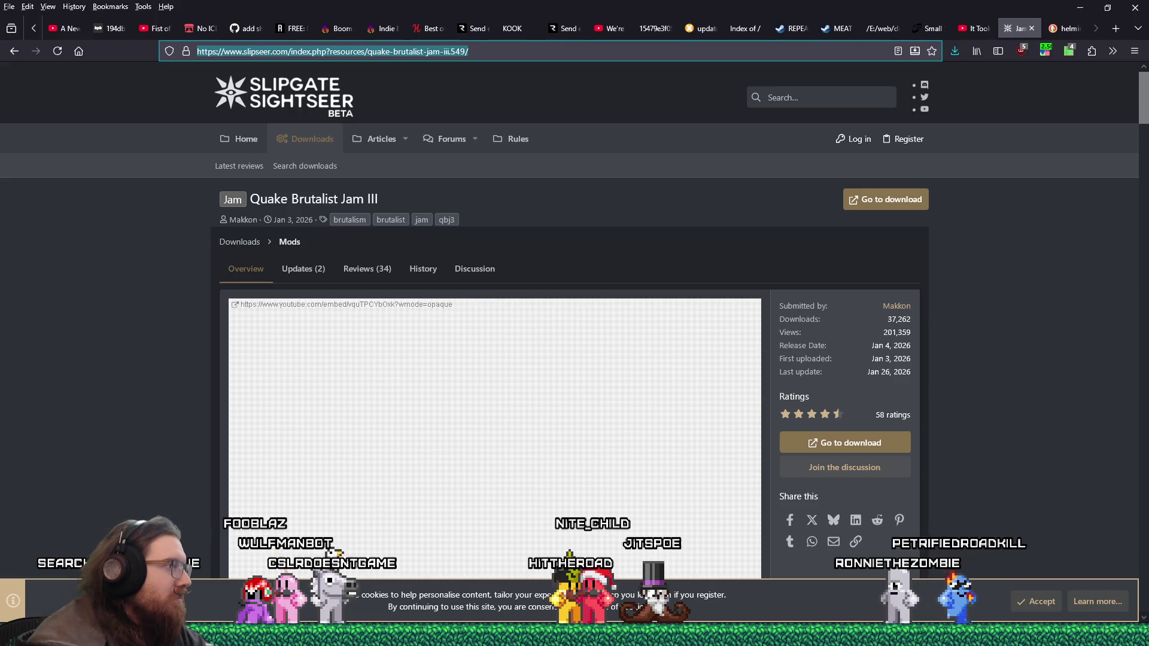
key(alt+Tab)
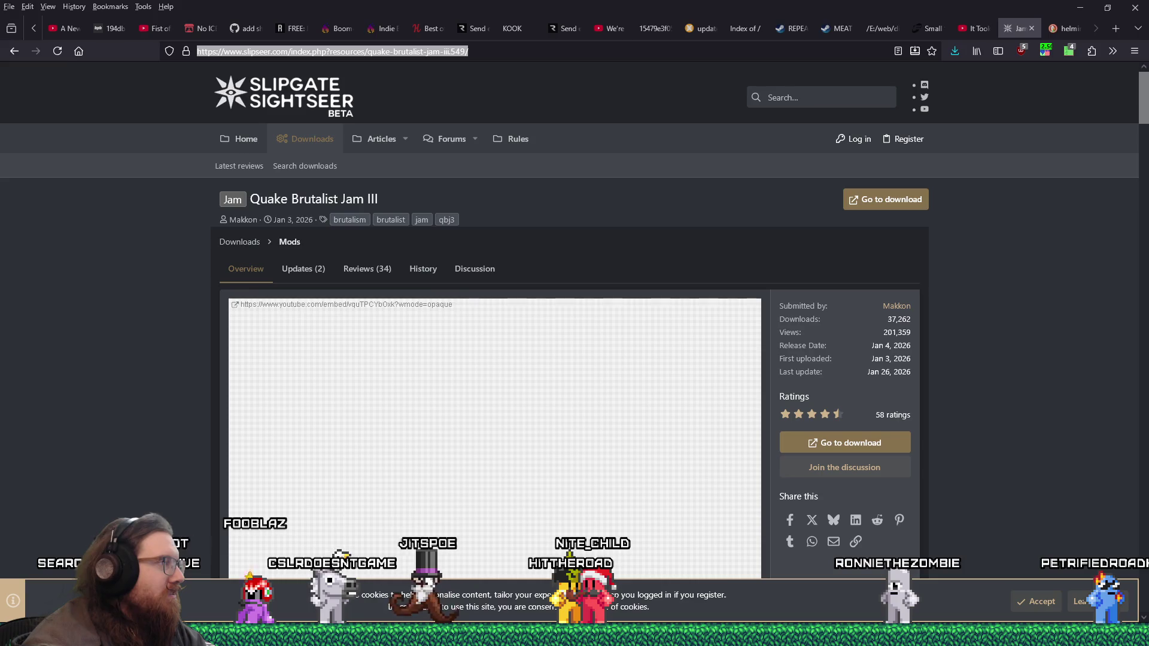
scroll(841, 399, down, 5)
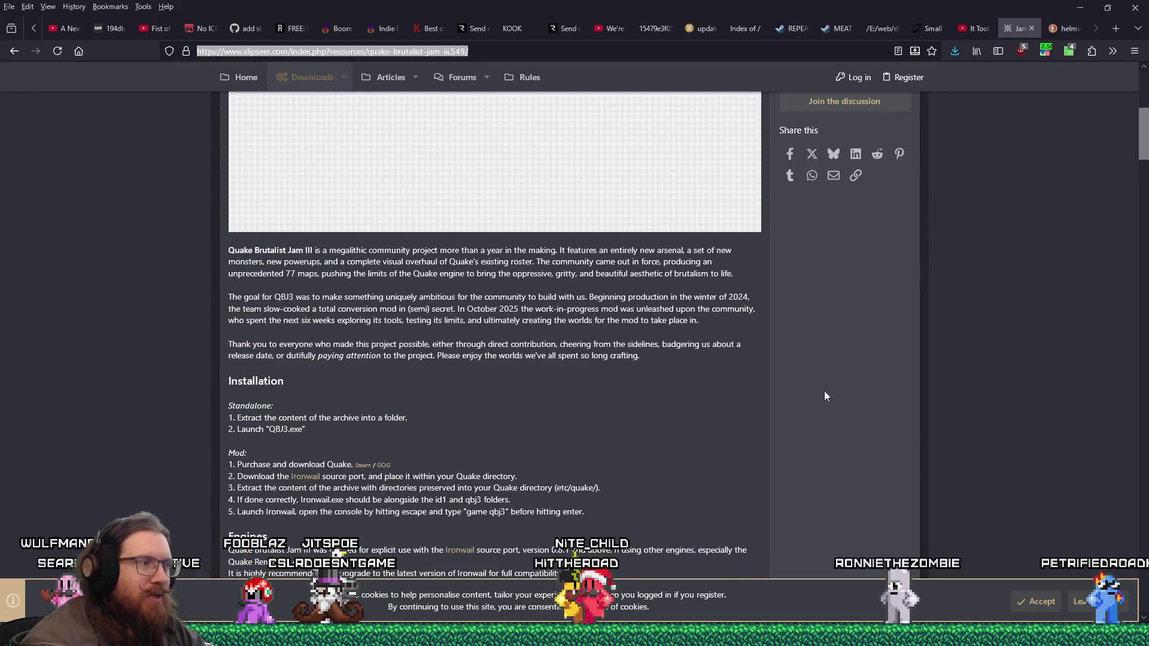
scroll(824, 391, down, 3)
scroll(823, 388, down, 3)
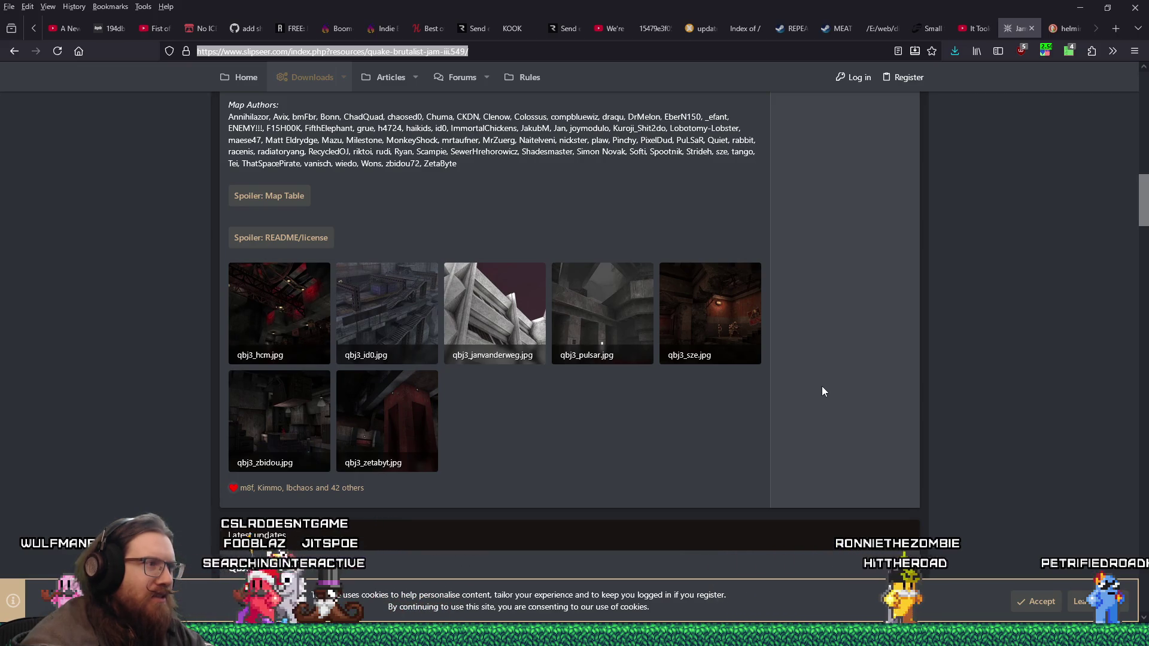
scroll(822, 390, down, 3)
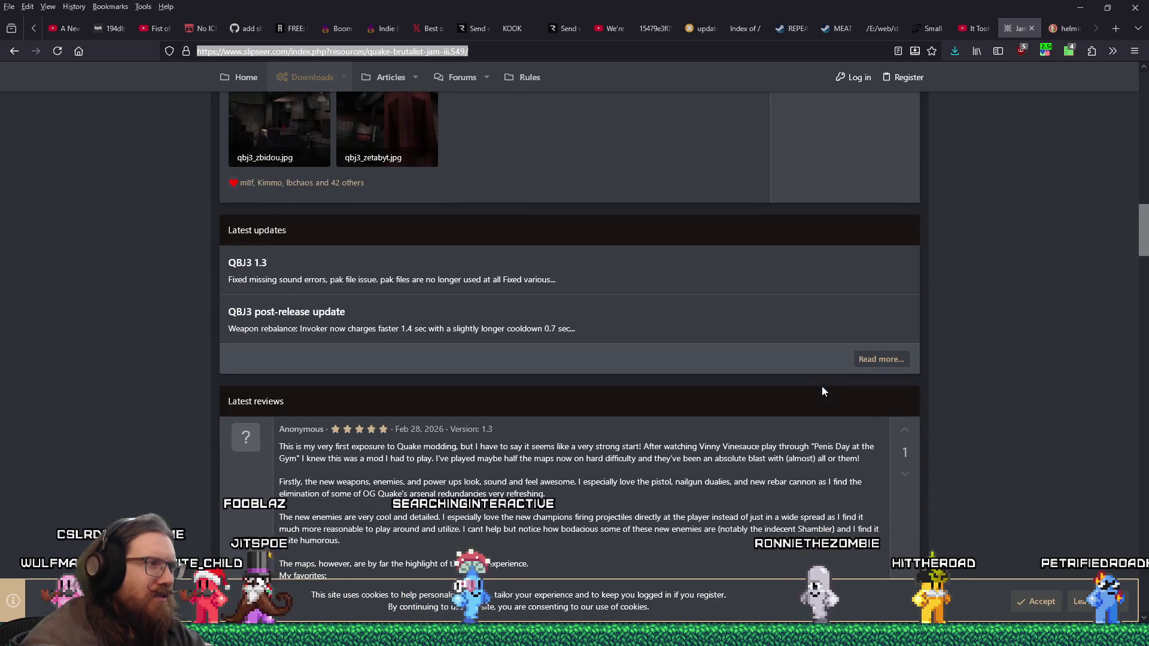
scroll(820, 386, up, 5)
scroll(820, 385, up, 5)
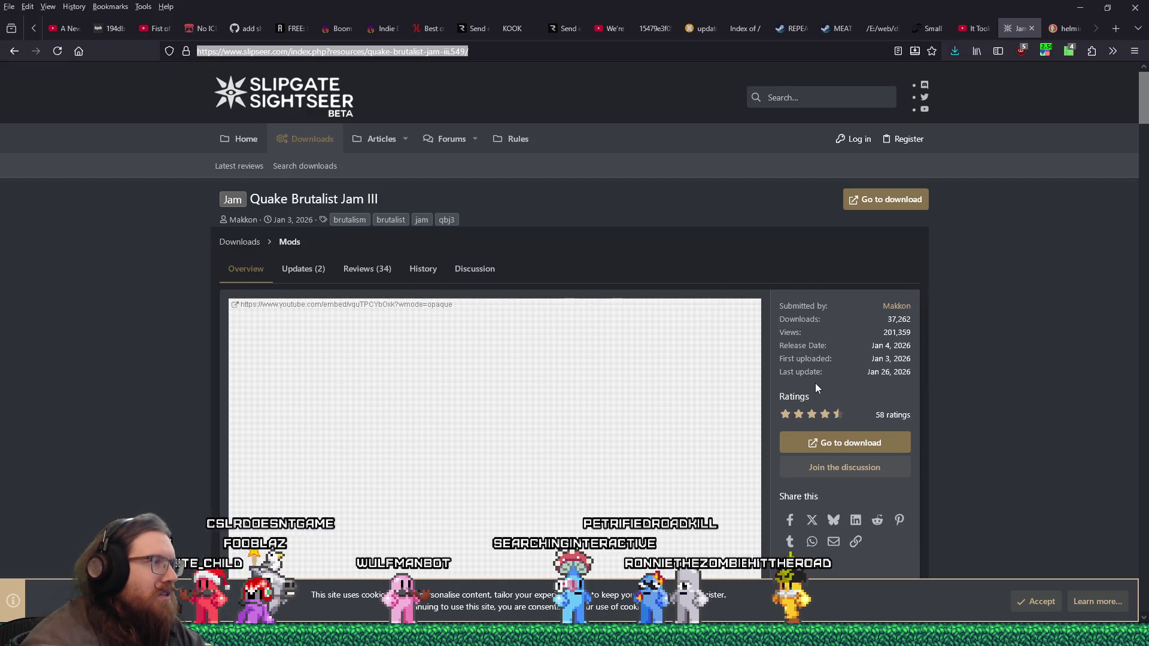
scroll(815, 384, down, 10)
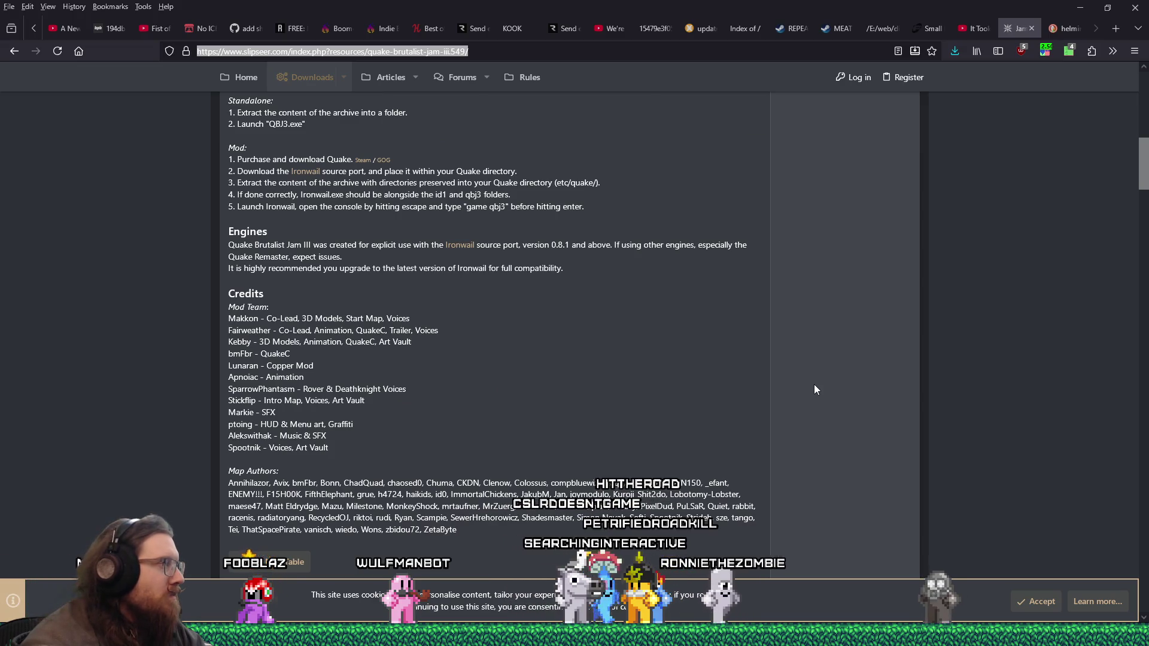
scroll(664, 359, down, 3)
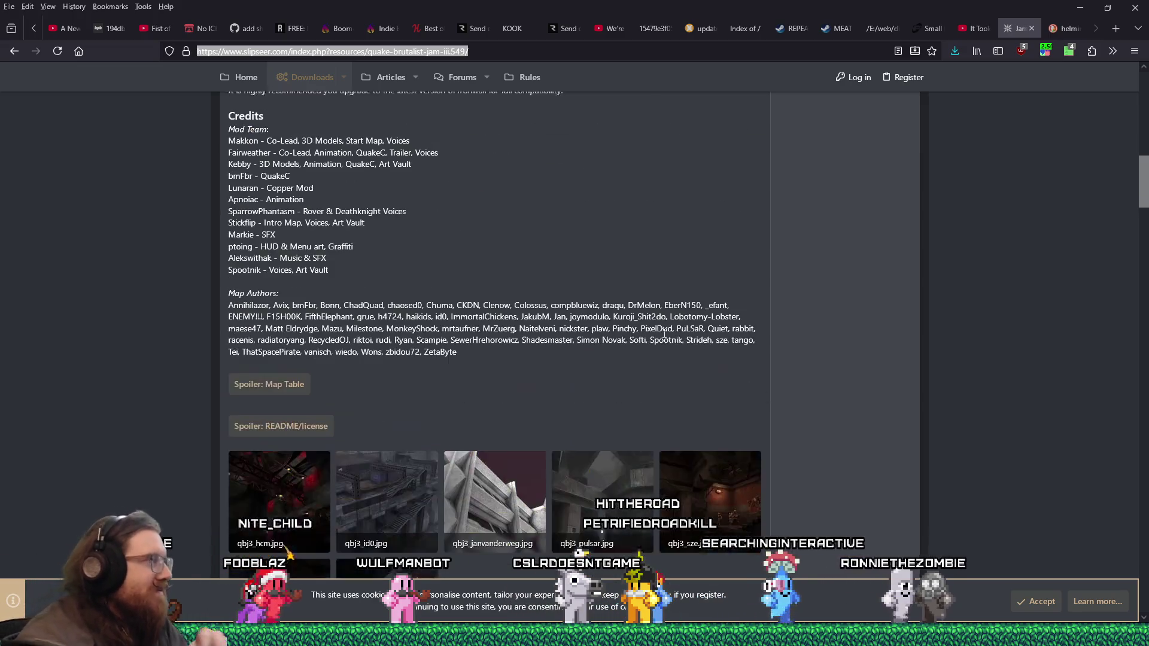
scroll(664, 336, down, 3)
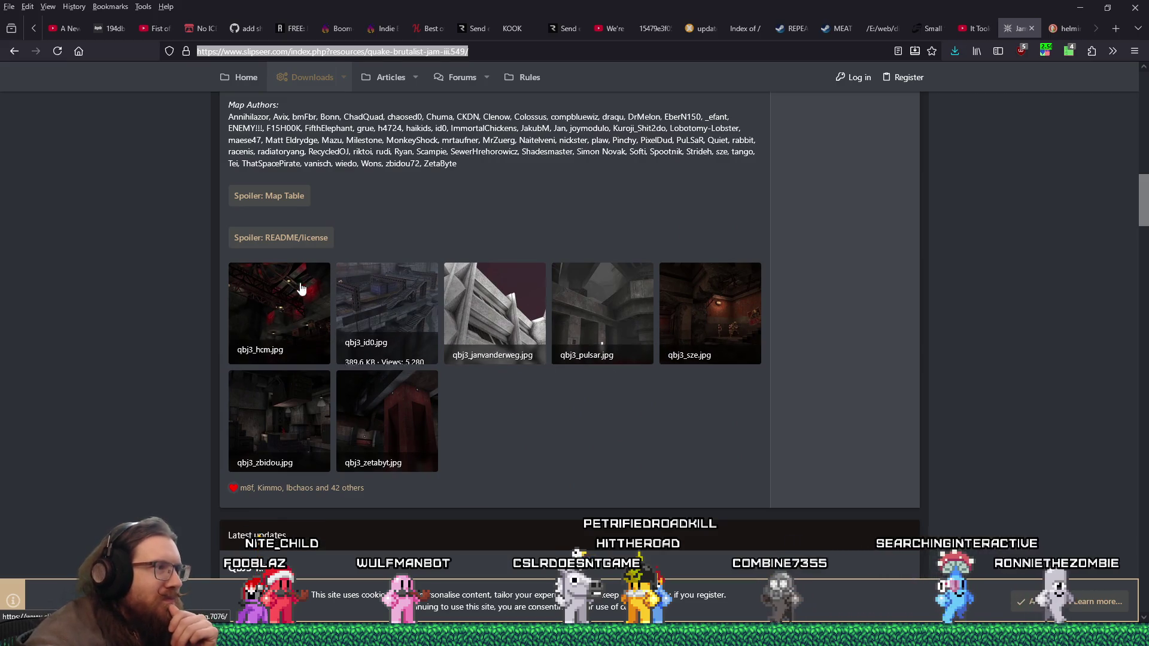
Step: Enlarge the qbj3_hcm screenshot and advance through the gallery to the sixth of seven images
click(302, 288)
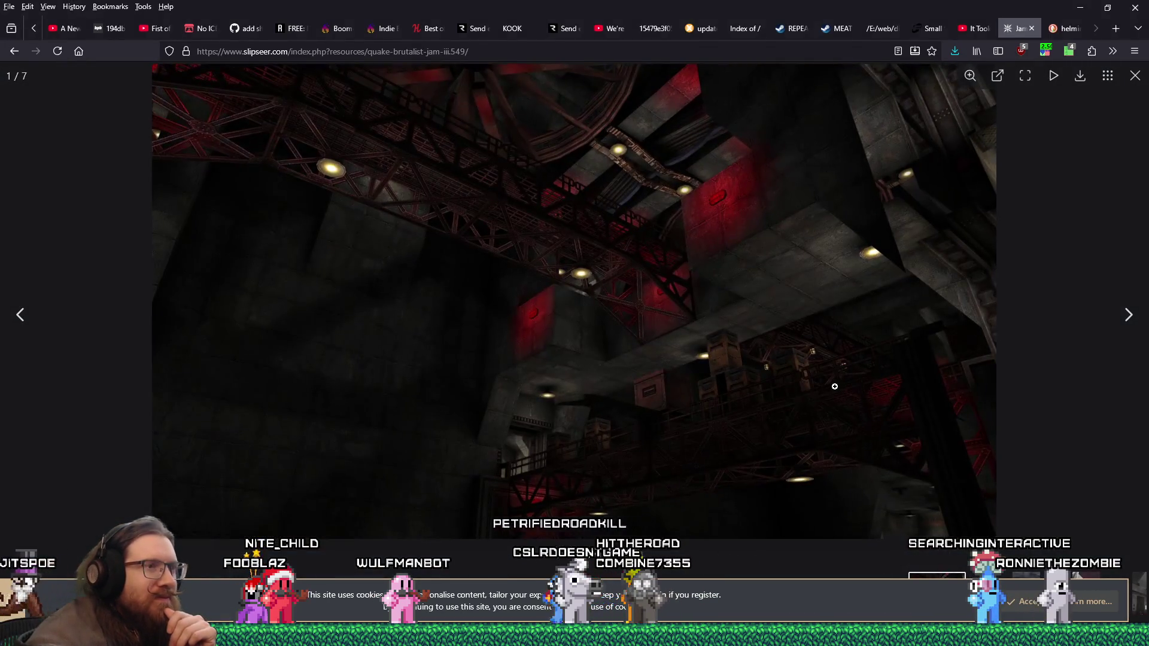
click(1122, 317)
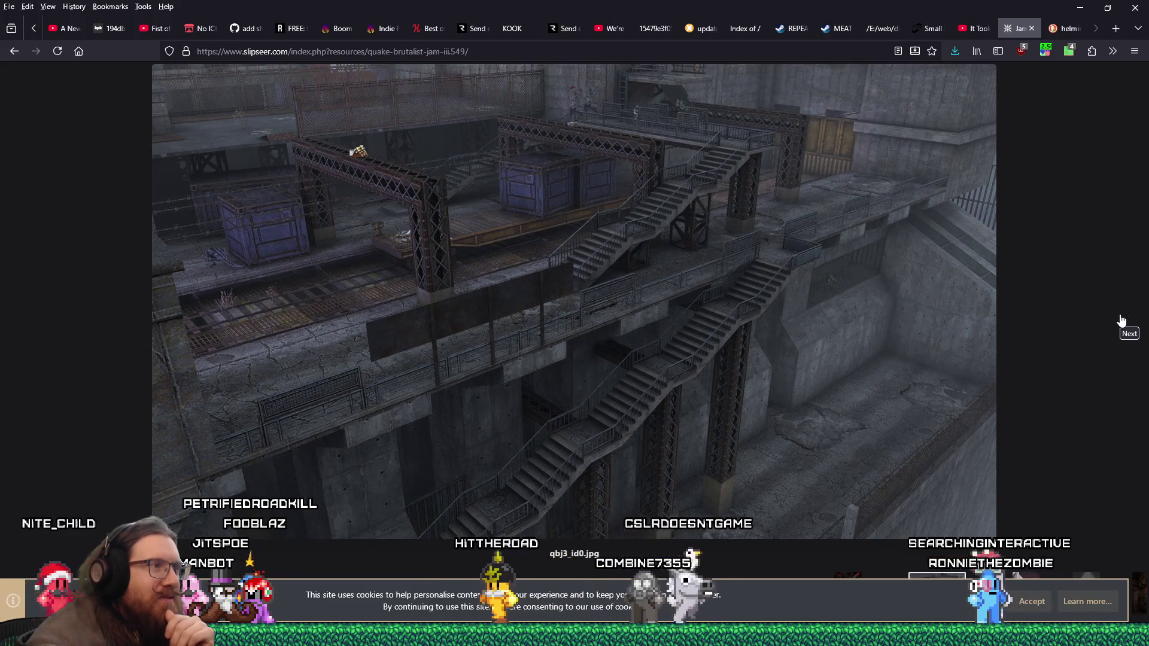
click(1122, 321)
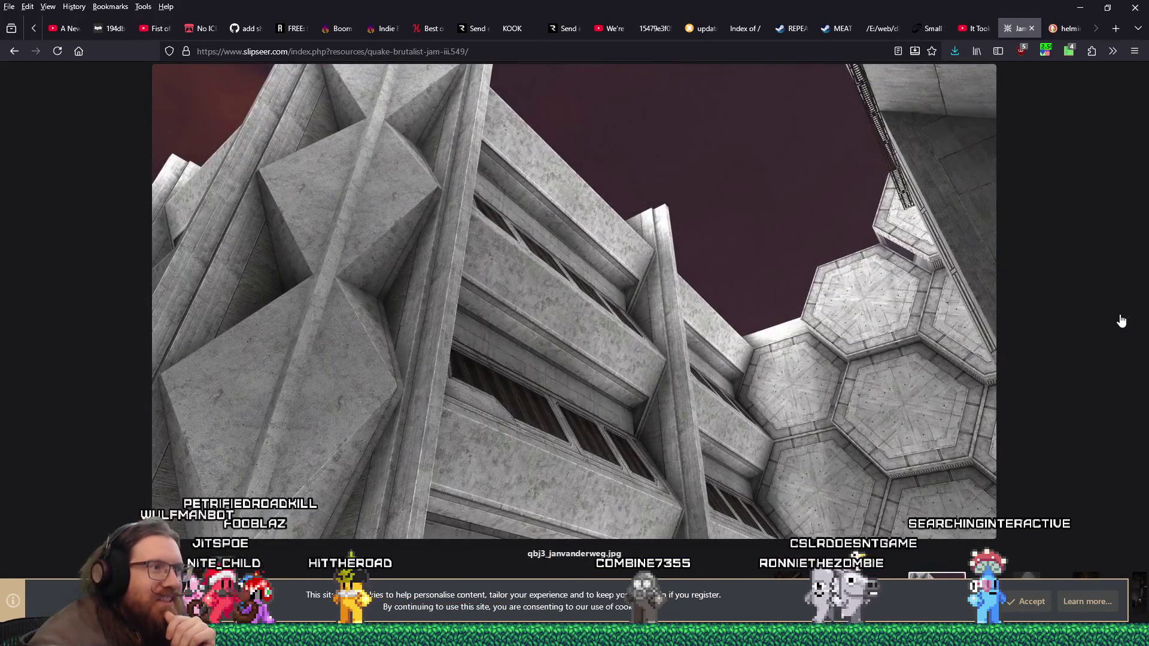
click(1122, 320)
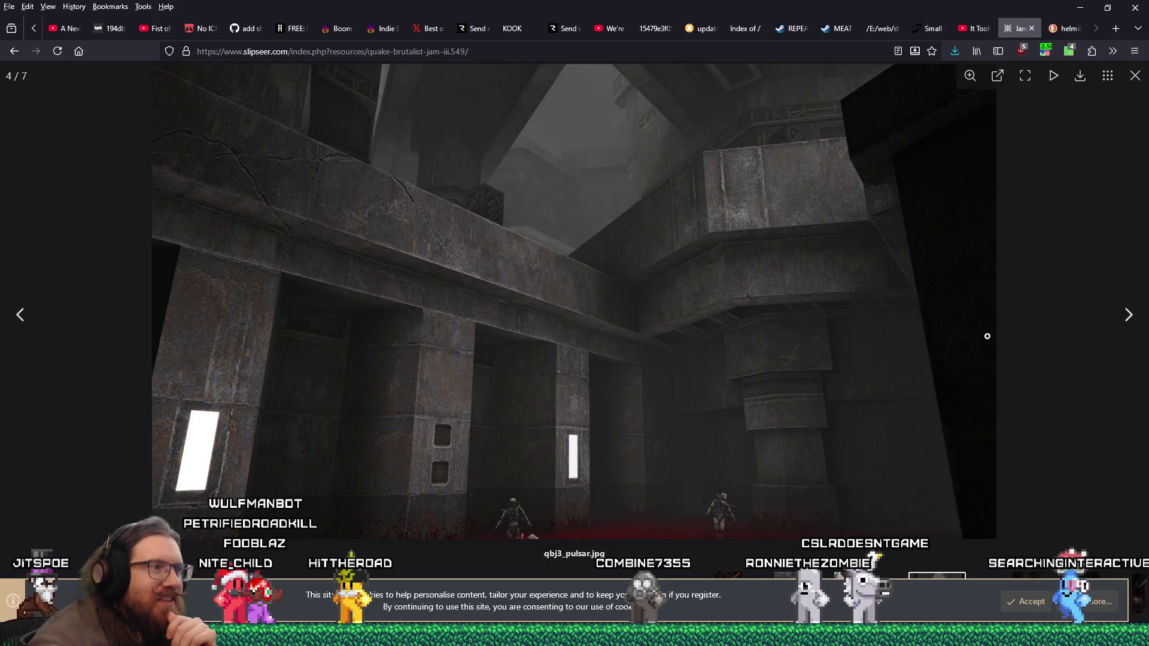
click(1115, 323)
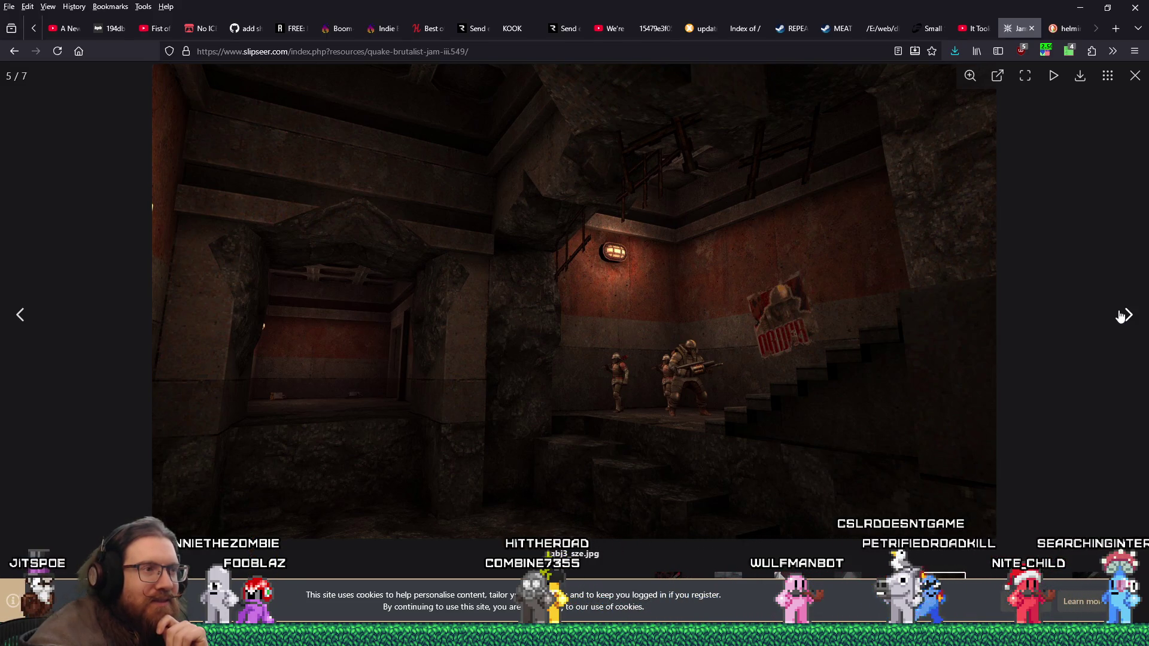
click(1123, 317)
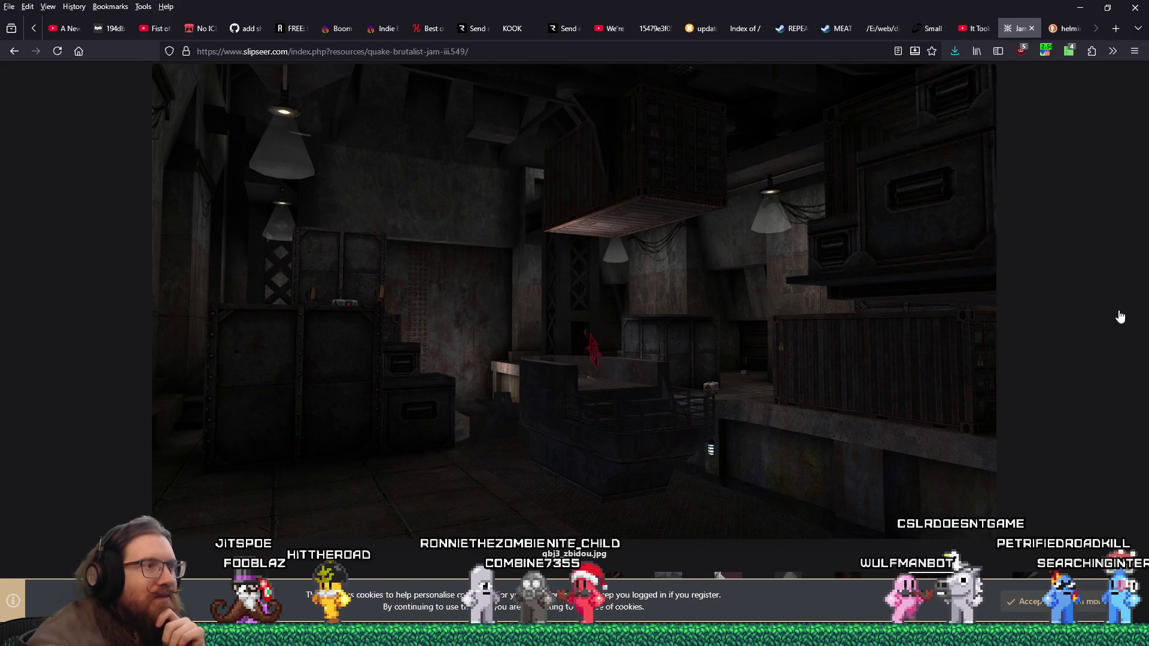
Step: Page forward past the last image, then back through sze, pulsar and facade shots to the industrial stairs image 2/7
click(1120, 317)
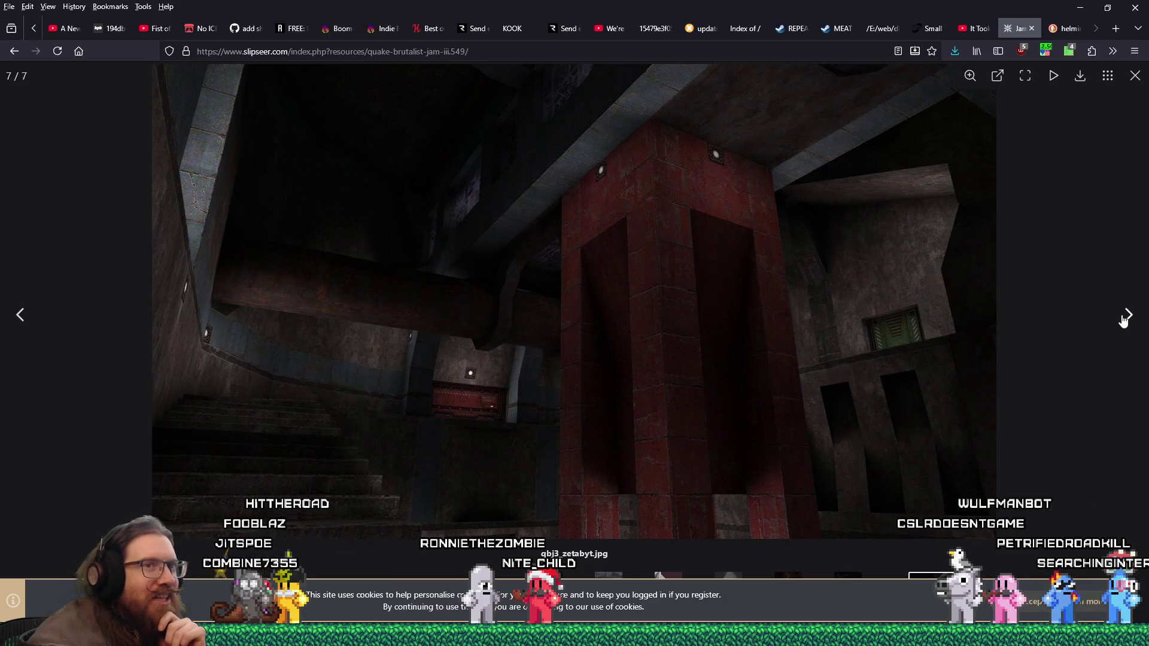
click(1129, 317)
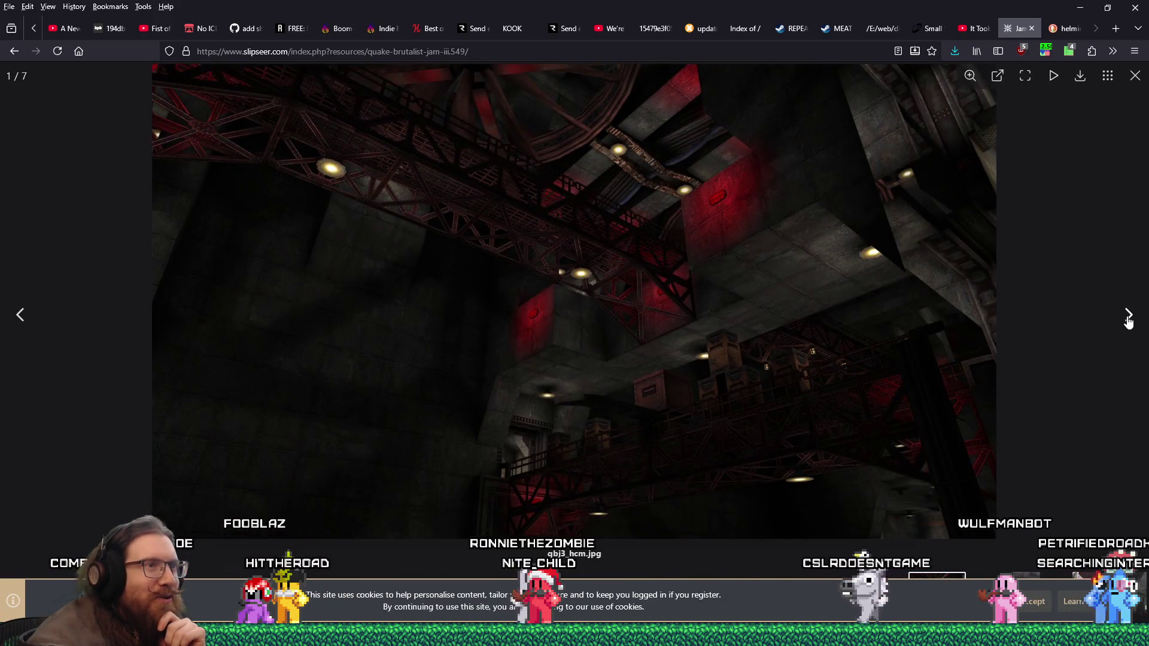
click(22, 316)
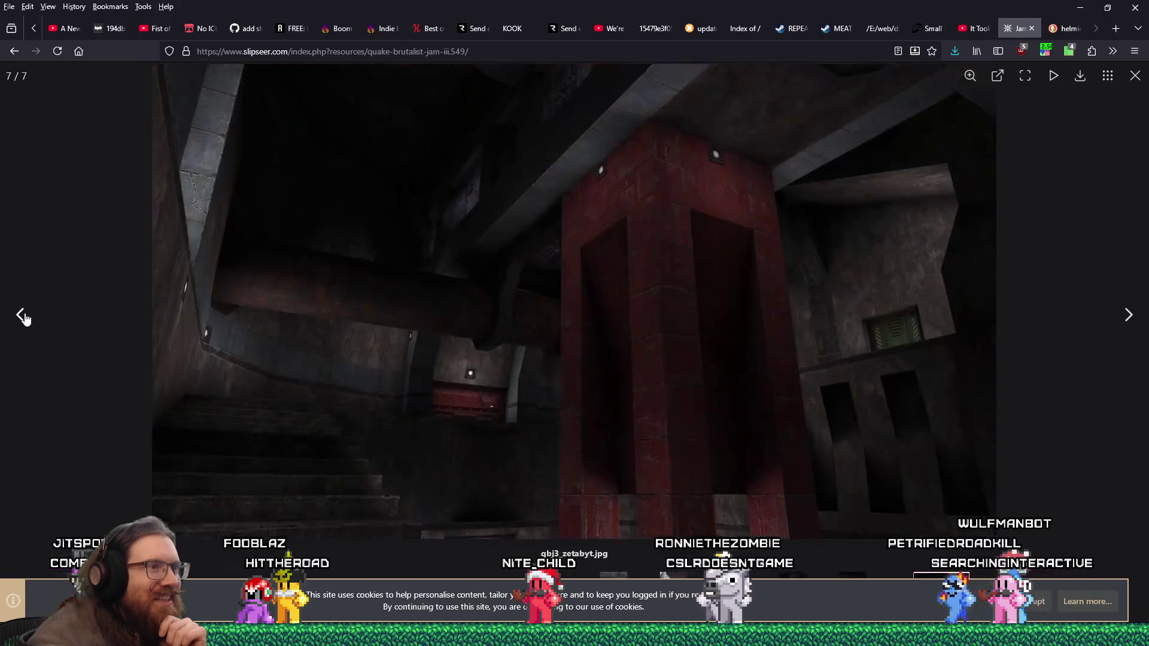
click(23, 317)
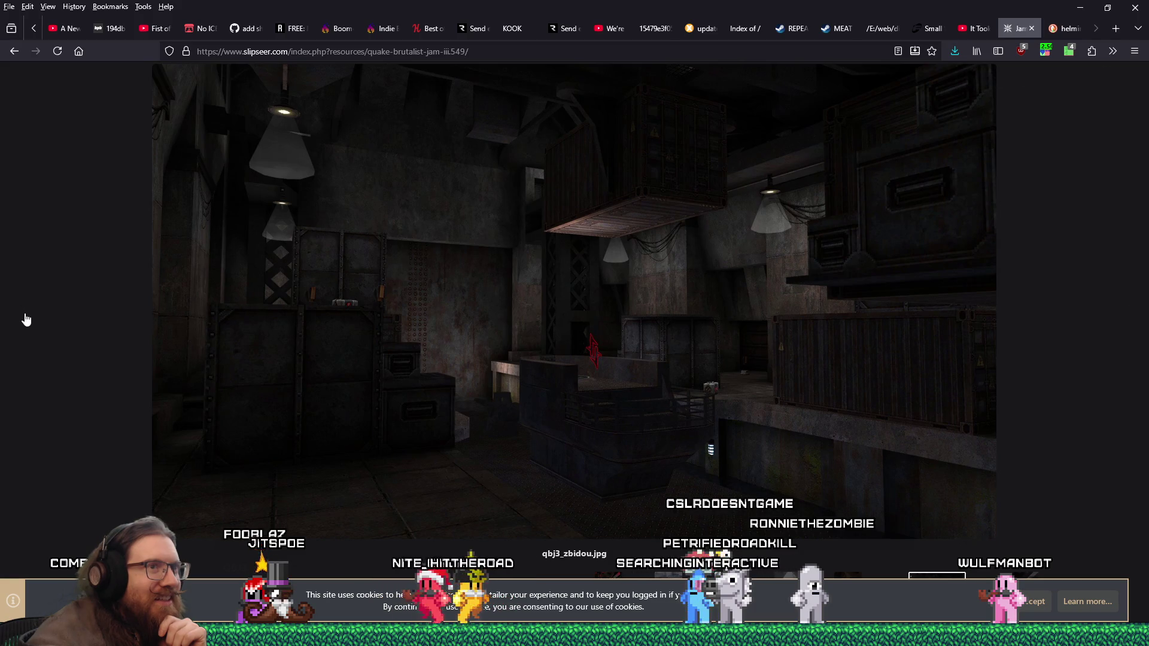
click(25, 320)
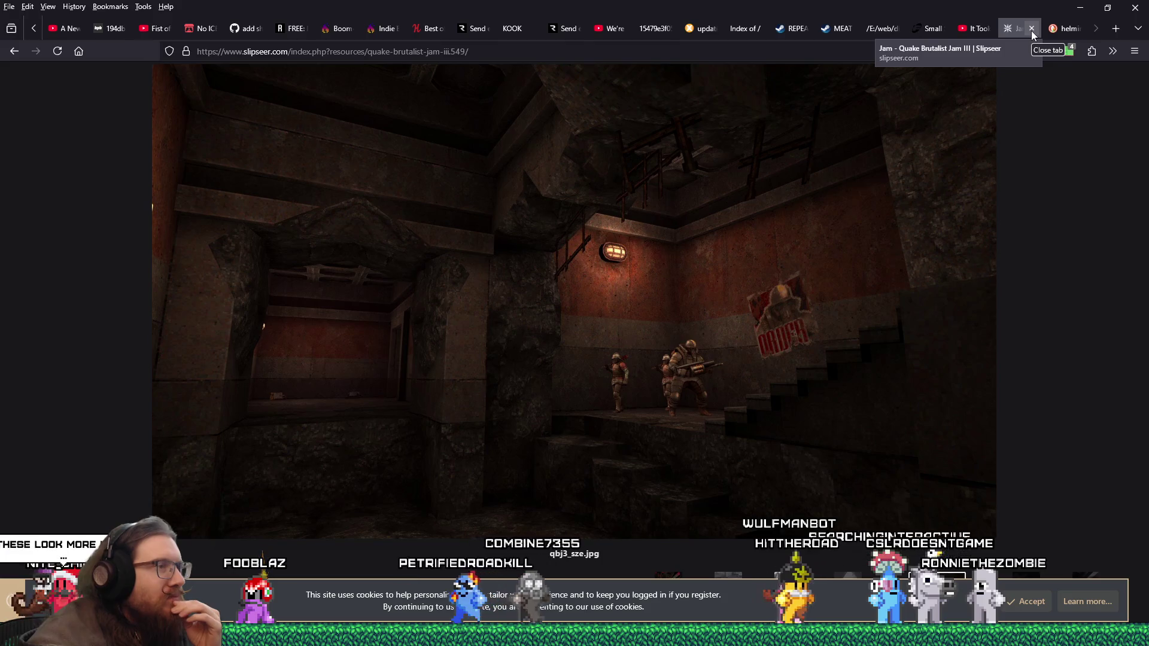
mouse_move(576, 471)
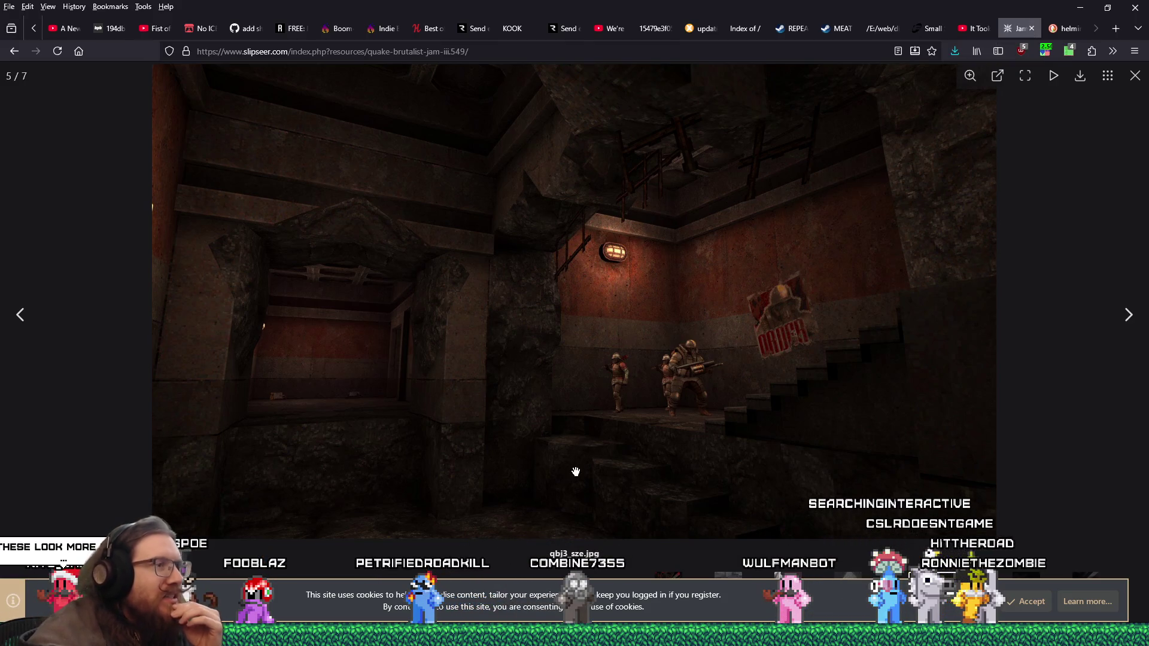
click(21, 316)
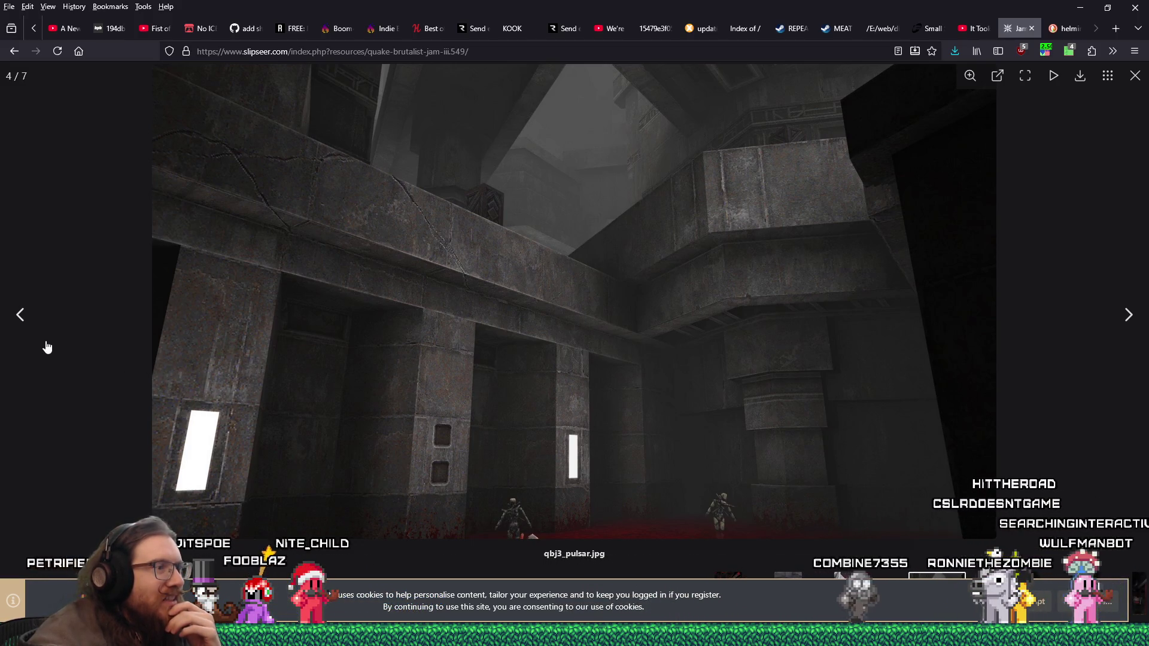
click(19, 325)
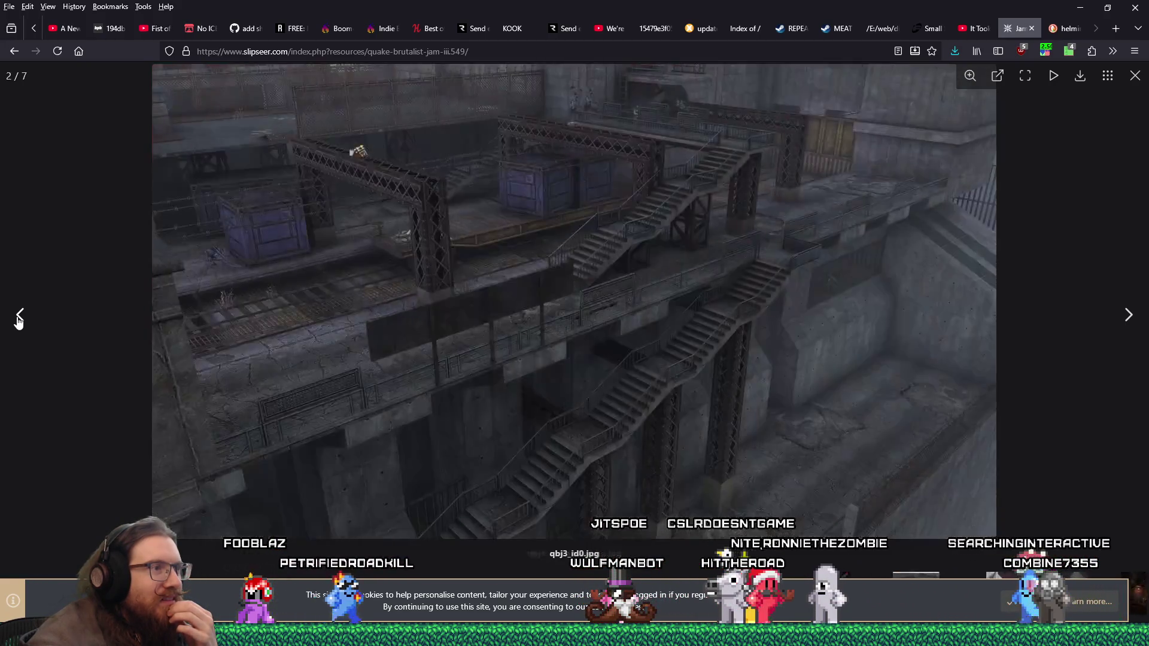
click(19, 318)
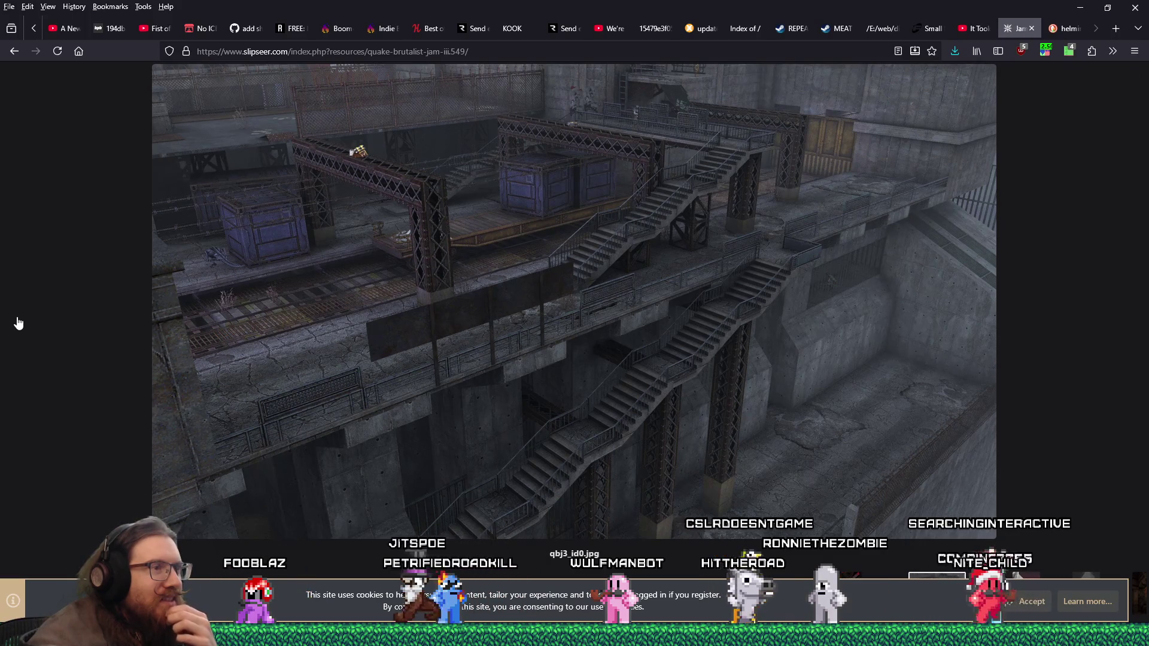
Step: Close the screenshot lightbox, leaving the jam page text visible
click(1041, 322)
scroll(1007, 331, up, 5)
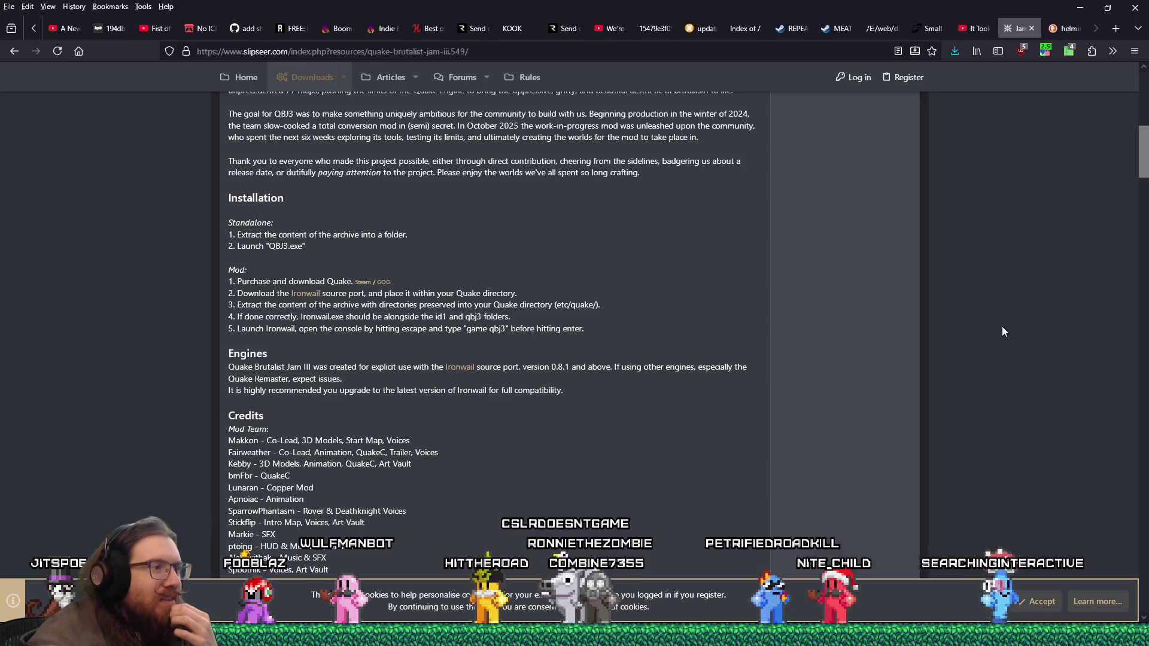
scroll(999, 331, down, 2)
scroll(999, 331, down, 5)
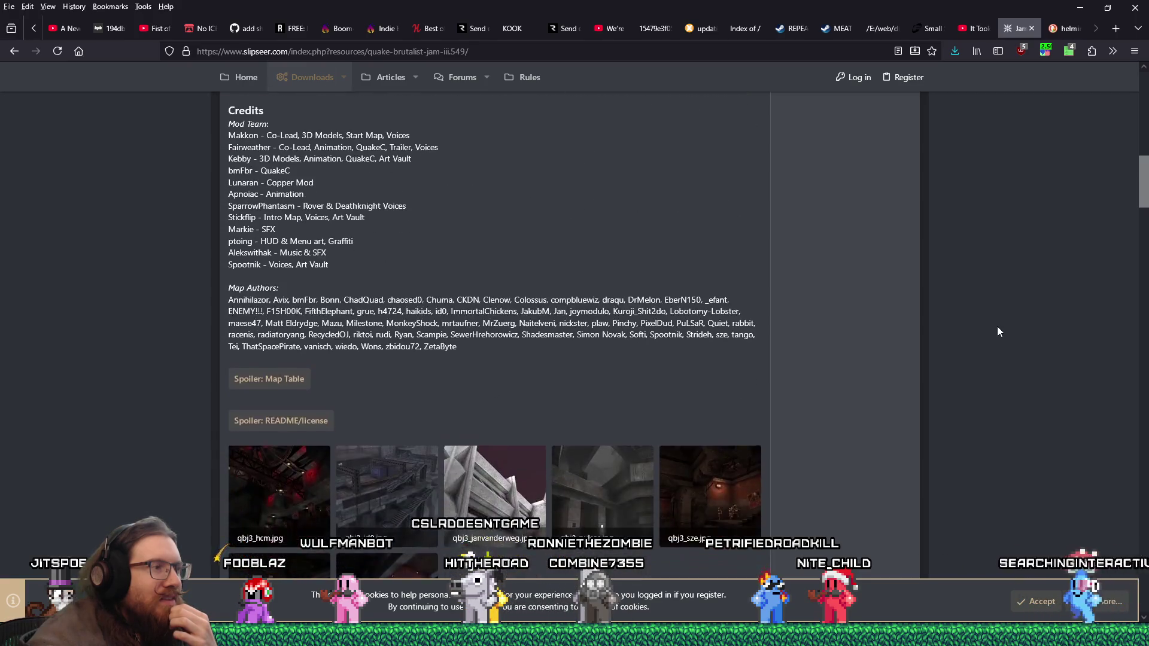
scroll(998, 330, down, 5)
scroll(996, 332, up, 4)
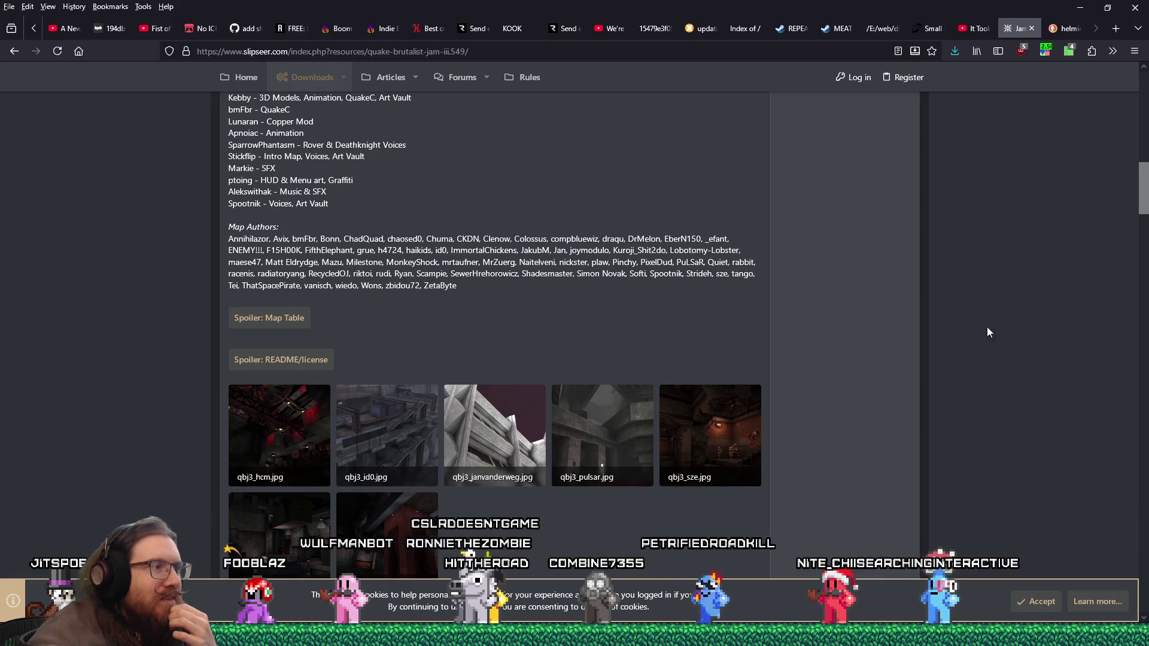
Step: Expand the 'Spoiler: Map Table' listing authors, map names and qbj3 filenames
click(290, 322)
scroll(290, 323, down, 4)
scroll(290, 315, down, 4)
scroll(290, 315, down, 4)
scroll(290, 314, down, 4)
scroll(291, 316, down, 3)
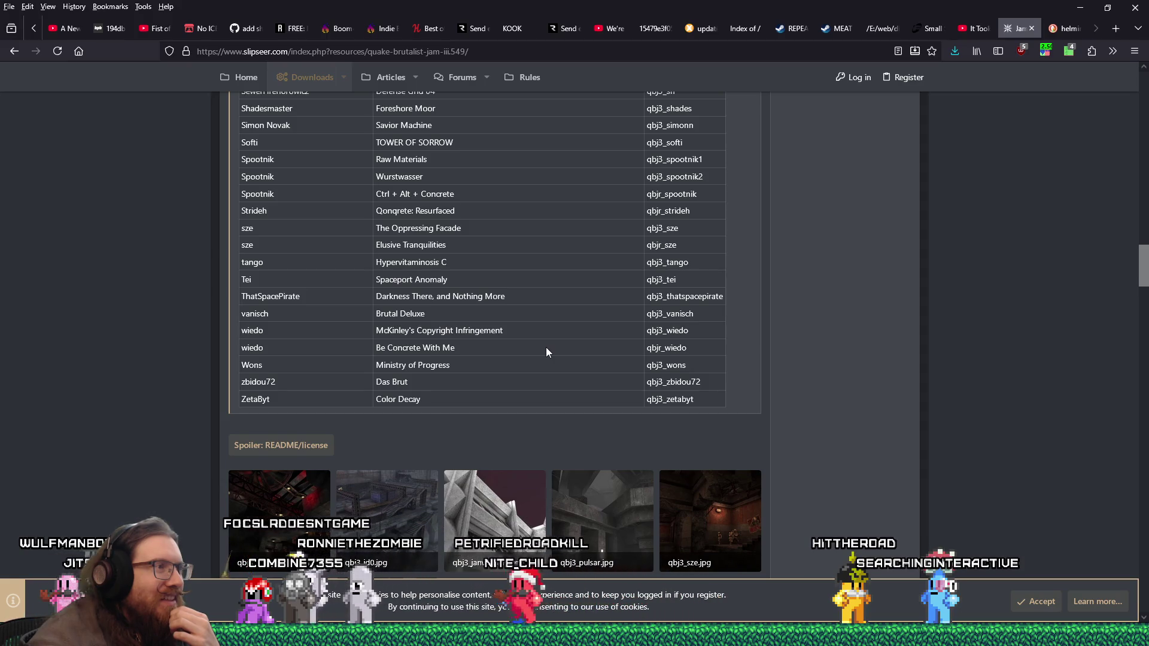
scroll(546, 352, up, 1)
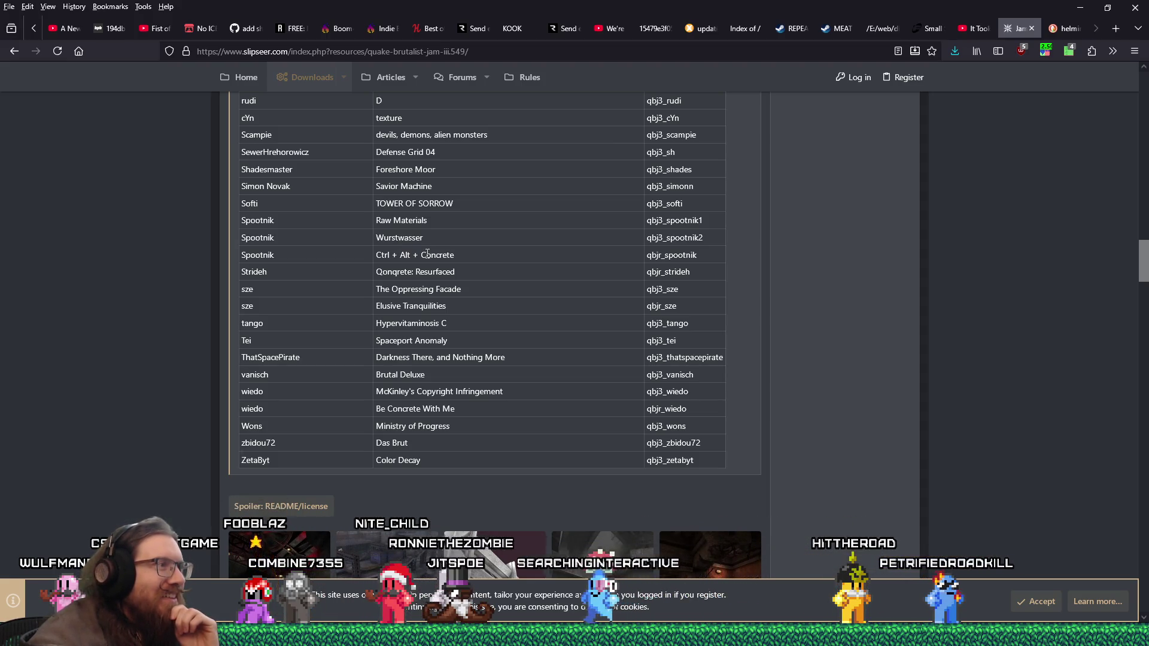
drag(260, 221, 466, 261)
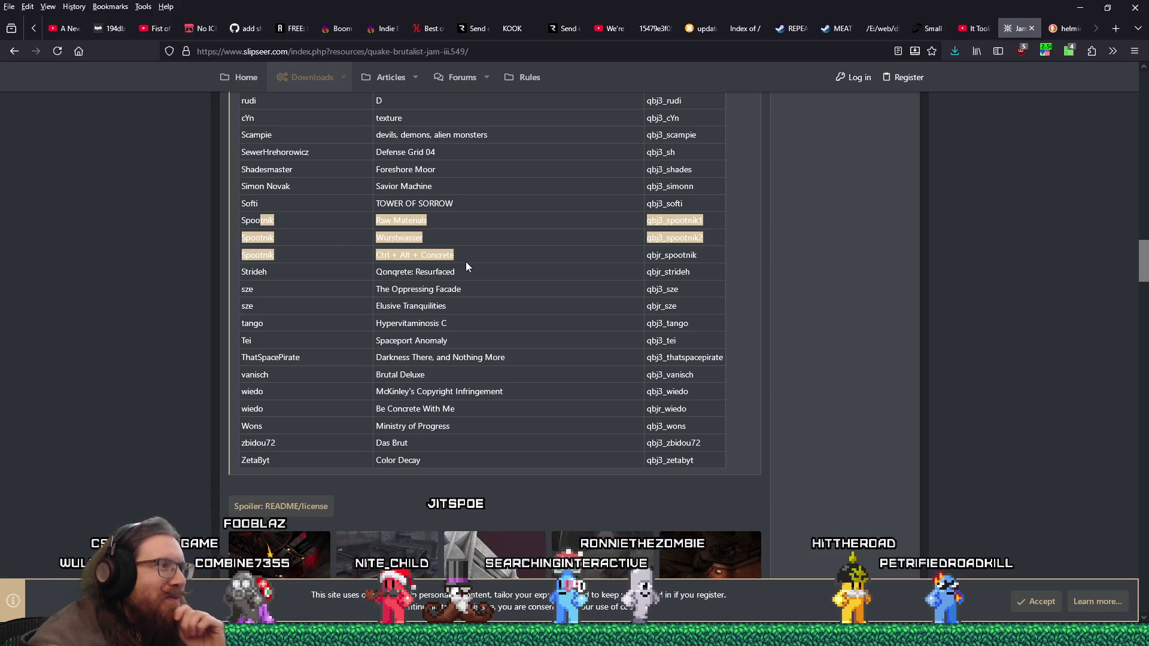
scroll(466, 261, up, 2)
scroll(466, 263, up, 1)
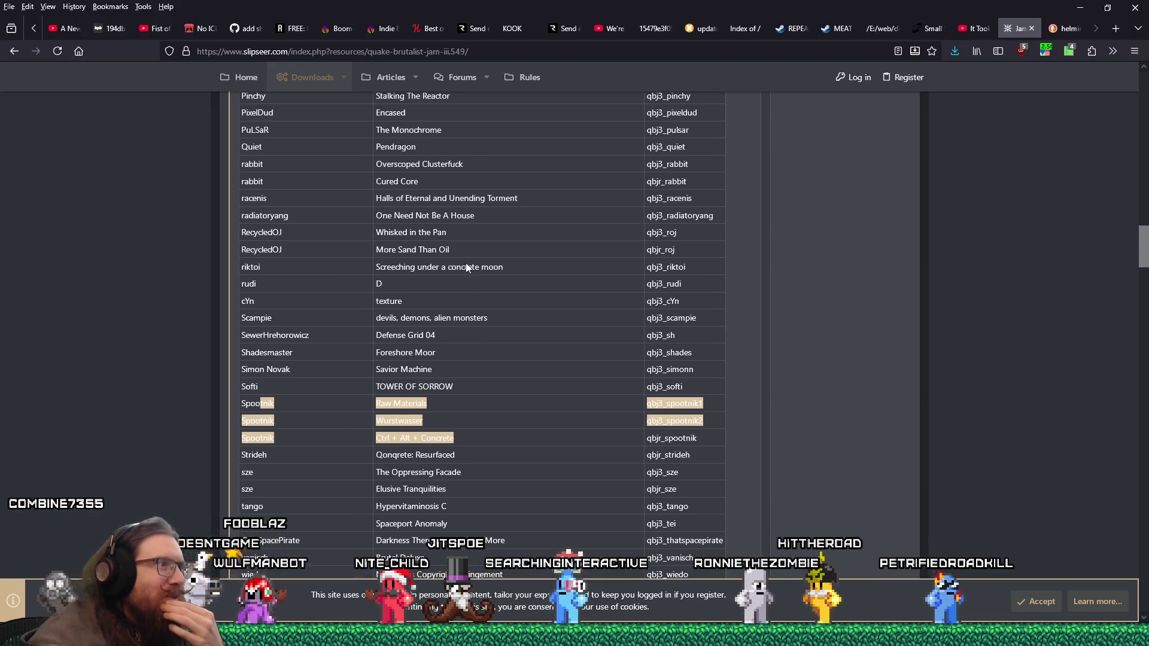
scroll(466, 262, up, 2)
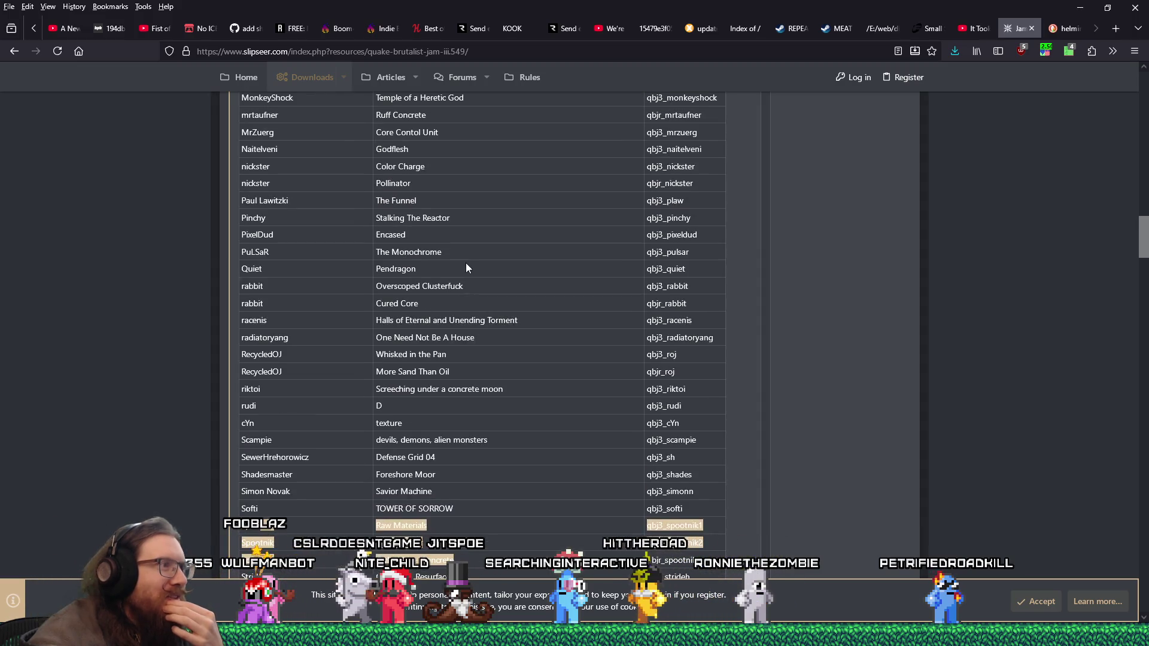
scroll(466, 263, up, 2)
scroll(465, 263, up, 3)
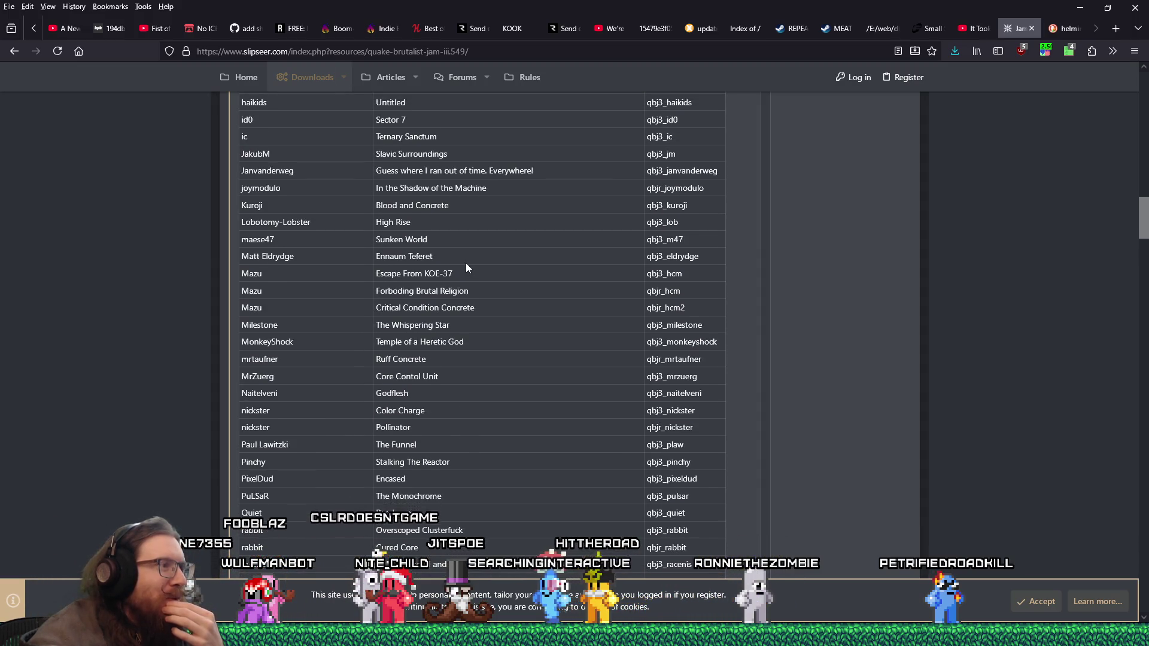
Step: Highlight the three Mazu rows across all columns of the map table, then minimize Firefox to reveal TrenchBroom
drag(242, 334, 478, 371)
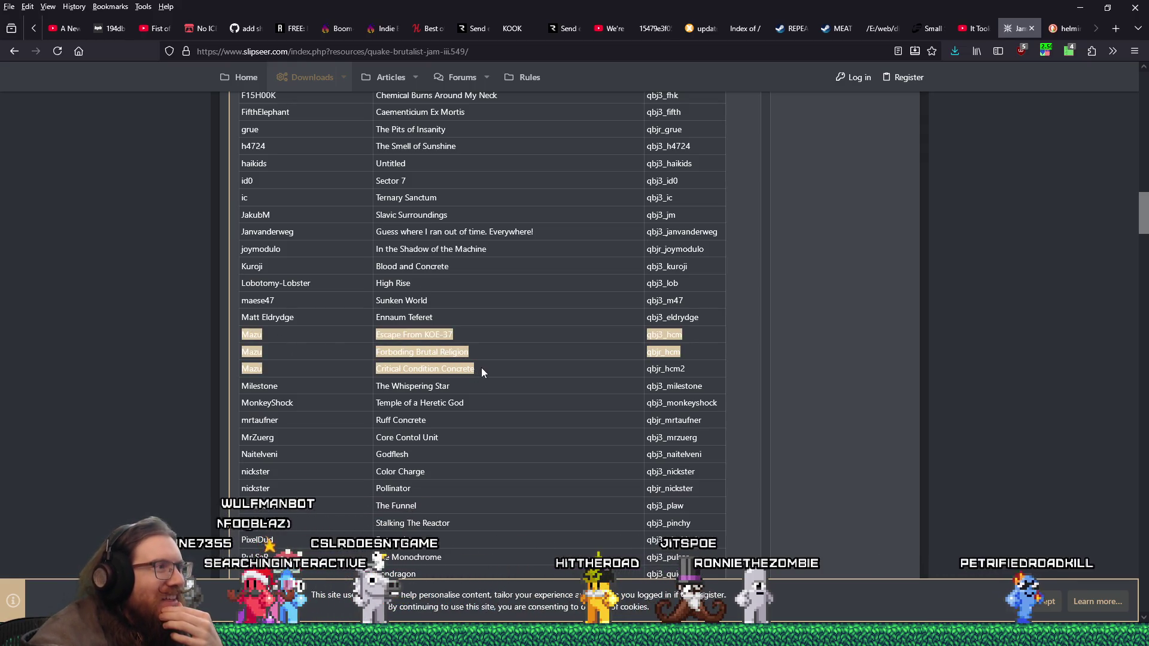
click(229, 332)
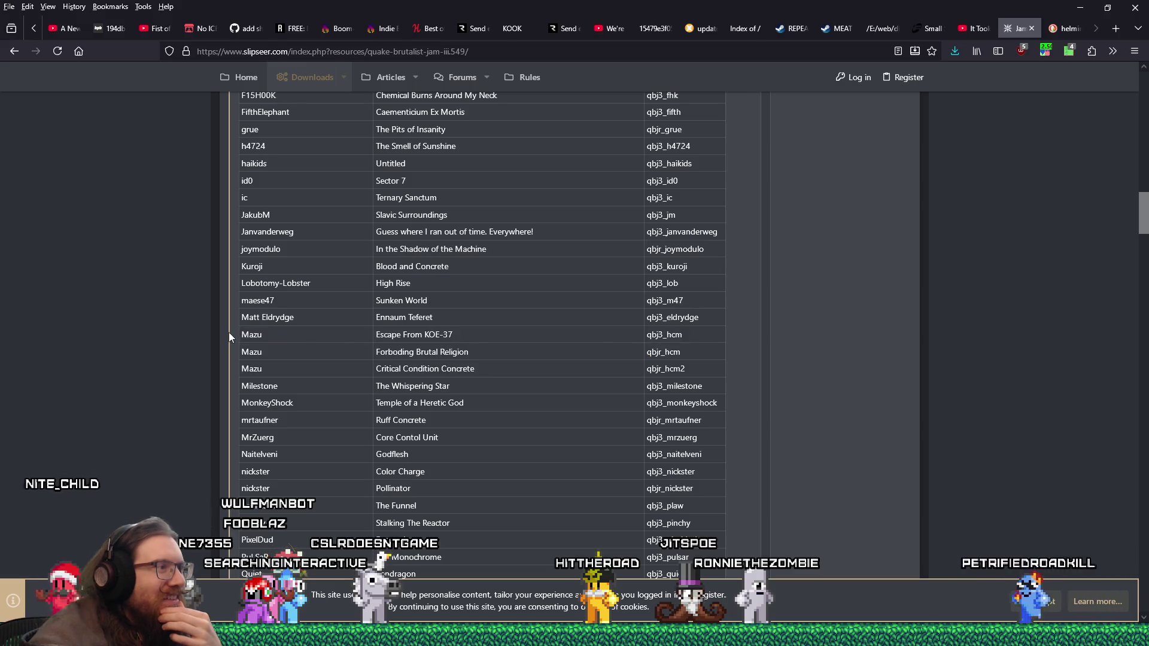
drag(243, 334, 703, 369)
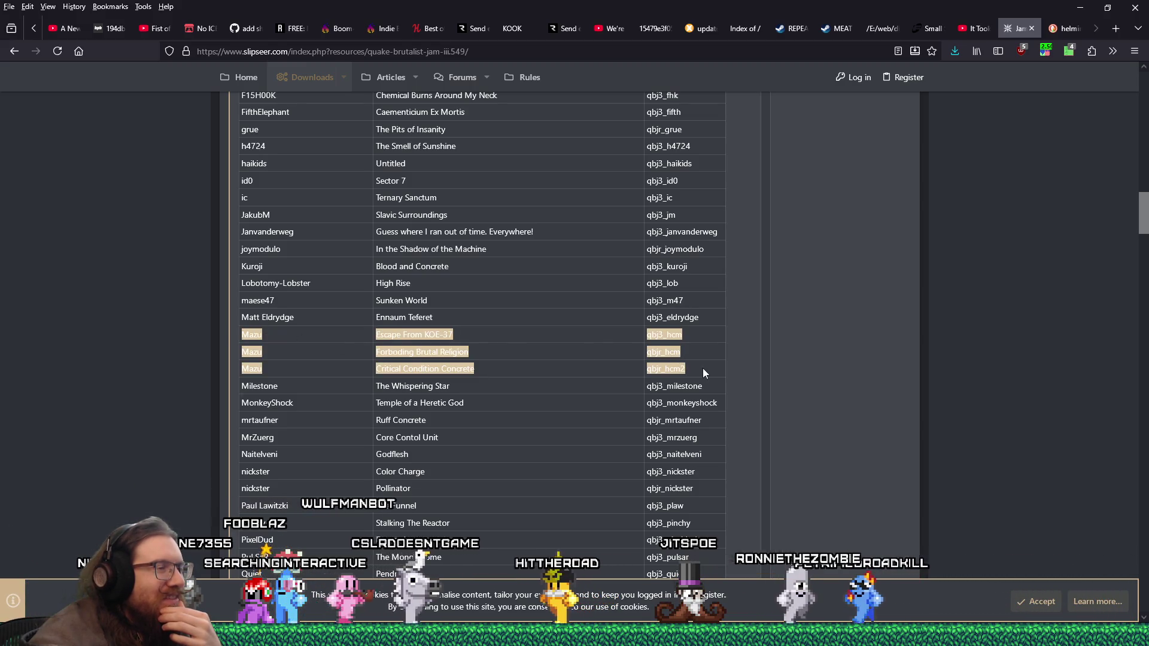
scroll(493, 330, up, 3)
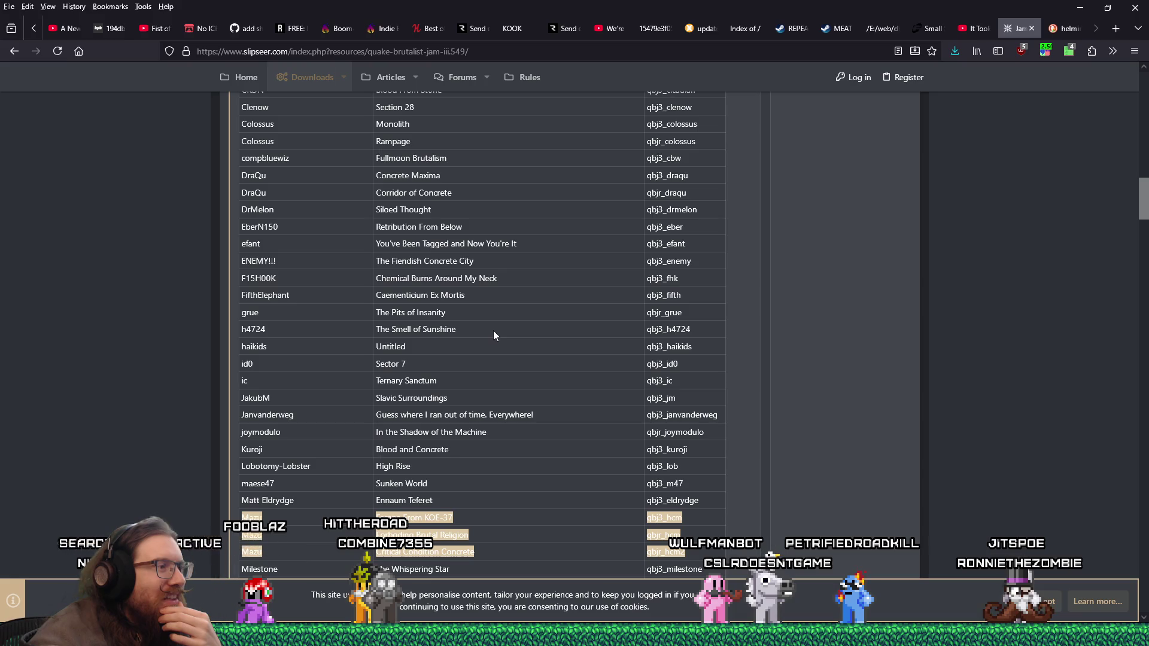
scroll(493, 335, down, 3)
drag(242, 395, 337, 391)
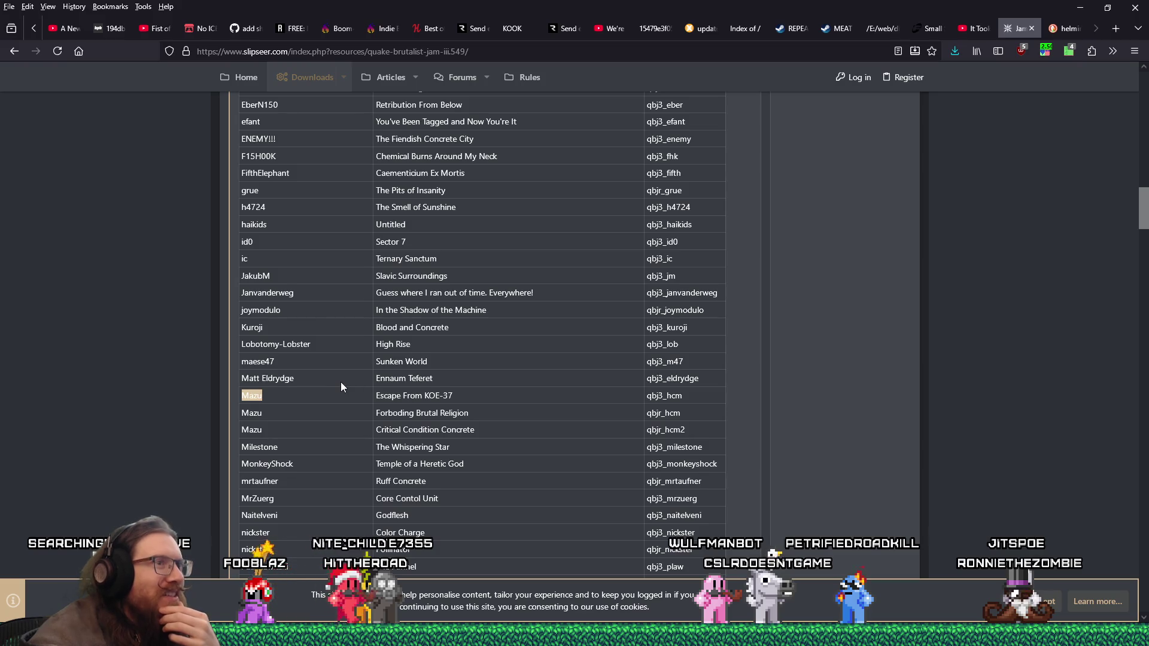
scroll(340, 383, up, 3)
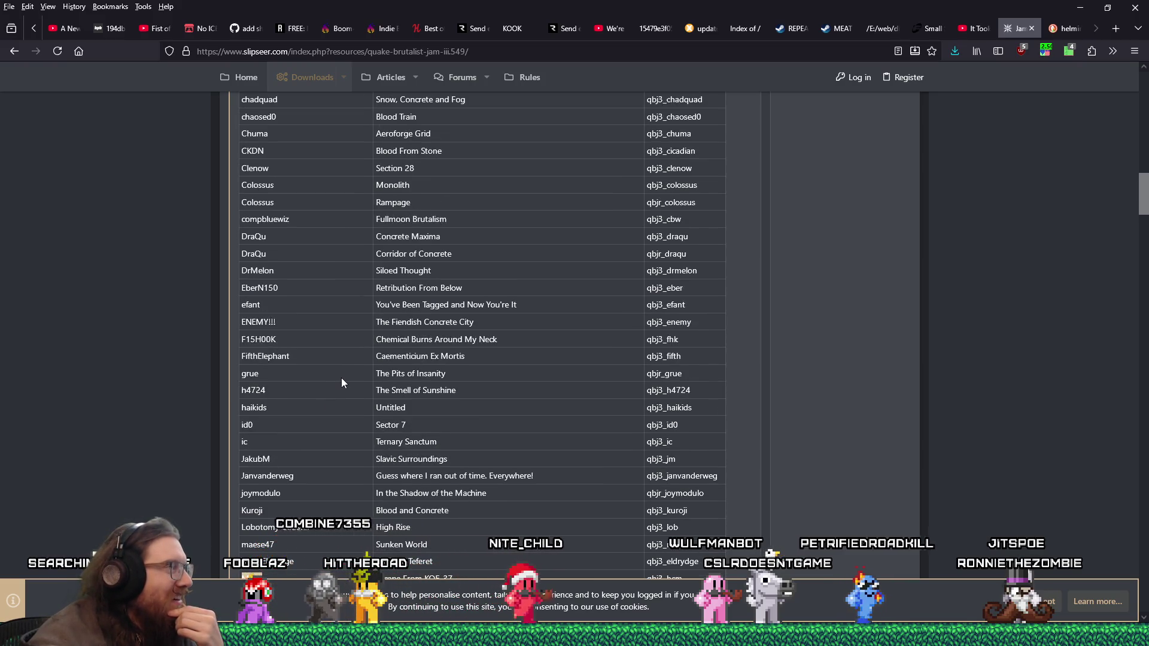
scroll(341, 382, up, 3)
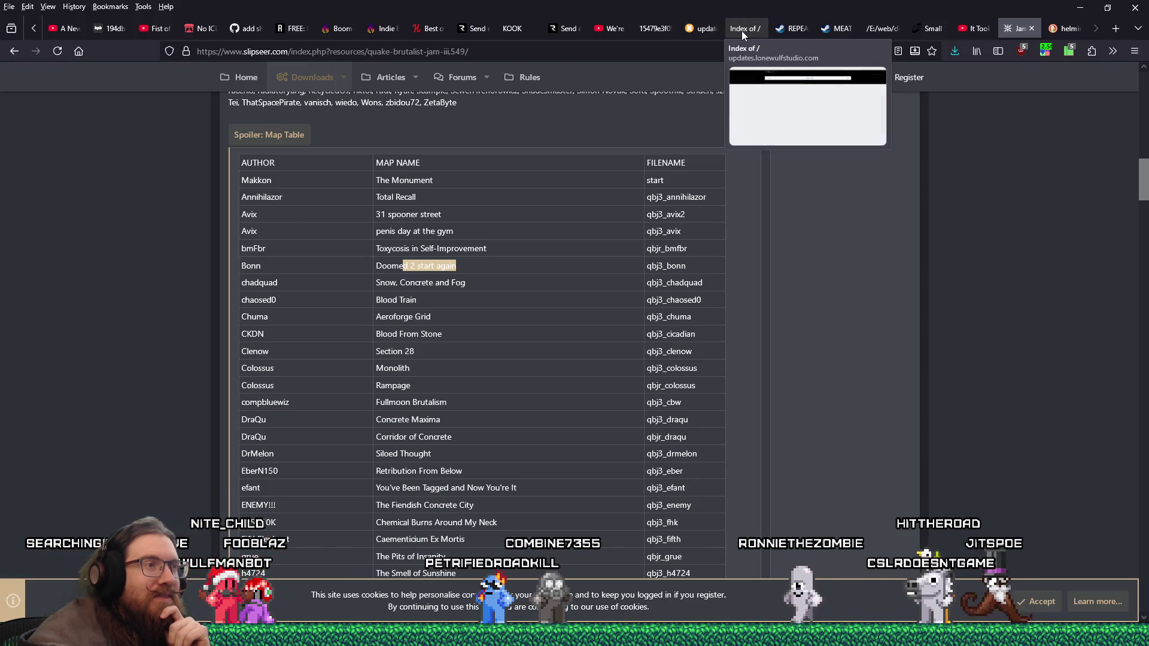
click(1079, 6)
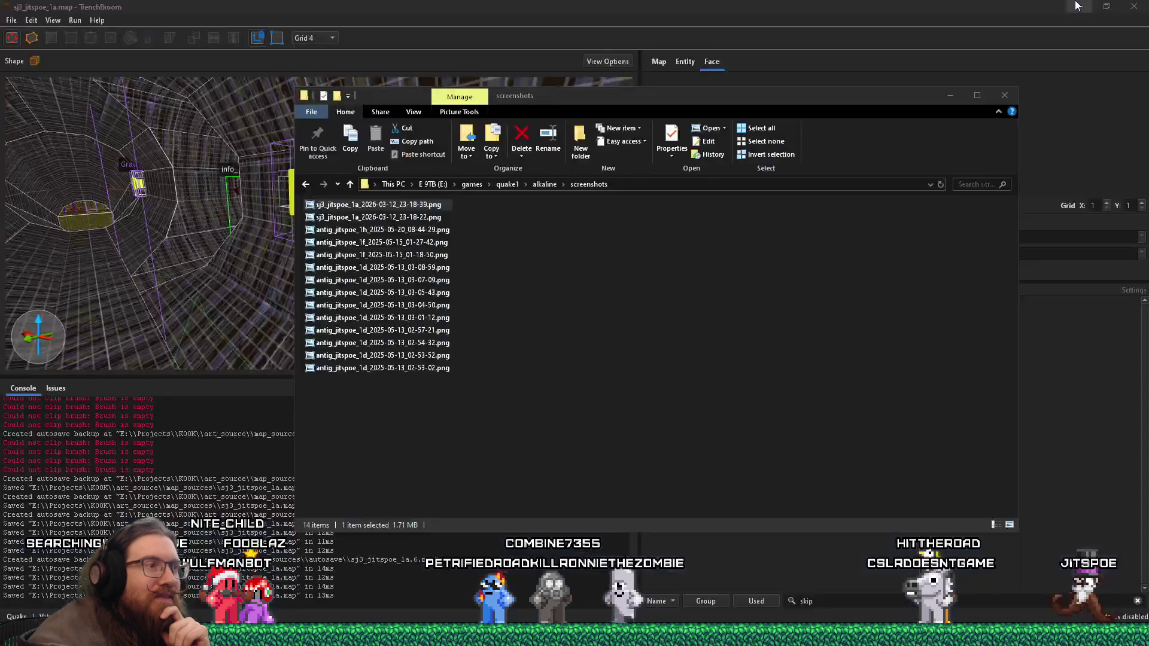
click(356, 208)
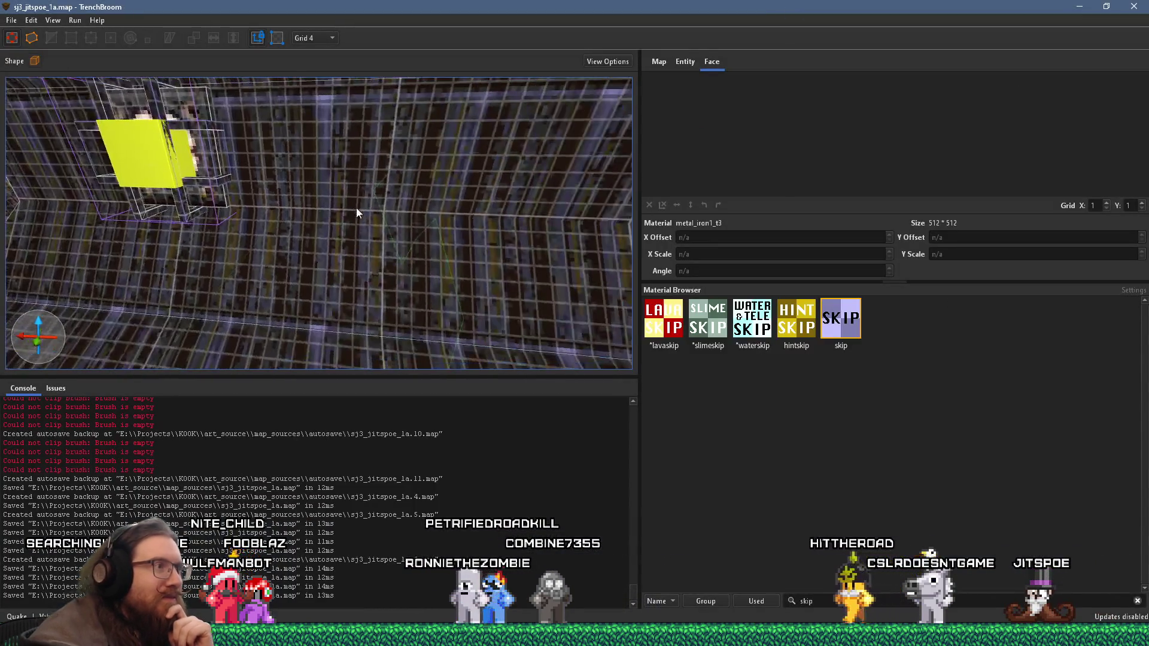
drag(416, 217, 379, 208)
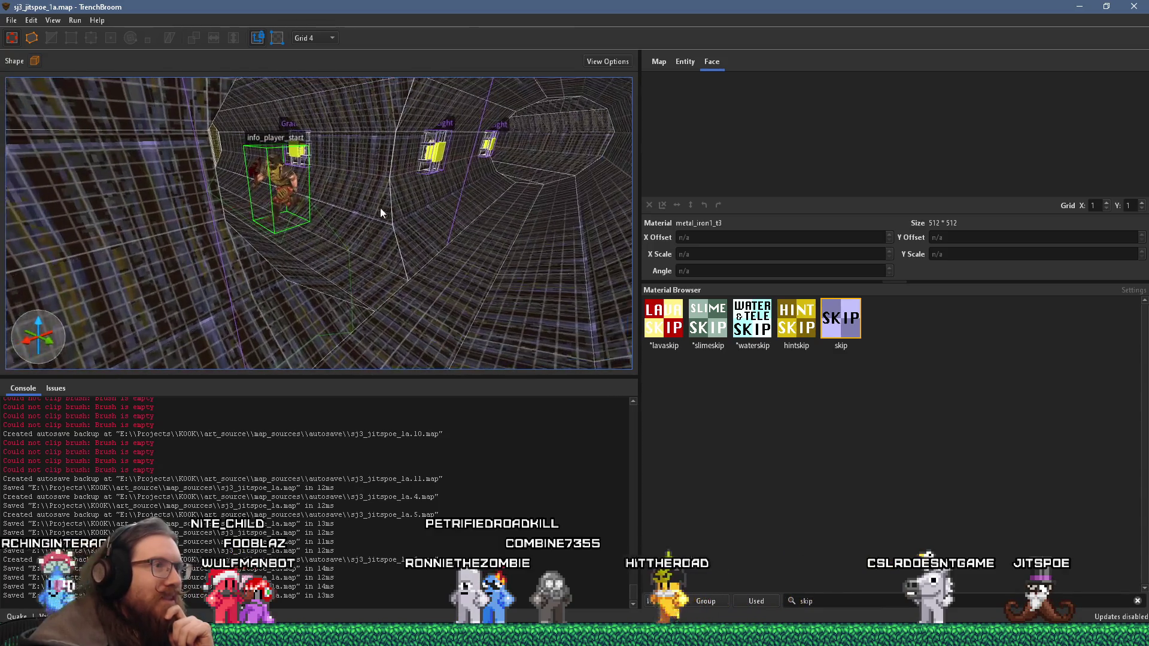
scroll(379, 208, up, 5)
scroll(388, 217, down, 5)
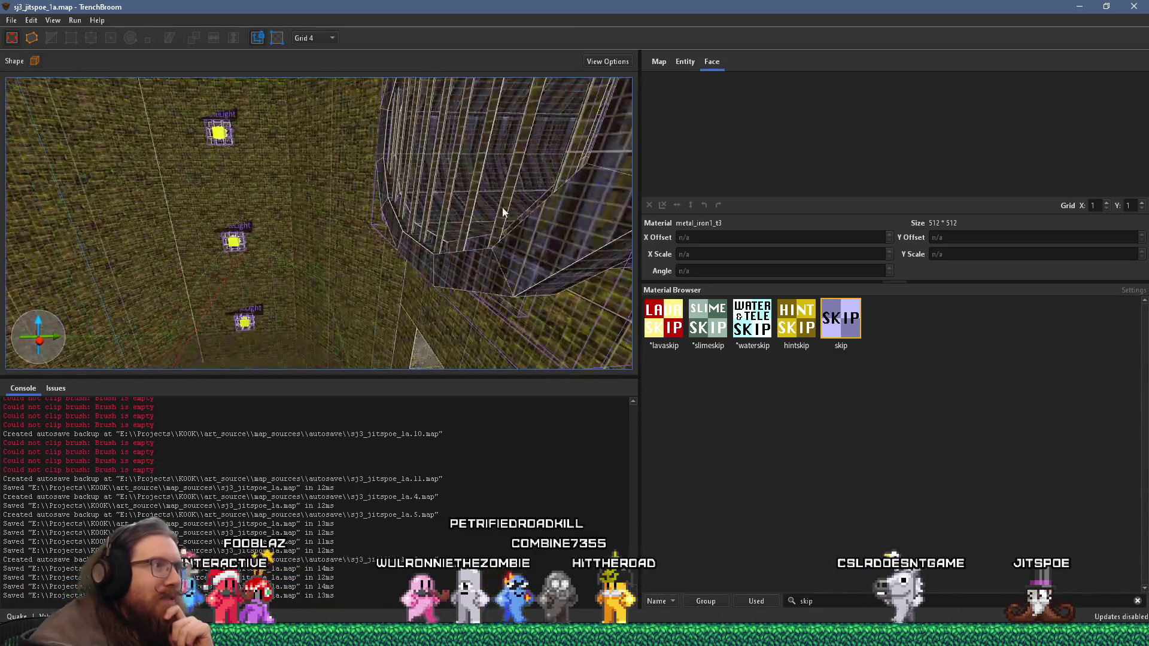
mouse_move(305, 213)
mouse_down()
mouse_move(417, 264)
mouse_move(269, 180)
mouse_move(480, 207)
mouse_move(448, 198)
mouse_move(159, 228)
mouse_move(435, 236)
mouse_move(198, 202)
mouse_move(416, 222)
mouse_move(192, 219)
mouse_move(357, 249)
mouse_move(421, 276)
mouse_move(373, 264)
mouse_move(353, 283)
mouse_move(381, 118)
mouse_up()
scroll(501, 241, up, 5)
scroll(406, 213, up, 3)
scroll(192, 219, up, 3)
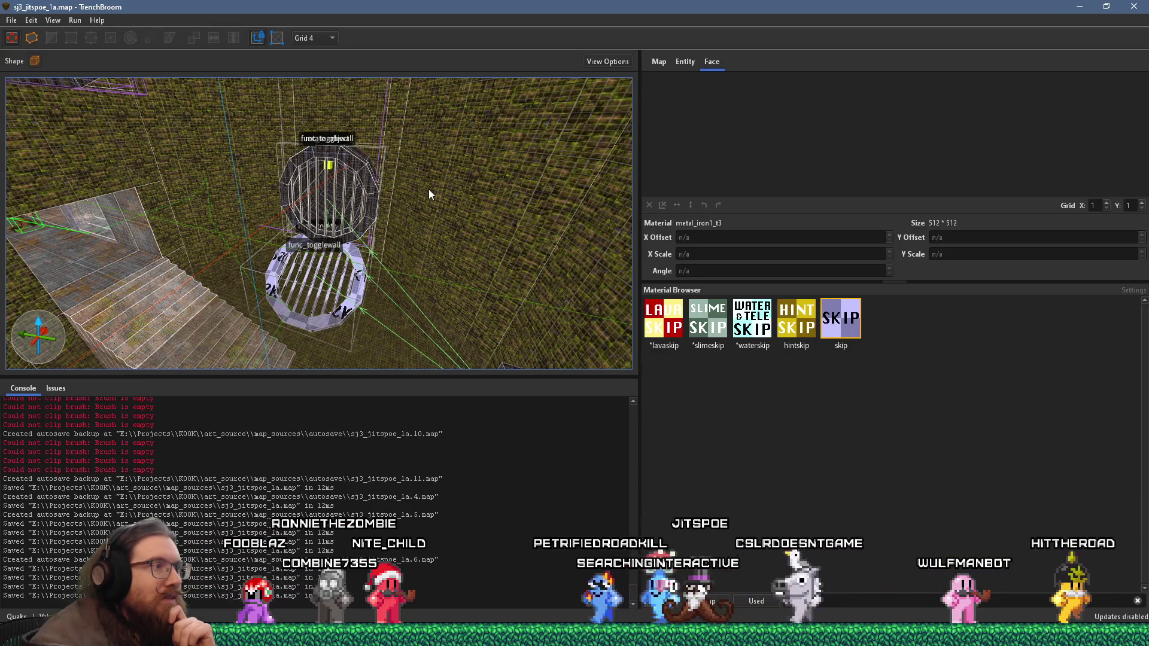
scroll(388, 184, up, 3)
scroll(387, 184, up, 3)
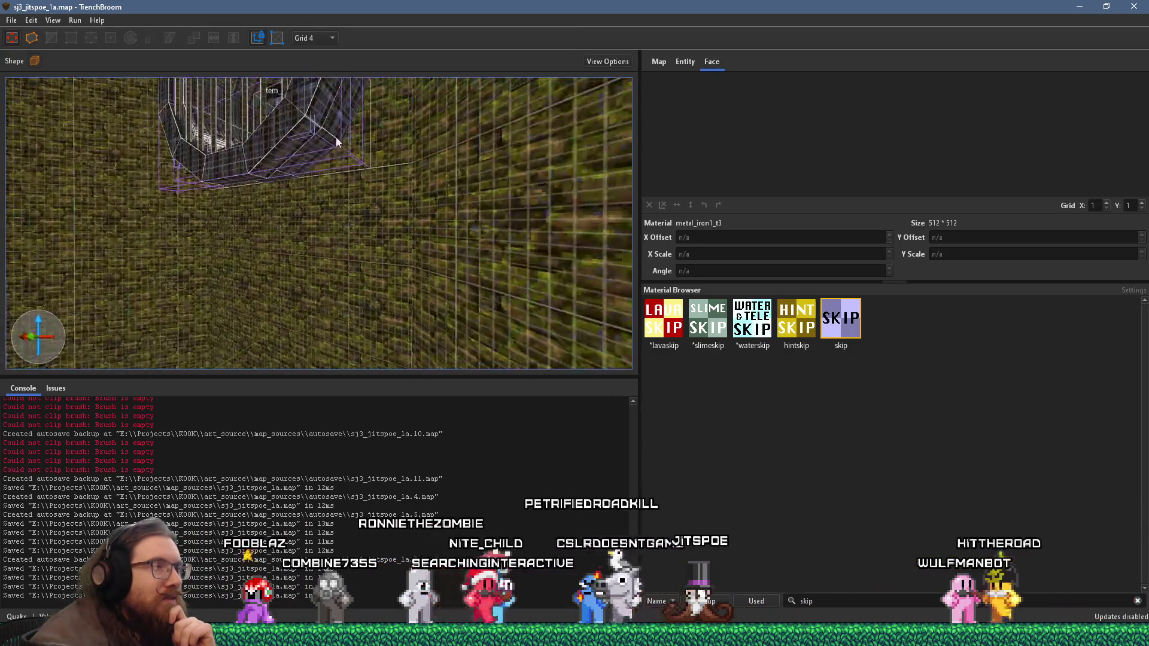
scroll(359, 225, up, 3)
scroll(339, 271, up, 2)
scroll(340, 271, down, 3)
scroll(403, 270, up, 3)
scroll(387, 261, up, 3)
scroll(369, 243, up, 3)
scroll(363, 238, down, 3)
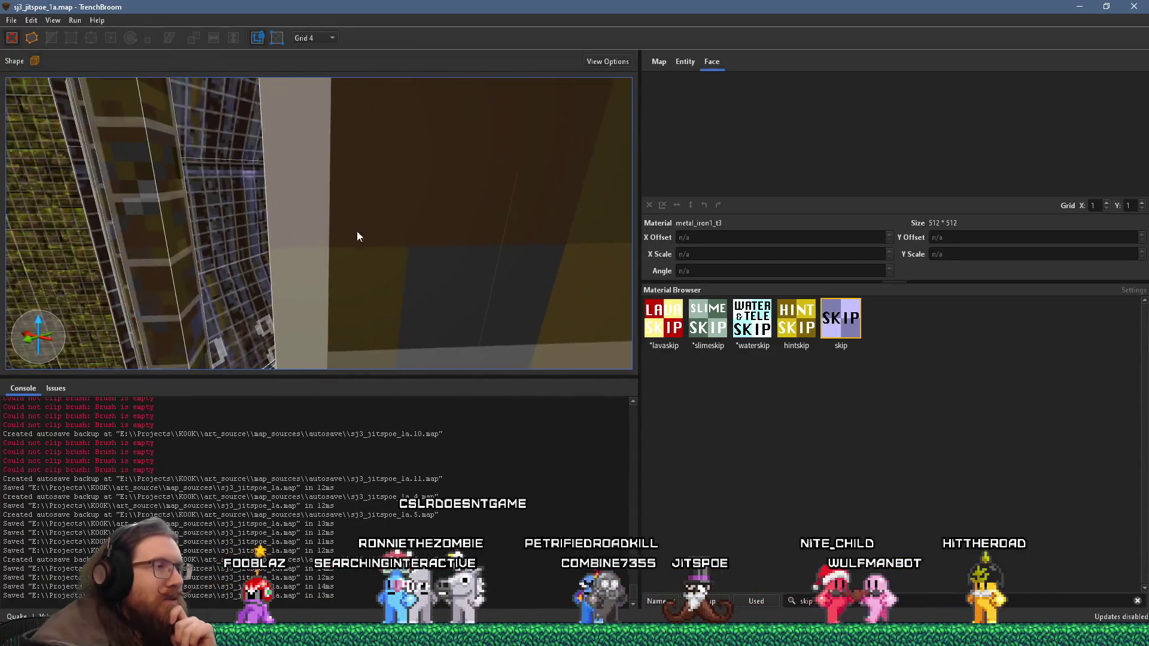
scroll(353, 230, down, 3)
scroll(306, 247, up, 3)
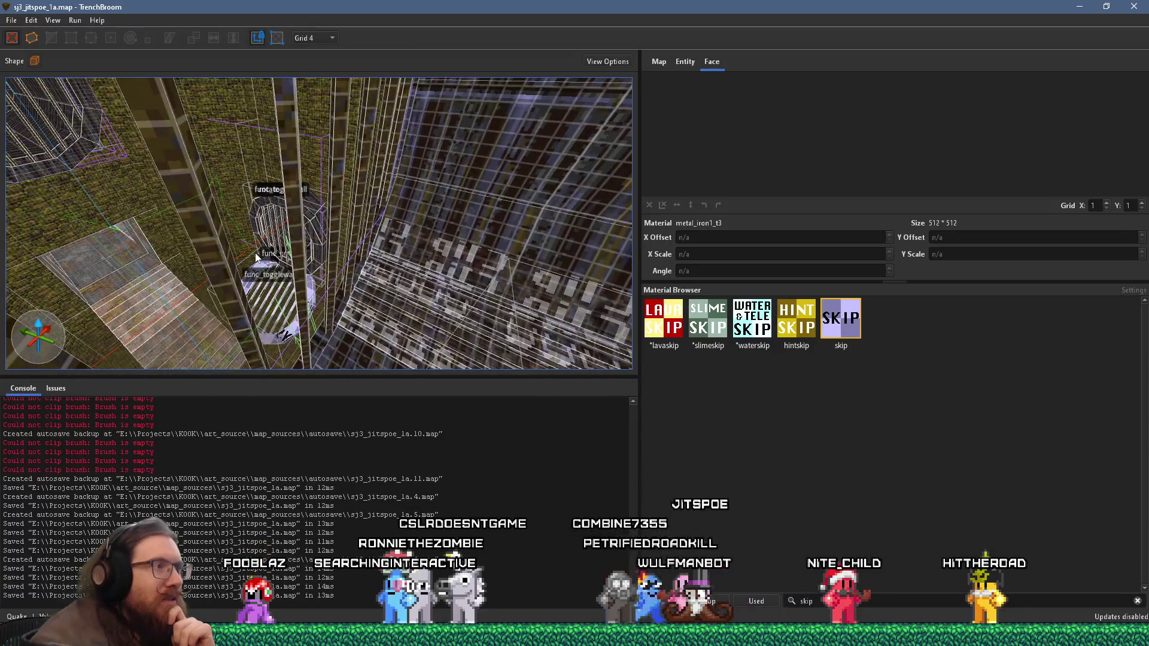
scroll(258, 258, up, 5)
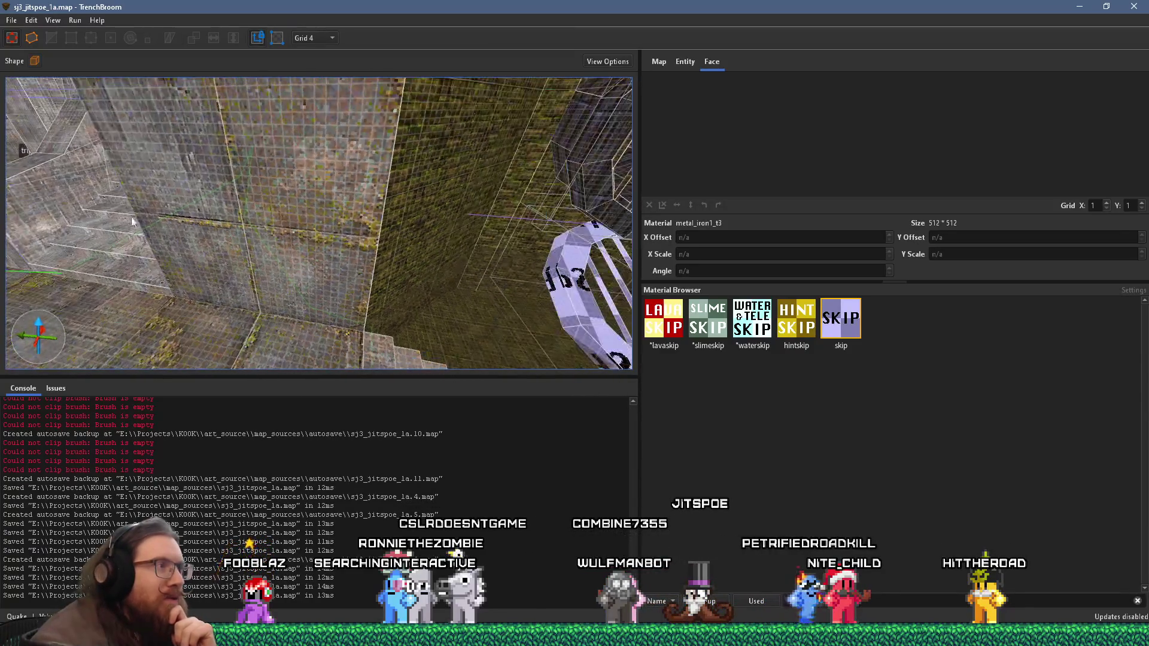
scroll(132, 221, up, 5)
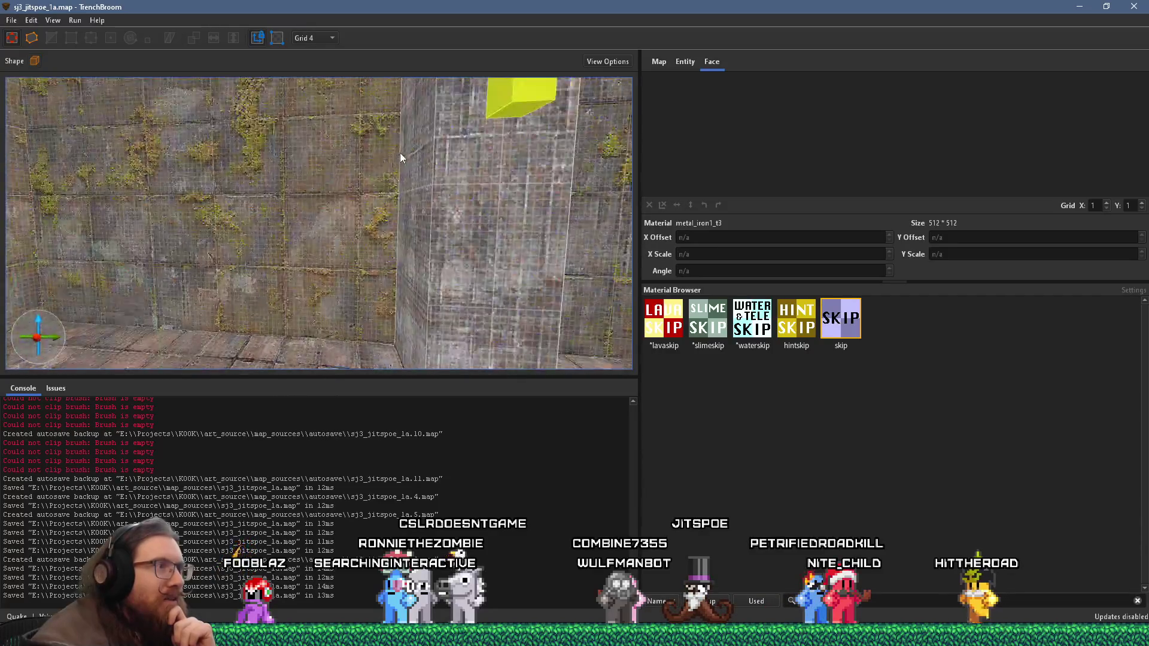
scroll(400, 153, up, 3)
scroll(507, 186, up, 3)
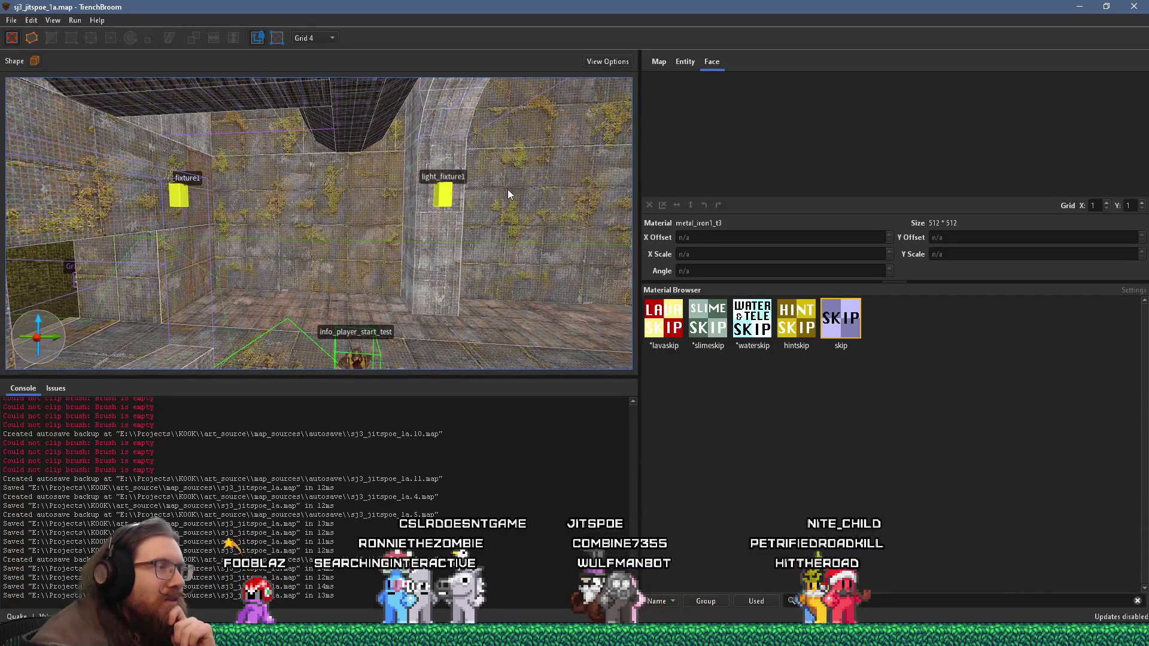
scroll(508, 190, up, 3)
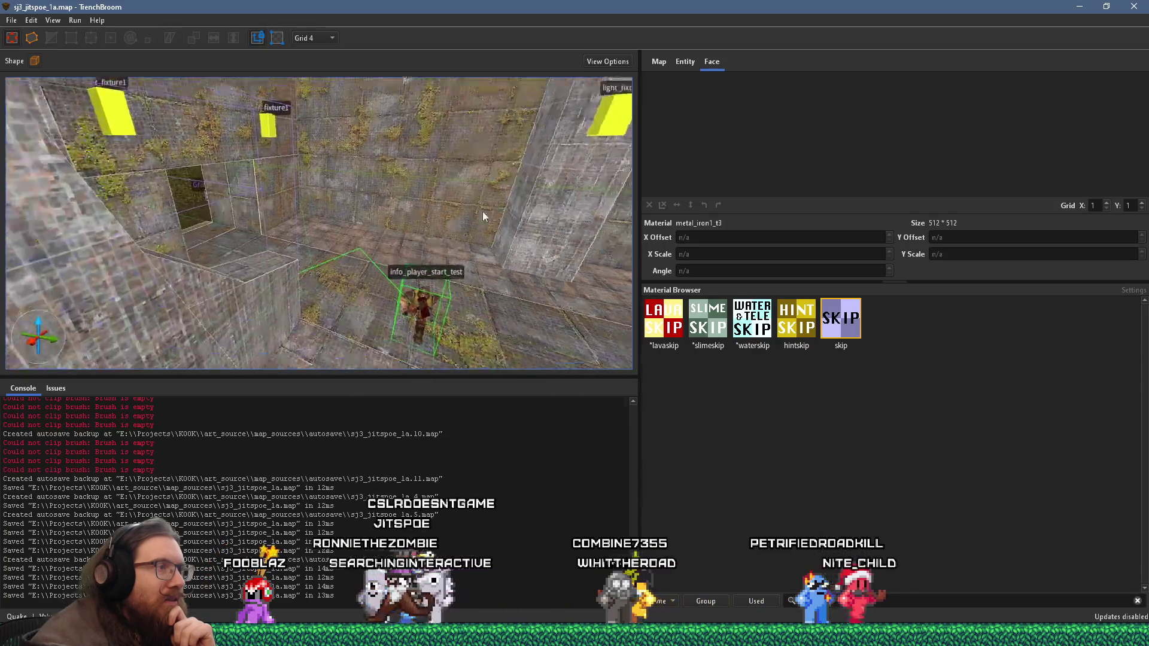
scroll(392, 218, up, 3)
scroll(365, 218, down, 3)
mouse_move(381, 215)
mouse_down()
mouse_move(437, 108)
mouse_move(389, 213)
mouse_up()
scroll(436, 108, down, 3)
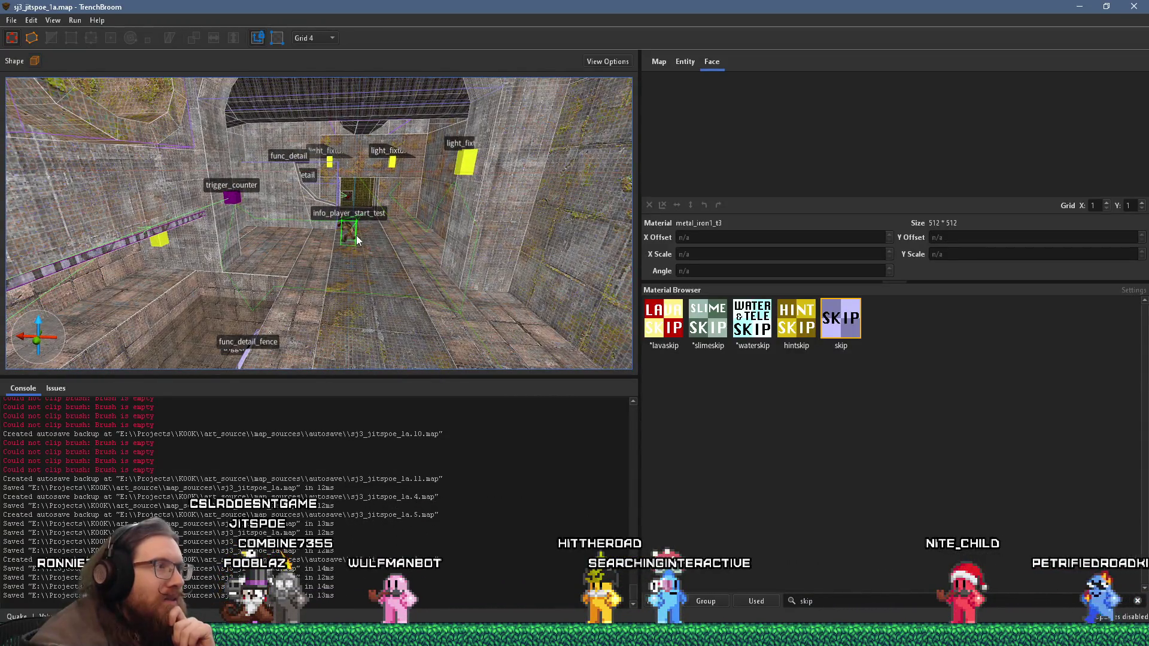
scroll(356, 236, up, 3)
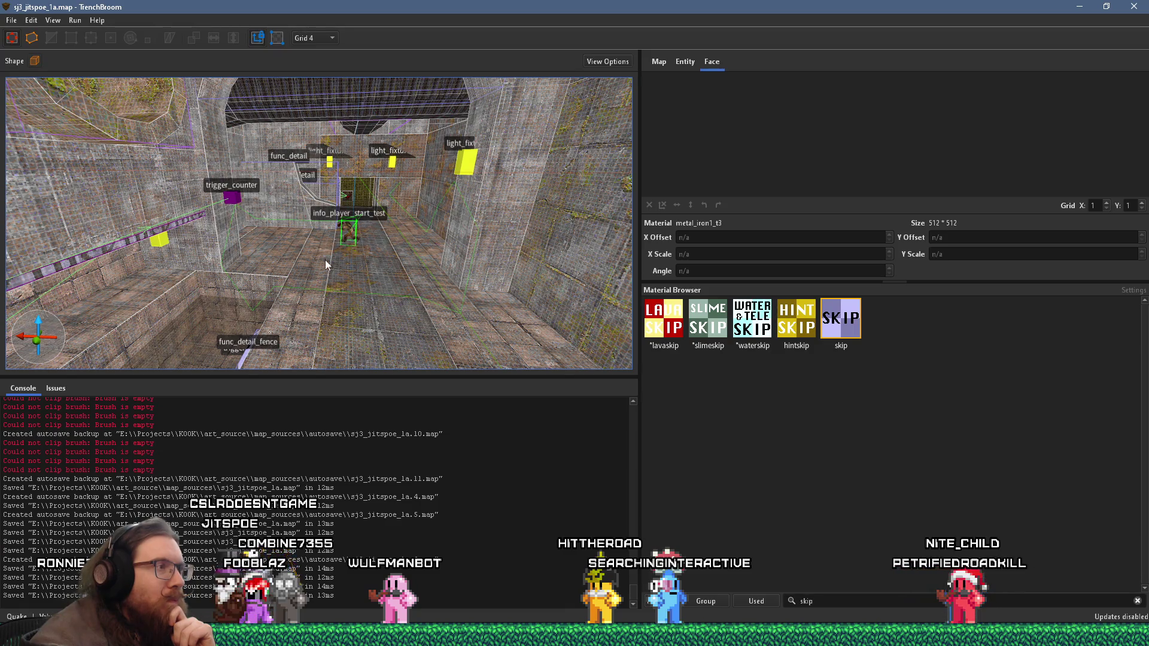
scroll(325, 260, up, 3)
mouse_move(419, 257)
mouse_down()
mouse_move(492, 258)
mouse_move(129, 253)
mouse_move(305, 251)
mouse_move(259, 317)
mouse_move(431, 289)
mouse_move(514, 302)
mouse_move(676, 254)
mouse_move(367, 201)
mouse_move(662, 207)
mouse_up()
scroll(332, 241, up, 3)
scroll(333, 242, up, 3)
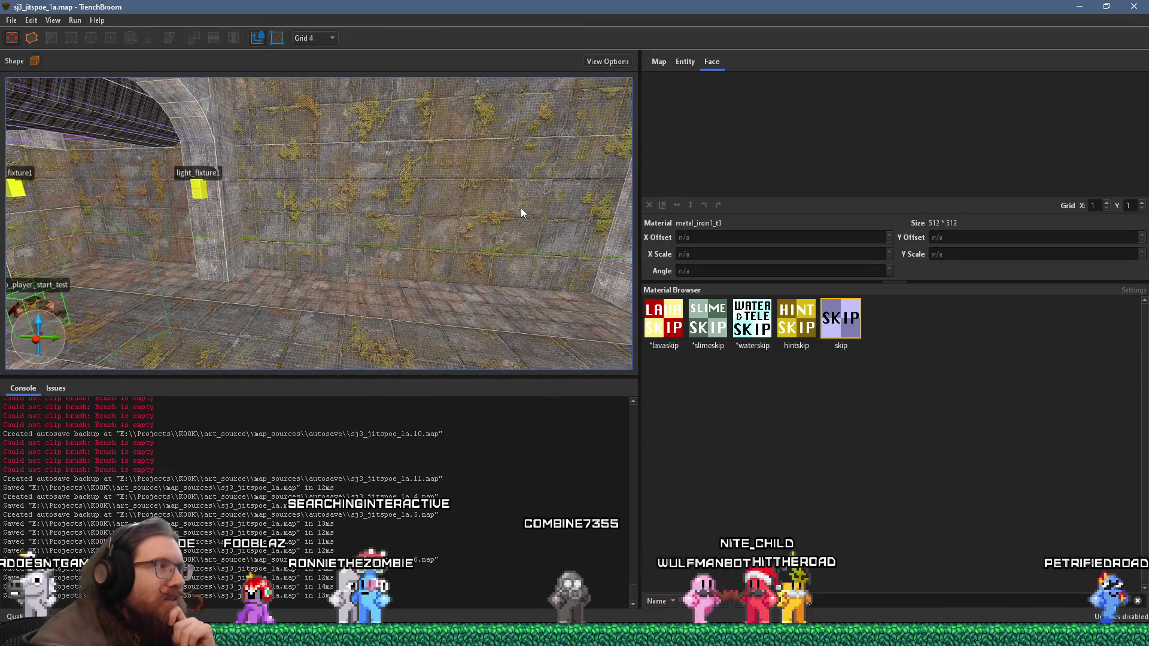
Step: Select the mossy wall brush between the light fixtures and look along its length
click(521, 212)
mouse_move(382, 211)
mouse_down()
mouse_move(420, 206)
mouse_move(404, 207)
mouse_up()
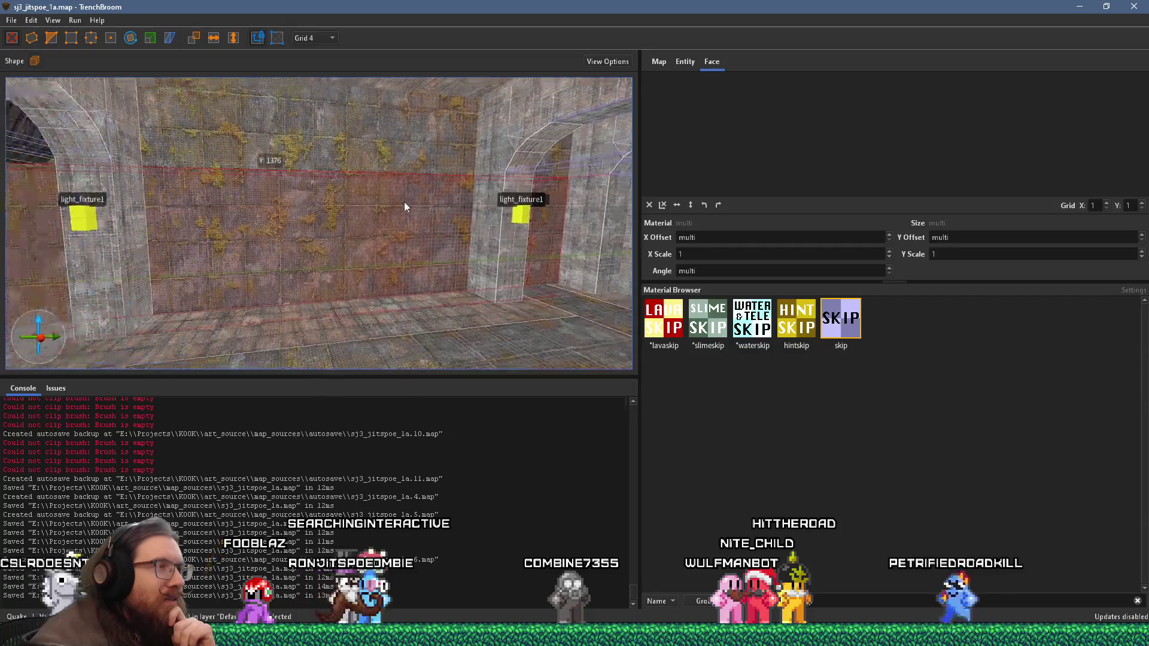
key(a)
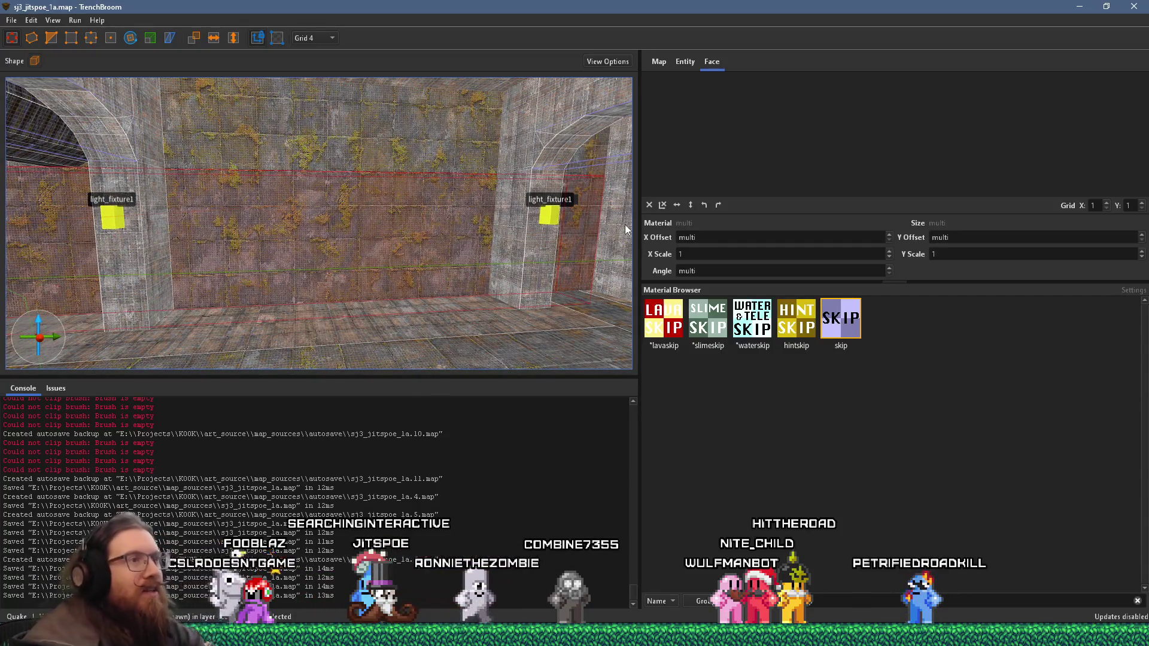
drag(407, 238, 690, 197)
mouse_move(374, 201)
mouse_down()
mouse_move(549, 226)
mouse_move(401, 242)
mouse_up()
Step: Bring up the Windows Run prompt to launch a folder path
key(super+Tab)
key(Escape)
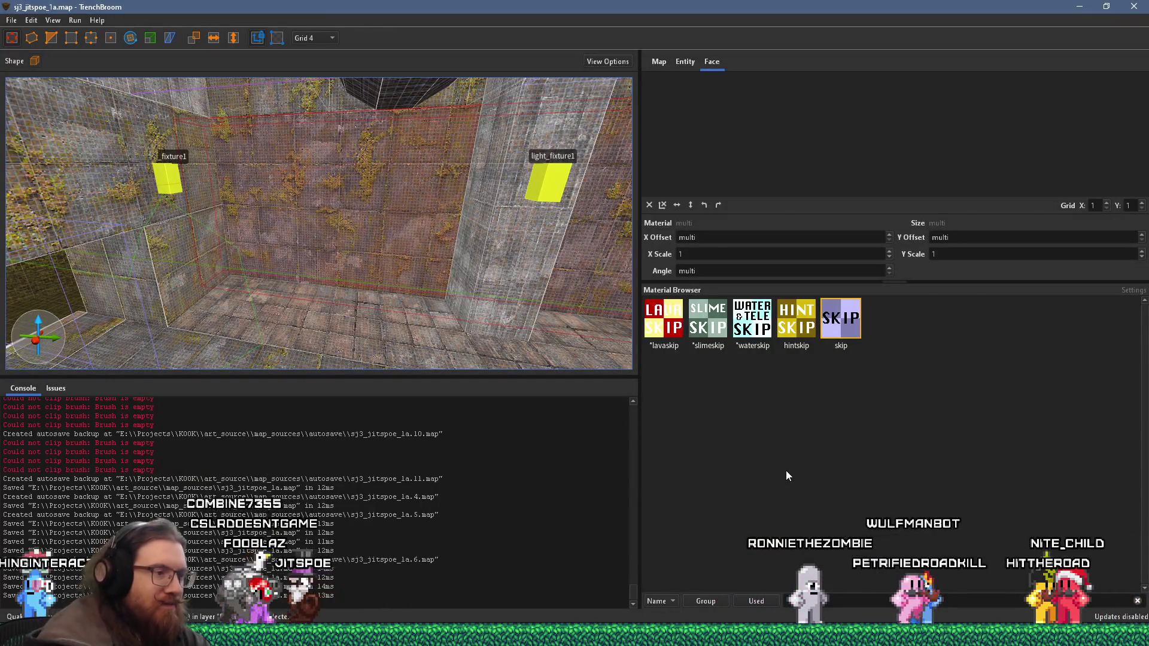
key(super+r)
text(e:\)
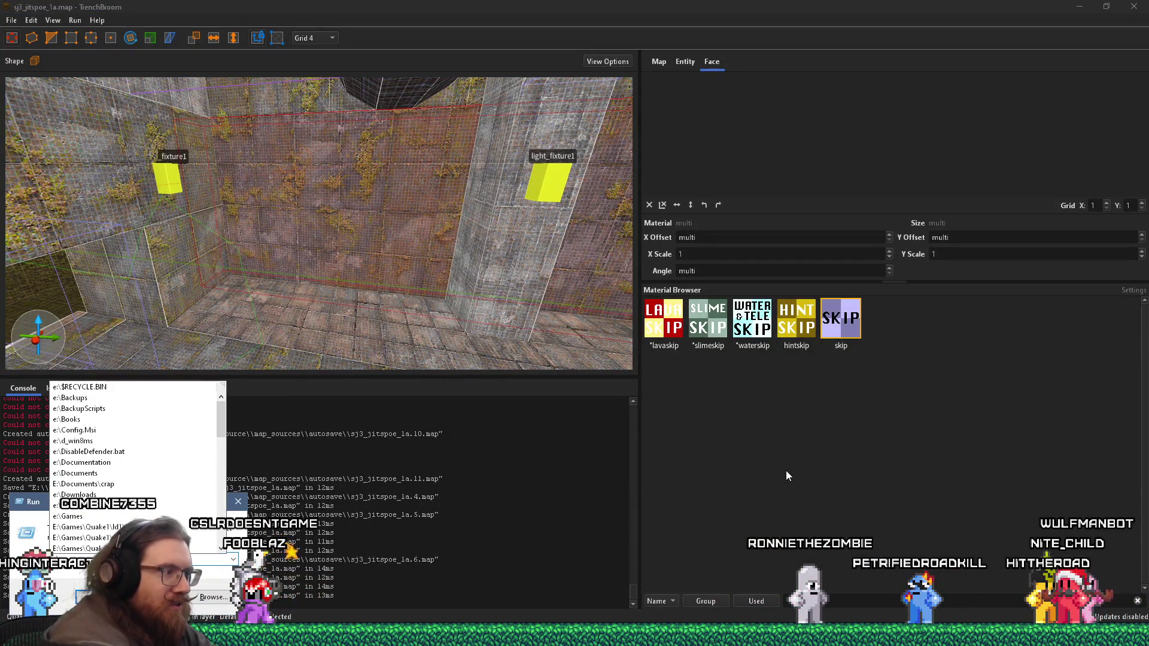
text(projects\)
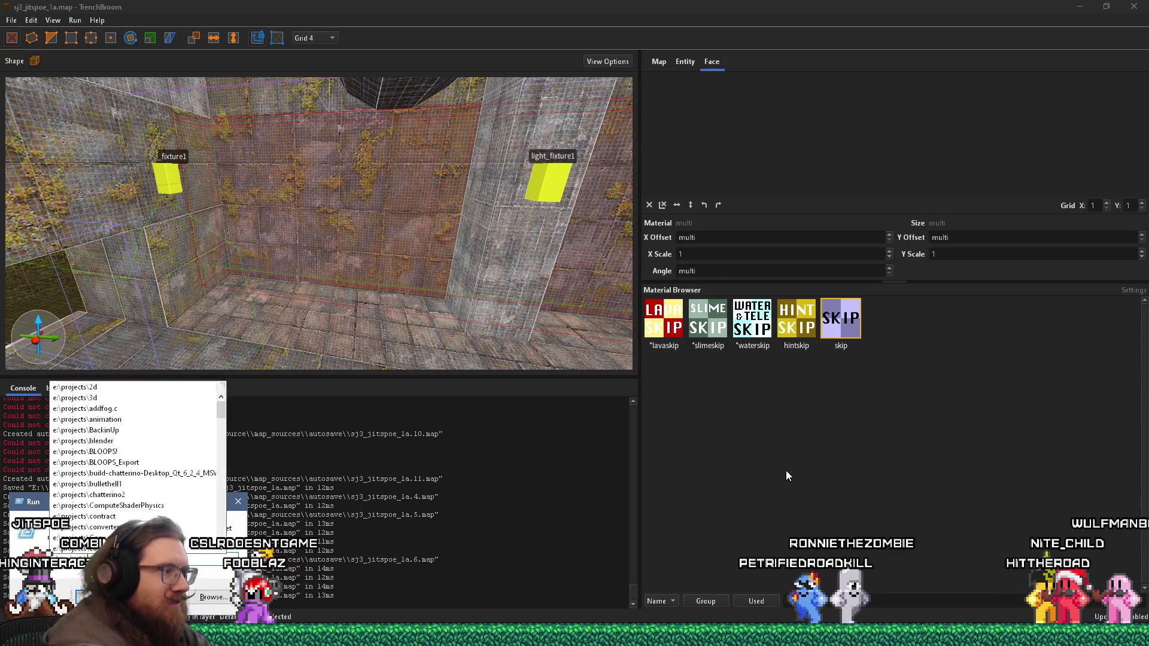
Step: Open e:\projects\...\inspiration_and_reference in Explorer and launch the kook levels sewer.pur board
key(Escape)
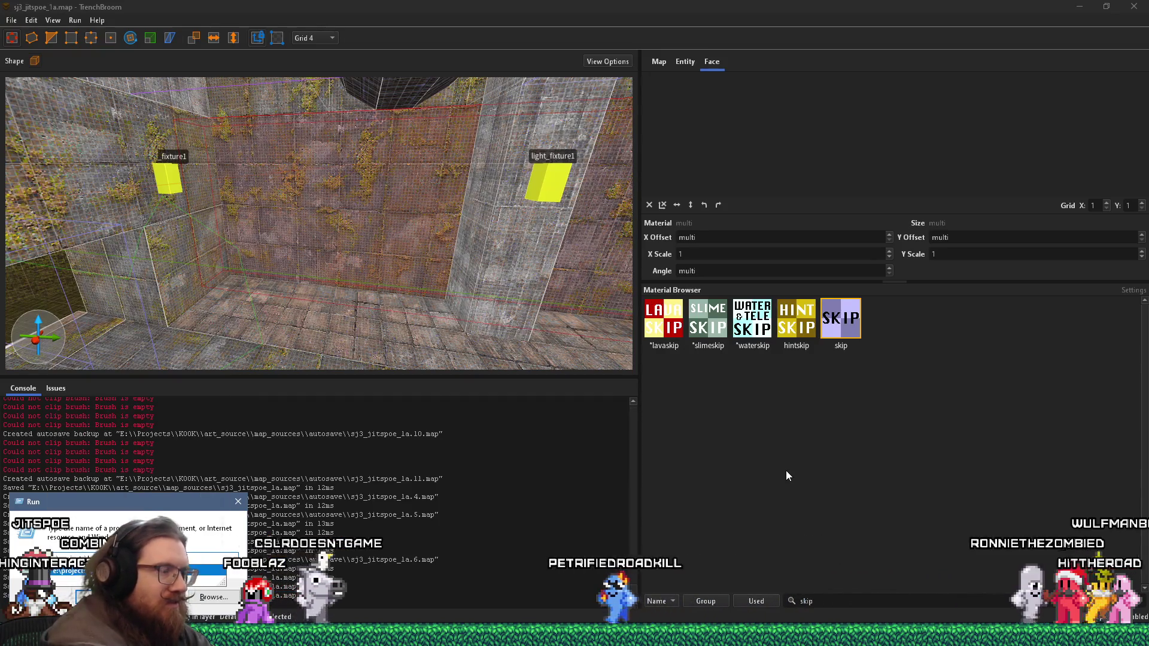
key(Return)
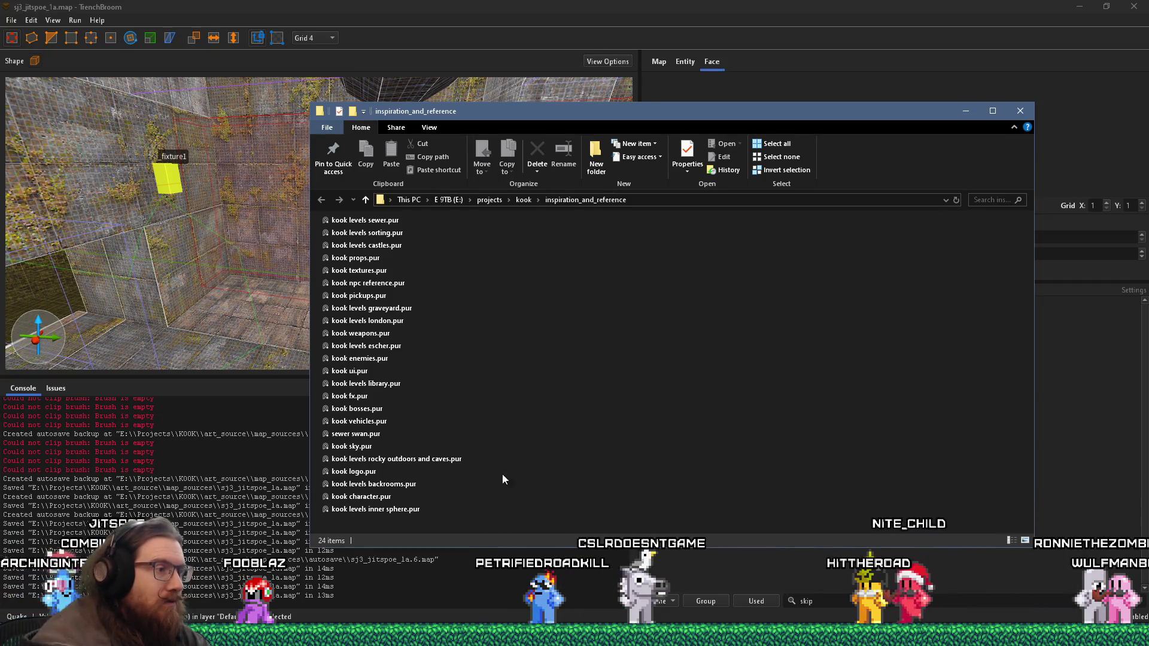
click(405, 221)
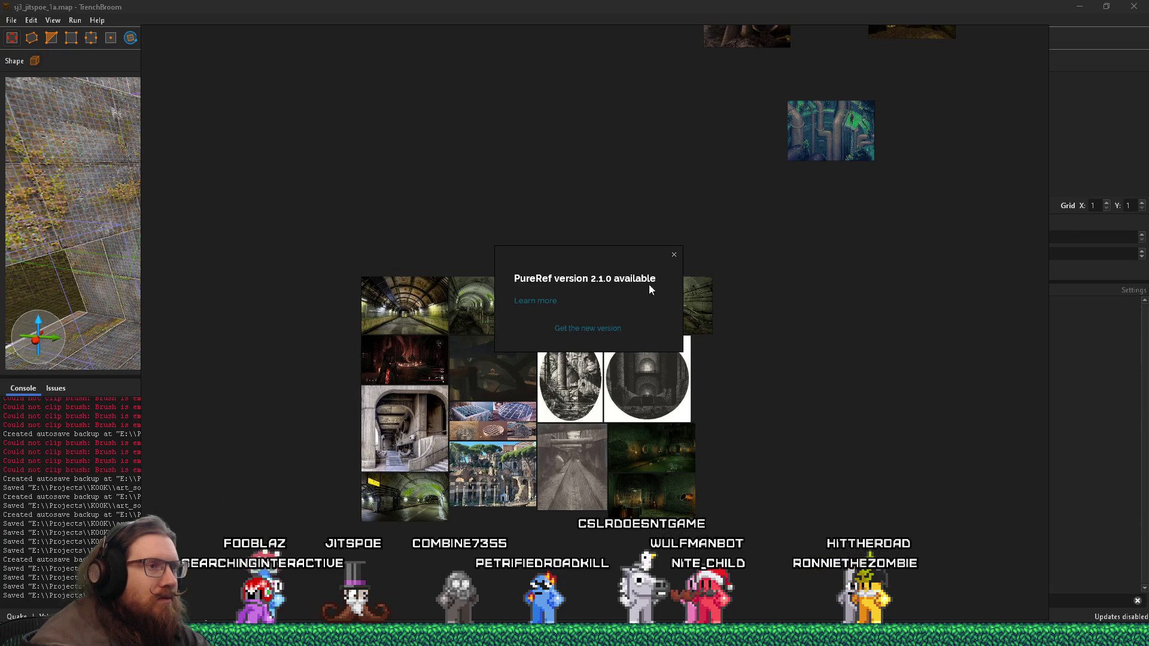
click(675, 259)
scroll(490, 355, up, 5)
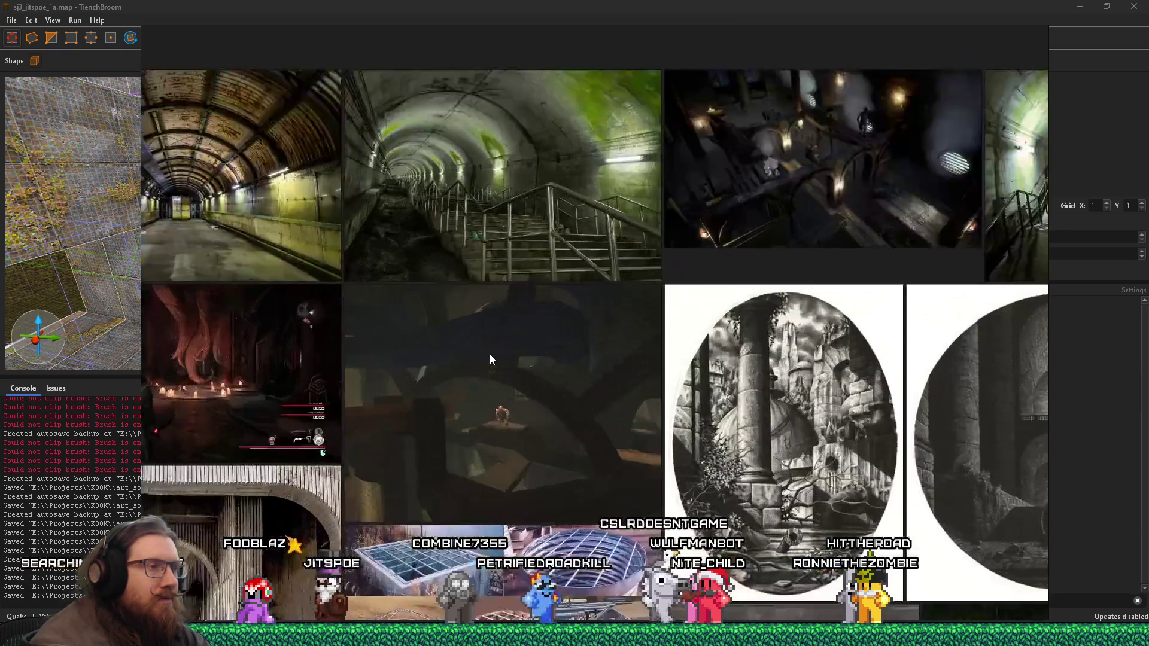
scroll(314, 395, up, 2)
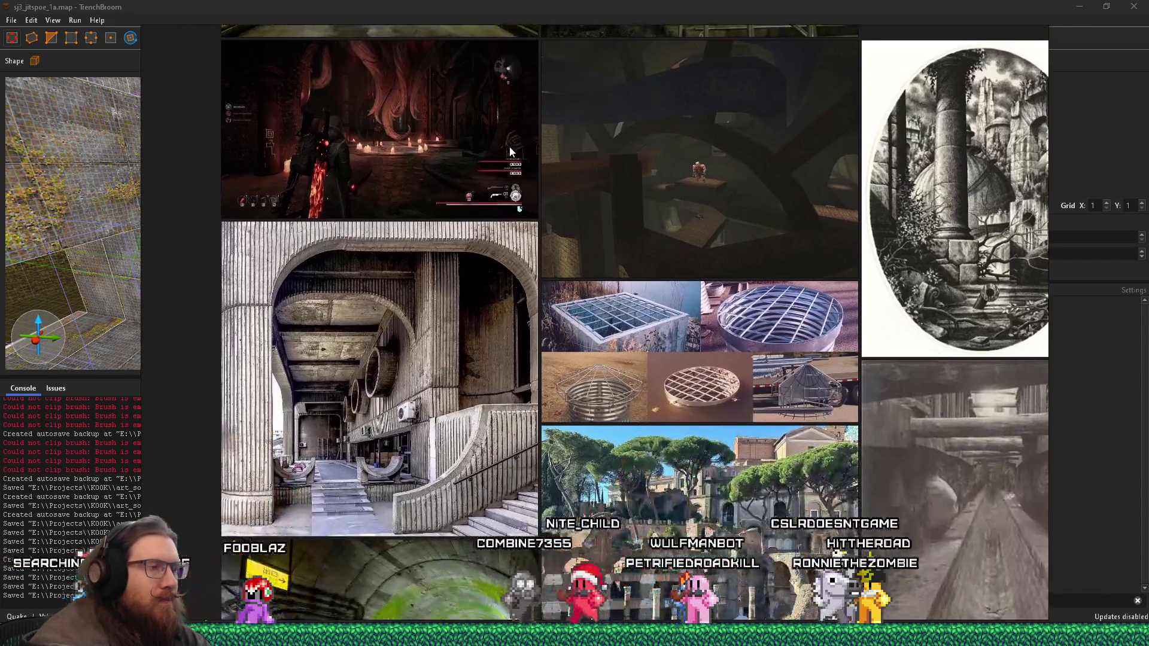
Step: Pan the sewer board to the red game screenshot, compare with the map's ceiling holes in TrenchBroom, and return to PureRef
drag(470, 340, 515, 149)
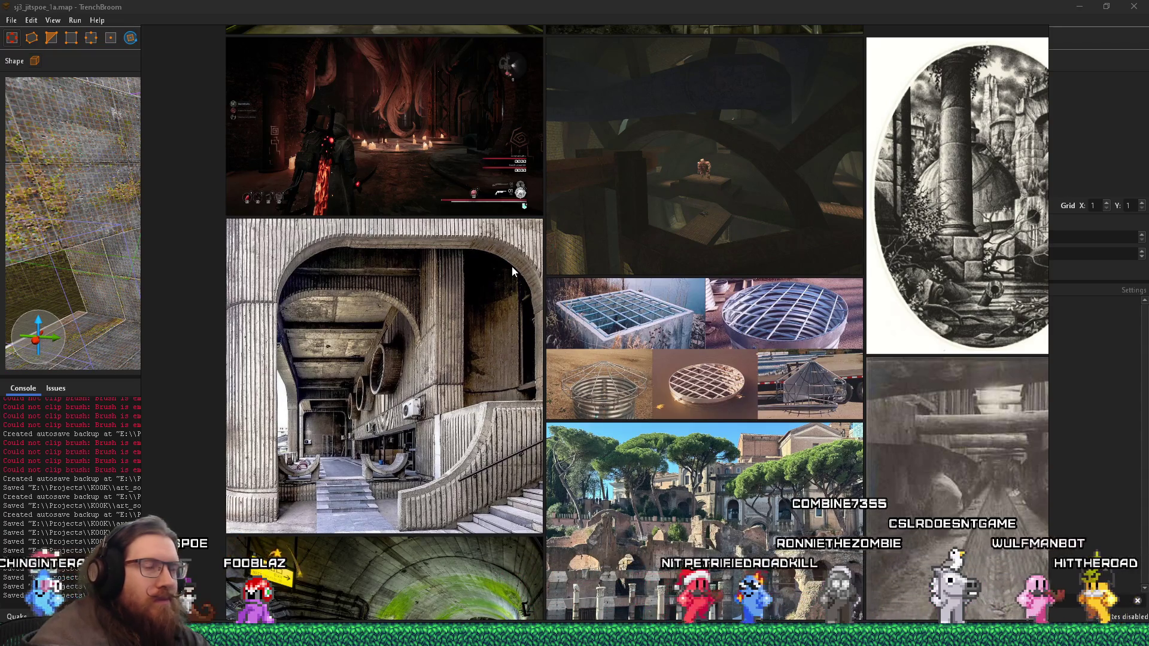
scroll(538, 303, down, 1)
mouse_move(538, 303)
mouse_down()
mouse_move(600, 203)
mouse_move(471, 382)
mouse_move(602, 374)
mouse_up()
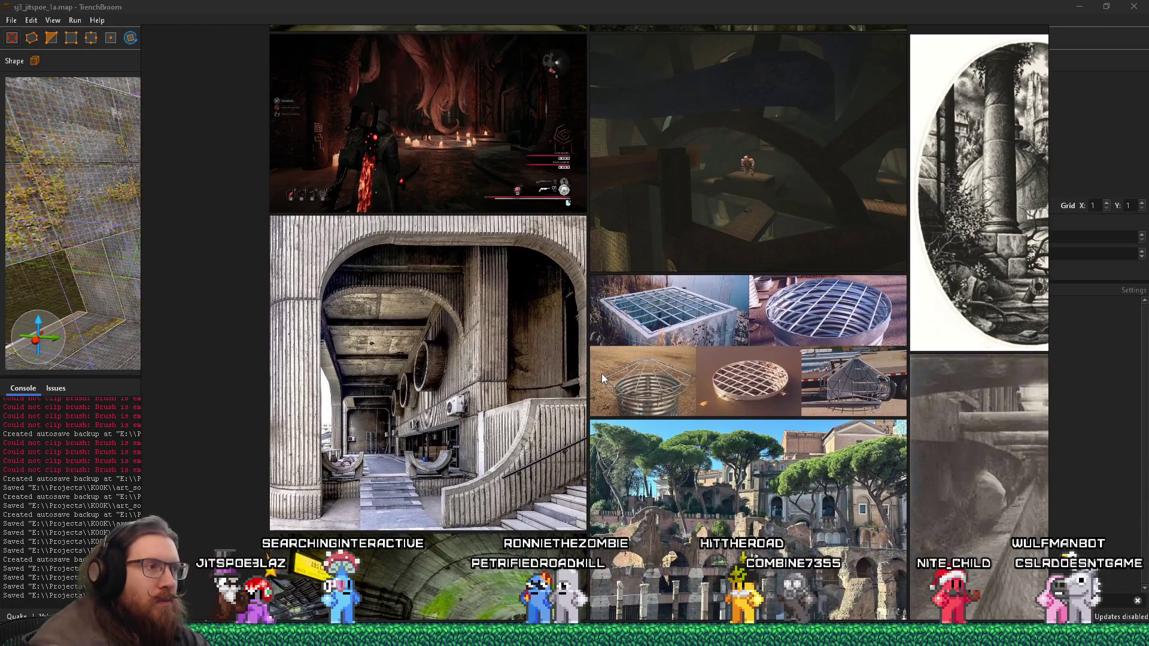
key(alt+Tab)
mouse_move(433, 253)
mouse_down()
mouse_move(401, 290)
mouse_move(402, 272)
mouse_up()
key(alt+Tab)
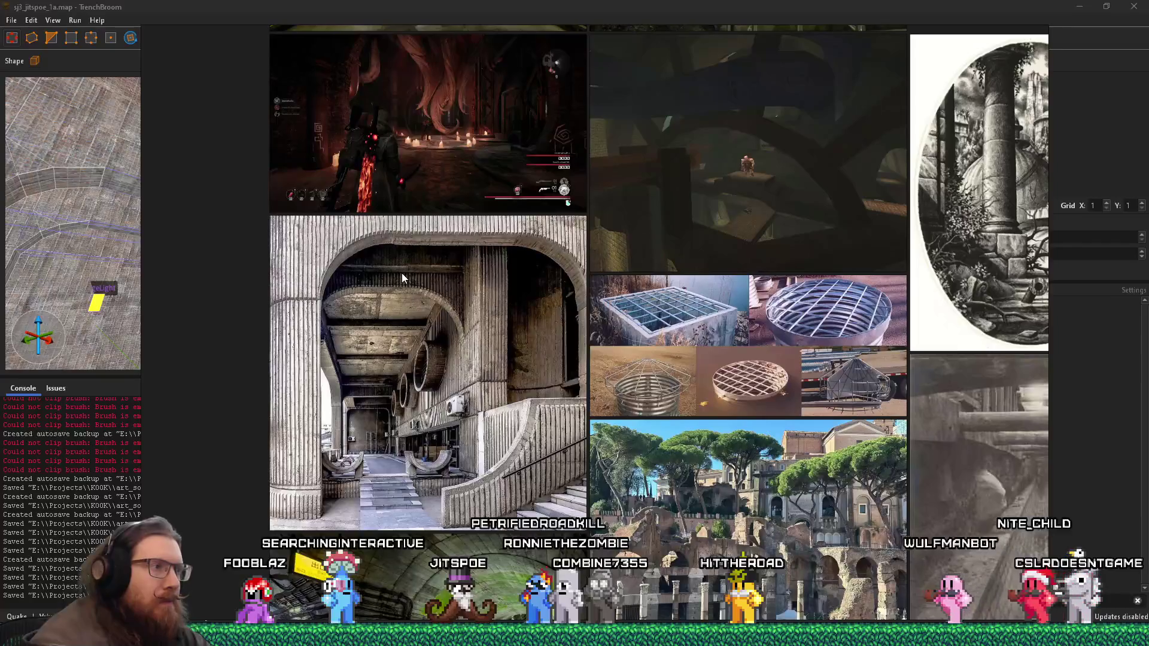
scroll(411, 293, up, 2)
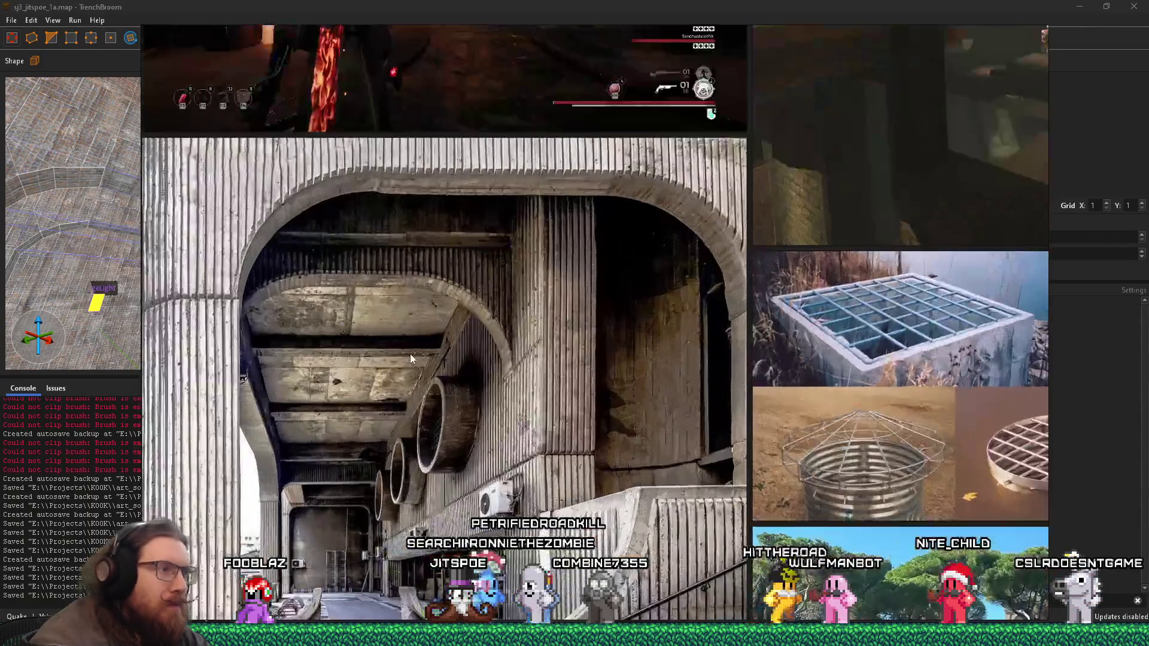
scroll(410, 358, up, 1)
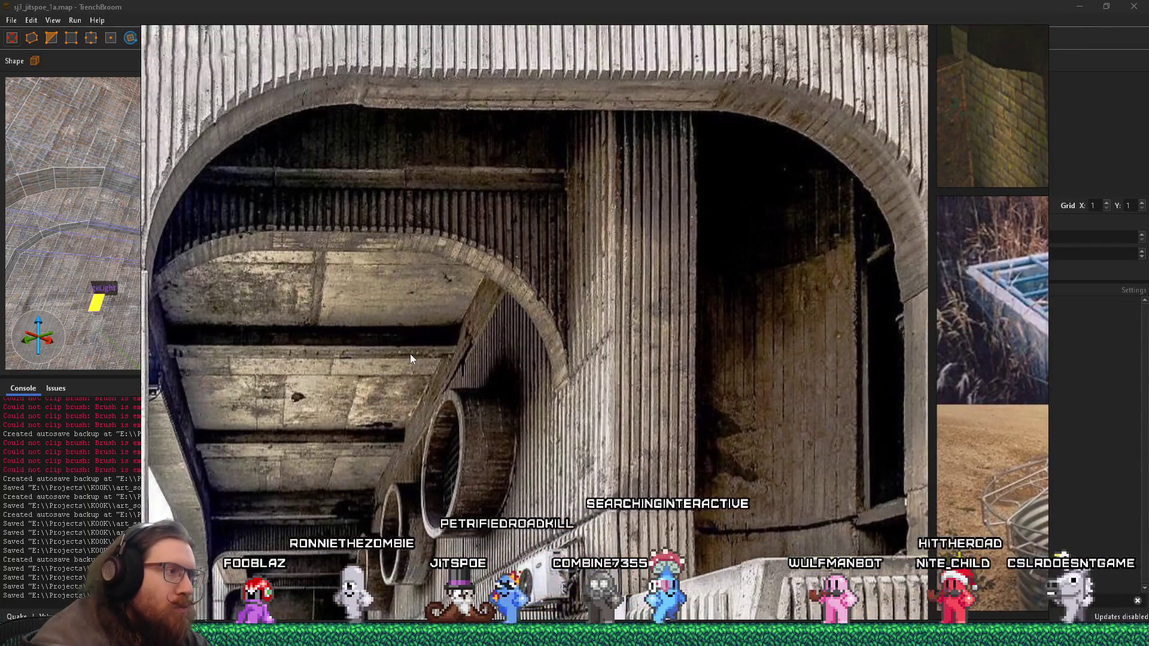
Step: Return to TrenchBroom and fly the camera toward the wall and the pipe corner
key(alt+Tab)
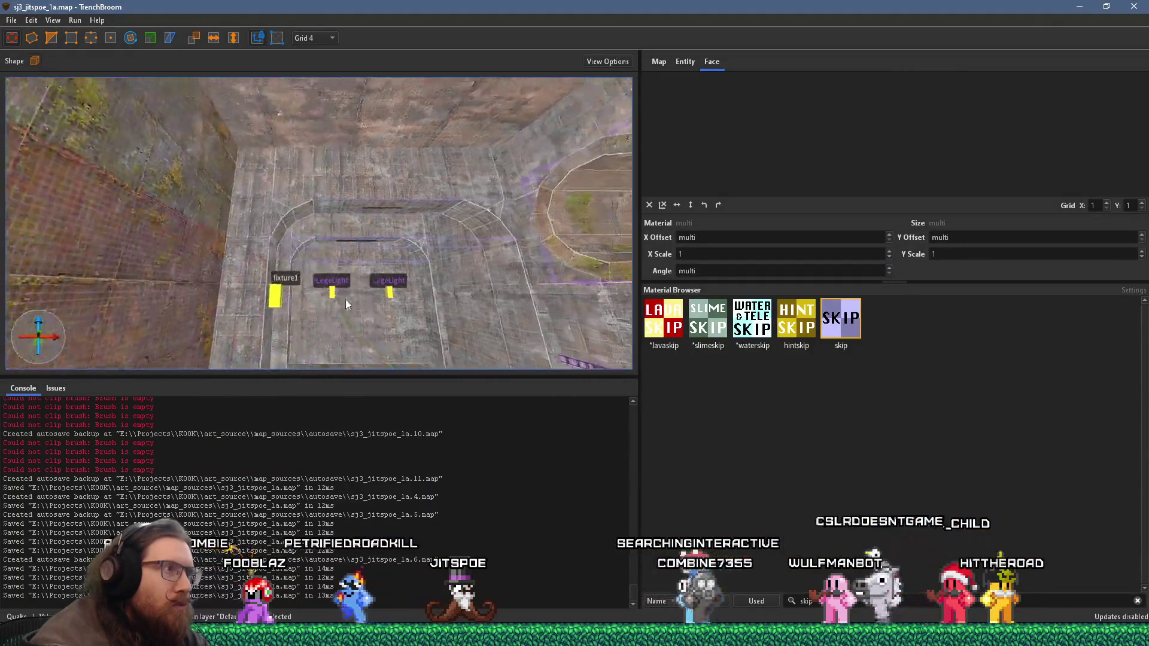
key(w)
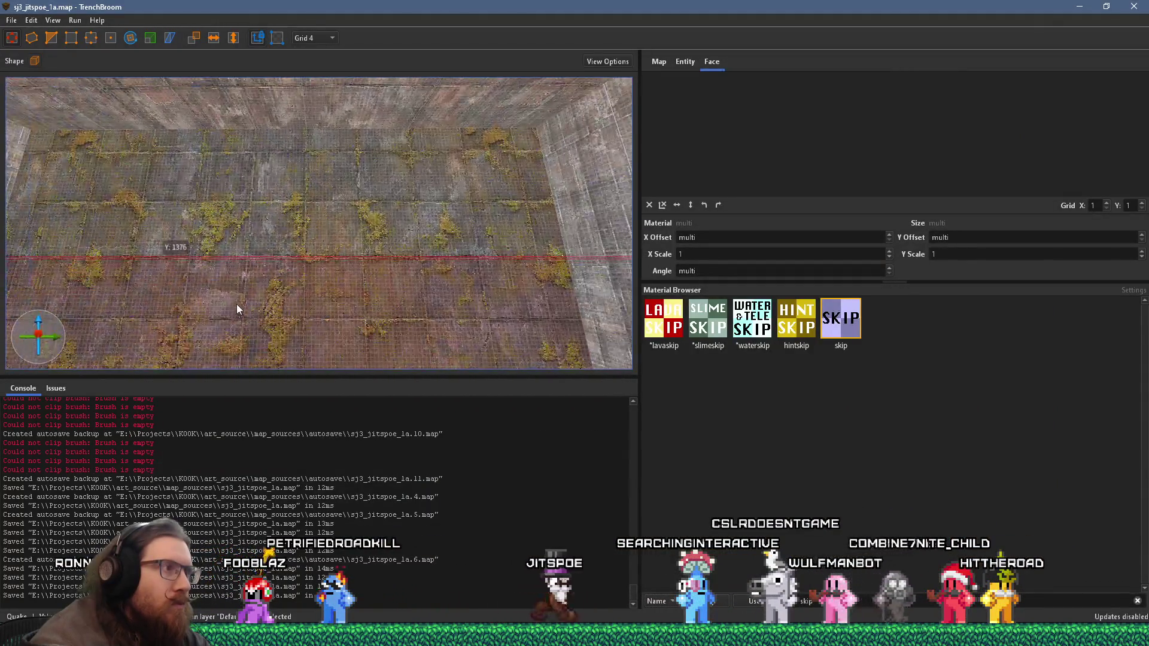
key(s)
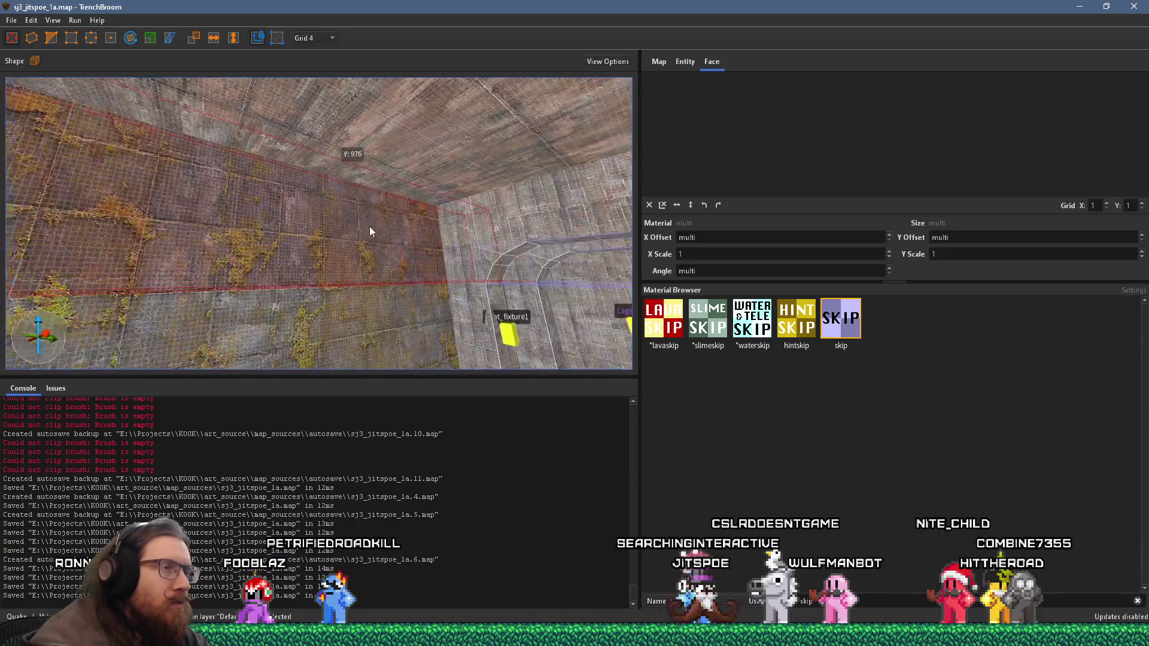
key(a)
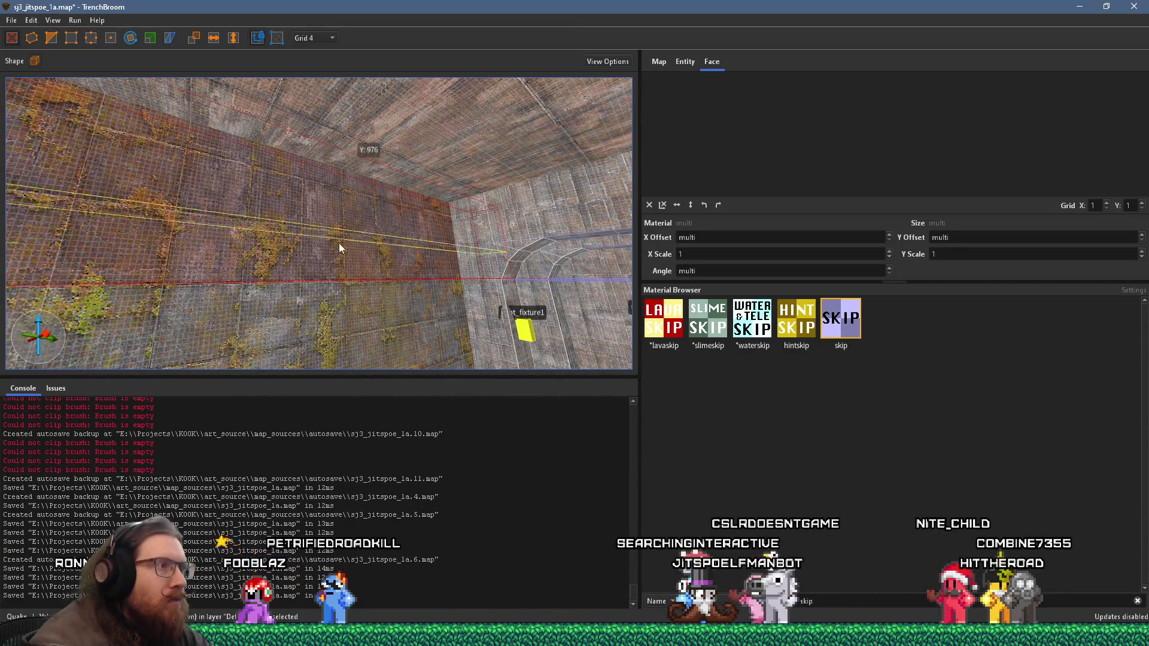